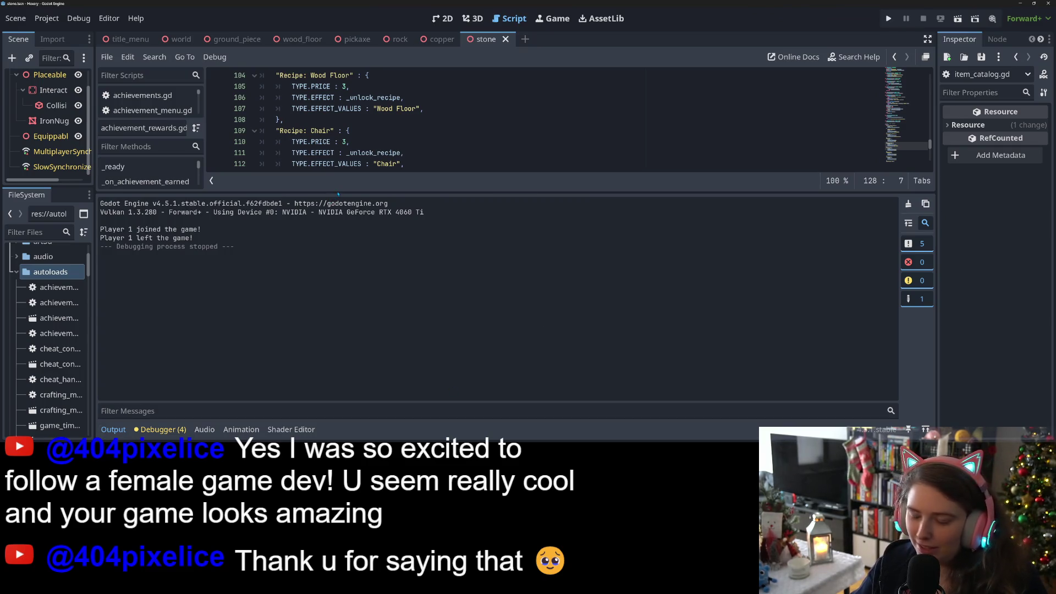
# Collapse the Output panel to show the full recipe rewards list, then switch to GitHub Desktop
pyautogui.moveTo(336, 193); pyautogui.dragTo(337, 310)
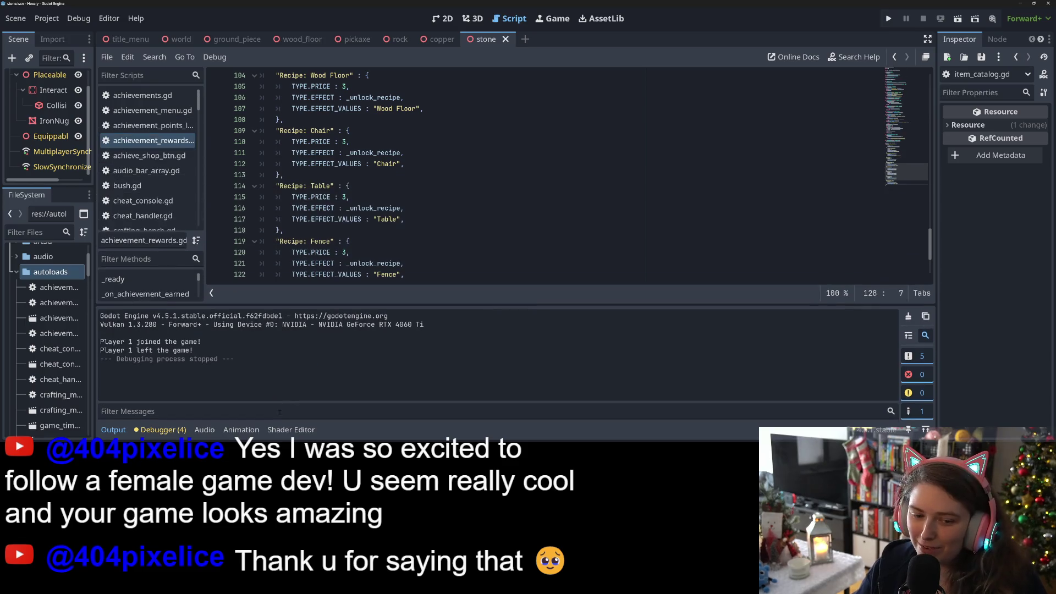
pyautogui.click(114, 429)
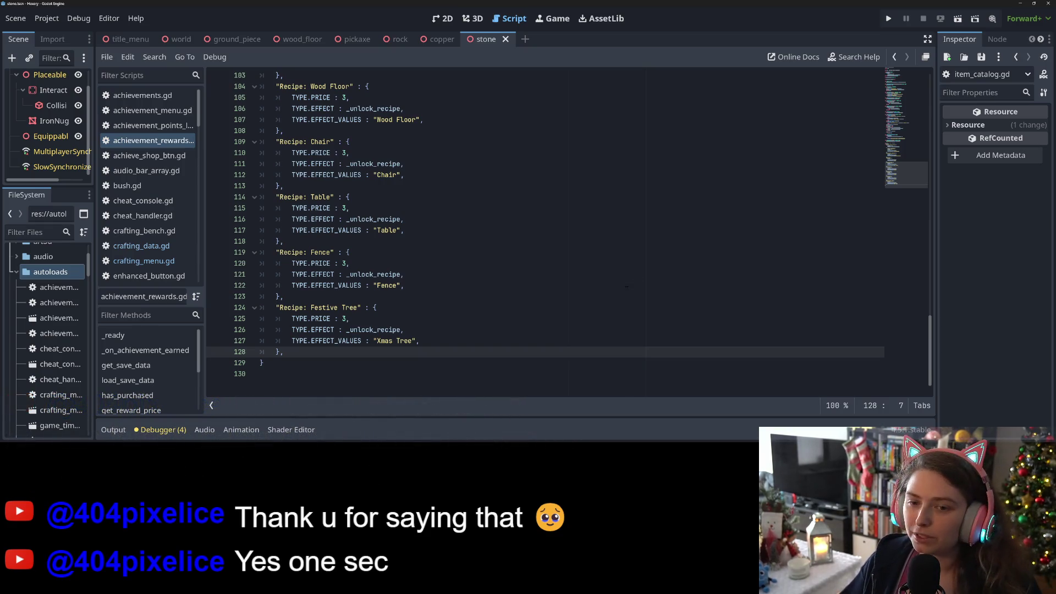
pyautogui.click(588, 279)
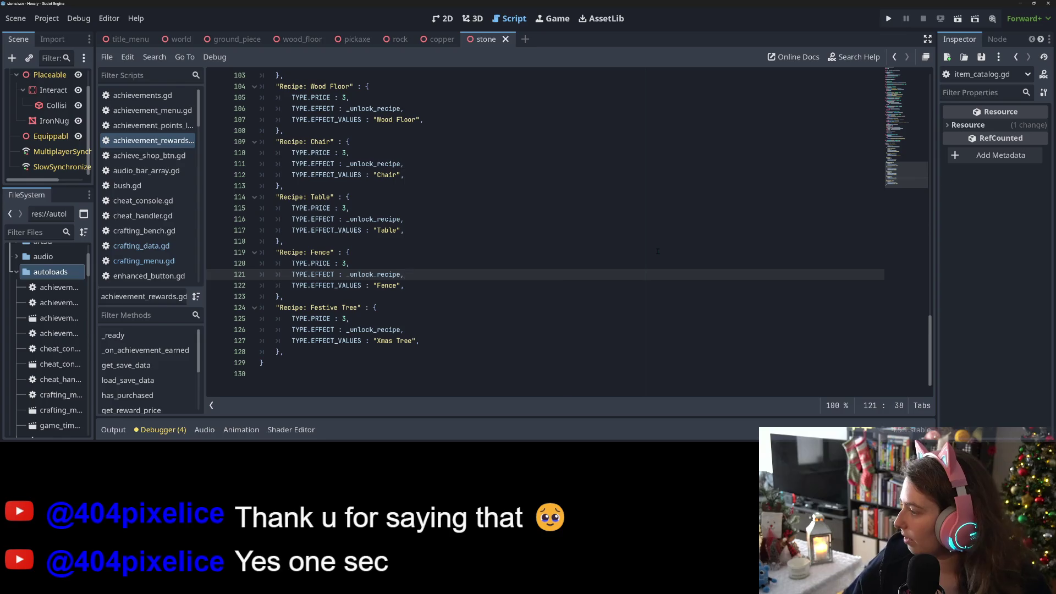
pyautogui.hotkey('alt', 'Tab')
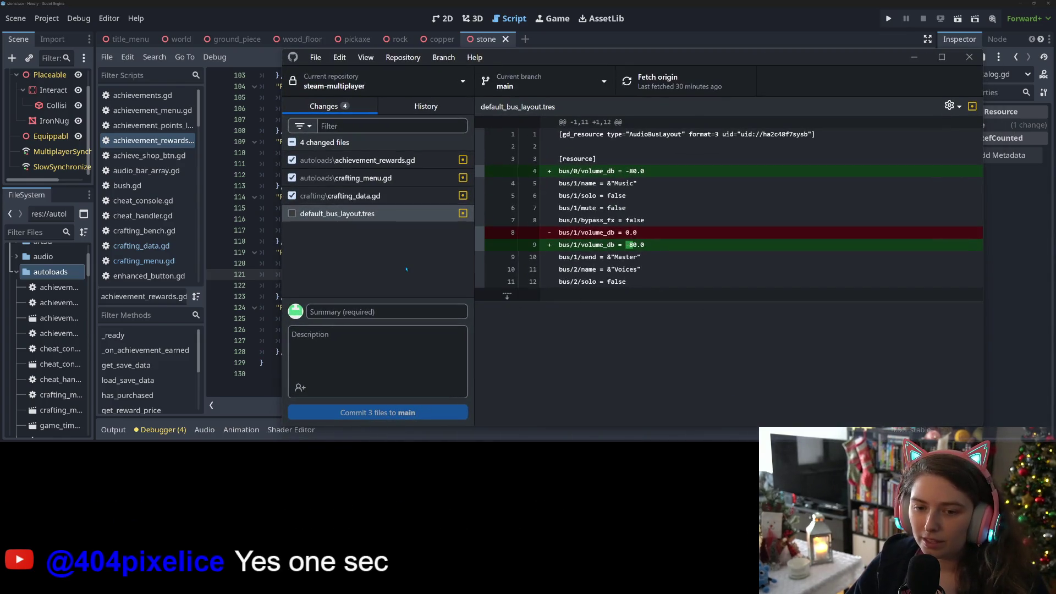
pyautogui.click(396, 197)
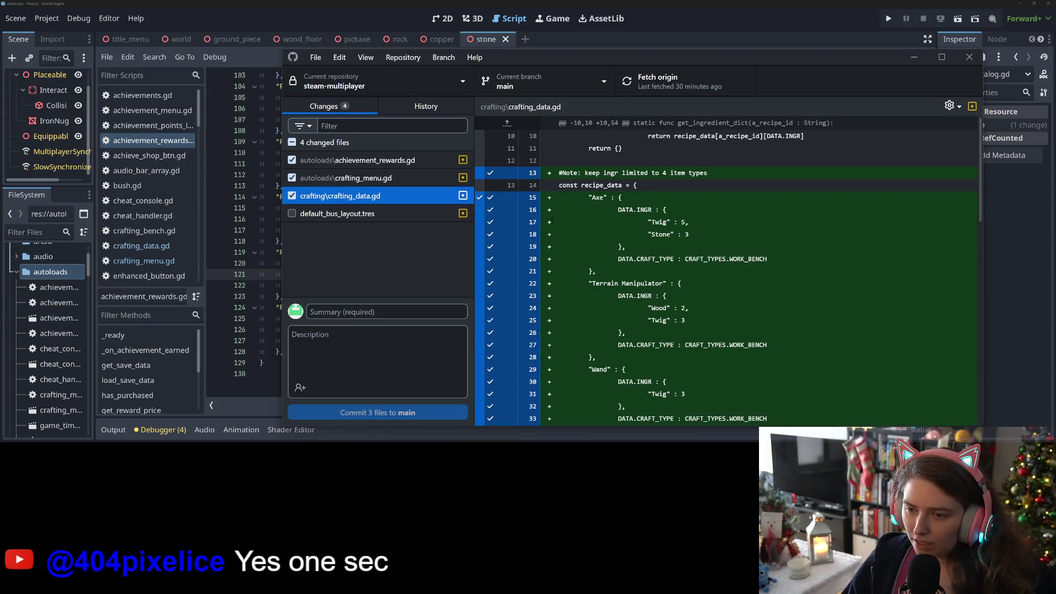
pyautogui.scroll(-7, 582, 224)
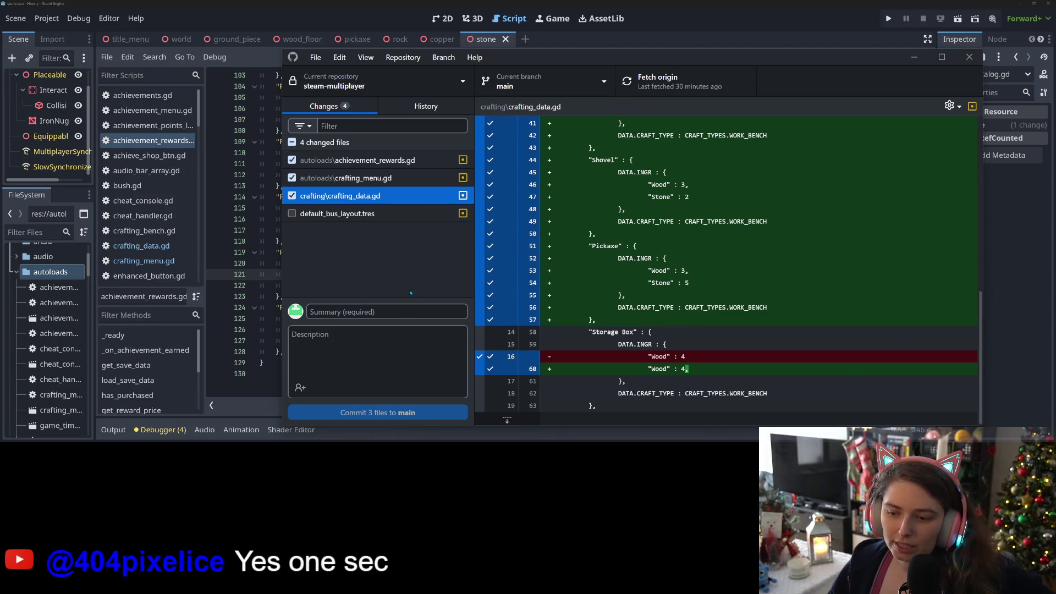
pyautogui.scroll(3, 722, 376)
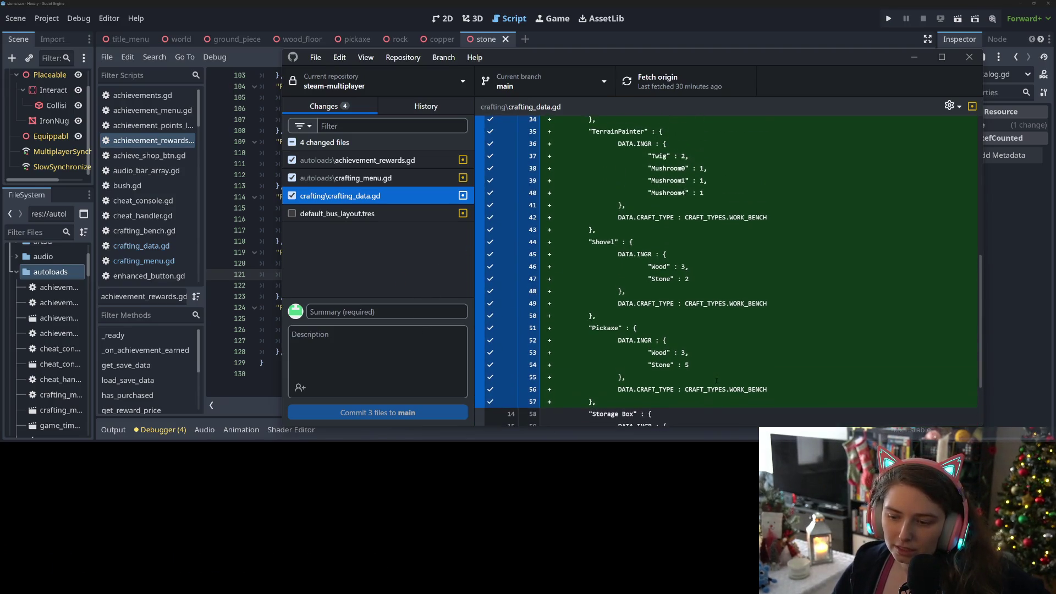
pyautogui.scroll(10, 708, 383)
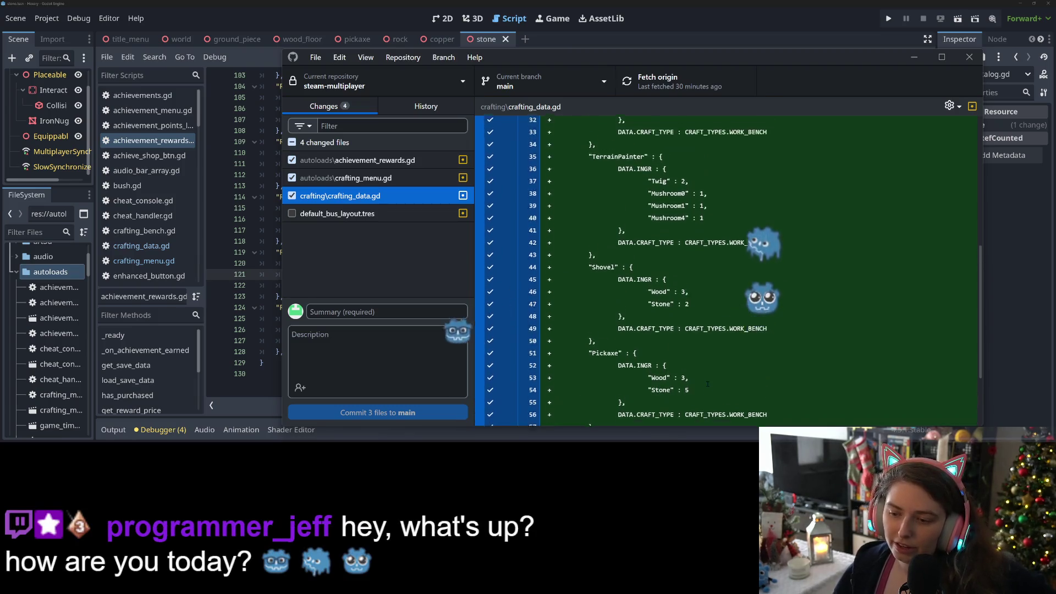
pyautogui.scroll(2, 697, 377)
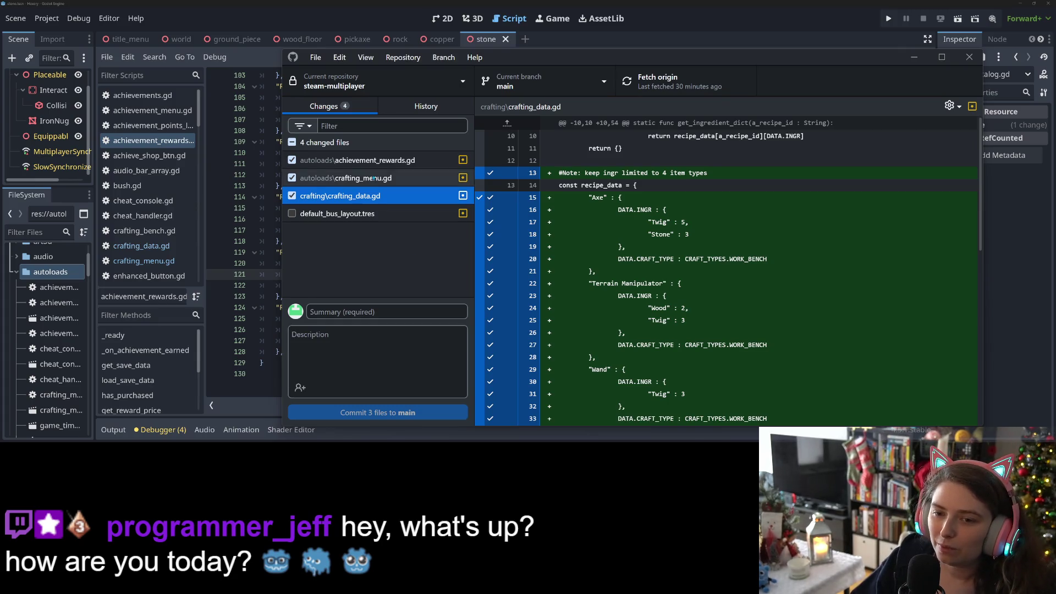
pyautogui.click(374, 182)
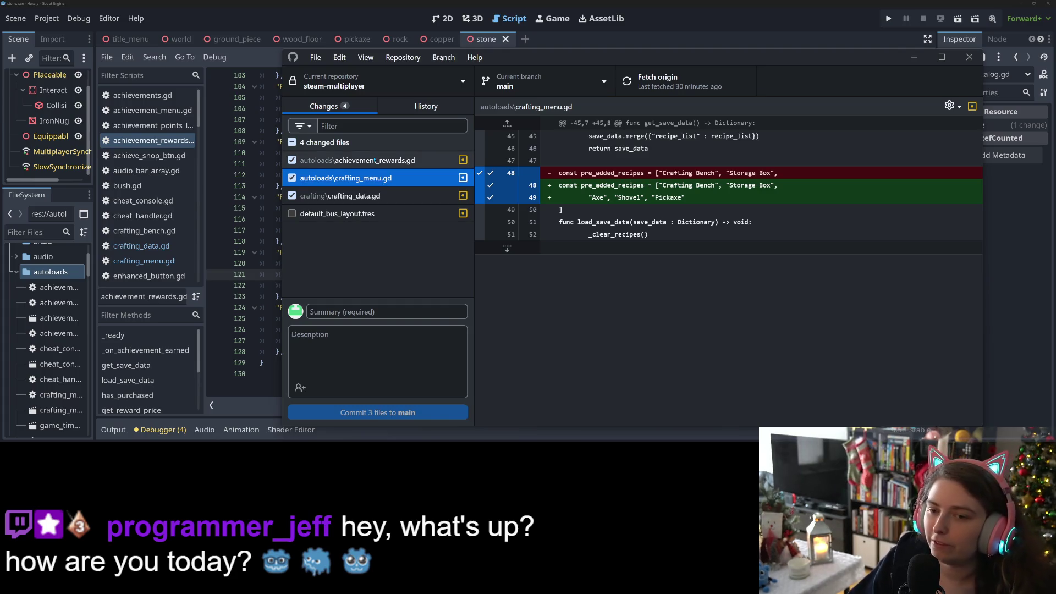
pyautogui.click(374, 160)
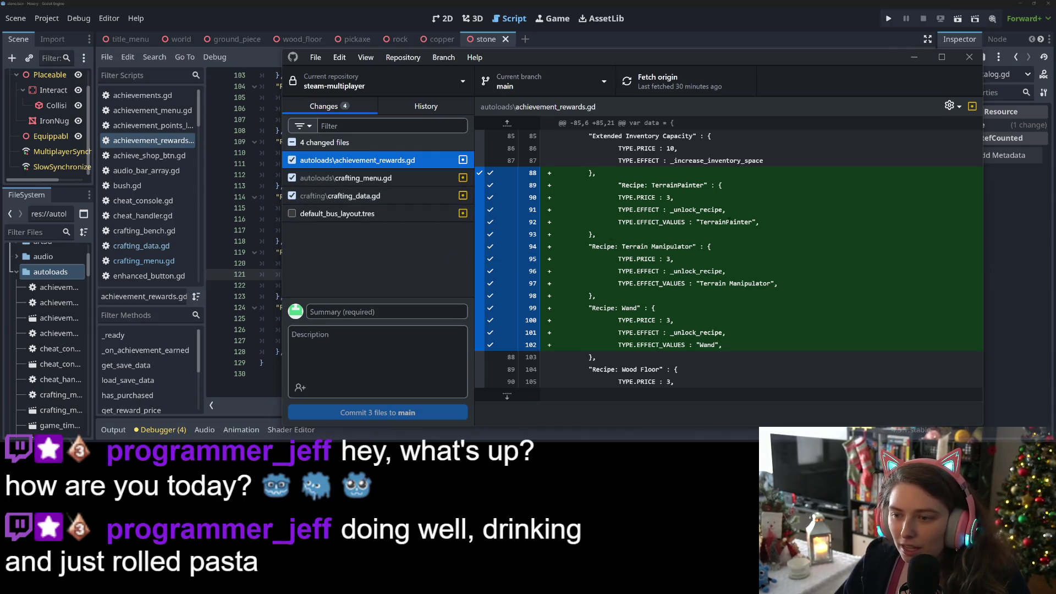
pyautogui.click(727, 223)
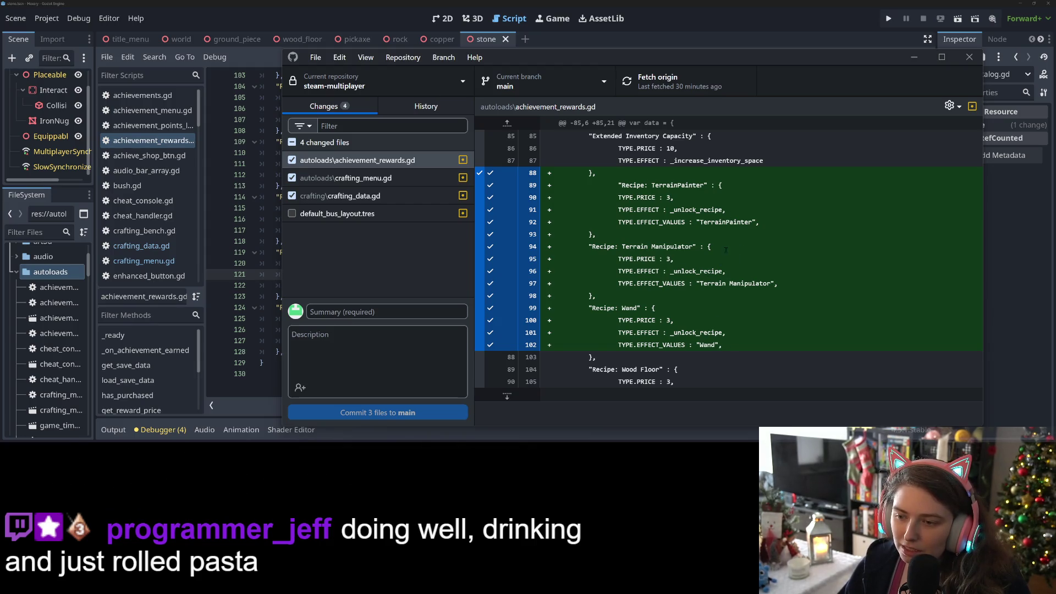
pyautogui.hotkey('alt', 'Tab')
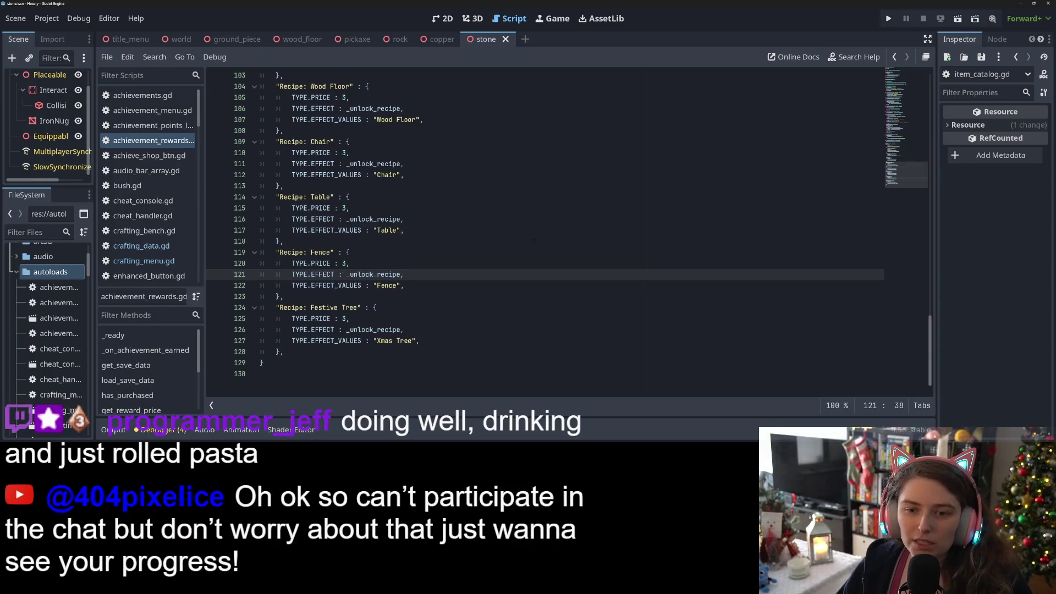
# Remove a stray space in the recipe name and select TerrainPainter on line 92
pyautogui.scroll(6, 550, 231)
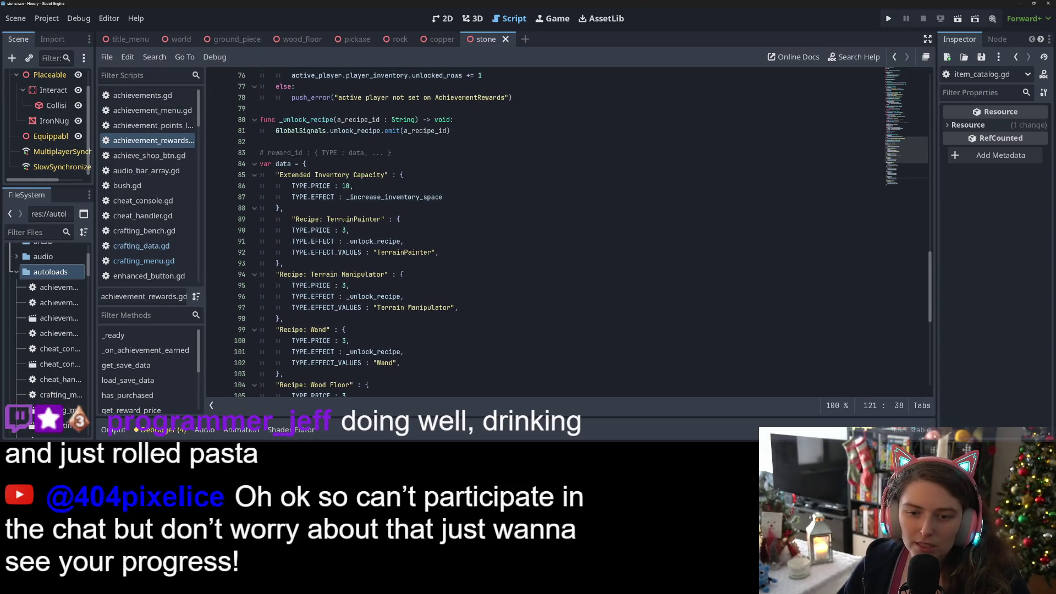
pyautogui.click(354, 213)
pyautogui.click(354, 218)
pyautogui.hotkey('ctrl', 's')
pyautogui.click(404, 252)
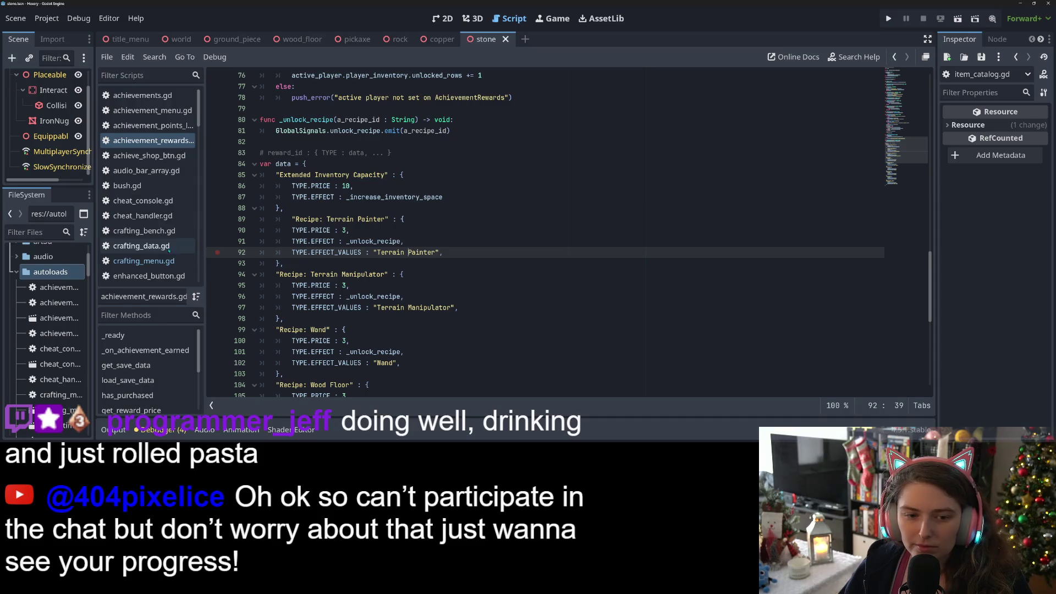
pyautogui.scroll(-5, 148, 245)
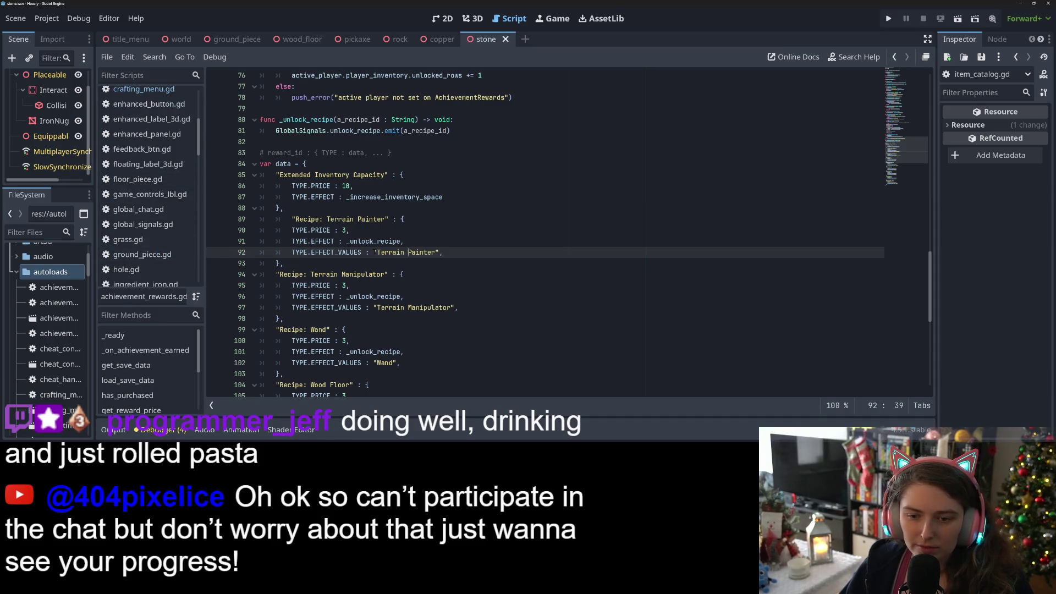
pyautogui.press('BackSpace')
pyautogui.doubleClick(384, 252)
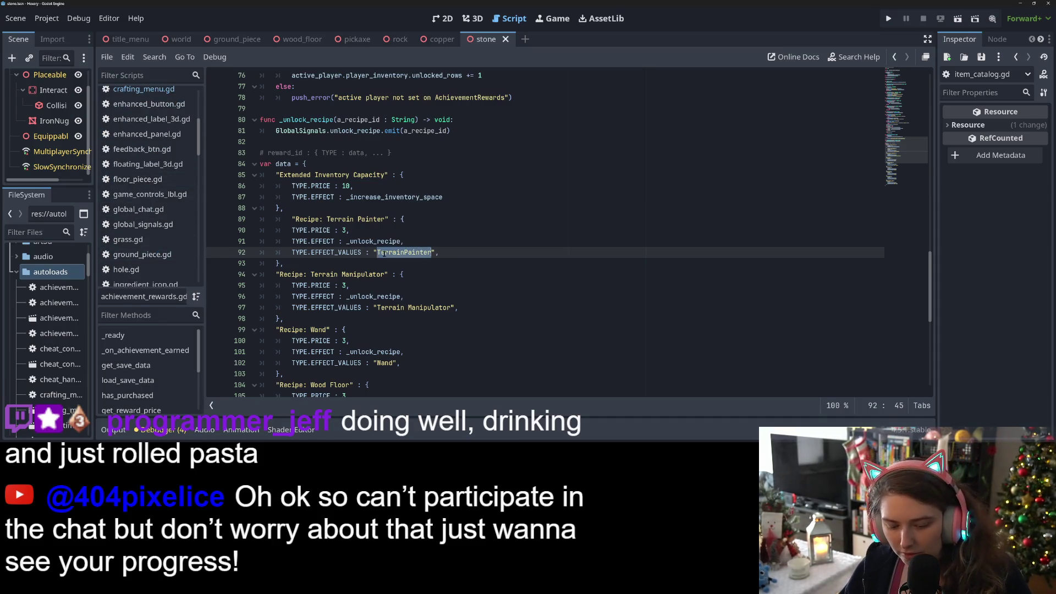
# Replace every TerrainPainter with 'Terrain Painter' across all project files and save the scripts
pyautogui.hotkey('ctrl', 'shift', 'f')
pyautogui.click(518, 273)
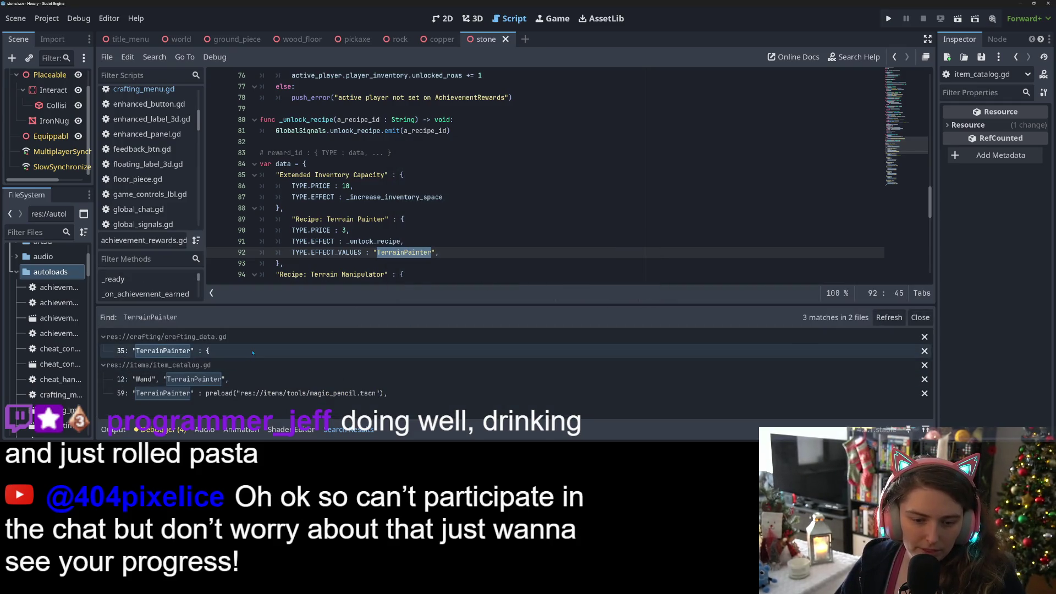
pyautogui.click(253, 393)
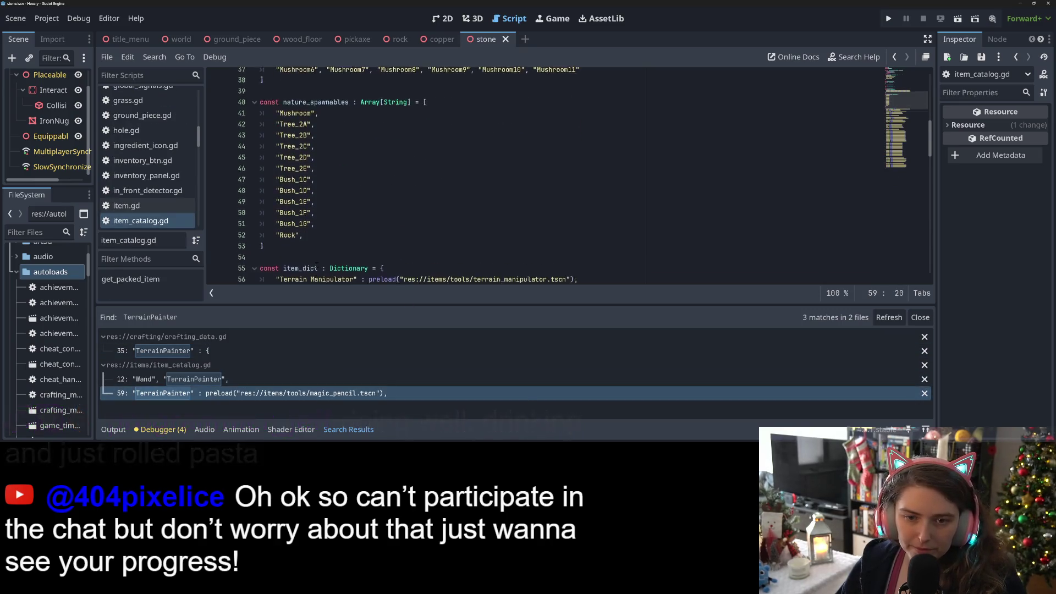
pyautogui.hotkey('ctrl', 'shift', 'r')
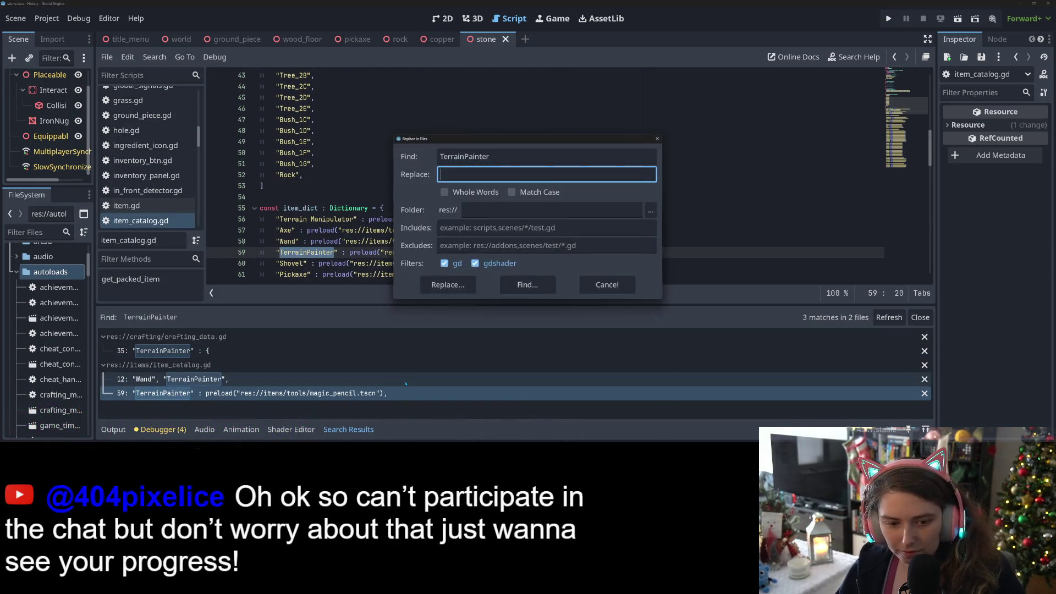
pyautogui.write('Terrain ')
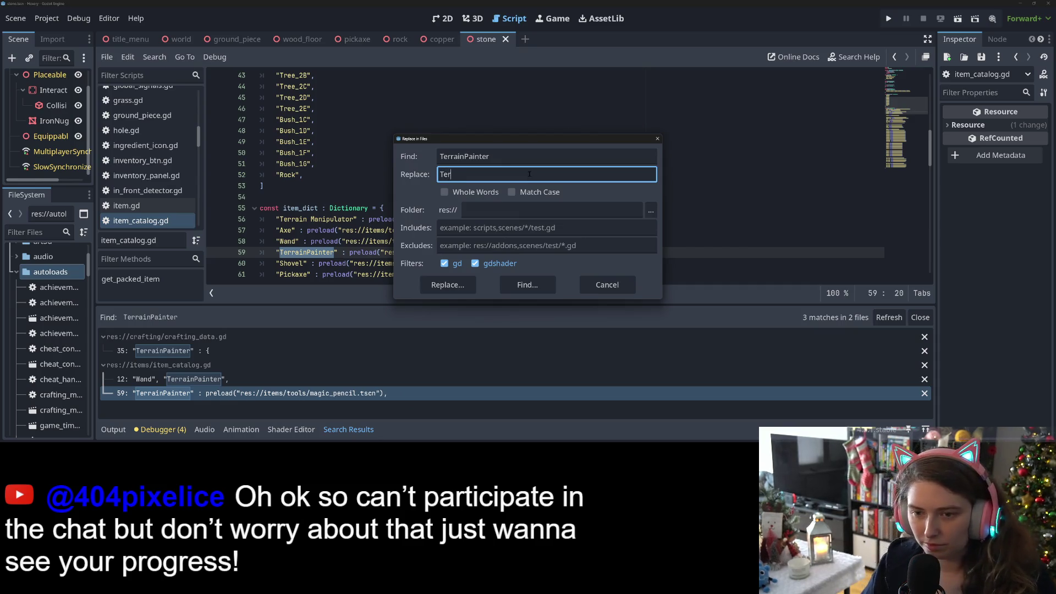
pyautogui.write('Painter')
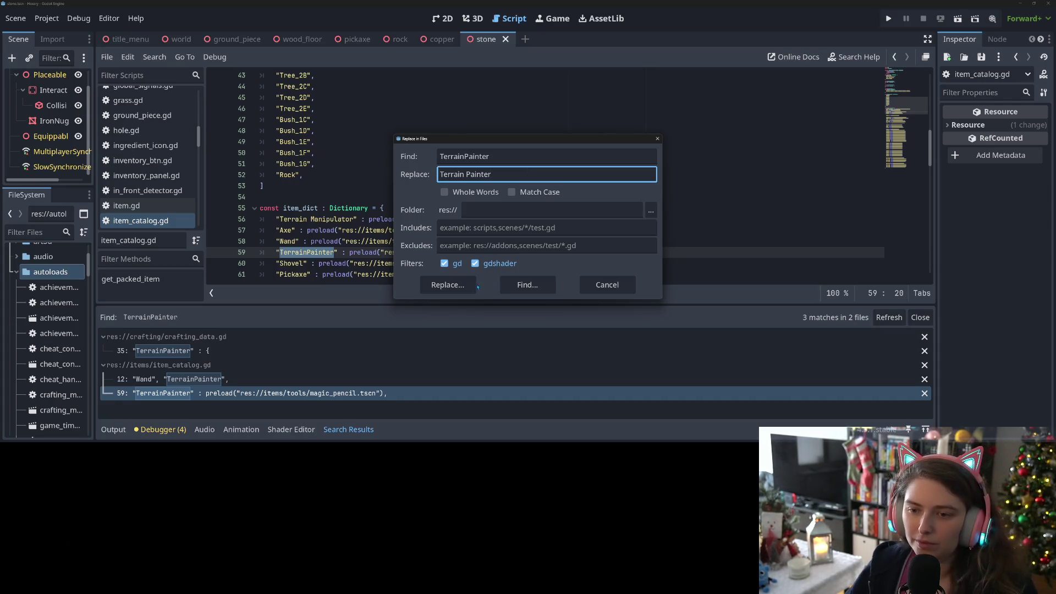
pyautogui.click(447, 284)
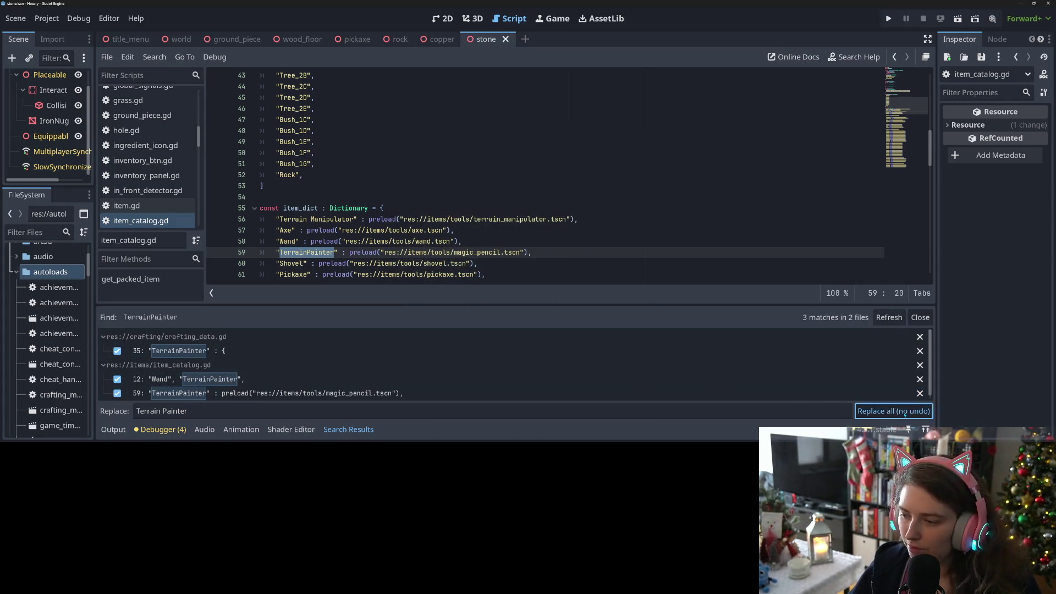
pyautogui.click(894, 411)
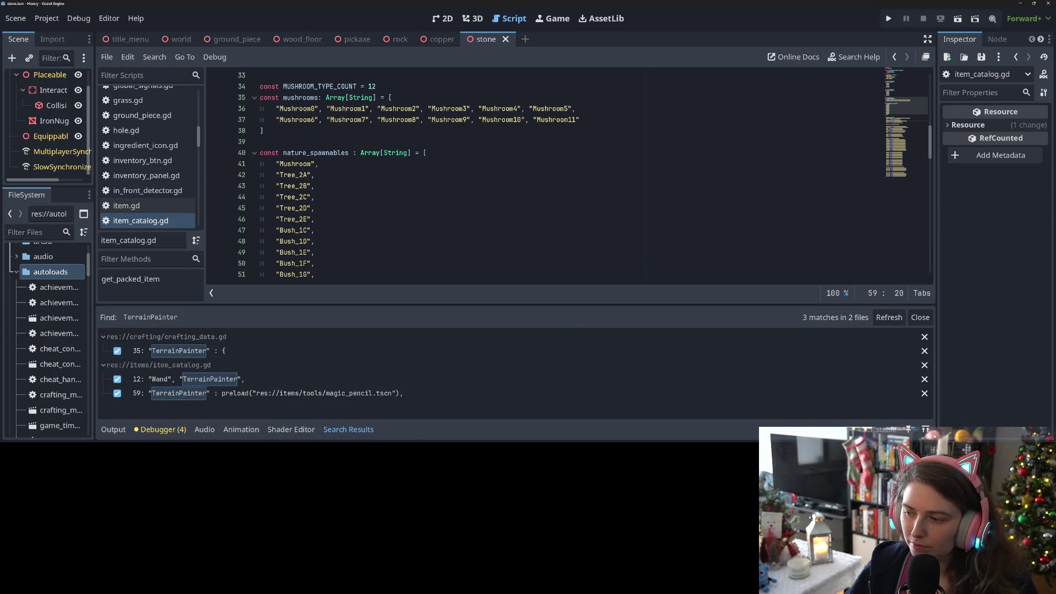
pyautogui.click(919, 318)
pyautogui.click(460, 204)
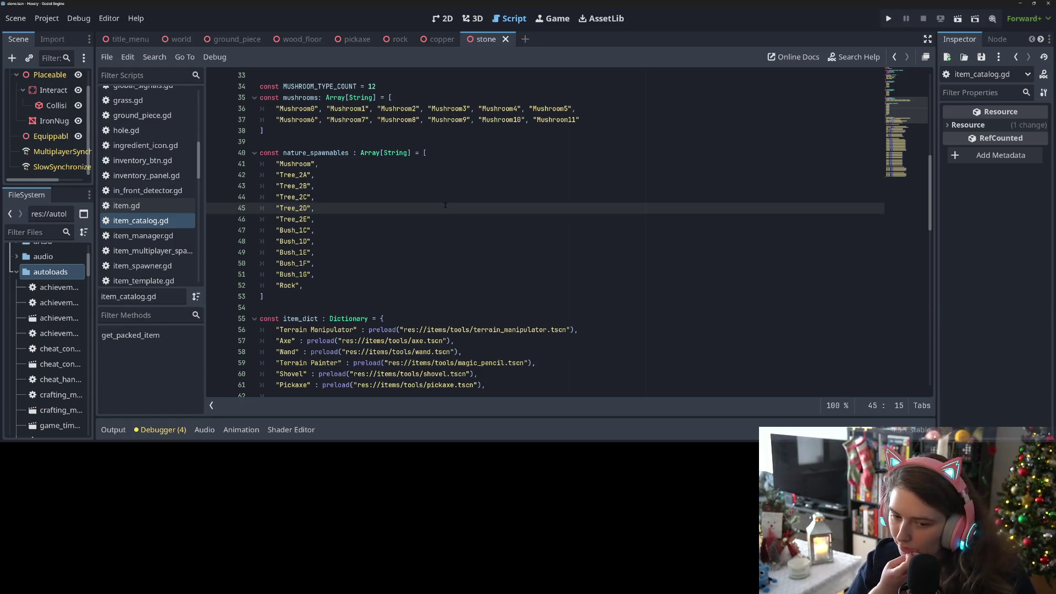
pyautogui.hotkey('ctrl', 's')
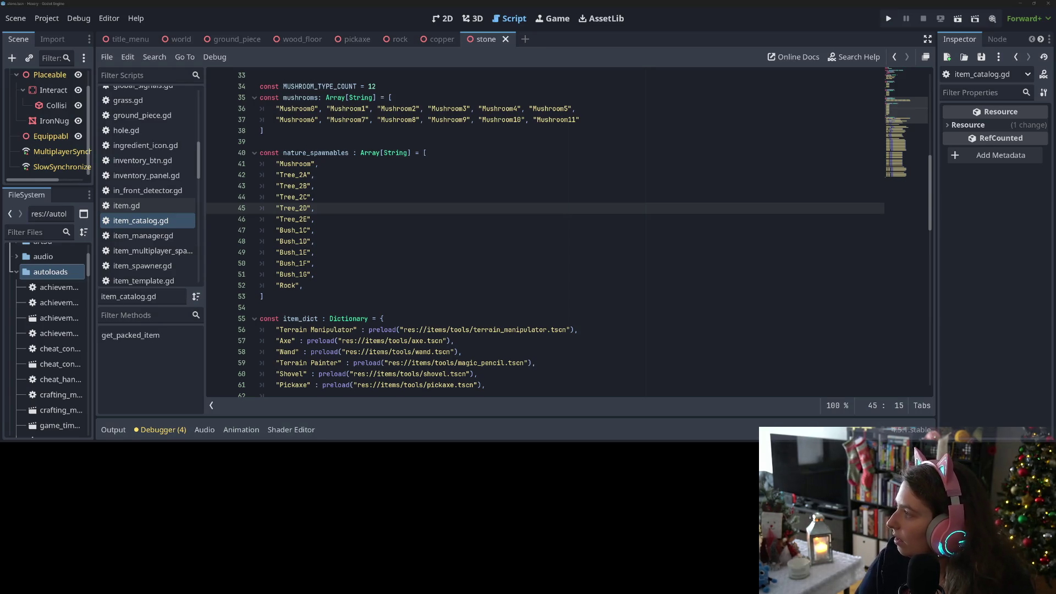
# Launch the game for a playtest and delete the test4 save
pyautogui.click(474, 316)
pyautogui.scroll(-1, 474, 316)
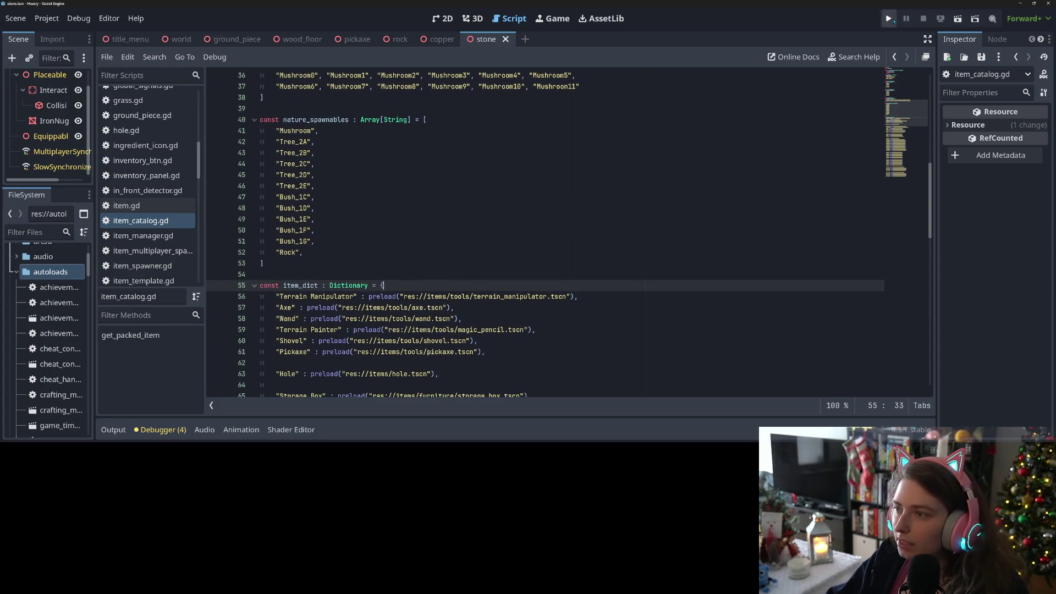
pyautogui.click(888, 18)
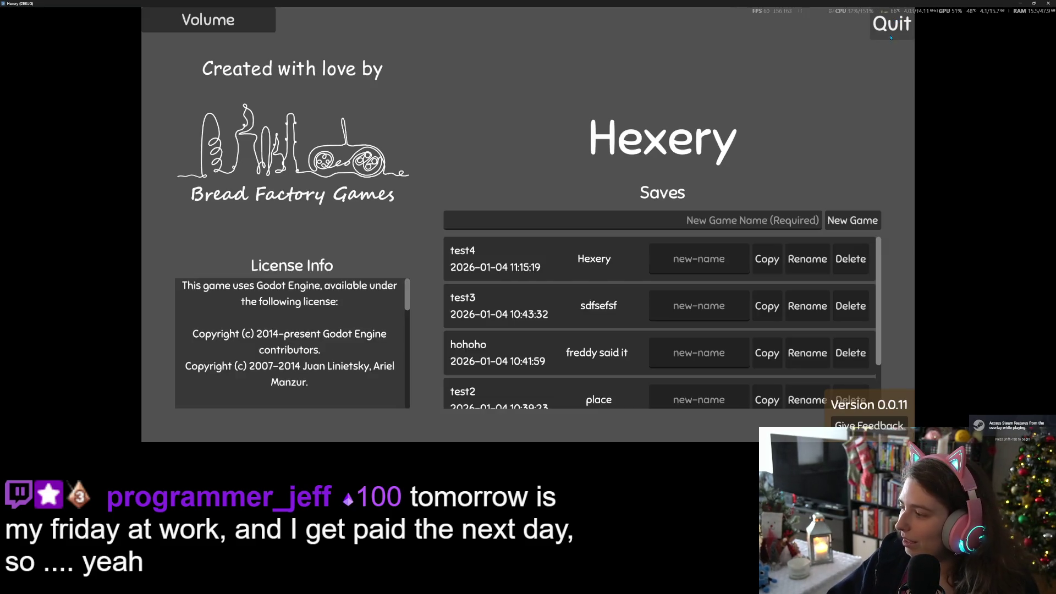
pyautogui.click(725, 220)
pyautogui.click(850, 258)
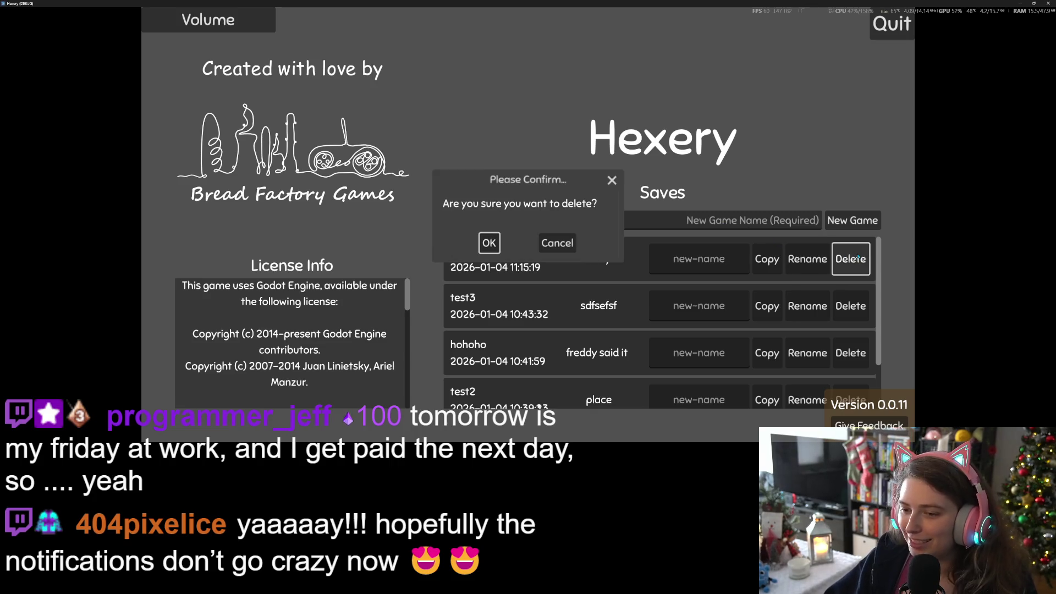
pyautogui.click(488, 245)
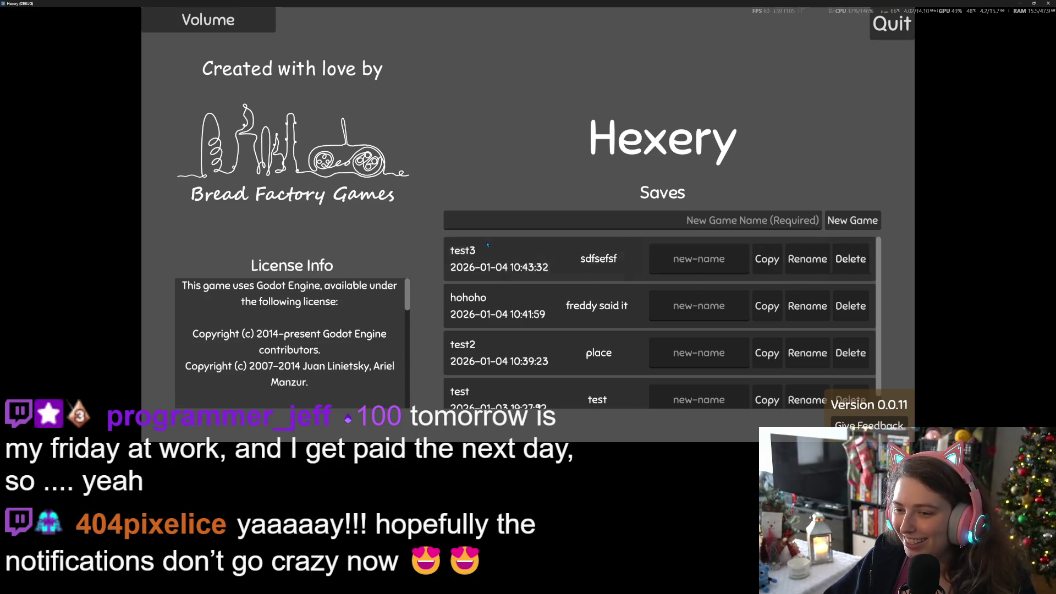
# Delete the test3 and hohoho saves, then close the running game
pyautogui.click(852, 269)
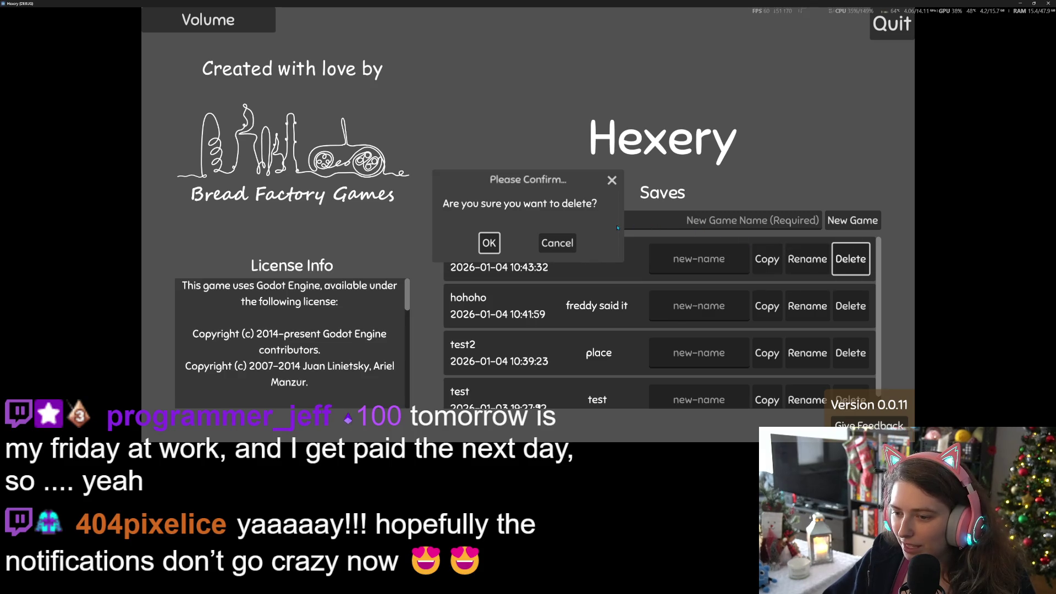
pyautogui.moveTo(621, 221)
pyautogui.mouseDown()
pyautogui.moveTo(682, 223)
pyautogui.moveTo(512, 223)
pyautogui.moveTo(886, 223)
pyautogui.moveTo(574, 222)
pyautogui.mouseUp()
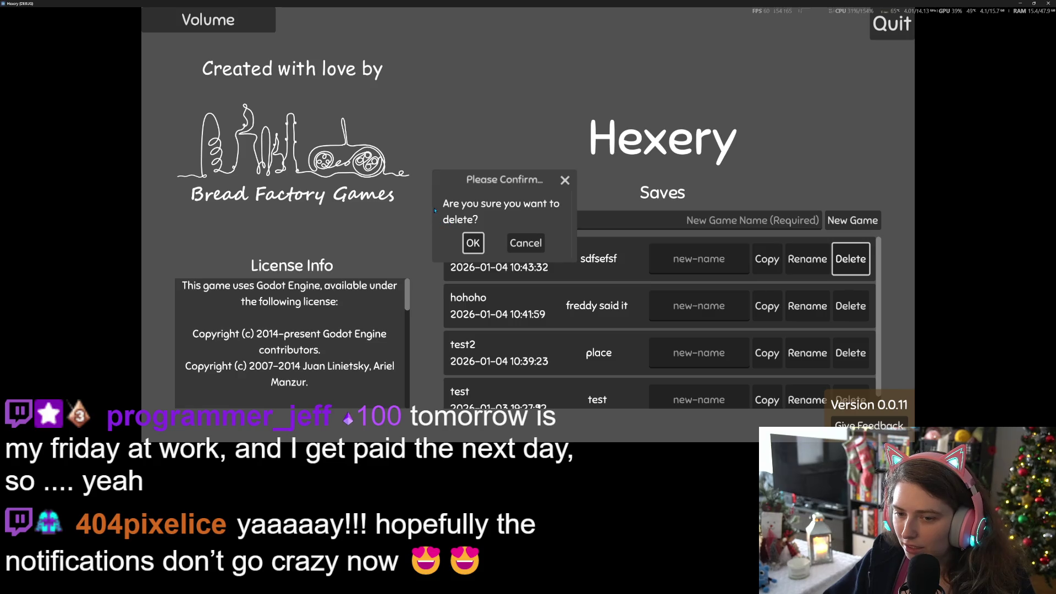
pyautogui.moveTo(432, 211)
pyautogui.mouseDown()
pyautogui.moveTo(244, 209)
pyautogui.moveTo(464, 215)
pyautogui.mouseUp()
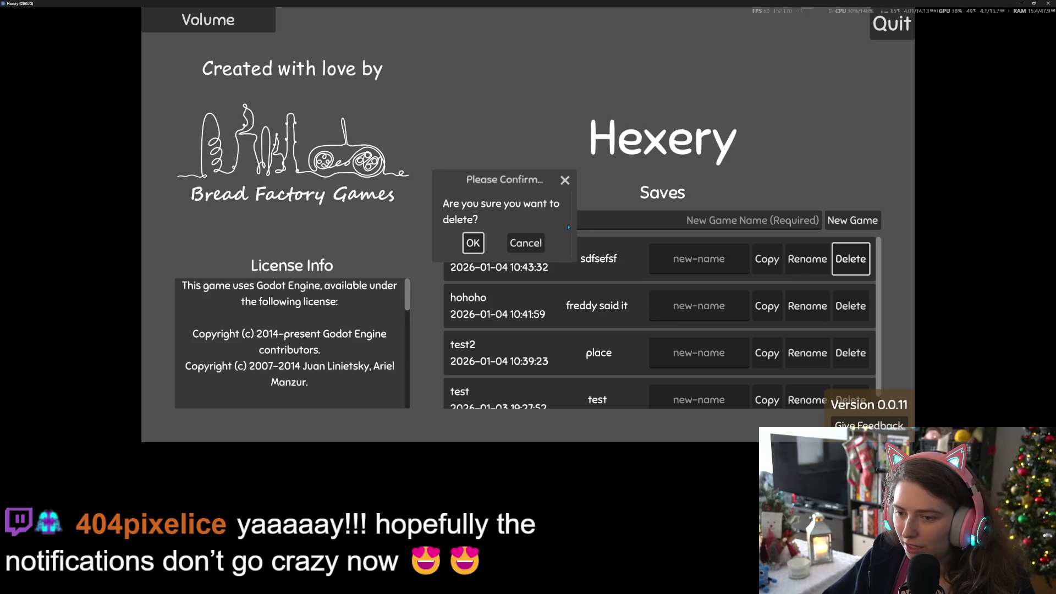
pyautogui.moveTo(568, 260)
pyautogui.mouseDown()
pyautogui.moveTo(569, 313)
pyautogui.moveTo(569, 261)
pyautogui.mouseUp()
pyautogui.click(565, 180)
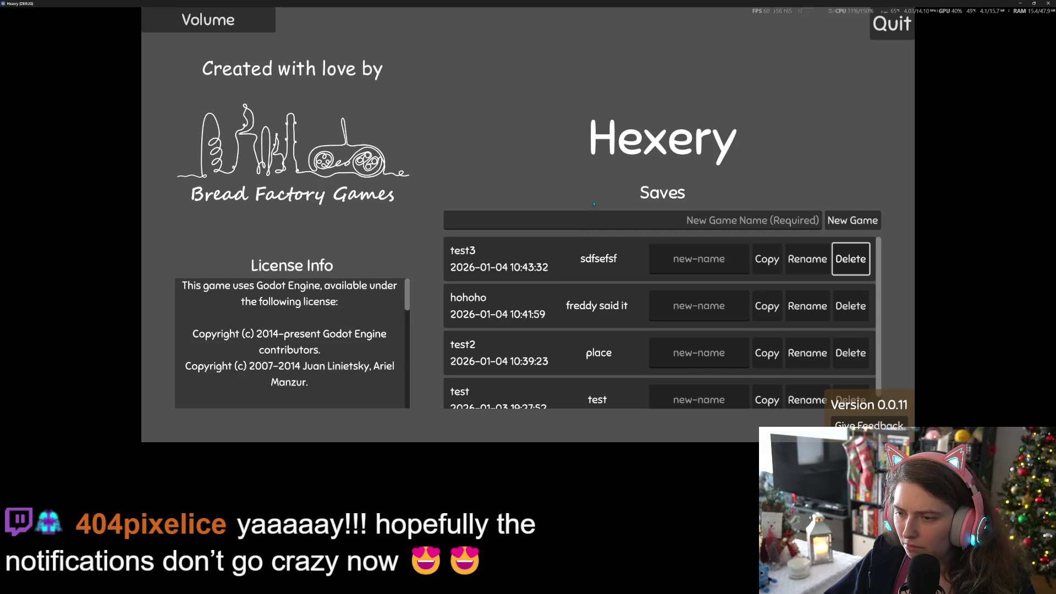
pyautogui.click(850, 258)
pyautogui.press('Return')
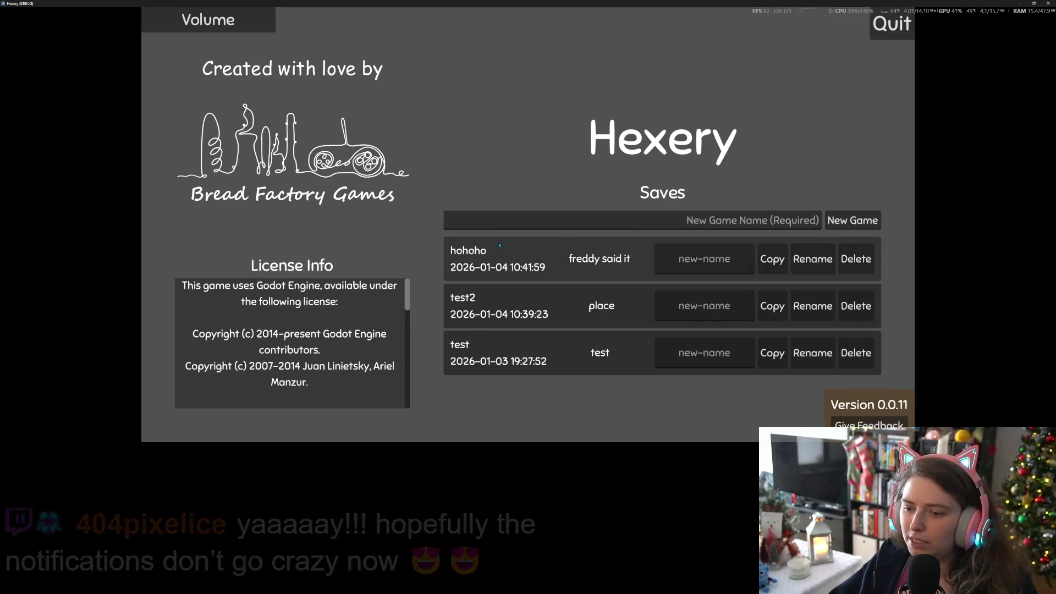
pyautogui.press('Return')
pyautogui.press('Return')
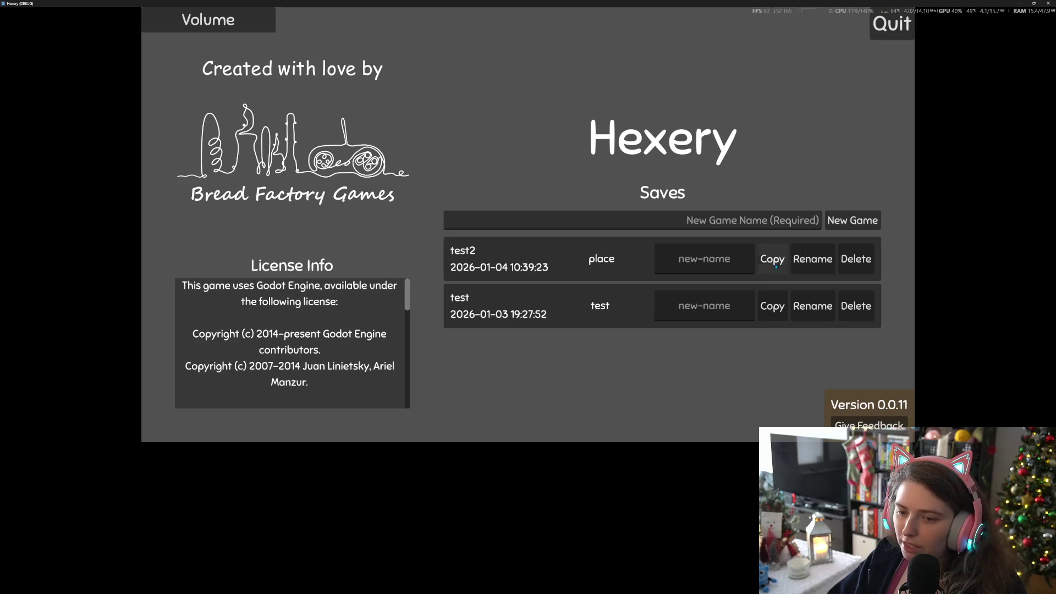
pyautogui.press('Return')
pyautogui.press('Return')
pyautogui.press('Return')
pyautogui.press('Return')
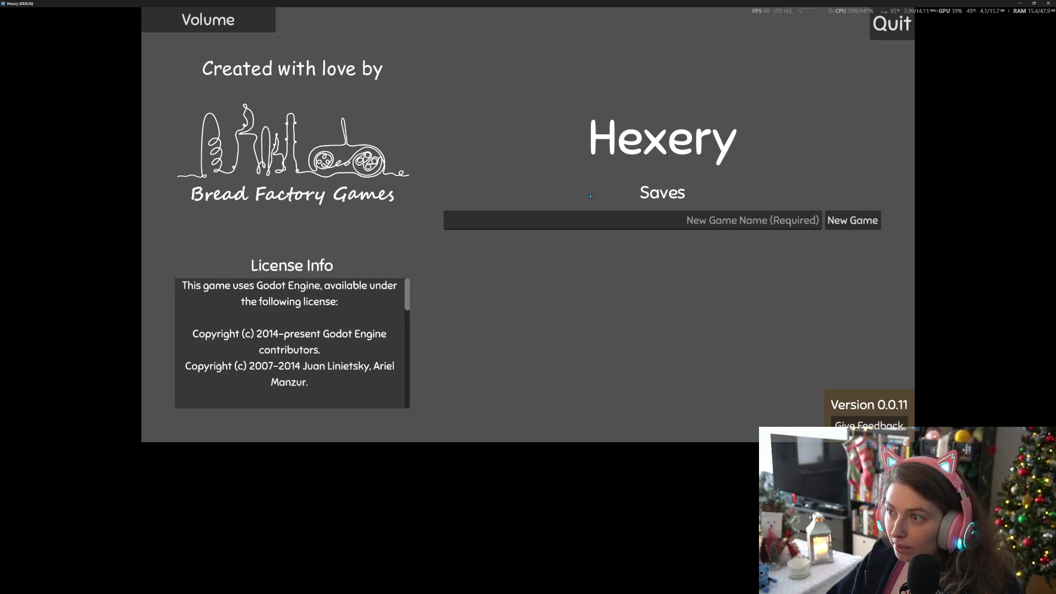
pyautogui.click(1048, 3)
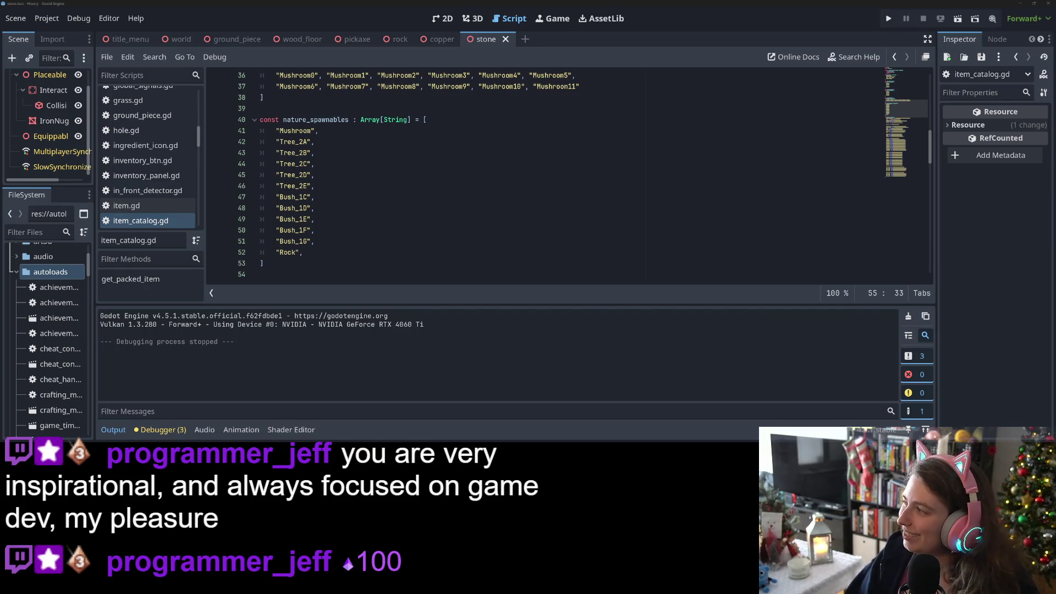
# Collapse the Output panel and scroll through item_catalog.gd around the "Rock" entry on line 52
pyautogui.click(114, 430)
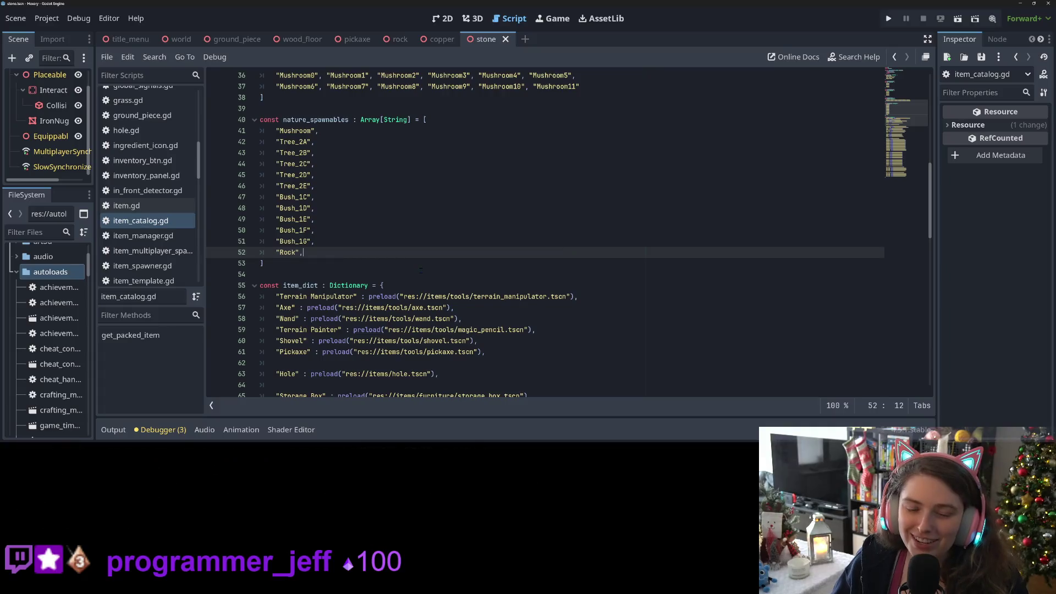
pyautogui.click(418, 281)
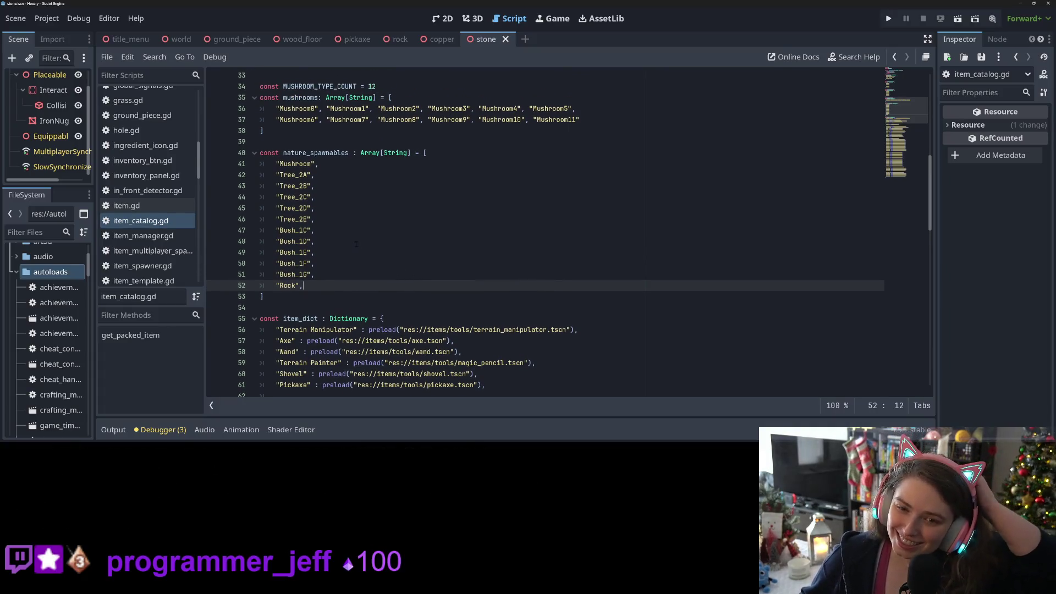
pyautogui.scroll(5, 345, 252)
pyautogui.scroll(4, 345, 252)
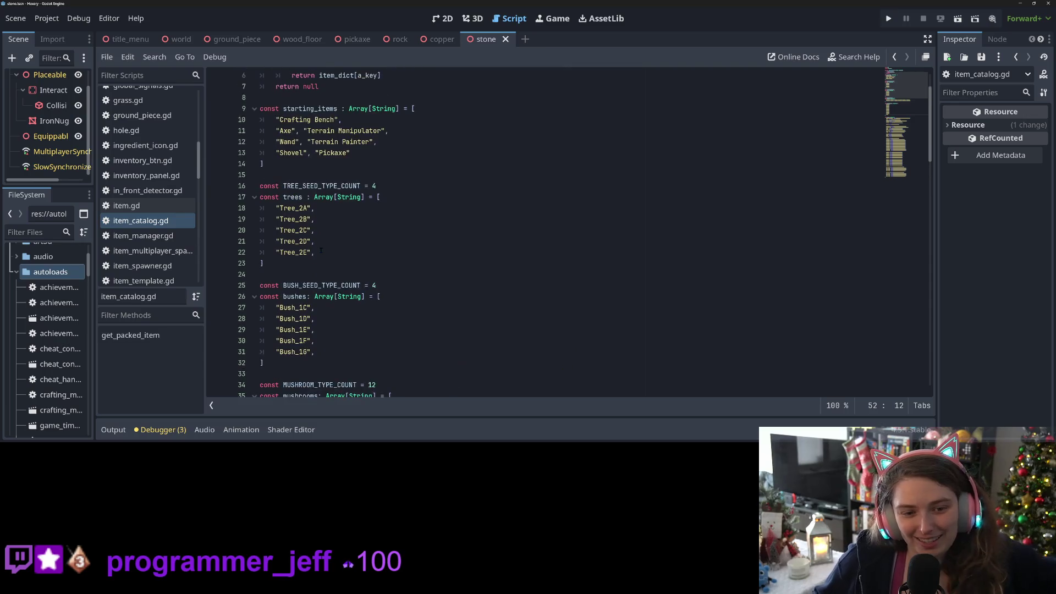
pyautogui.scroll(2, 320, 251)
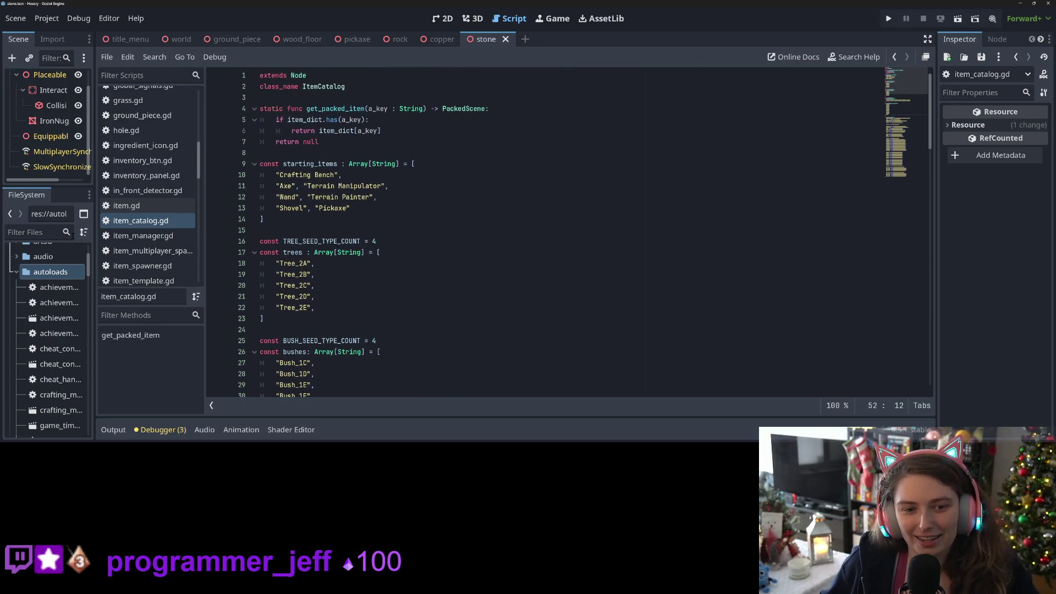
pyautogui.scroll(-3, 332, 290)
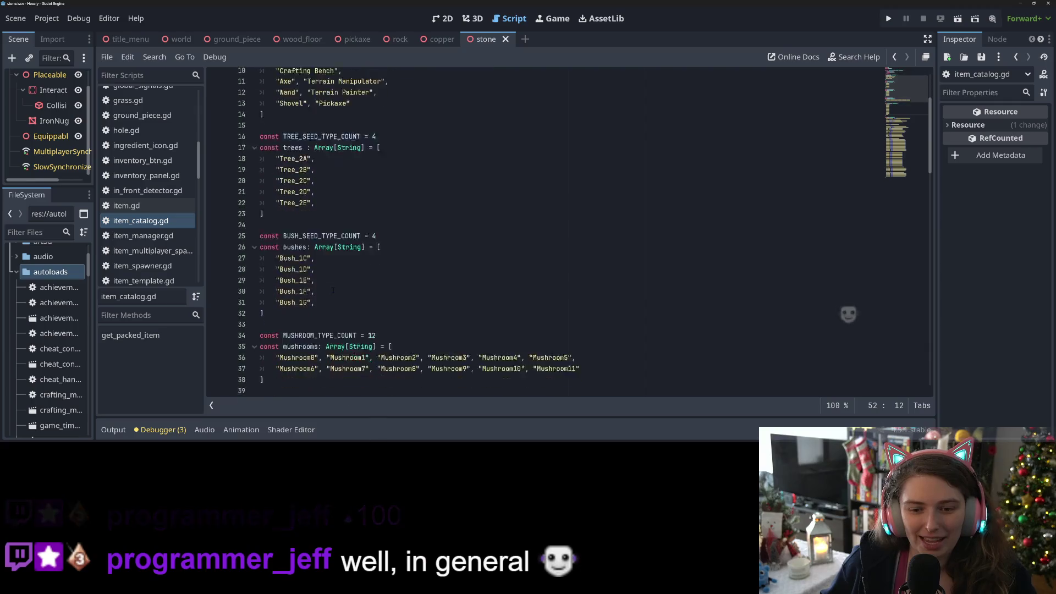
pyautogui.scroll(-13, 333, 290)
# Copy "Stone" and add "Stone" and "Twig" entries after "Rock" in nature_spawnables, then save
pyautogui.scroll(-4, 848, 308)
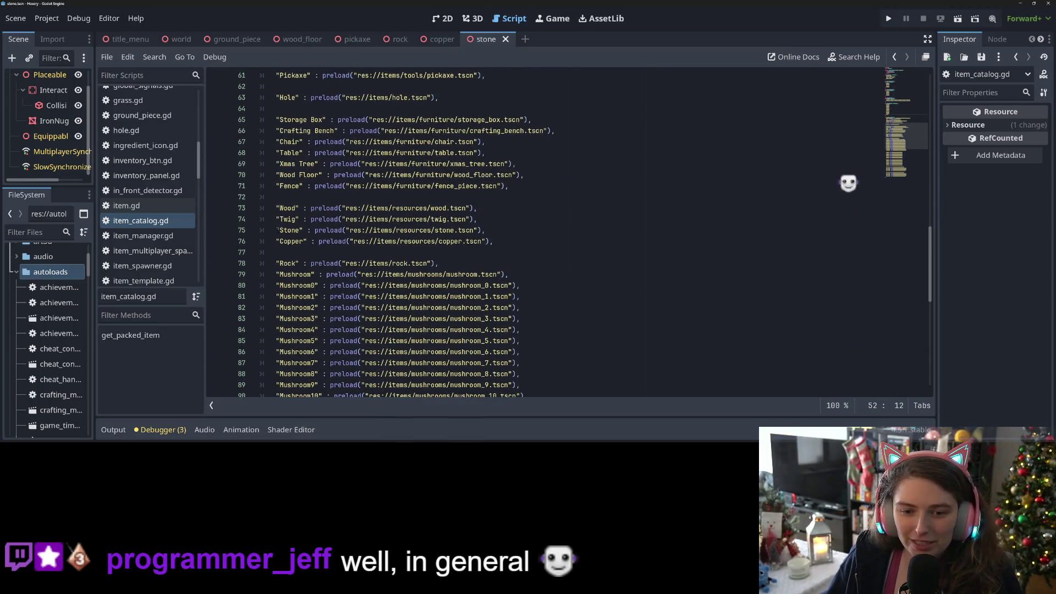
pyautogui.moveTo(277, 230); pyautogui.dragTo(304, 230)
pyautogui.hotkey('ctrl', 'c')
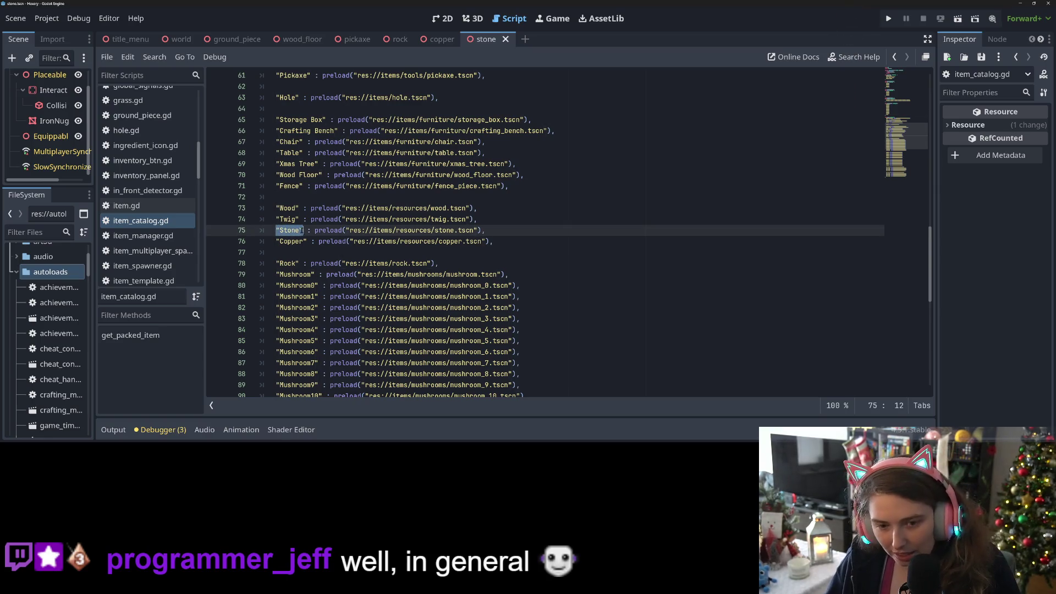
pyautogui.scroll(6, 303, 230)
pyautogui.click(339, 176)
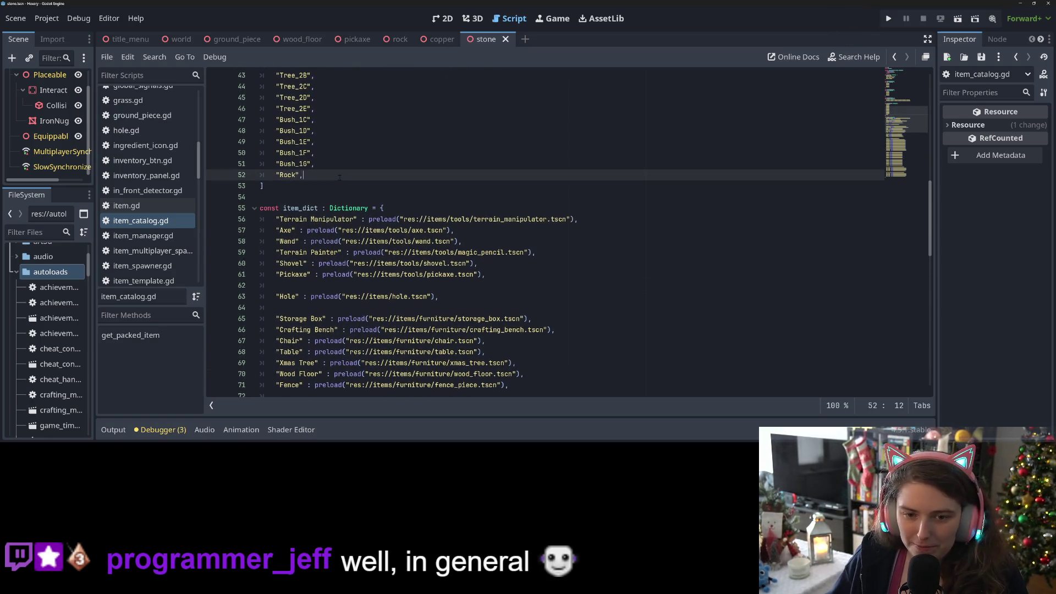
pyautogui.press('Return')
pyautogui.hotkey('ctrl', 'v')
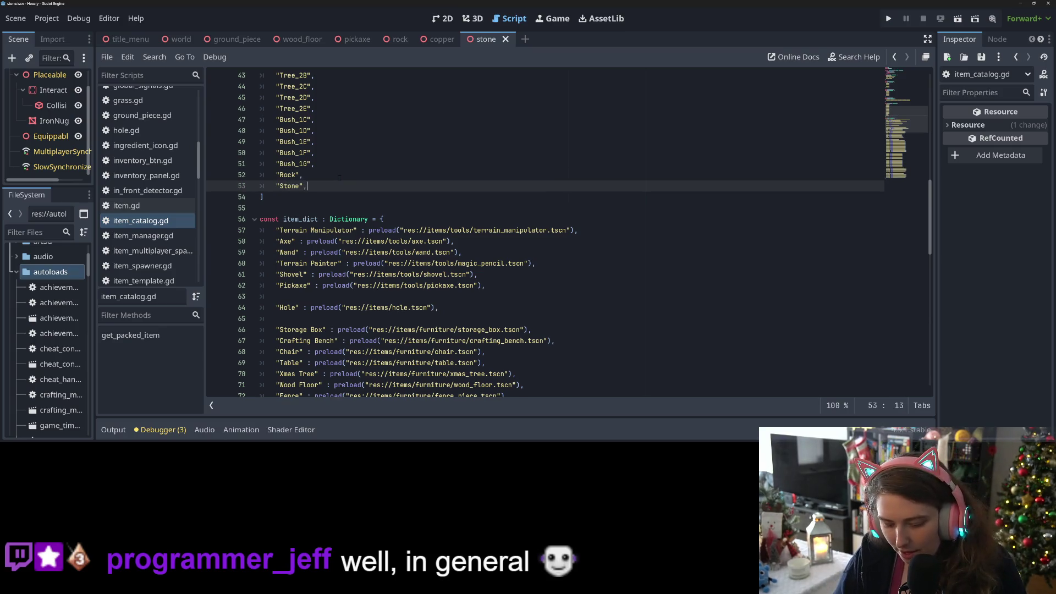
pyautogui.write(',')
pyautogui.press('Return')
pyautogui.write('"Twig')
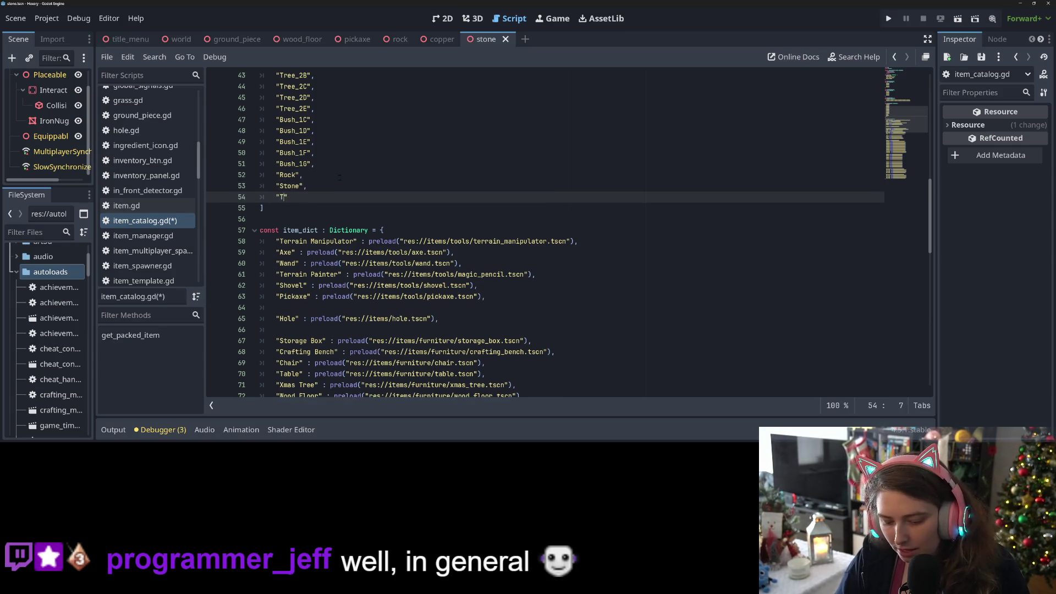
pyautogui.hotkey('ctrl', 's')
pyautogui.click(415, 198)
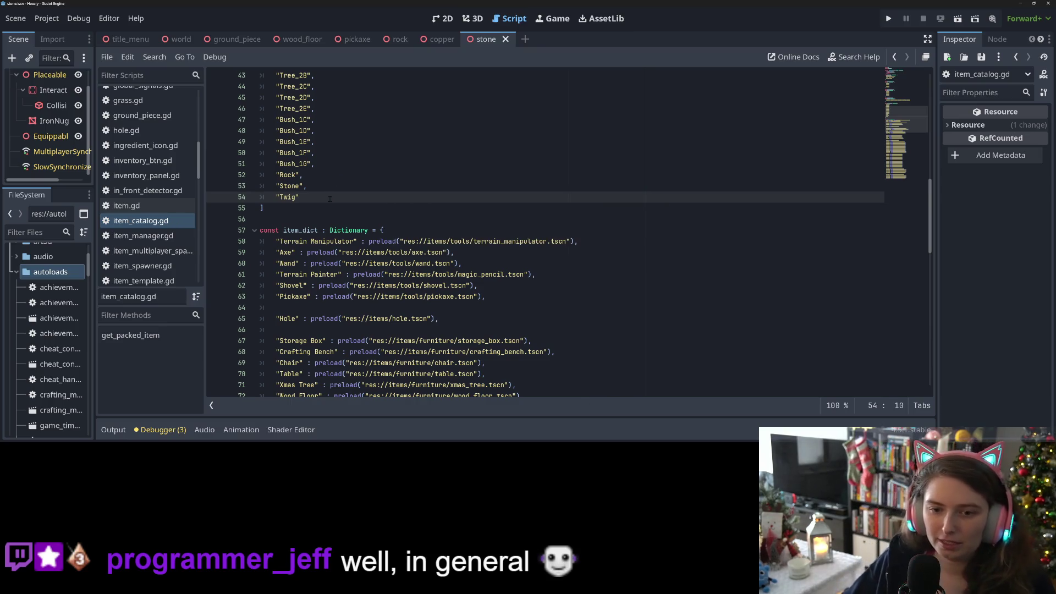
pyautogui.hotkey('ctrl', 's')
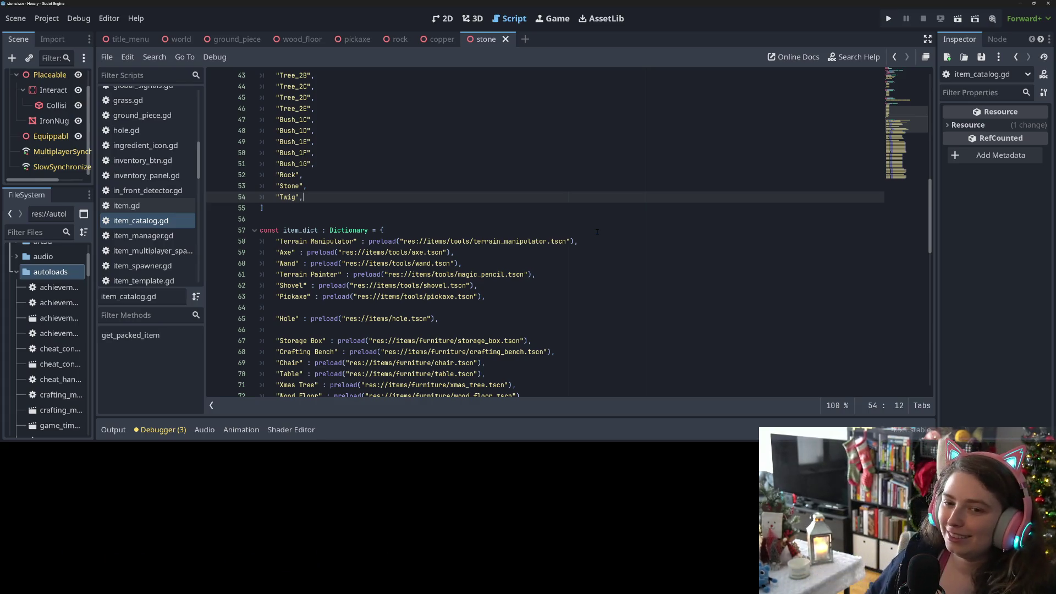
pyautogui.scroll(7, 466, 231)
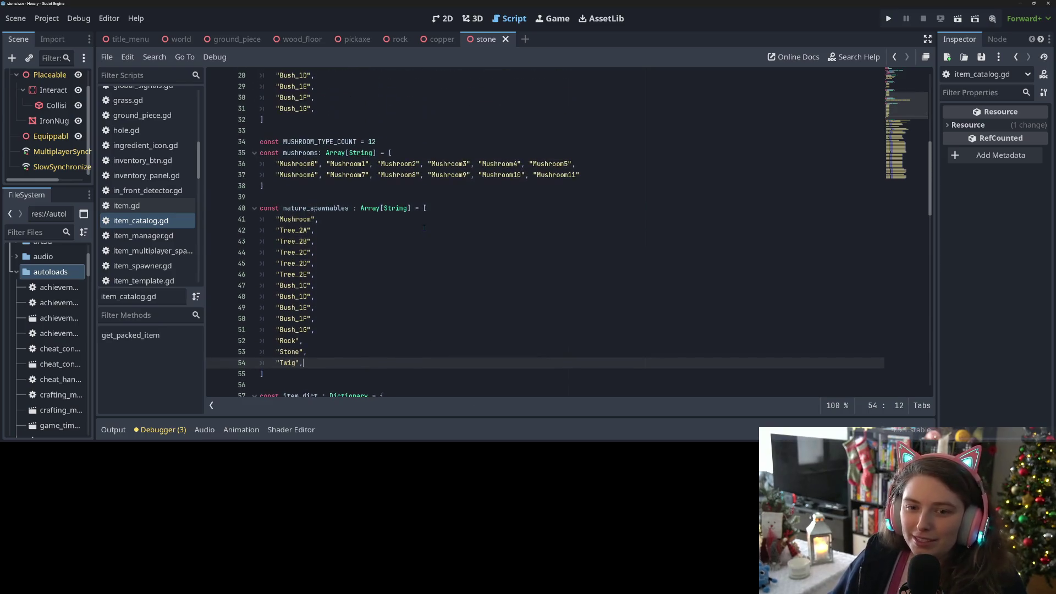
pyautogui.scroll(4, 410, 244)
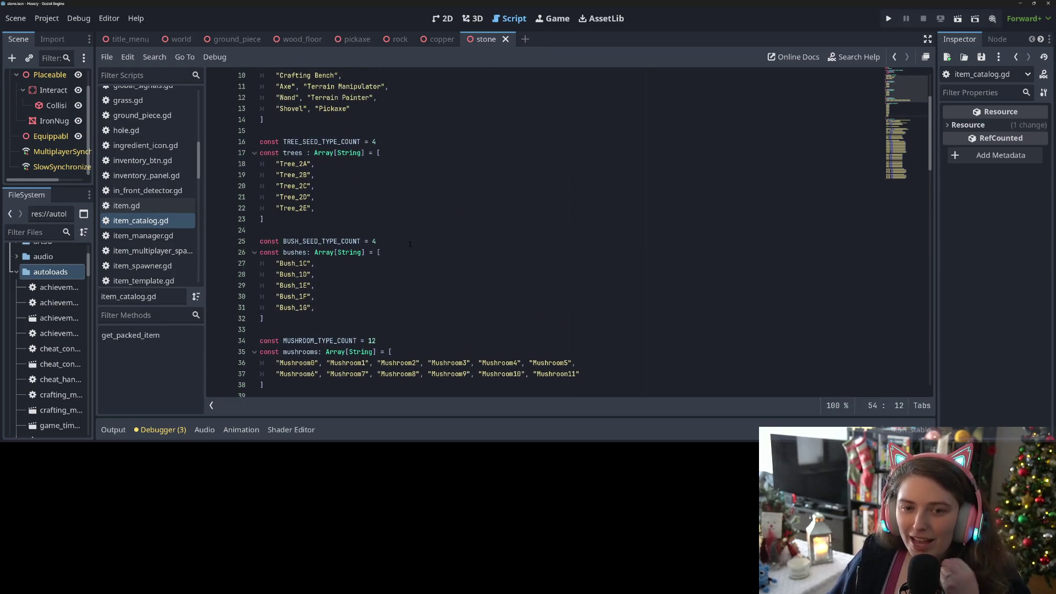
pyautogui.scroll(3, 216, 258)
pyautogui.scroll(-9, 391, 246)
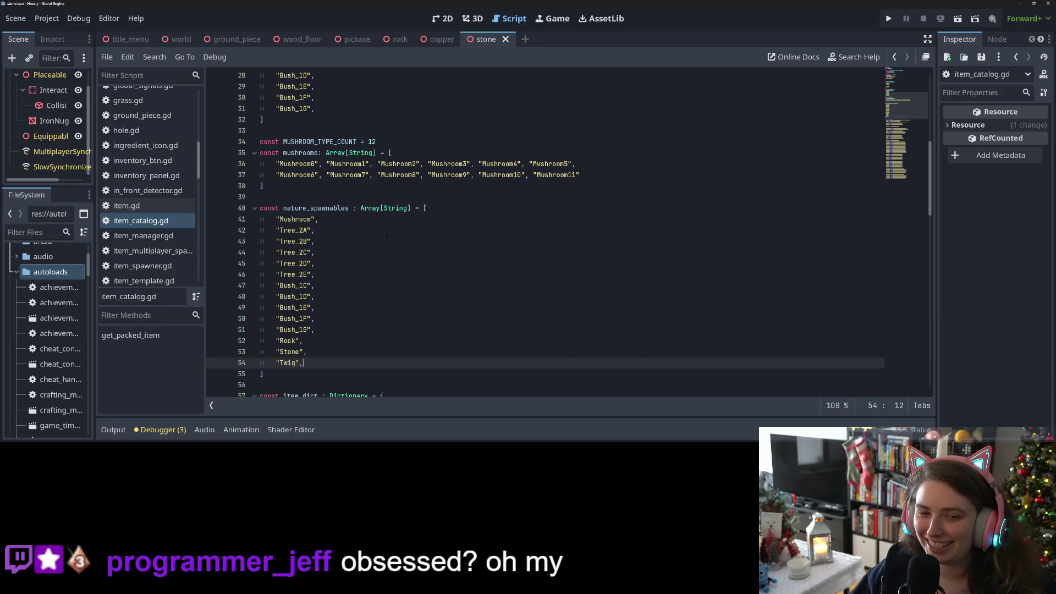
pyautogui.scroll(8, 121, 199)
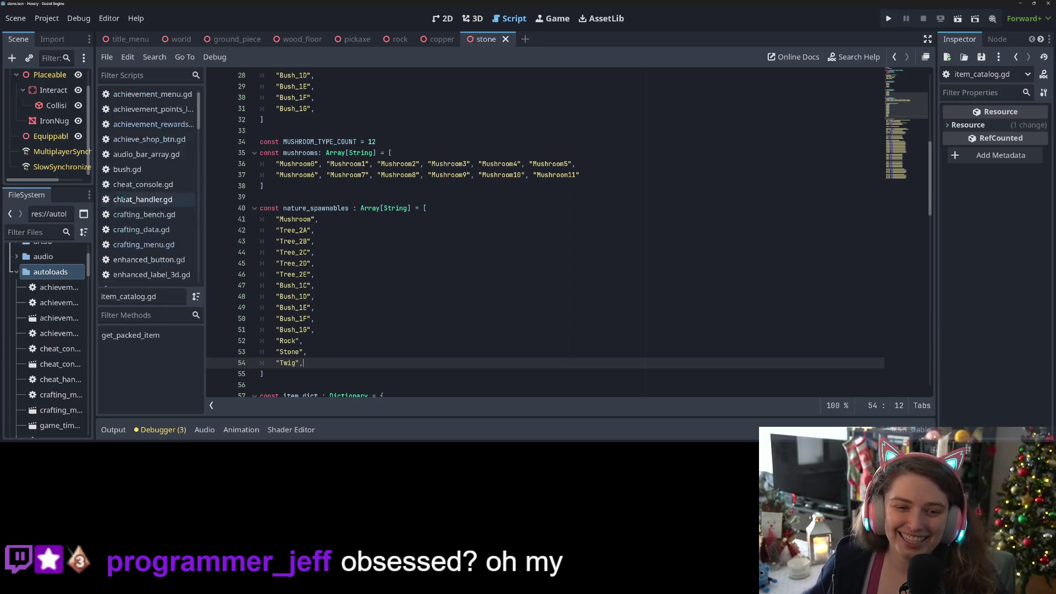
pyautogui.scroll(1, 122, 199)
pyautogui.click(172, 141)
# Open achievements.gd and review the mushroom_types_collected uses and the Steam stats check
pyautogui.click(142, 95)
pyautogui.scroll(8, 445, 373)
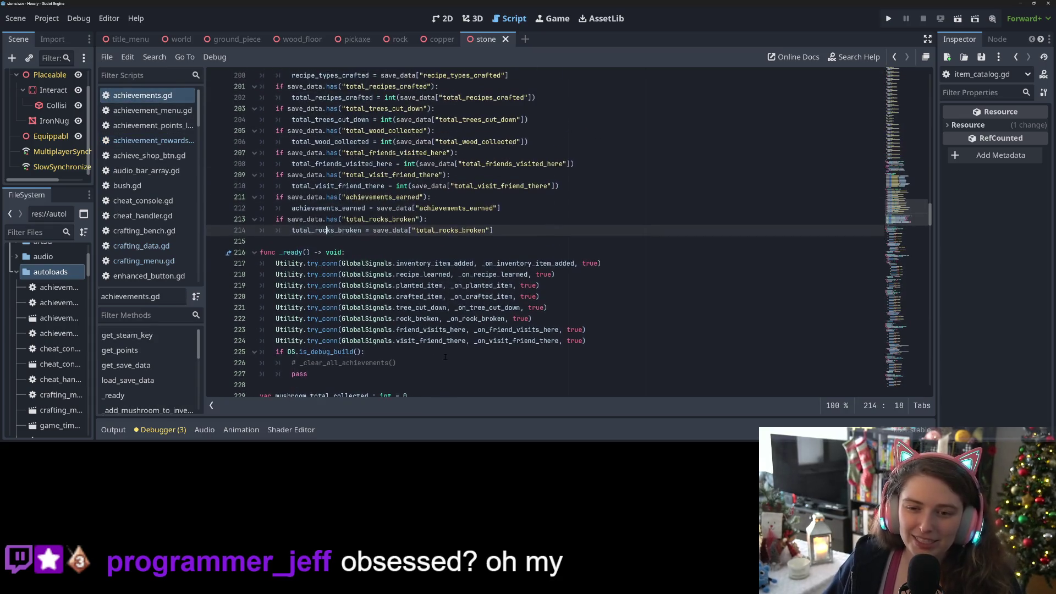
pyautogui.scroll(10, 445, 354)
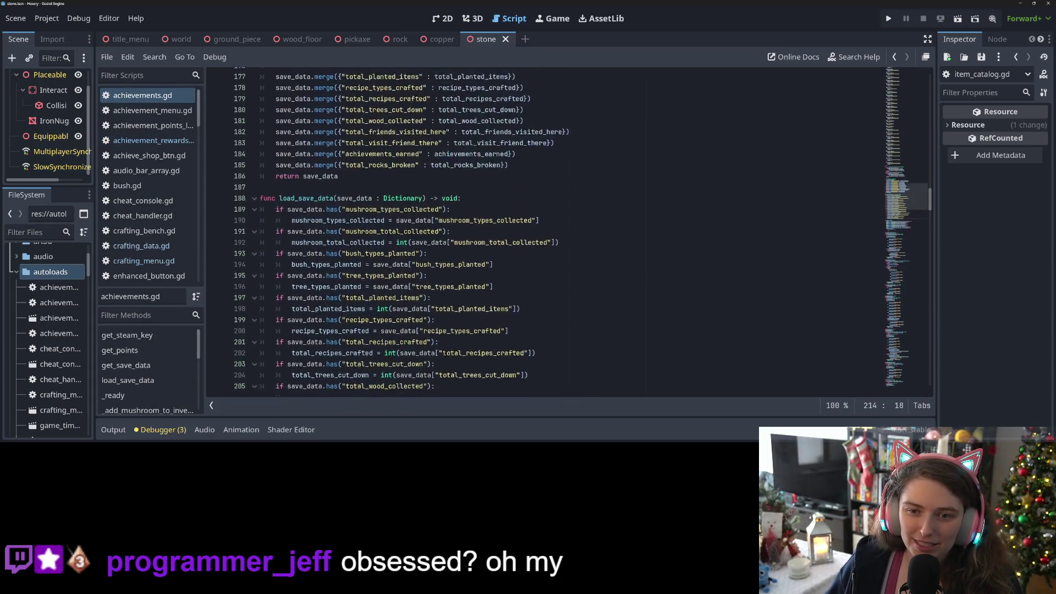
pyautogui.scroll(-12, 445, 353)
pyautogui.scroll(-3, 445, 354)
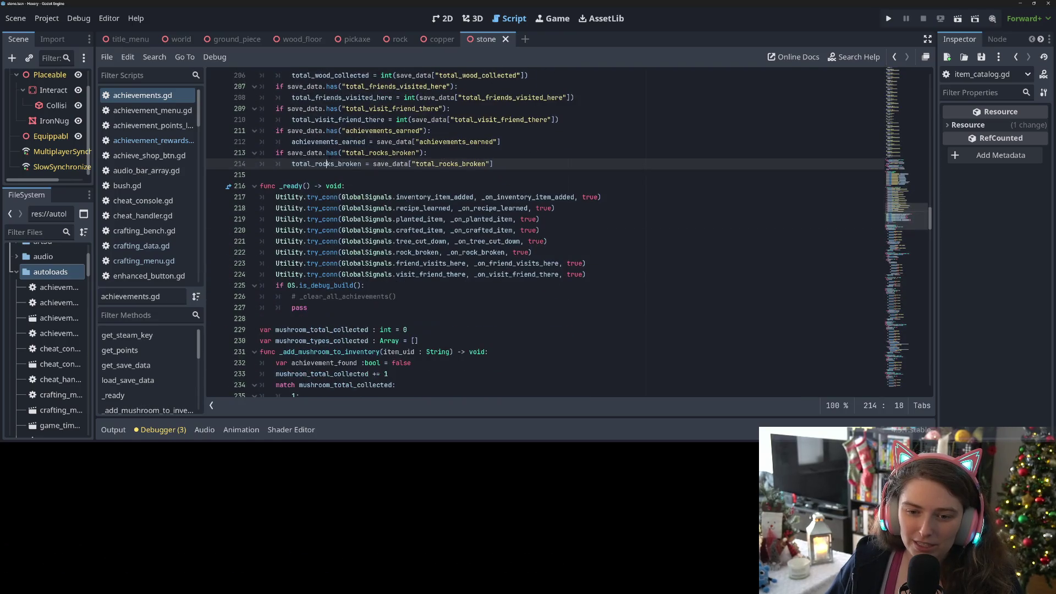
pyautogui.scroll(-3, 328, 212)
pyautogui.doubleClick(329, 208)
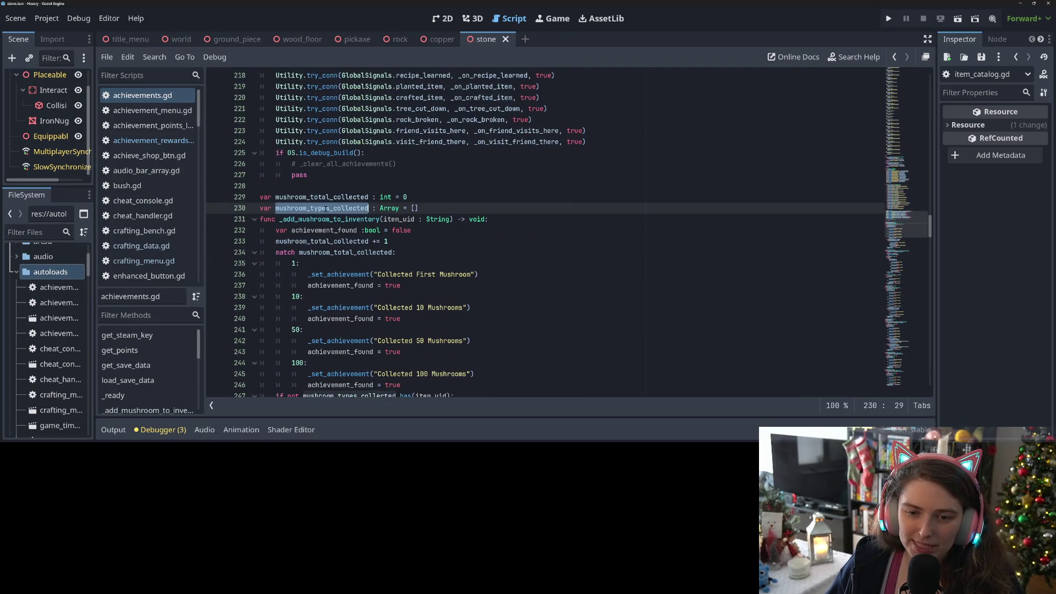
pyautogui.scroll(-4, 329, 212)
pyautogui.scroll(-3, 329, 212)
pyautogui.click(386, 263)
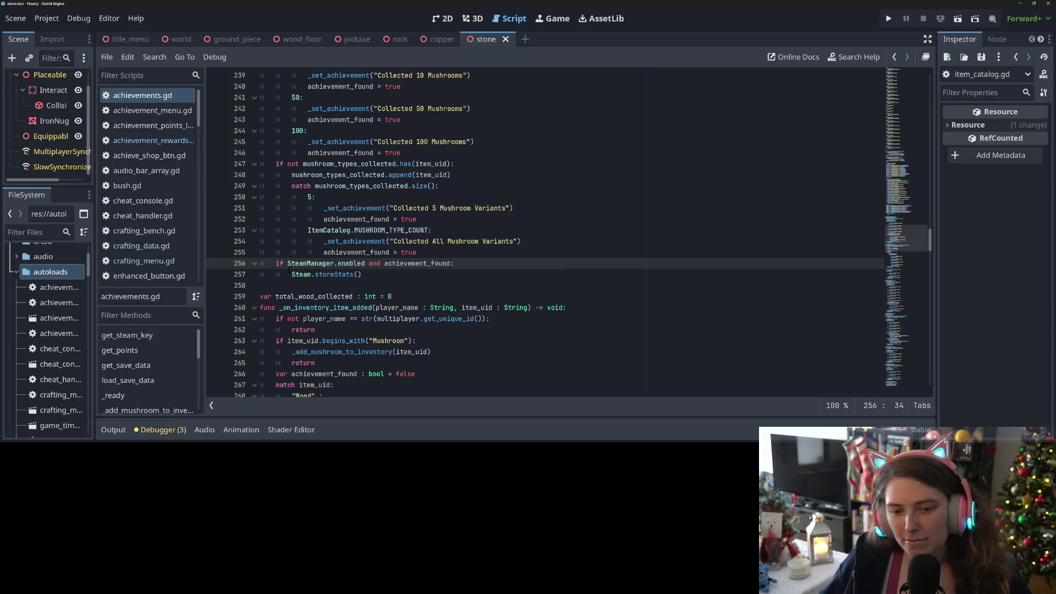
pyautogui.scroll(-3, 379, 267)
# Duplicate the total_wood_collected declaration as total_twig_collected = 0 and save the script
pyautogui.click(422, 196)
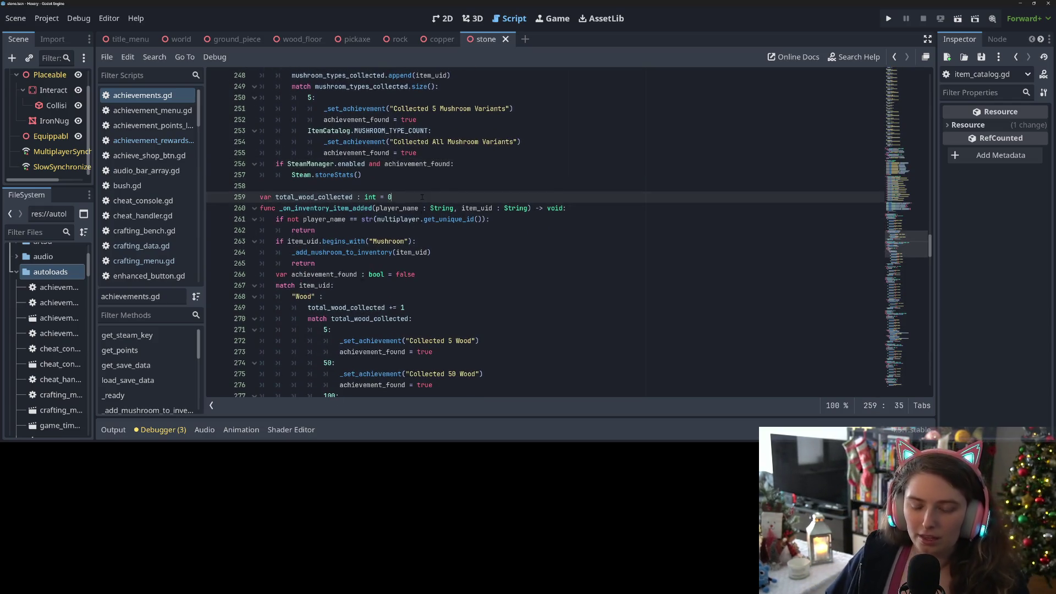
pyautogui.hotkey('ctrl', 'shift', 'd')
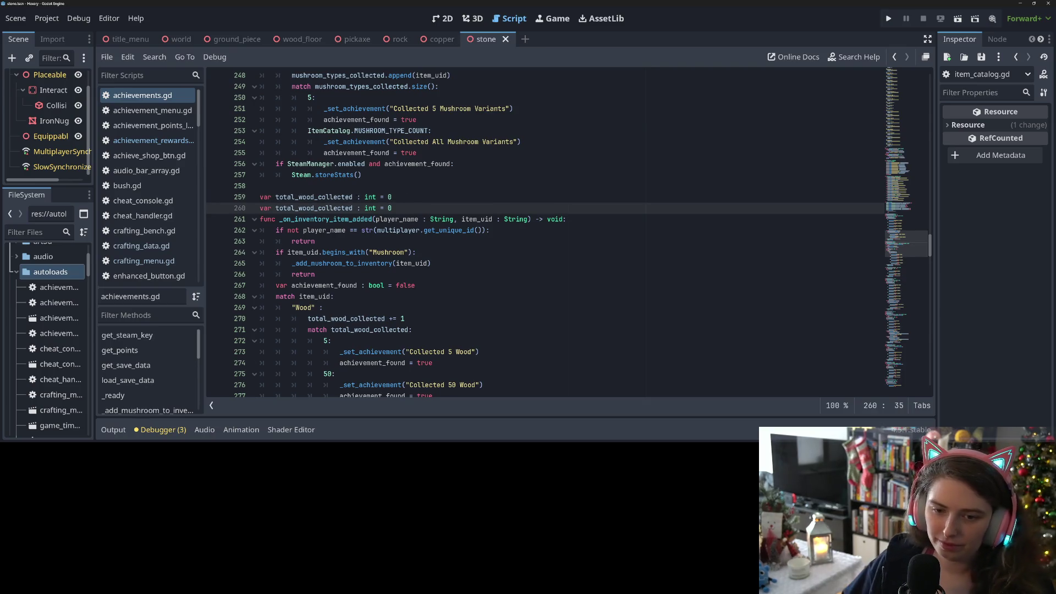
pyautogui.moveTo(300, 208); pyautogui.dragTo(315, 208)
pyautogui.write('twig')
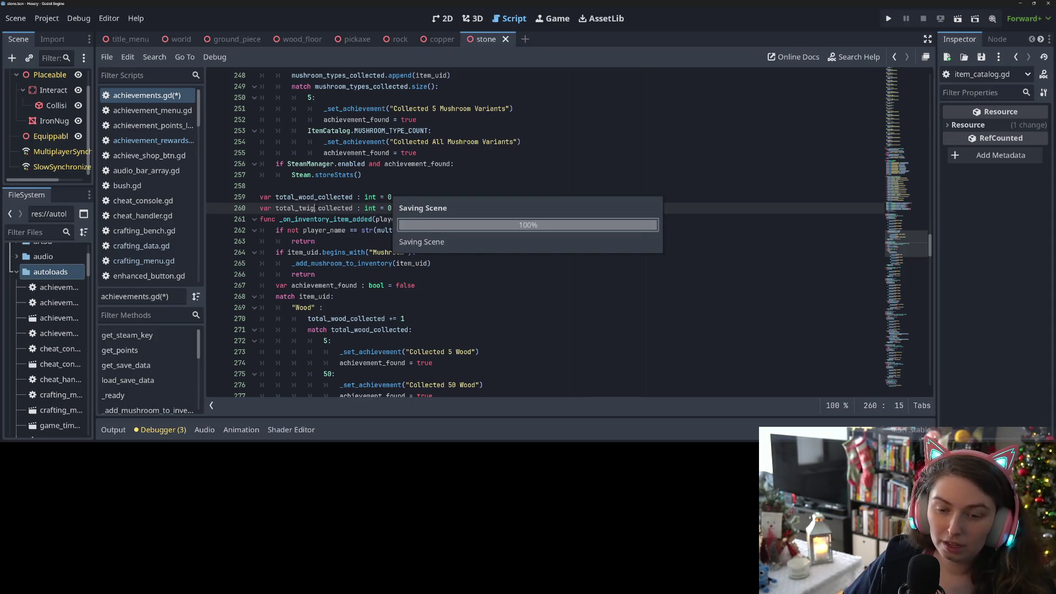
pyautogui.hotkey('ctrl', 's')
pyautogui.doubleClick(316, 207)
pyautogui.scroll(-4, 301, 339)
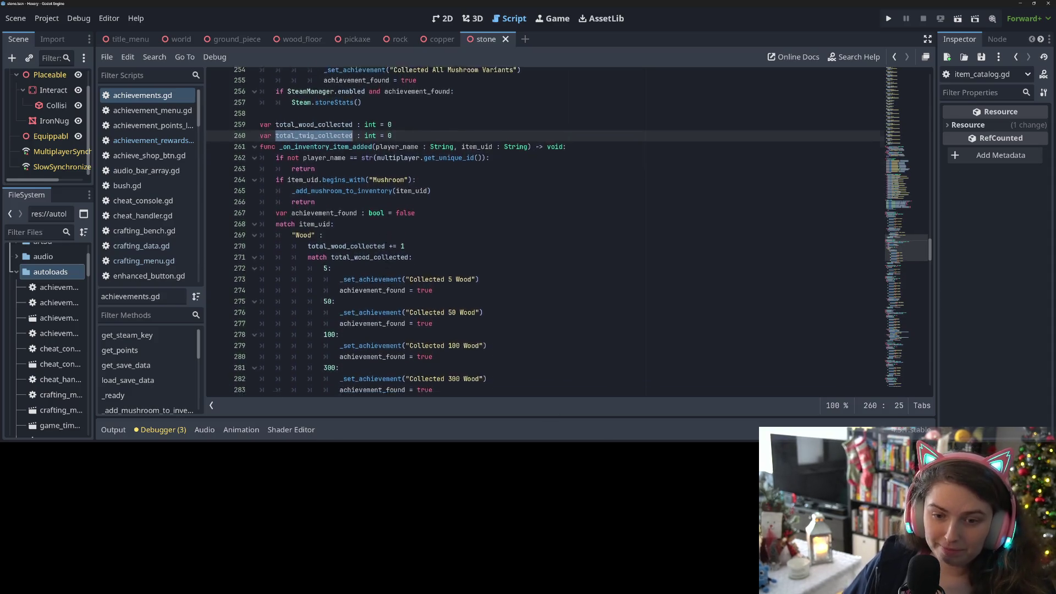
pyautogui.click(273, 341)
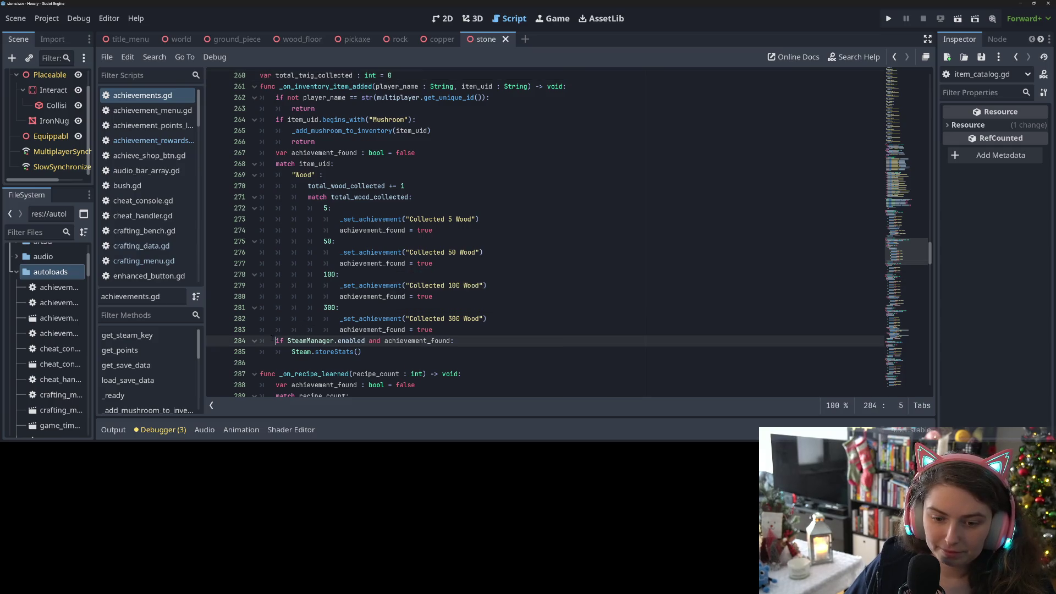
# Add a "Twig" case that increments total_twig_collected by 1, and save
pyautogui.press('Return')
pyautogui.press('Up')
pyautogui.press('Tab')
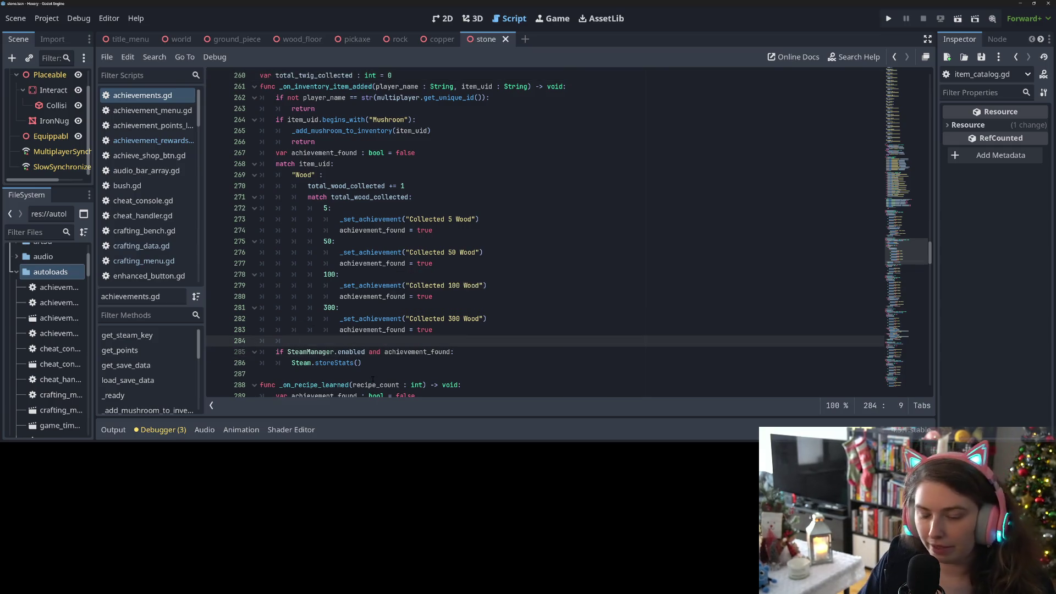
pyautogui.write('"Twig"')
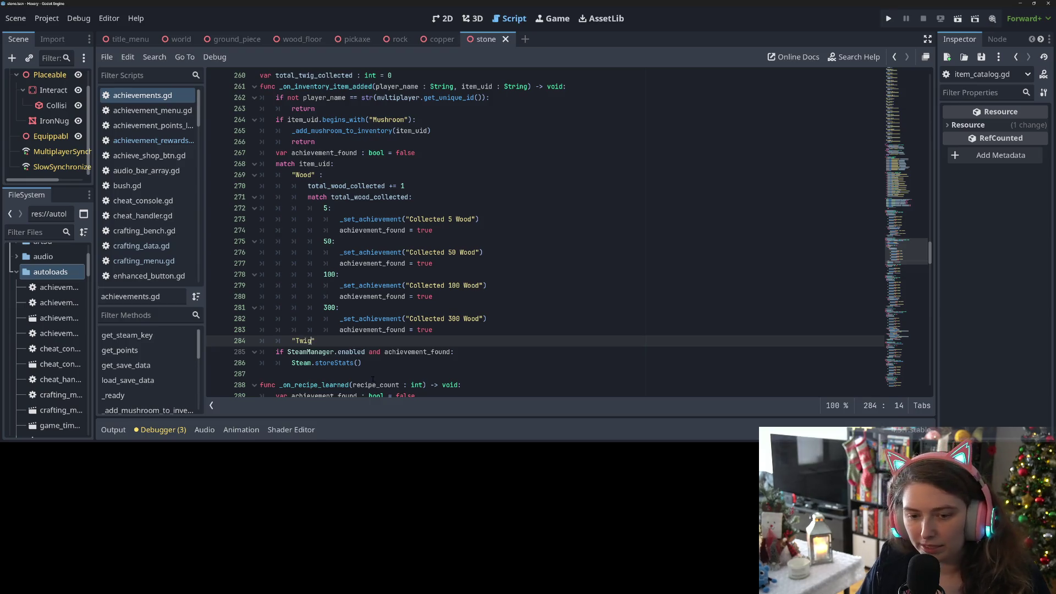
pyautogui.write(' :')
pyautogui.press('Return')
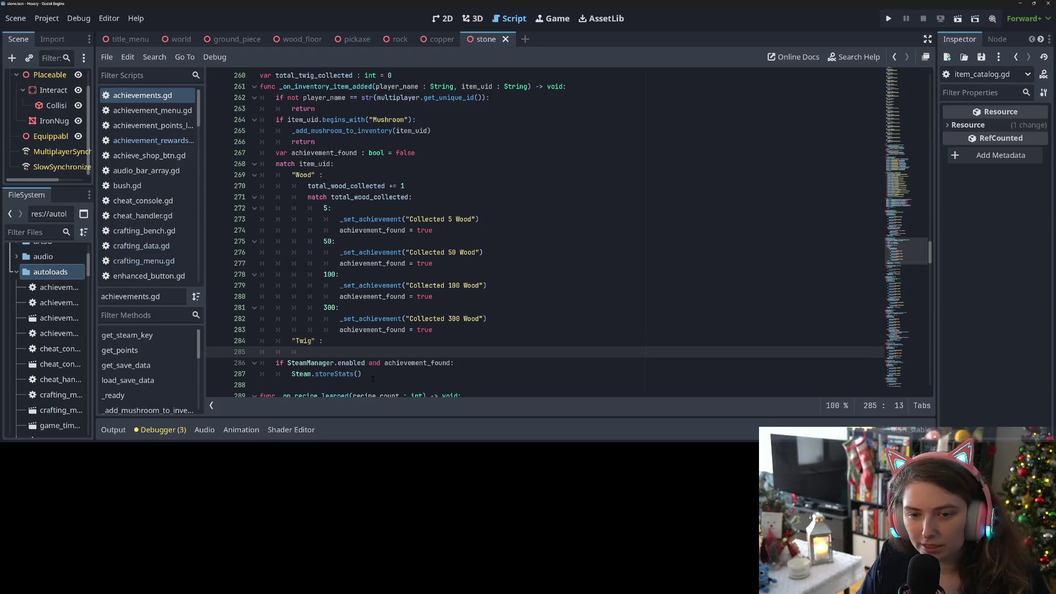
pyautogui.write('total_twig_collected += 1')
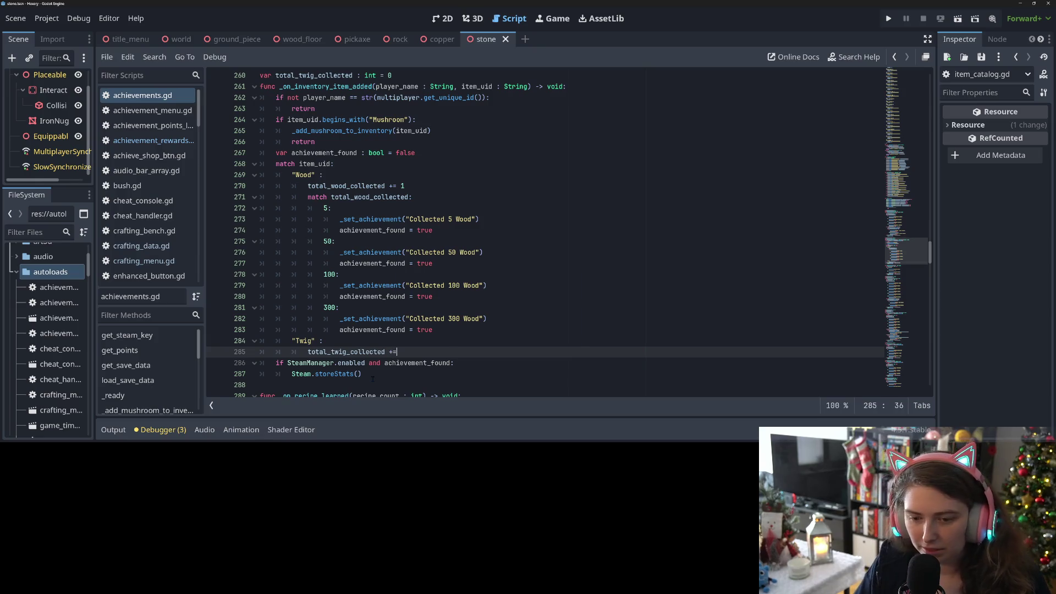
pyautogui.hotkey('ctrl', 's')
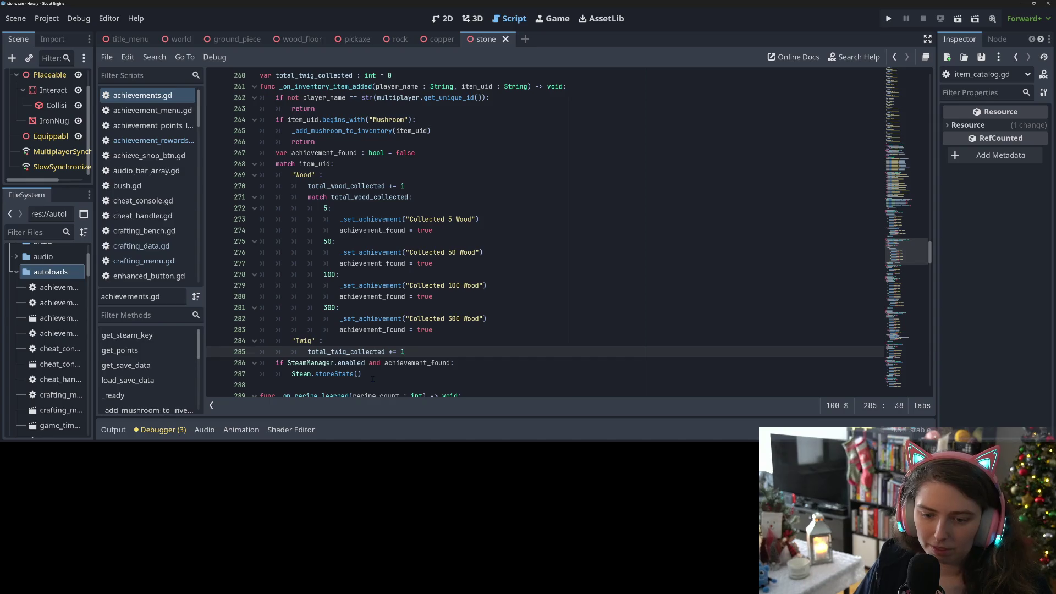
# Under it, match total_twig_collected at 10 to set the "Pickup Sticks" achievement
pyautogui.press('Return')
pyautogui.write('match total_twig_collected')
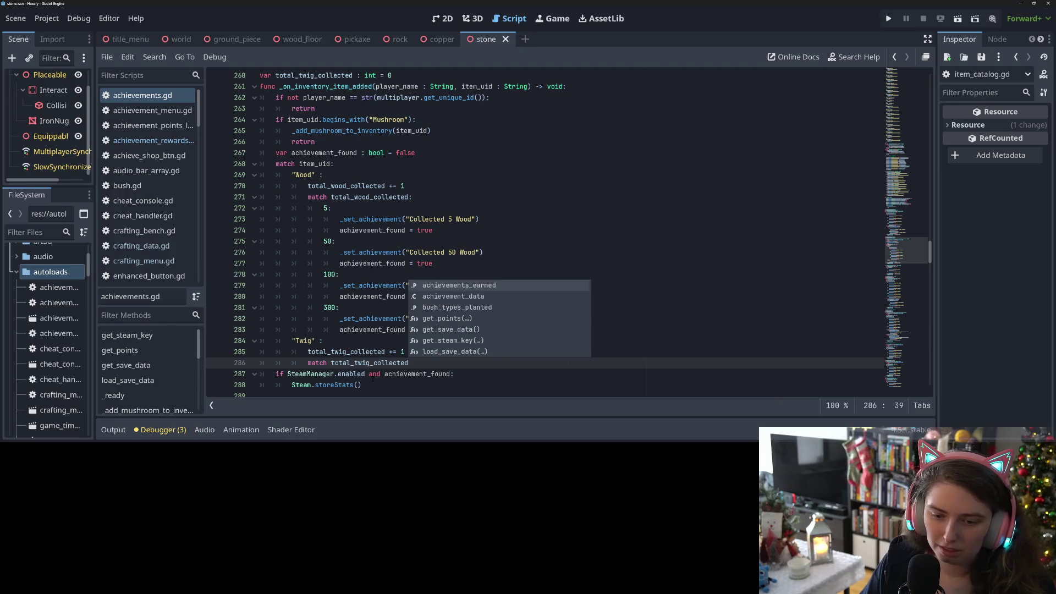
pyautogui.write(':')
pyautogui.press('Return')
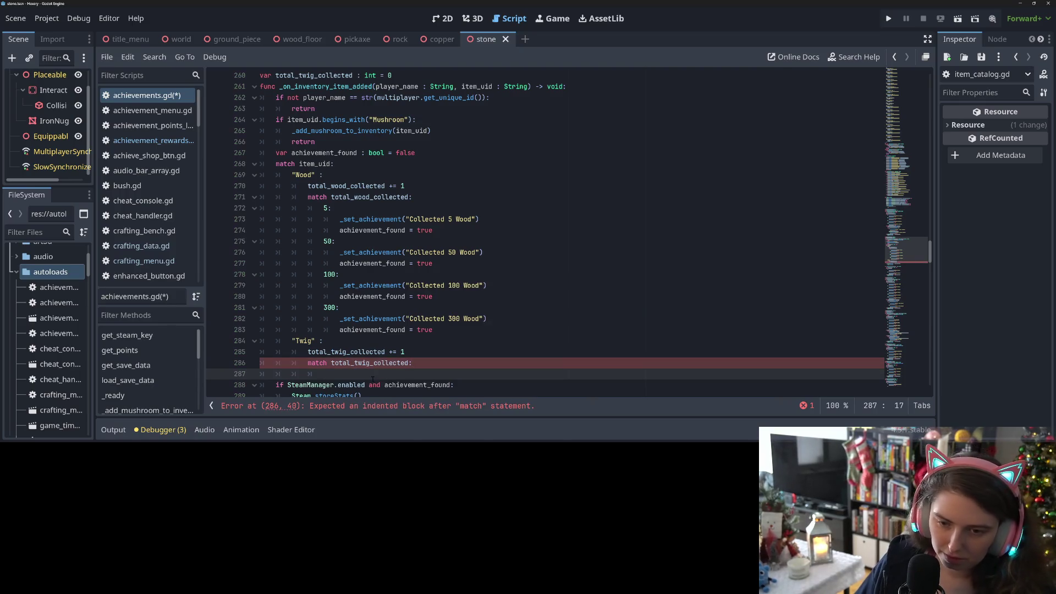
pyautogui.write('10:')
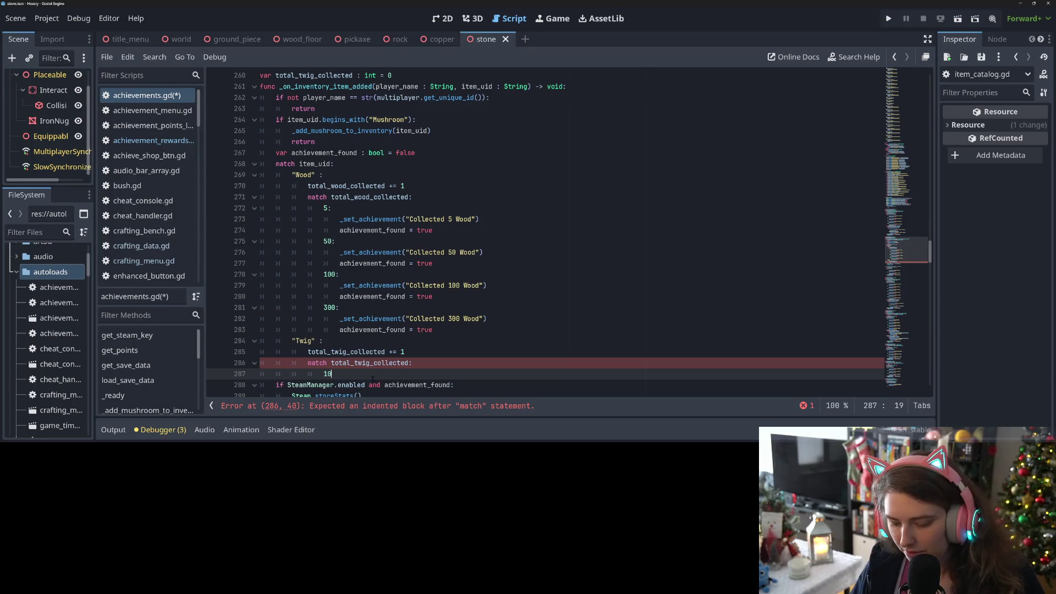
pyautogui.press('Return')
pyautogui.write('set')
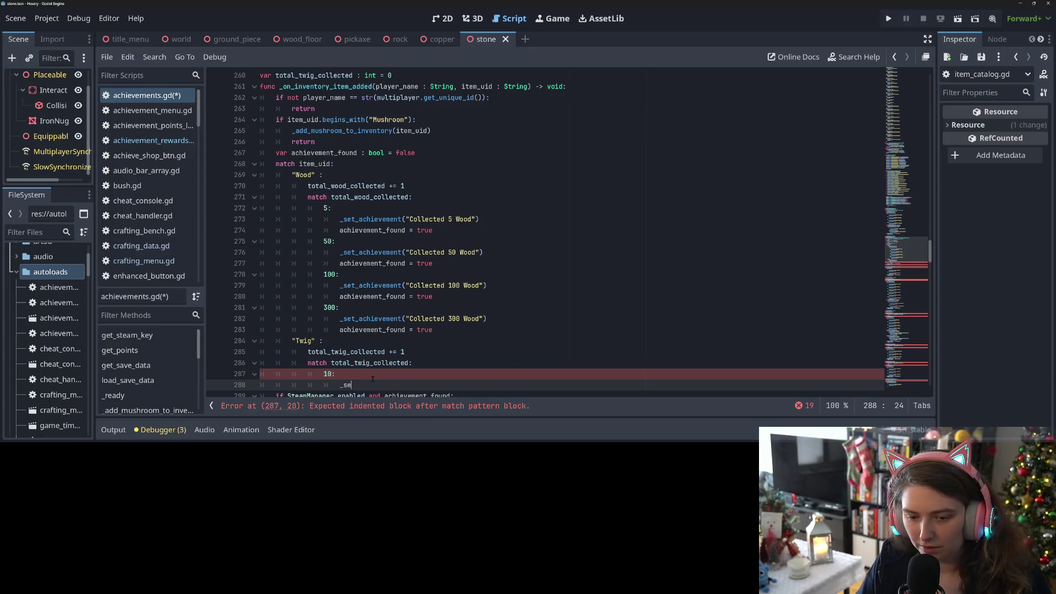
pyautogui.press('Return')
pyautogui.write('"Collected ')
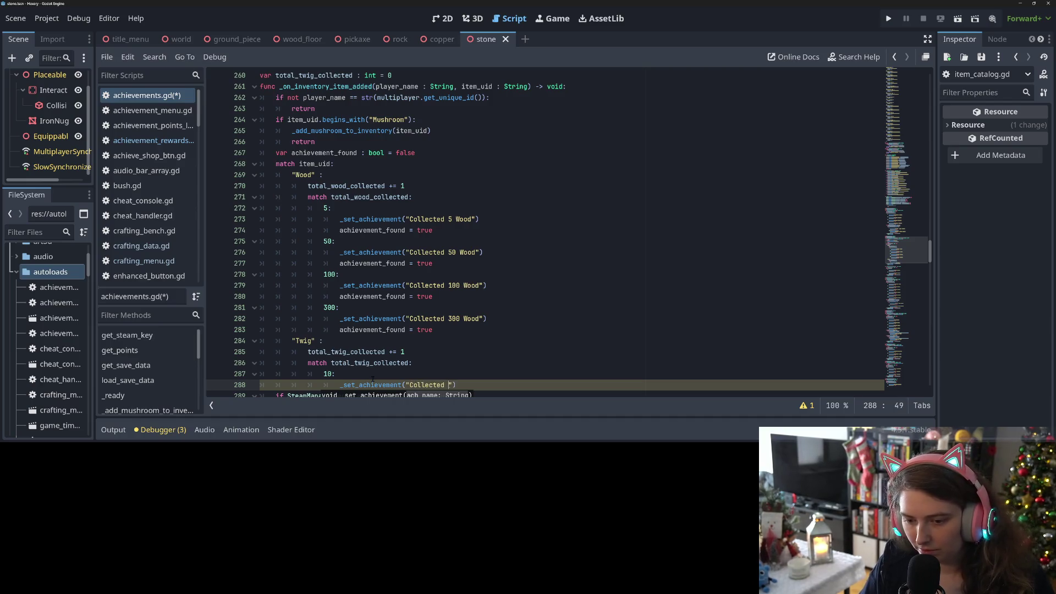
pyautogui.write('10 Stic')
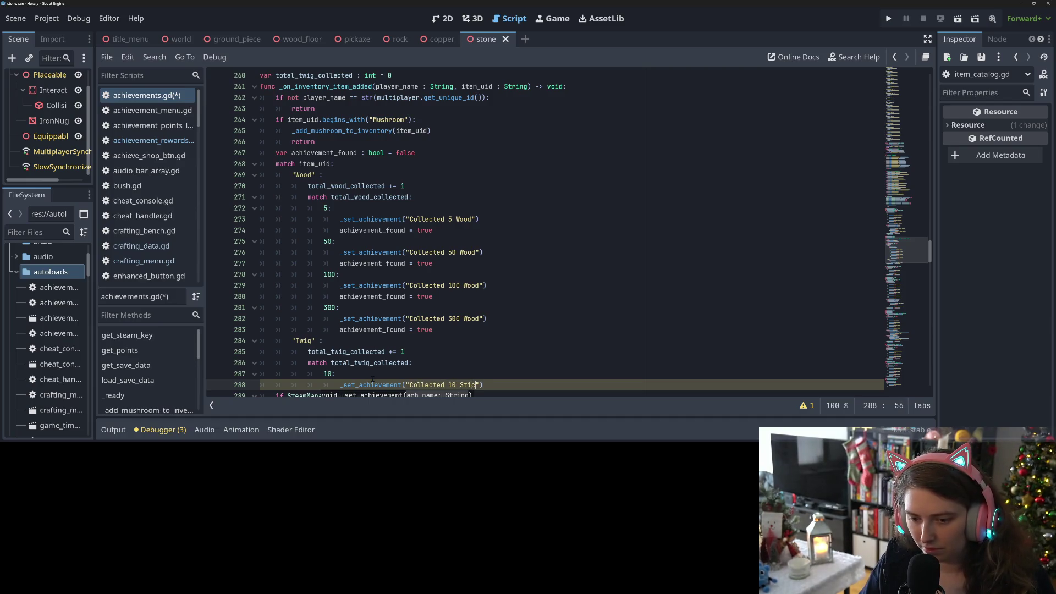
pyautogui.press('BackSpace')
pyautogui.press('BackSpace')
pyautogui.press('BackSpace')
pyautogui.write('Pickup St')
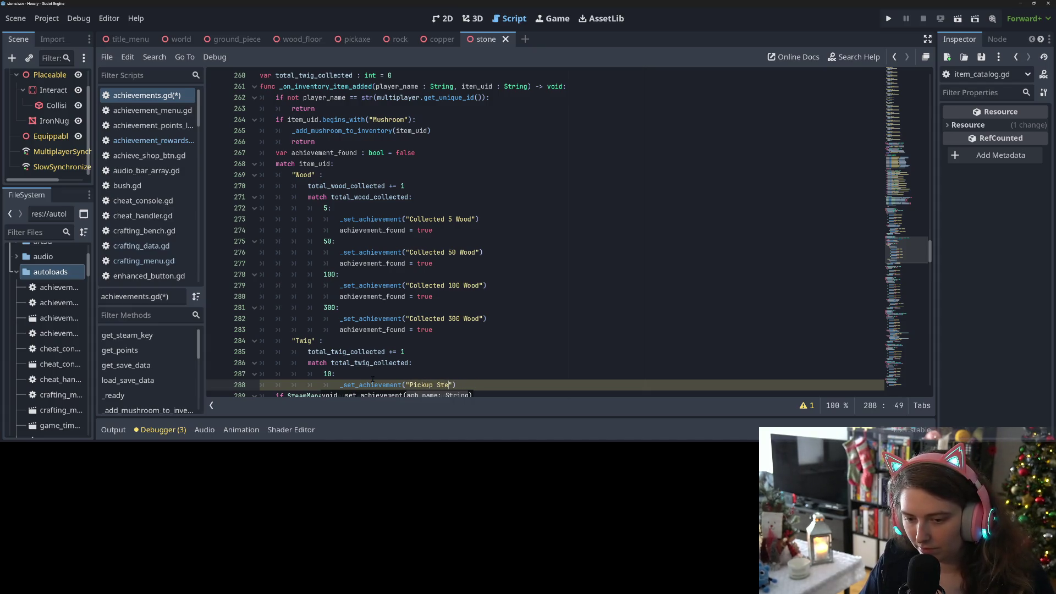
pyautogui.write('icks')
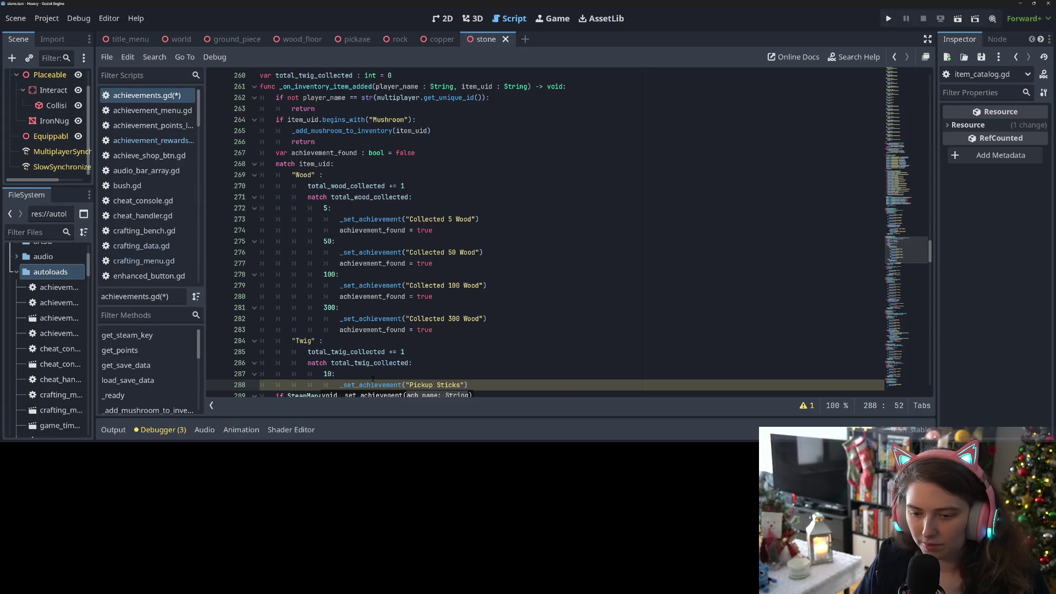
# Copy an achievement_found = true line into the Pickup Sticks branch and save achievements.gd
pyautogui.scroll(-1, 418, 371)
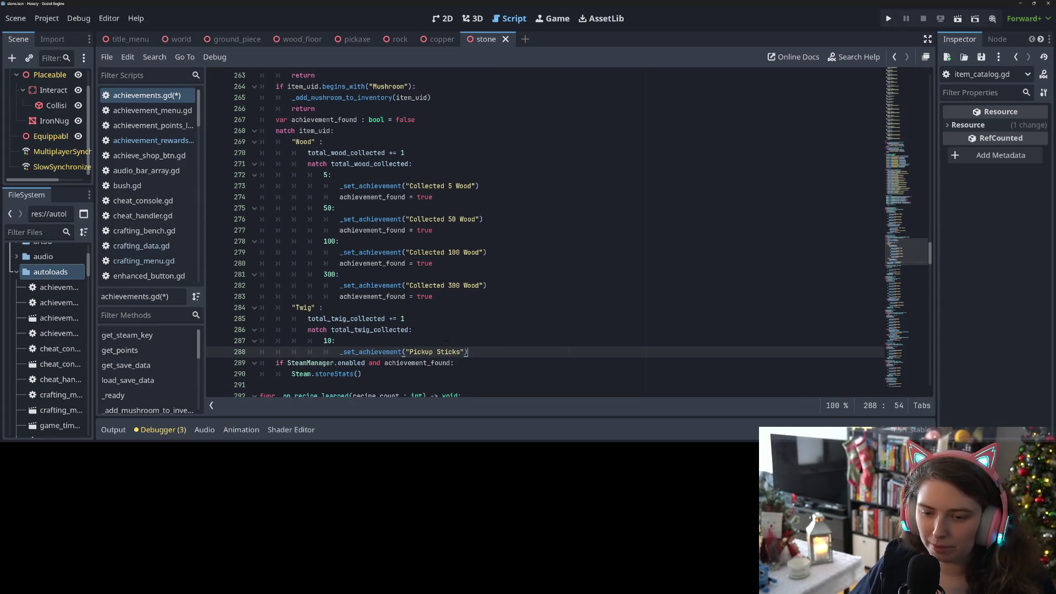
pyautogui.moveTo(334, 296); pyautogui.dragTo(434, 298)
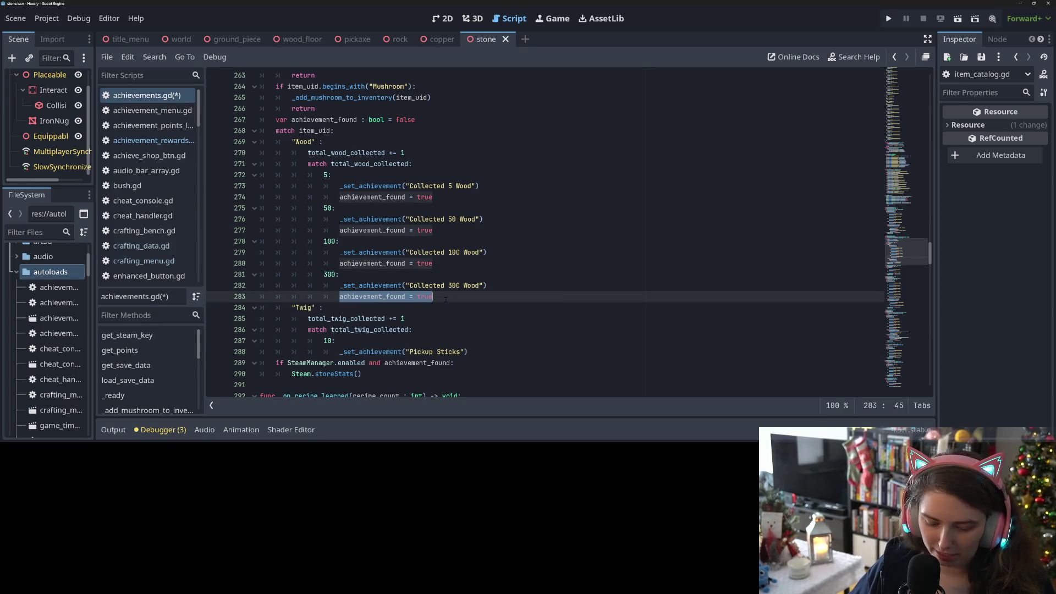
pyautogui.hotkey('ctrl', 'c')
pyautogui.click(472, 352)
pyautogui.press('Return')
pyautogui.hotkey('ctrl', 'v')
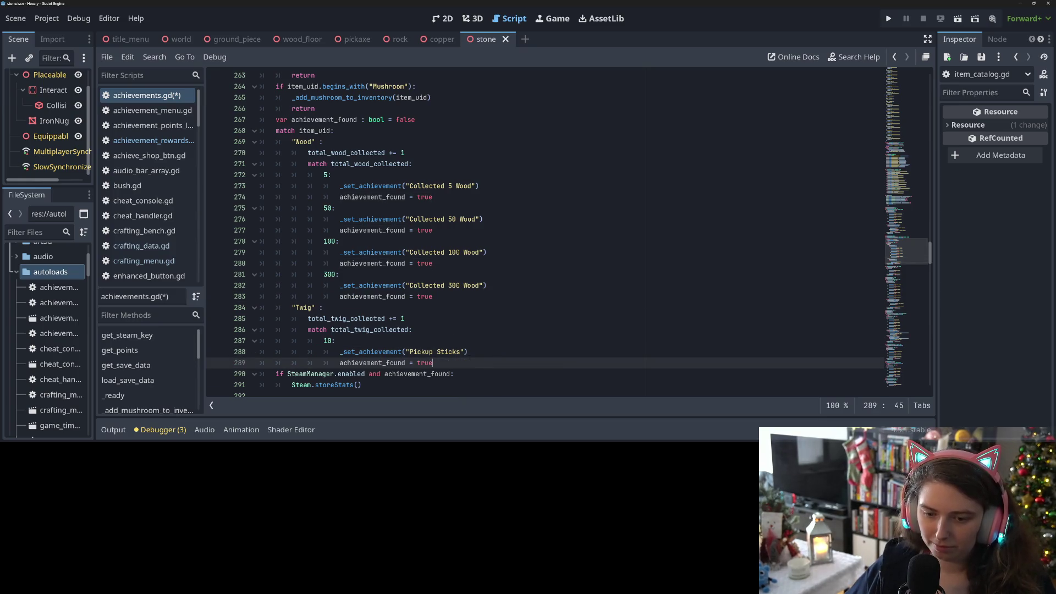
pyautogui.moveTo(406, 352); pyautogui.dragTo(466, 352)
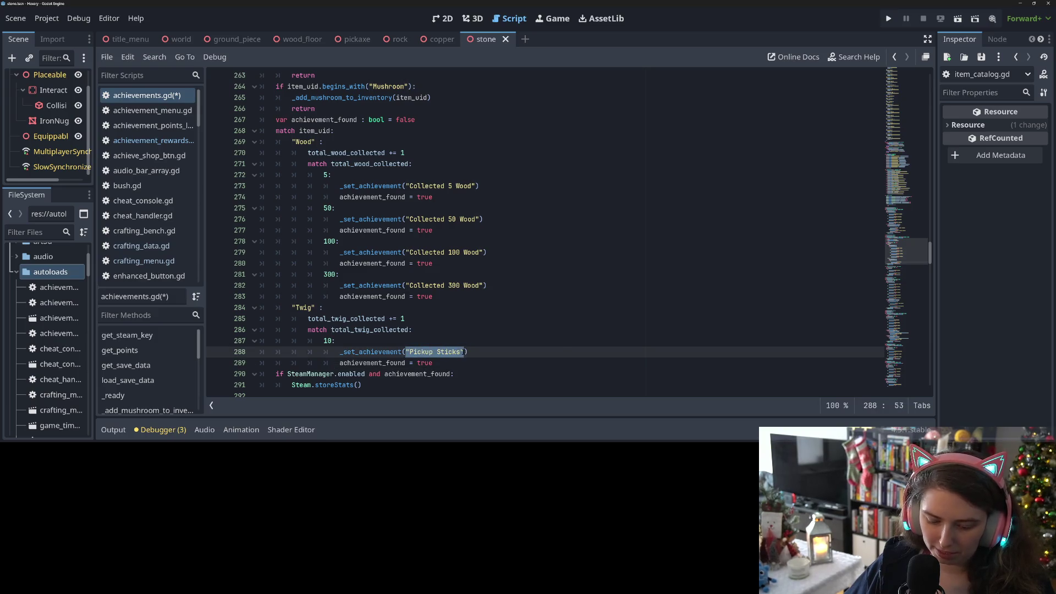
pyautogui.hotkey('ctrl', 's')
pyautogui.doubleClick(350, 319)
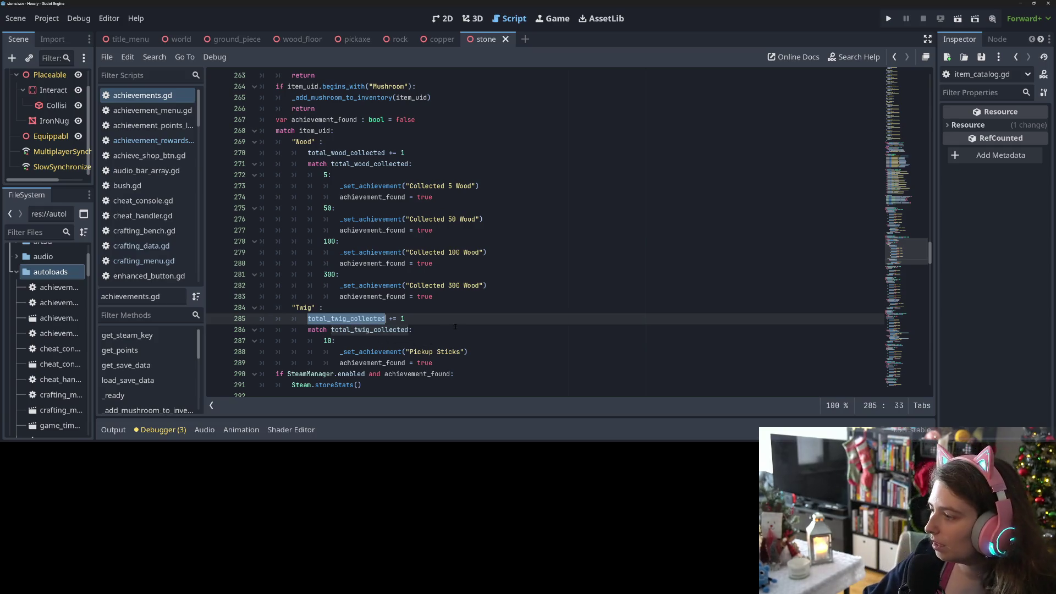
pyautogui.scroll(12, 454, 328)
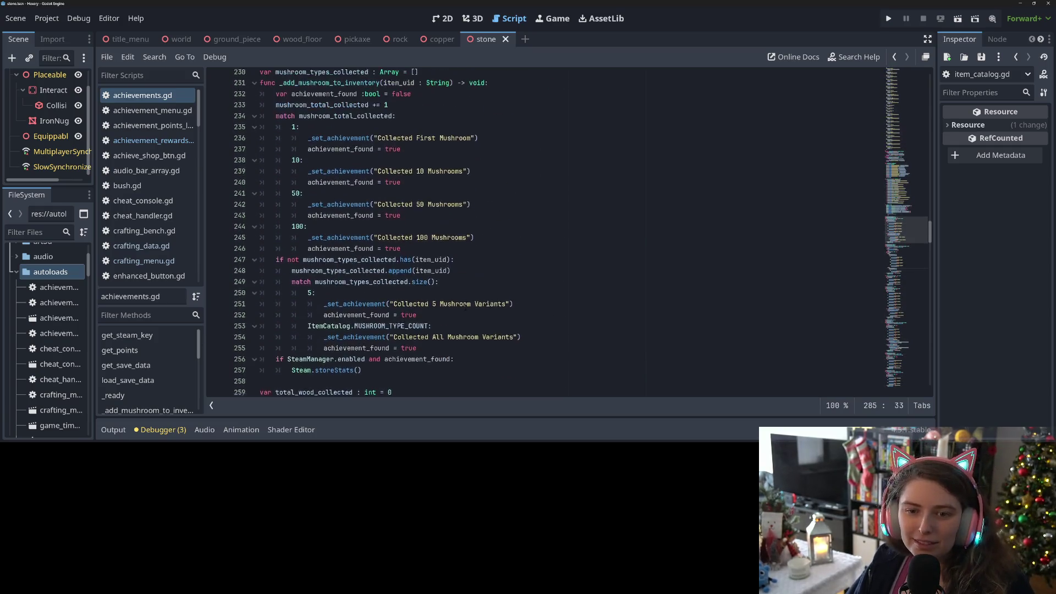
# Add an if save_data.has("total_twig_collected") check loading total_twig_collected after the rocks-broken line
pyautogui.scroll(9, 461, 308)
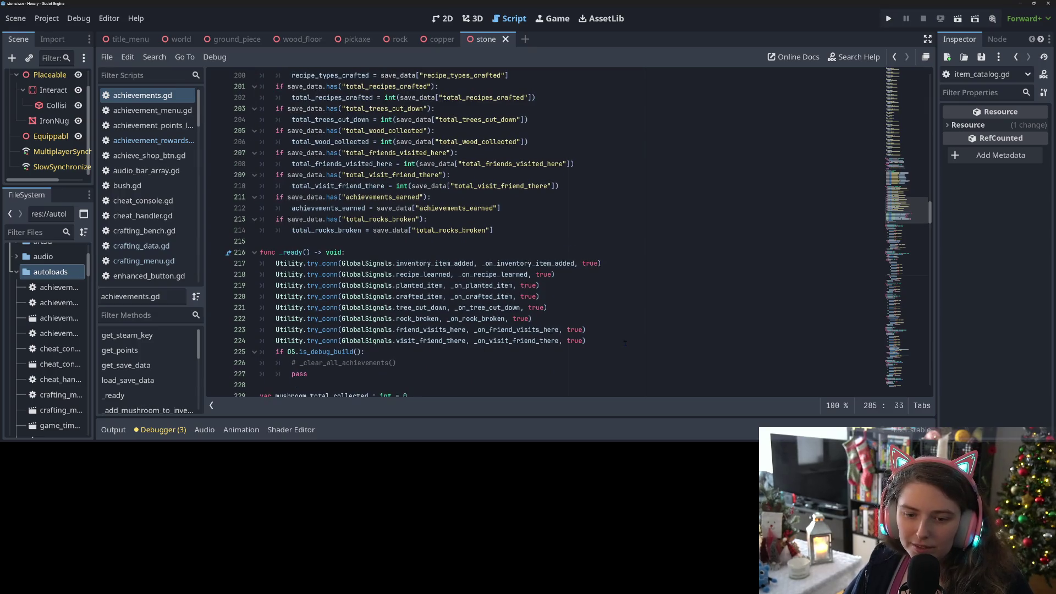
pyautogui.click(625, 342)
pyautogui.scroll(3, 600, 338)
pyautogui.click(526, 323)
pyautogui.click(526, 332)
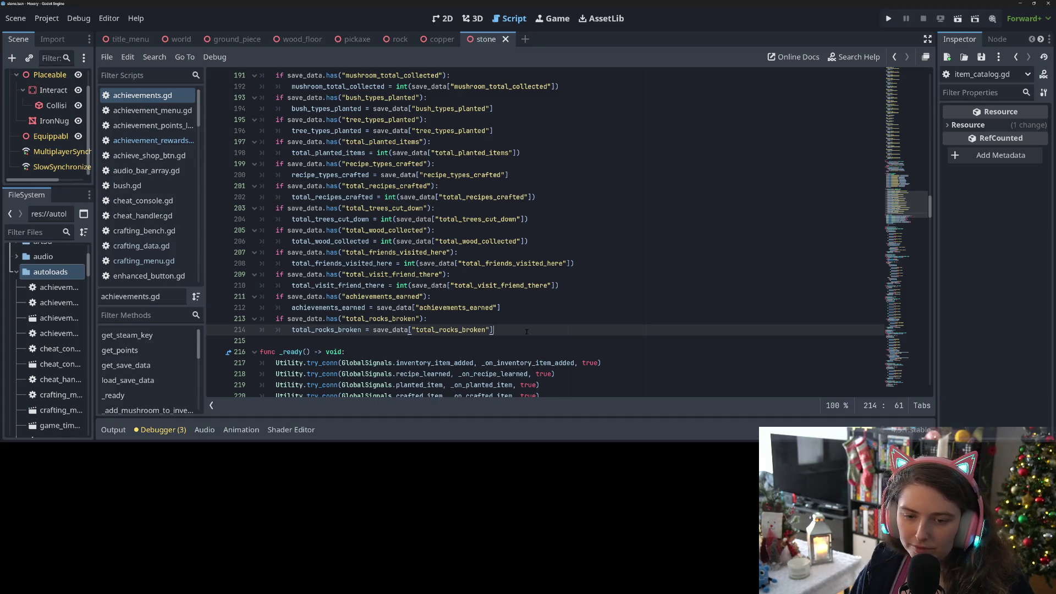
pyautogui.press('Return')
pyautogui.write('if save_data.')
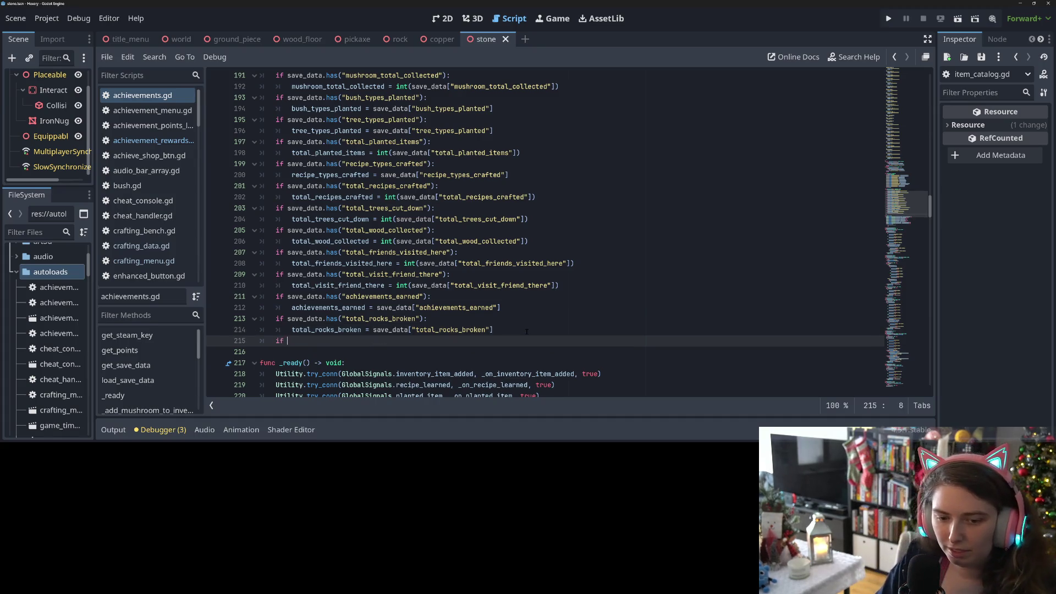
pyautogui.write('has("total_twig_collected')
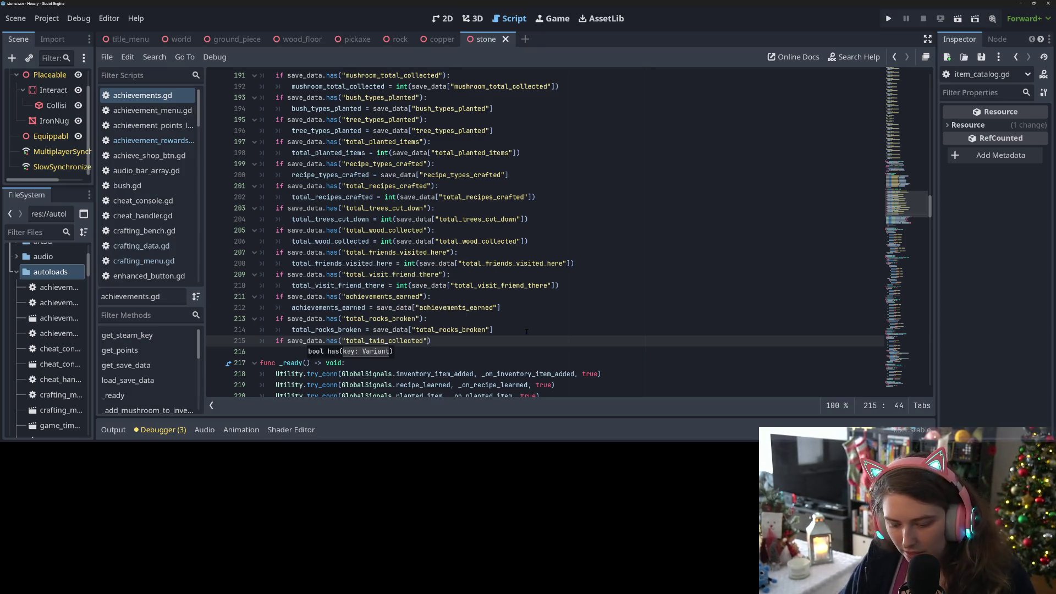
pyautogui.write('":')
pyautogui.press('Return')
pyautogui.press('BackSpace')
pyautogui.press('BackSpace')
pyautogui.press('BackSpace')
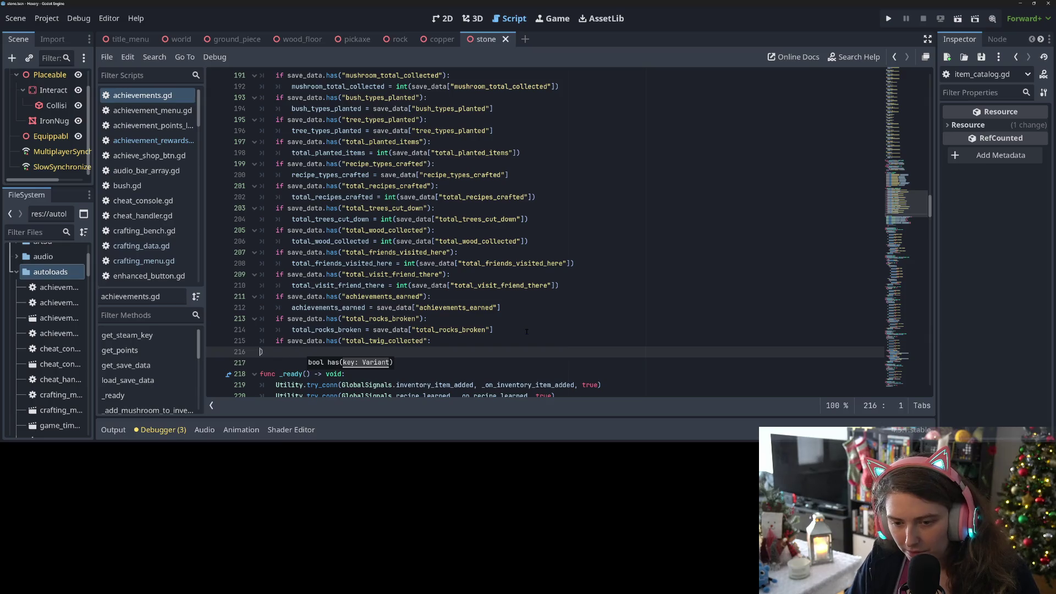
pyautogui.write('):')
pyautogui.press('Return')
pyautogui.write('total_twig_collected = save_data')
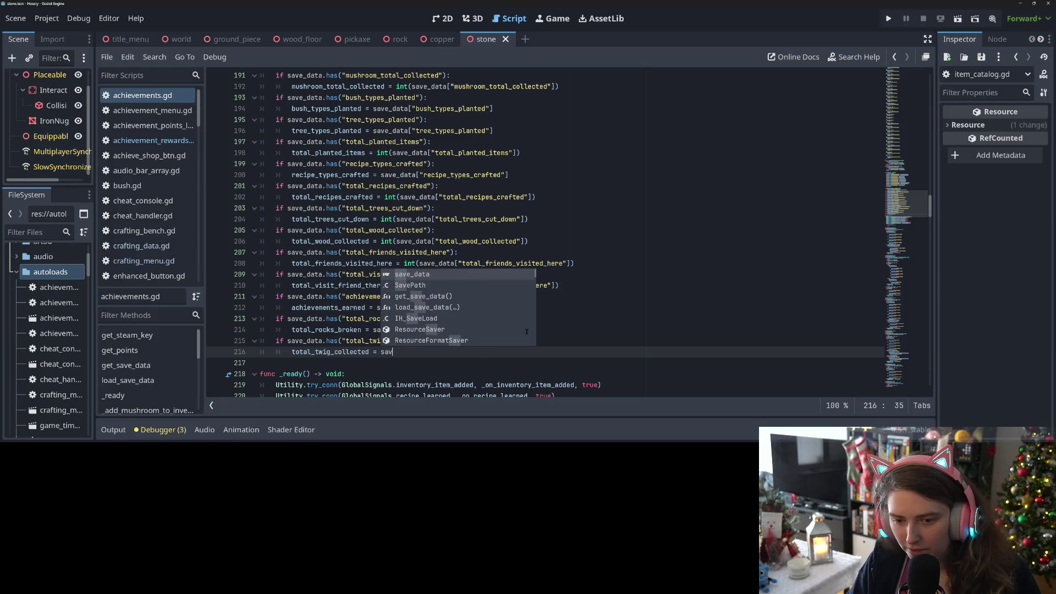
pyautogui.write('["total_twig_collected')
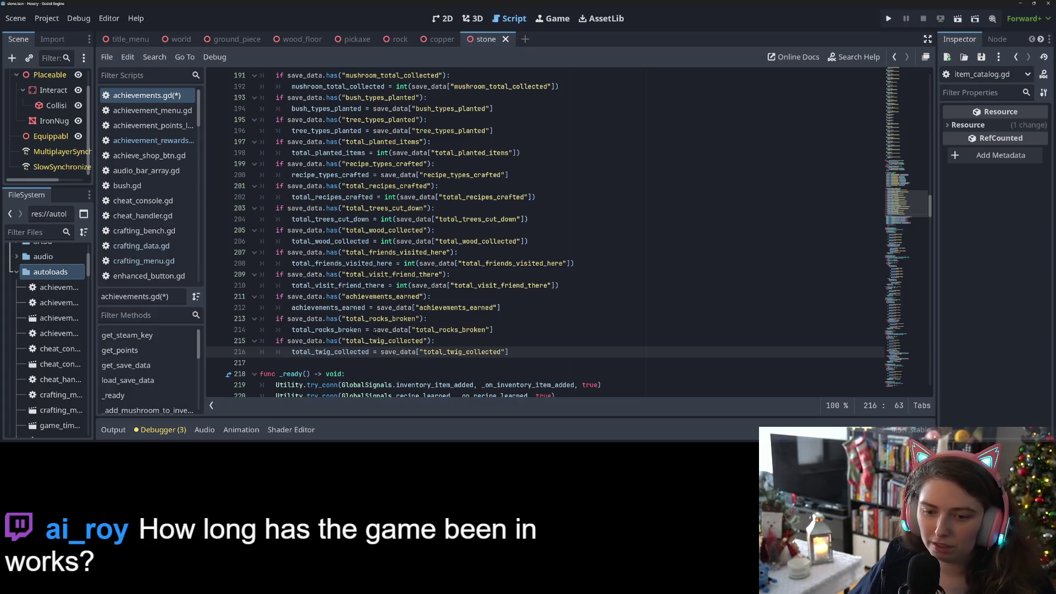
# Wrap the rocks-broken and twig-collected save_data values in int() and save achievements.gd
pyautogui.click(374, 330)
pyautogui.write('int(')
pyautogui.press('End')
pyautogui.write(')')
pyautogui.click(381, 352)
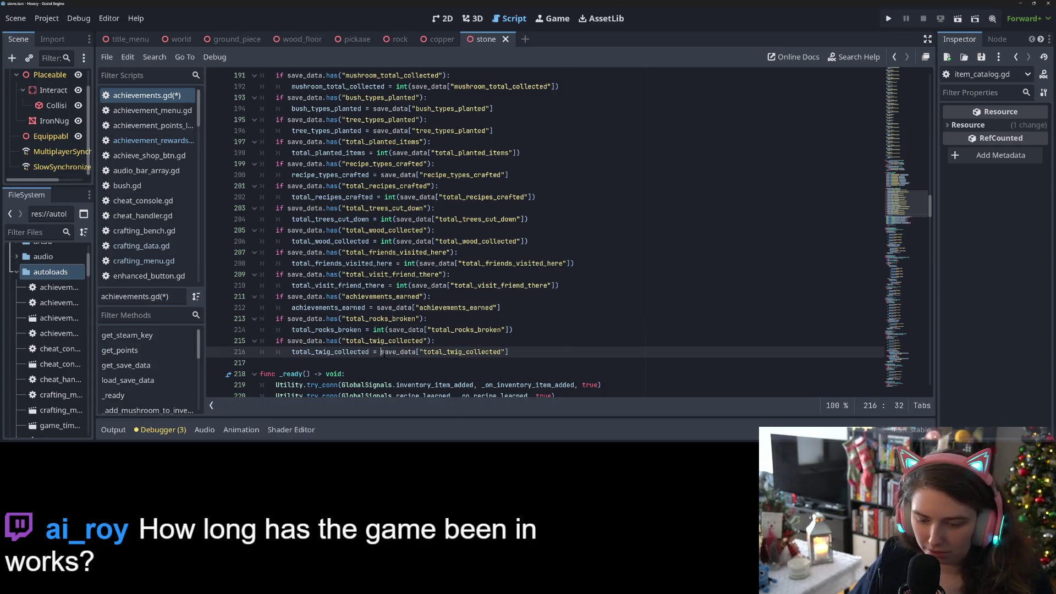
pyautogui.write('int(')
pyautogui.press('End')
pyautogui.write(')')
pyautogui.hotkey('ctrl', 's')
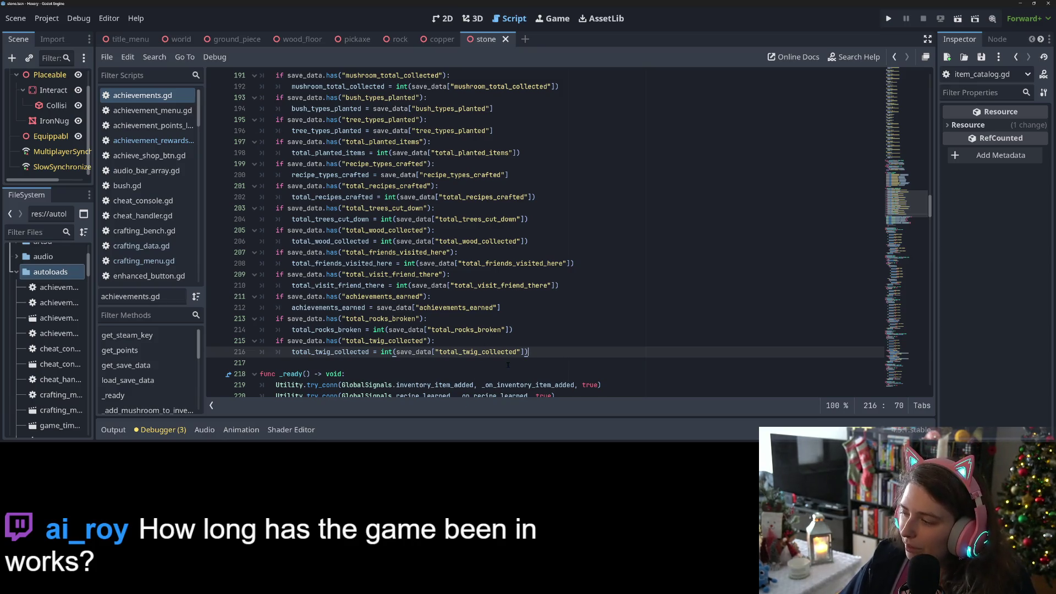
pyautogui.press('Left')
pyautogui.press('Left')
pyautogui.press('Left')
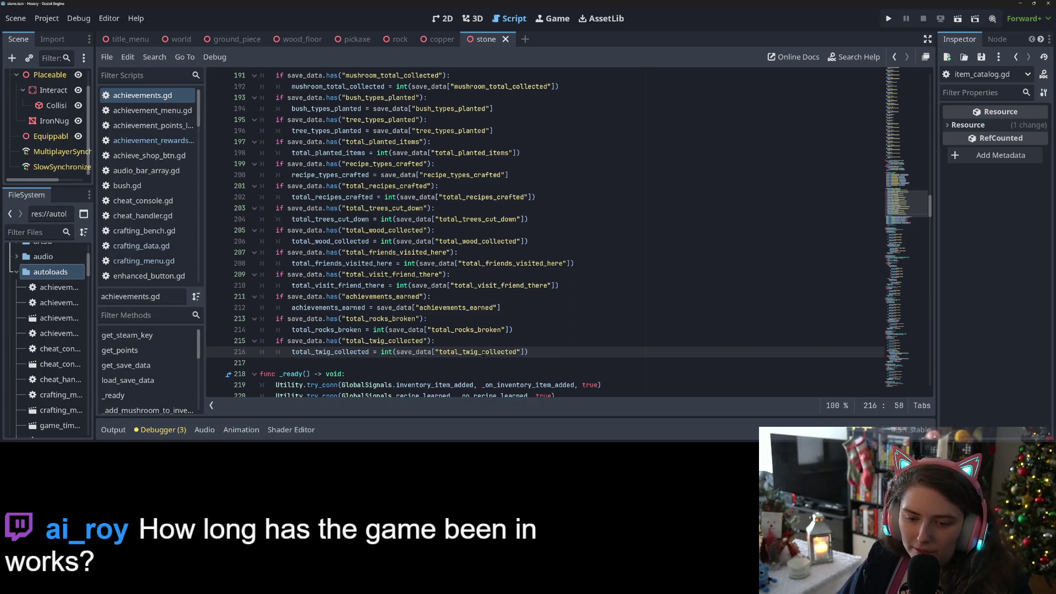
pyautogui.scroll(4, 498, 363)
pyautogui.scroll(3, 573, 245)
pyautogui.click(573, 243)
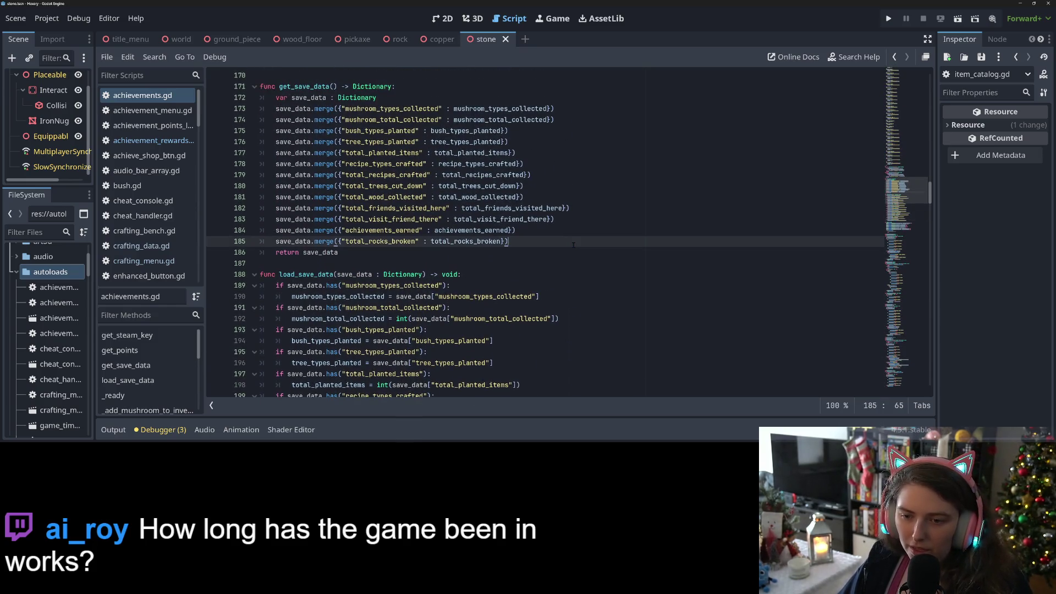
# Add save_data.merge({"total_twig_collected" : total_twig_collected}) before return, fix its syntax, and save
pyautogui.press('Return')
pyautogui.write('save_data.')
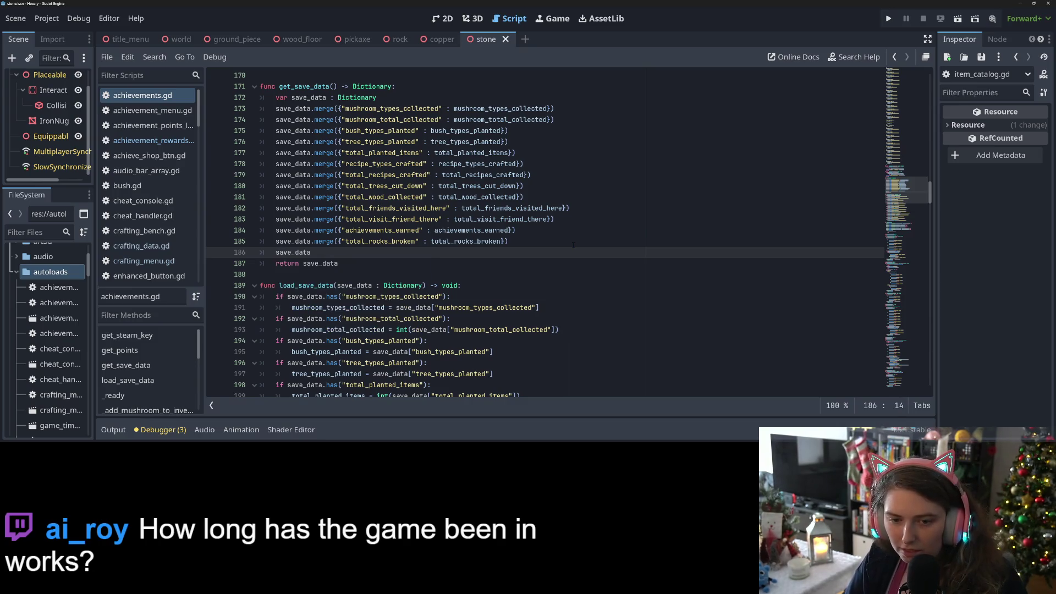
pyautogui.write('merge(')
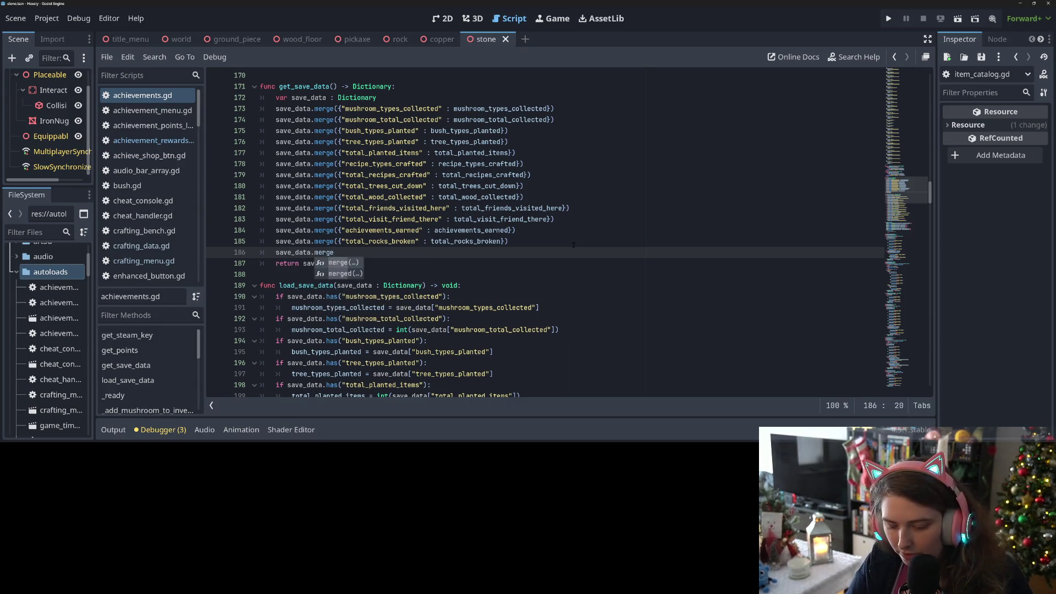
pyautogui.write('{"total_twig_collected')
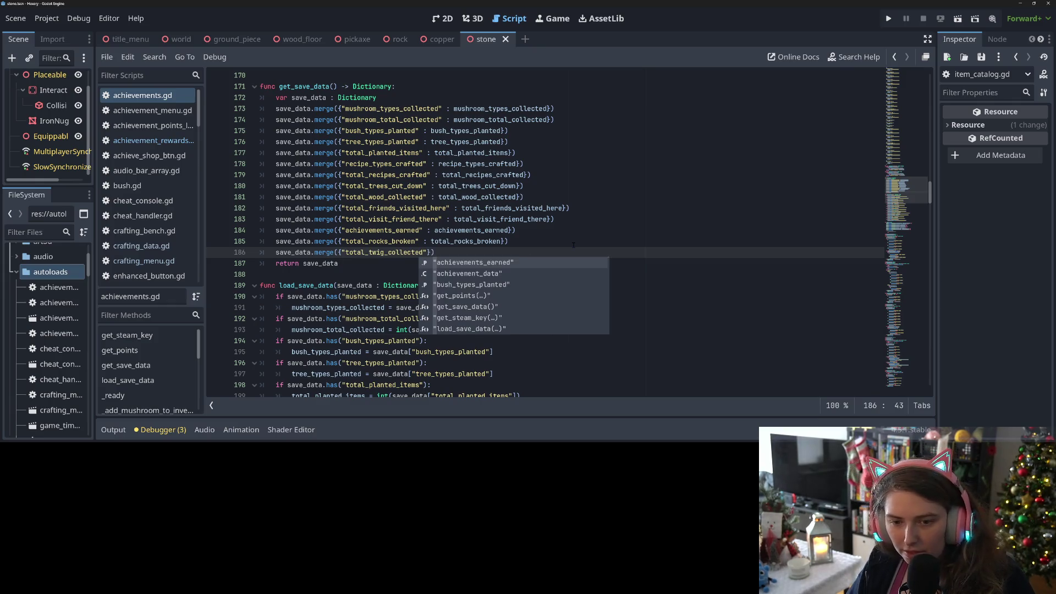
pyautogui.write('"} : total_twig_collected')
pyautogui.hotkey('ctrl', 's')
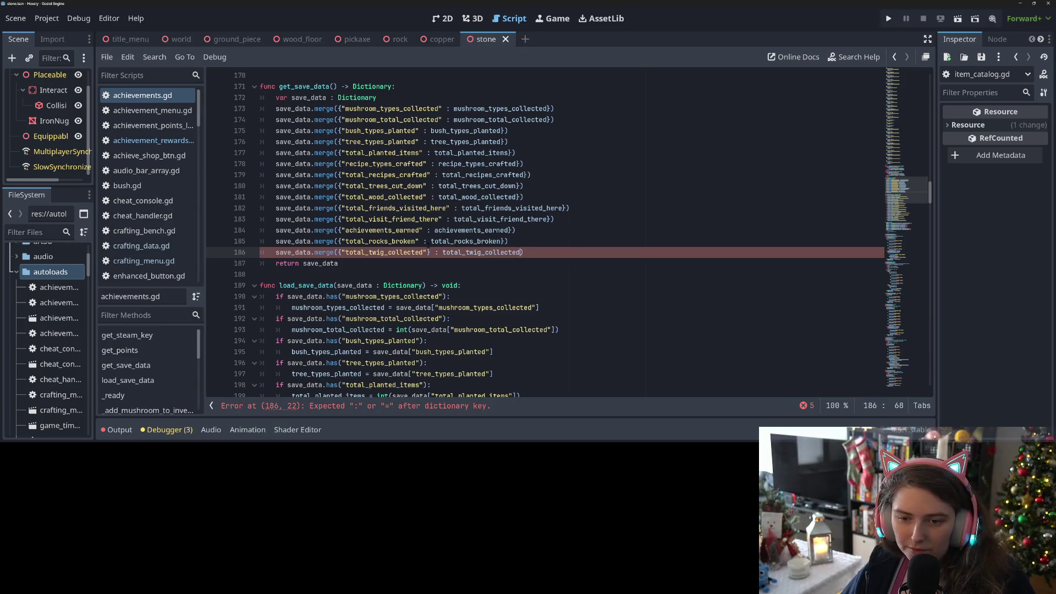
pyautogui.hotkey('ctrl', 'BackSpace')
pyautogui.hotkey('ctrl', 'BackSpace')
pyautogui.hotkey('ctrl', 'BackSpace')
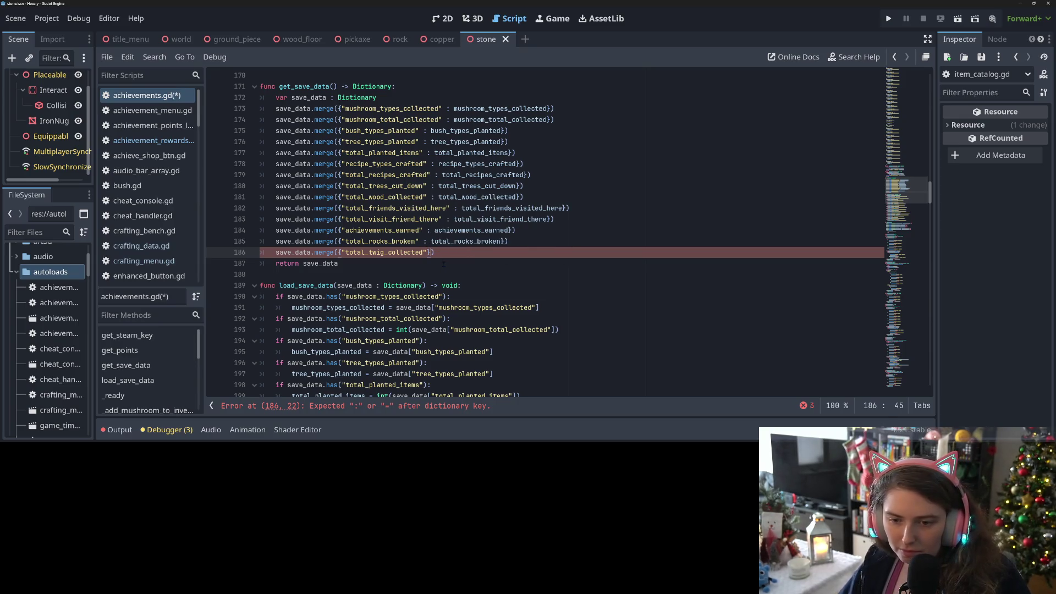
pyautogui.write(': total_twig_collected')
pyautogui.hotkey('ctrl', 's')
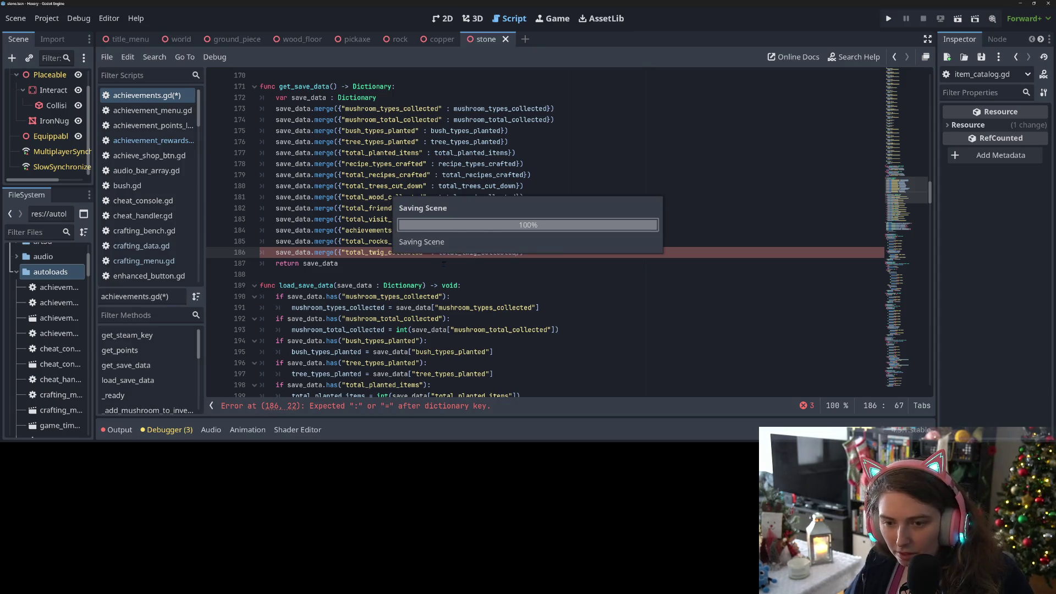
pyautogui.click(443, 297)
pyautogui.scroll(12, 371, 310)
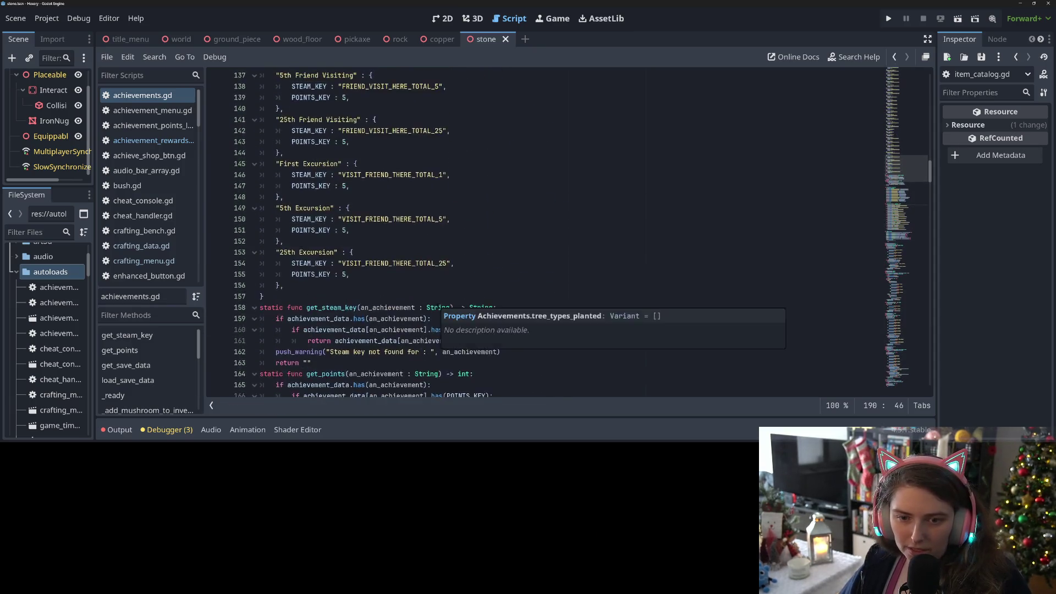
# Add a new line after Collected 300 Wood and paste "Pickup Sticks" from clipboard history as the entry name
pyautogui.scroll(7, 366, 312)
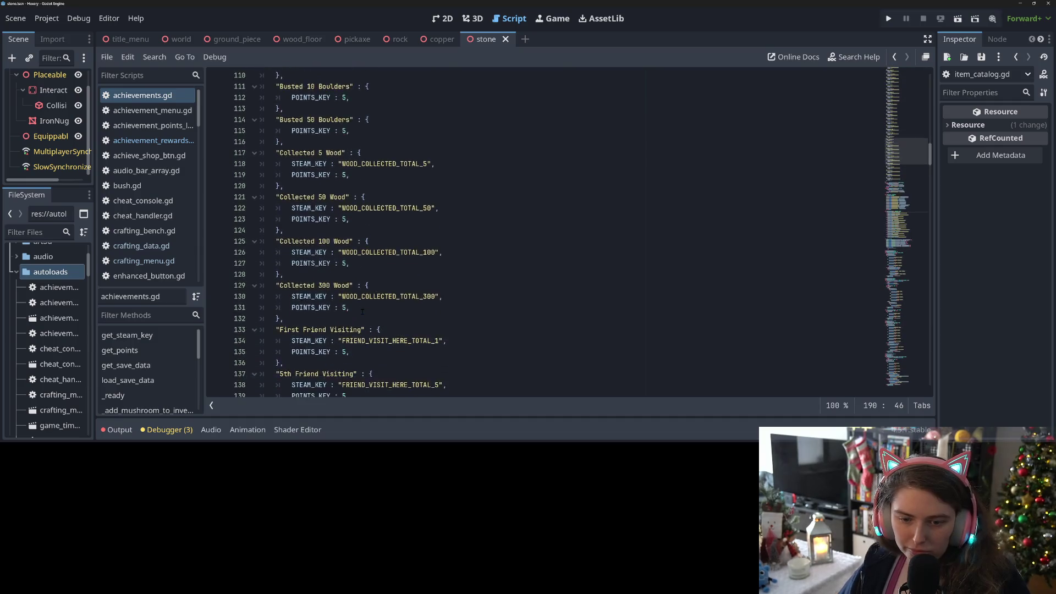
pyautogui.click(294, 284)
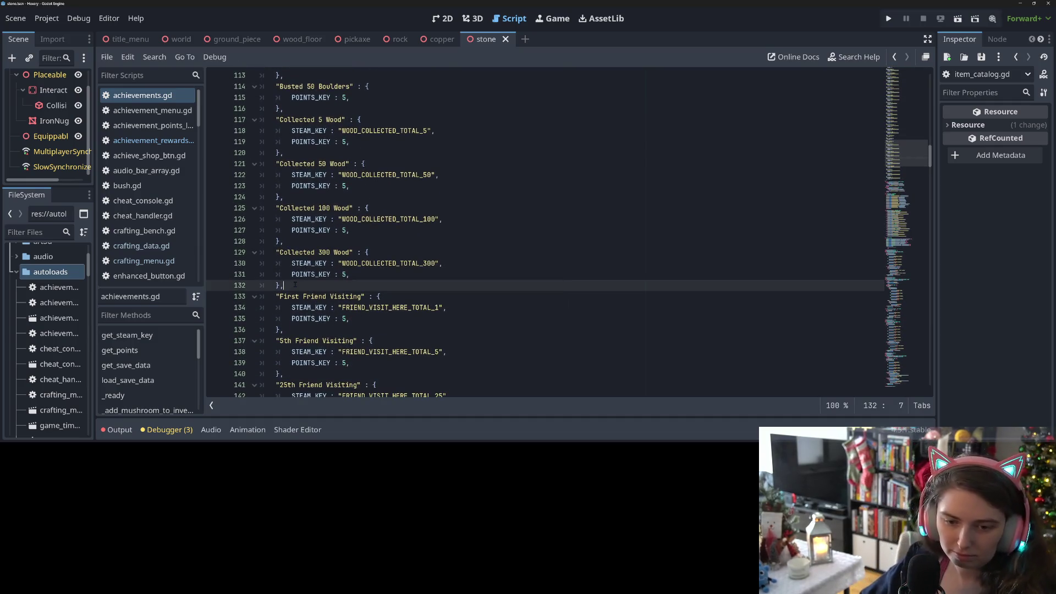
pyautogui.press('Return')
pyautogui.write('"')
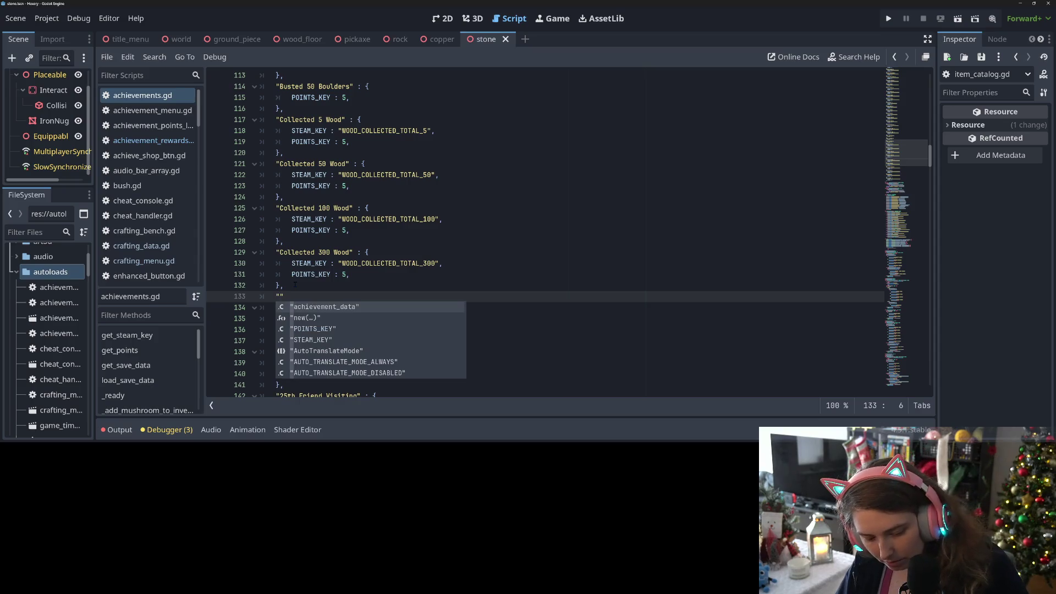
pyautogui.press('super+v')
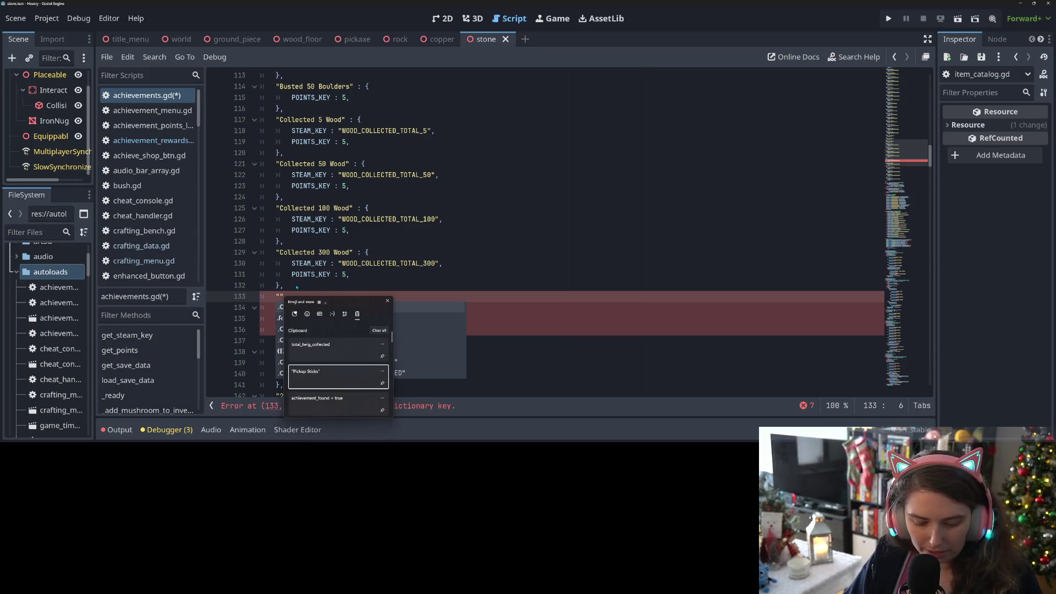
pyautogui.press('Escape')
pyautogui.press('BackSpace')
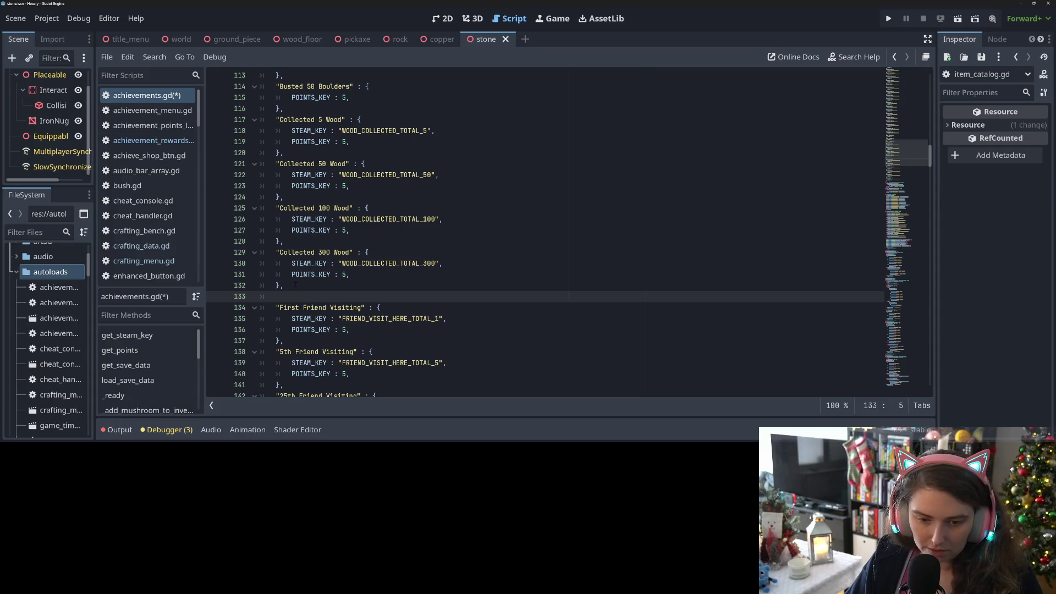
pyautogui.write('"Pickup Sticks"')
pyautogui.press('Down')
pyautogui.press('Return')
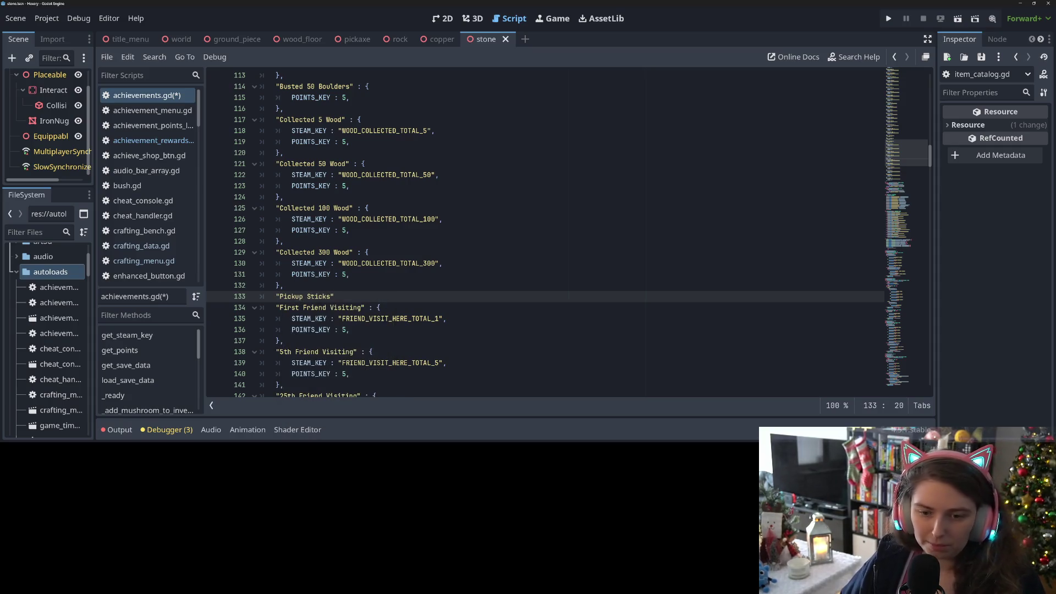
# Give Pickup Sticks an opening brace with an empty inner line and a comma after its closing brace
pyautogui.write(': {')
pyautogui.press('Return')
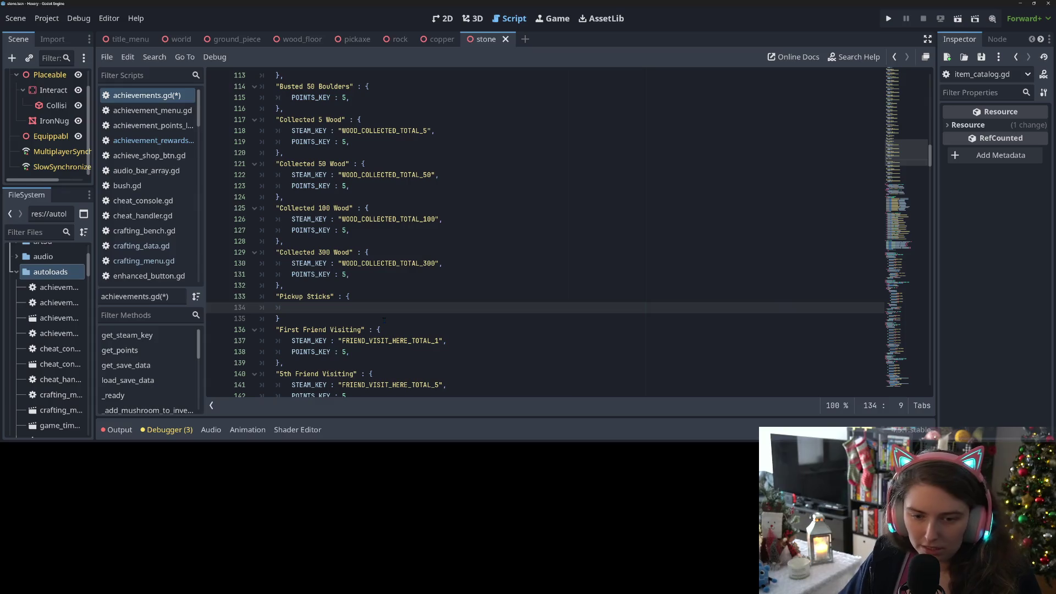
pyautogui.press('Down')
pyautogui.write(',')
pyautogui.press('BackSpace')
pyautogui.press('Up')
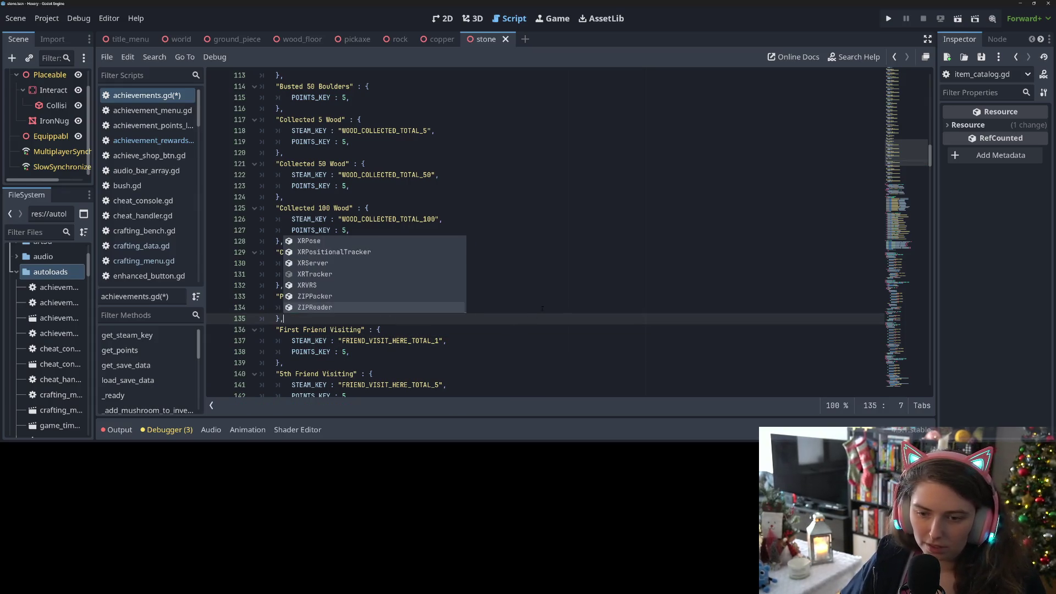
pyautogui.press('Escape')
pyautogui.press('Up')
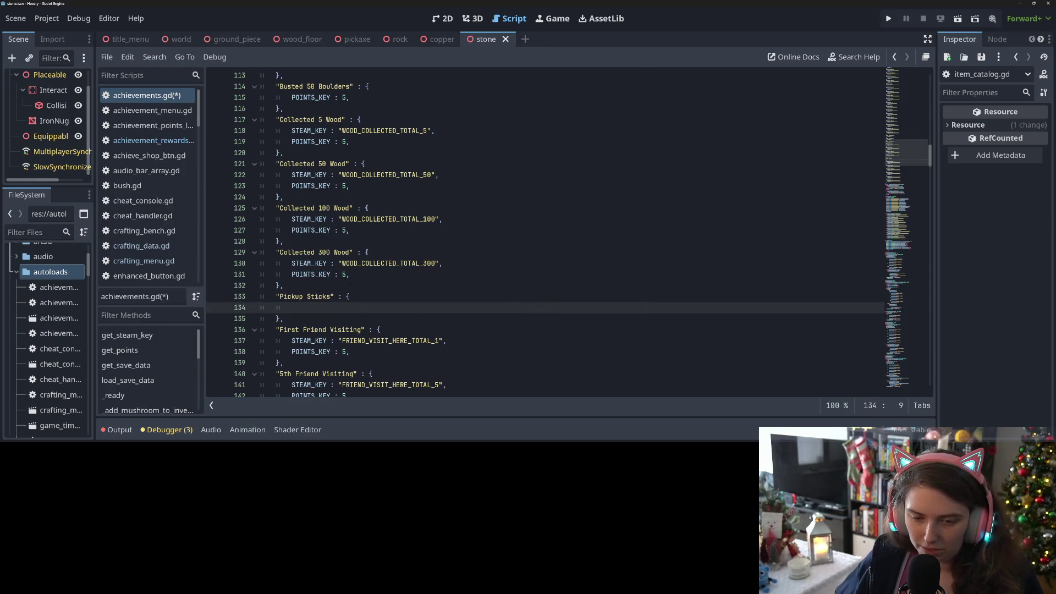
# Copy the POINTS_KEY : 5 line from Collected 300 Wood into Pickup Sticks and save achievements.gd
pyautogui.moveTo(290, 274); pyautogui.dragTo(355, 274)
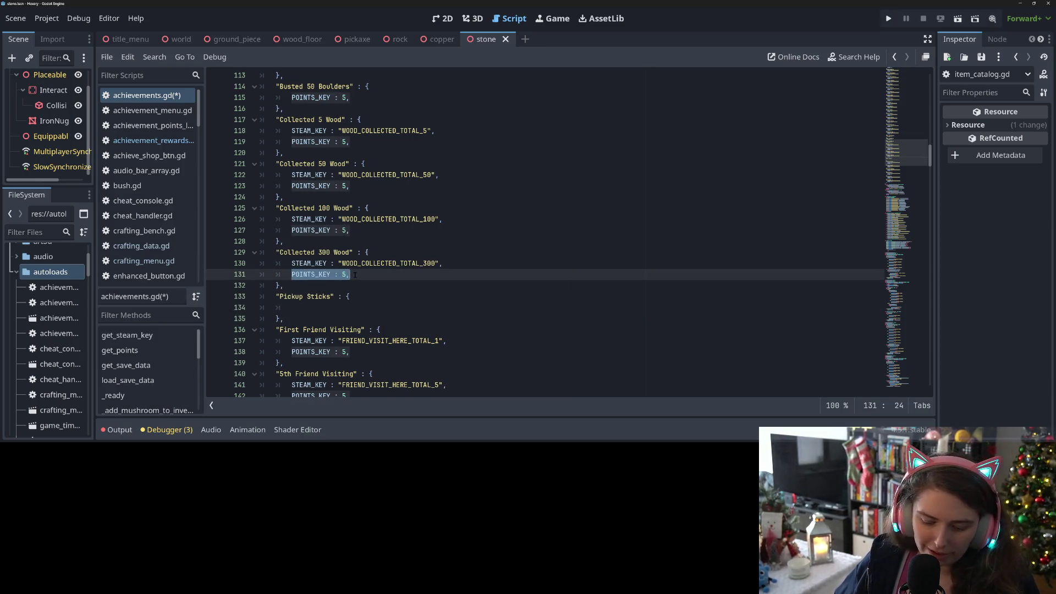
pyautogui.hotkey('ctrl', 'c')
pyautogui.click(336, 306)
pyautogui.hotkey('ctrl', 'v')
pyautogui.hotkey('ctrl', 's')
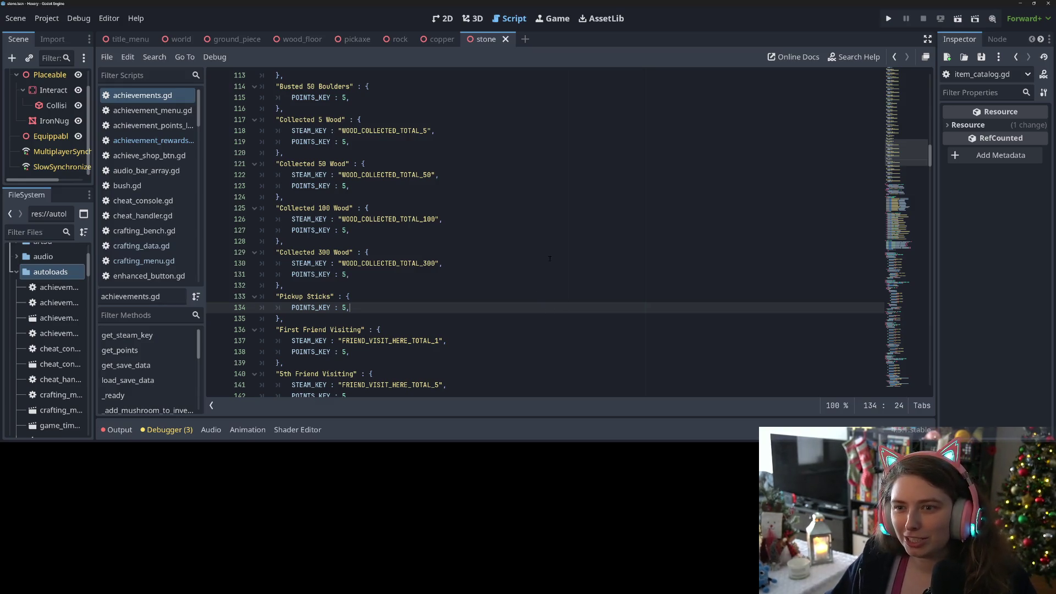
pyautogui.scroll(-4, 492, 283)
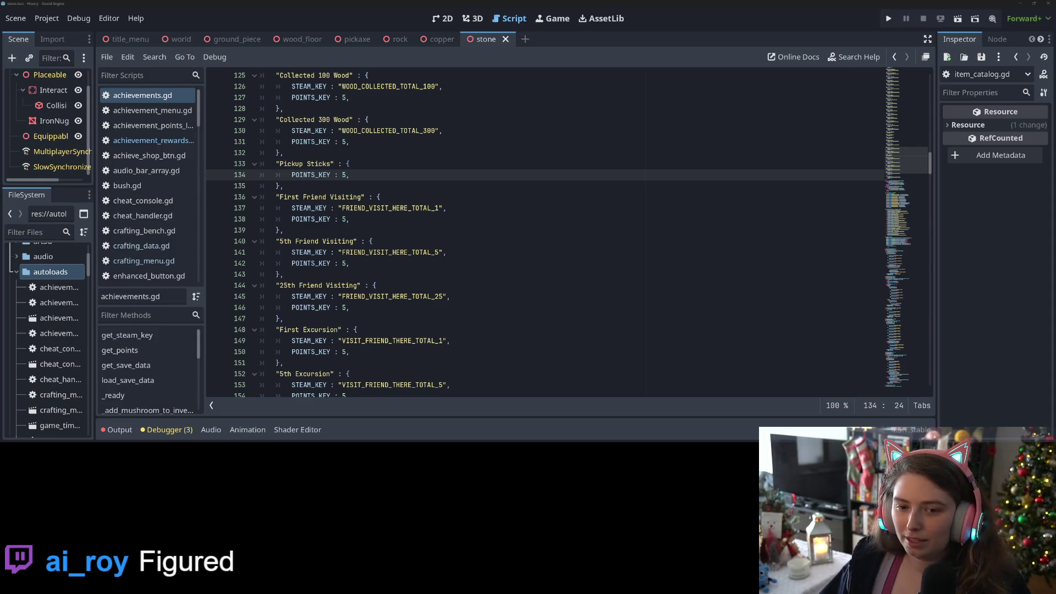
# Look over the achievement entries in achievements.gd, then run the Hexery project
pyautogui.scroll(2, 541, 275)
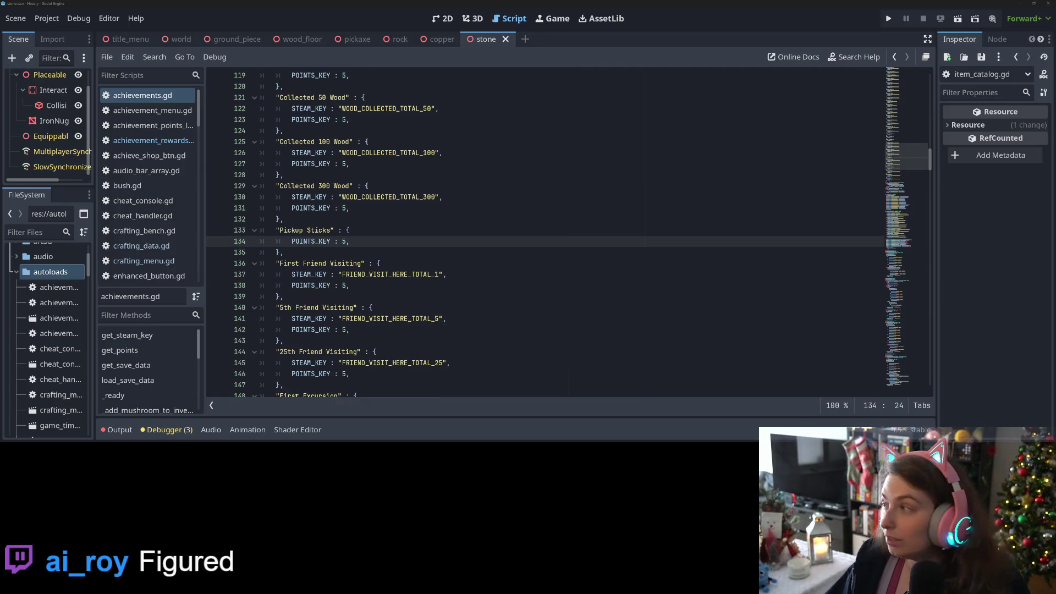
pyautogui.click(762, 196)
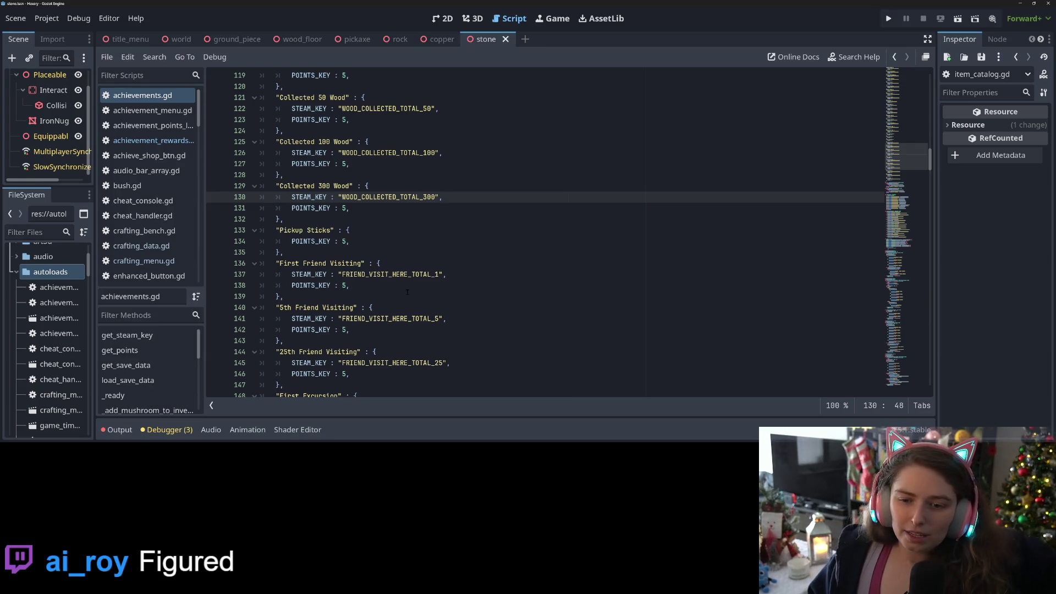
pyautogui.scroll(20, 408, 298)
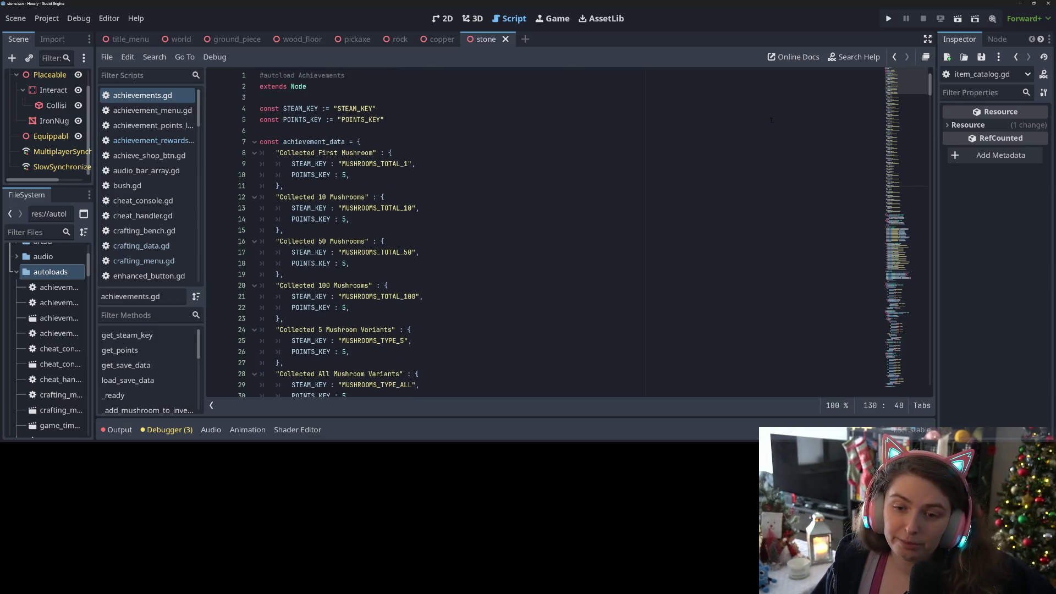
pyautogui.scroll(-3, 398, 298)
pyautogui.scroll(-20, 377, 256)
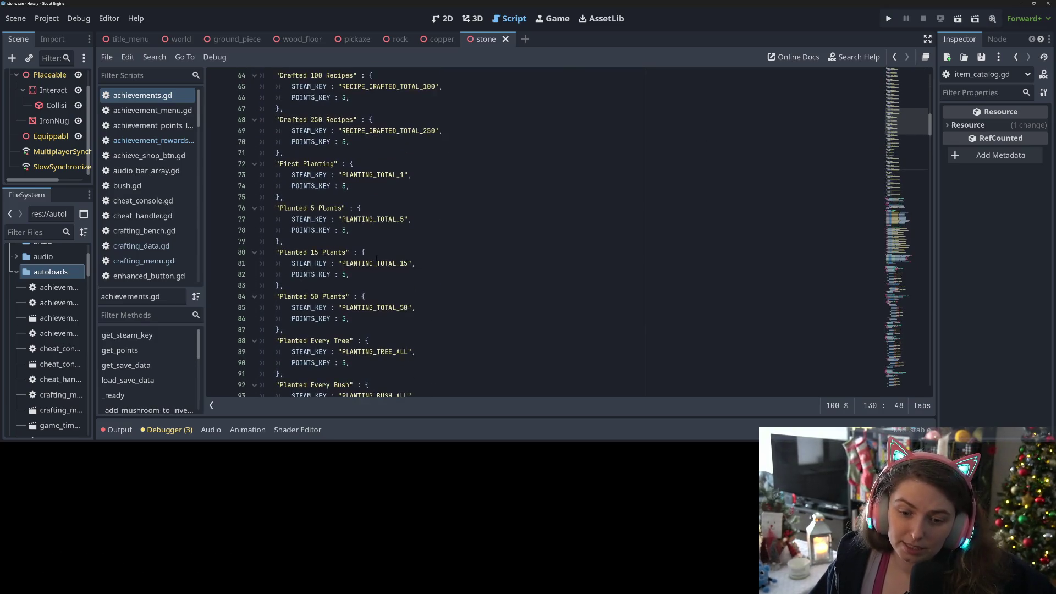
pyautogui.scroll(-5, 385, 261)
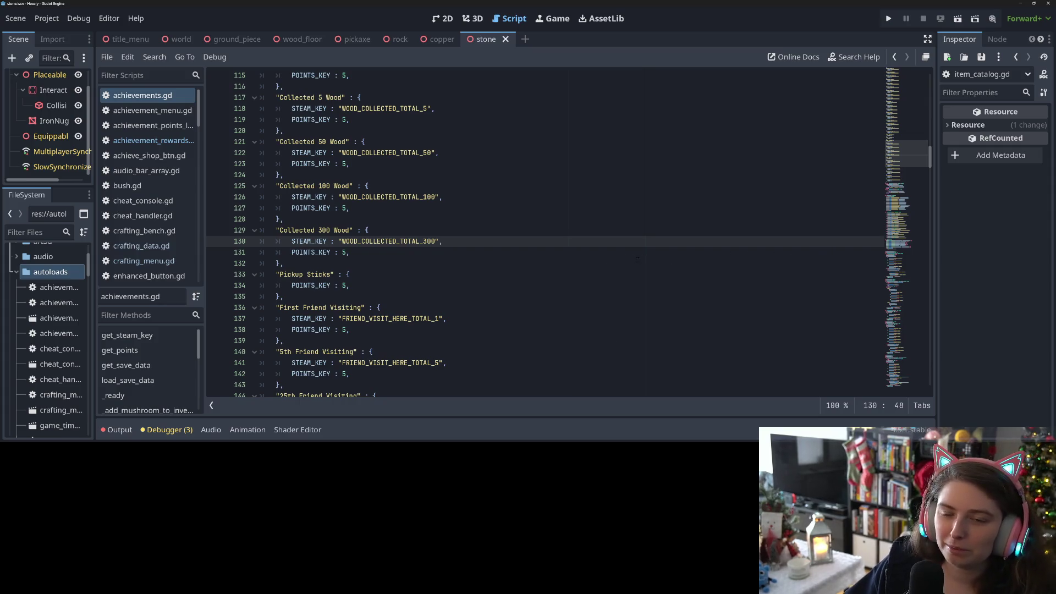
pyautogui.click(888, 19)
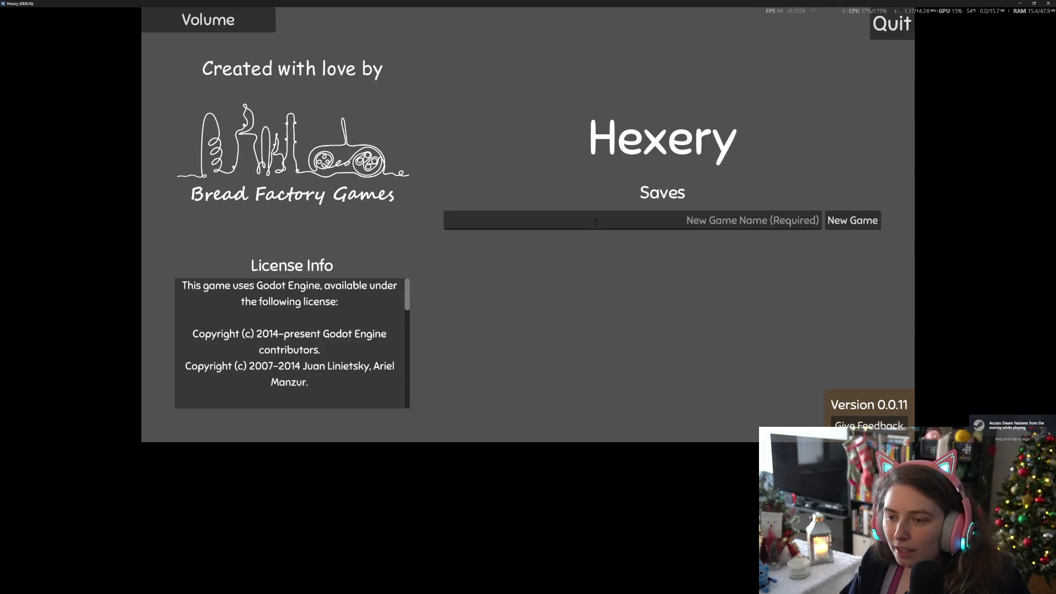
# Start a new Hexery game with the save name 'this is a kewl game'
pyautogui.click(619, 220)
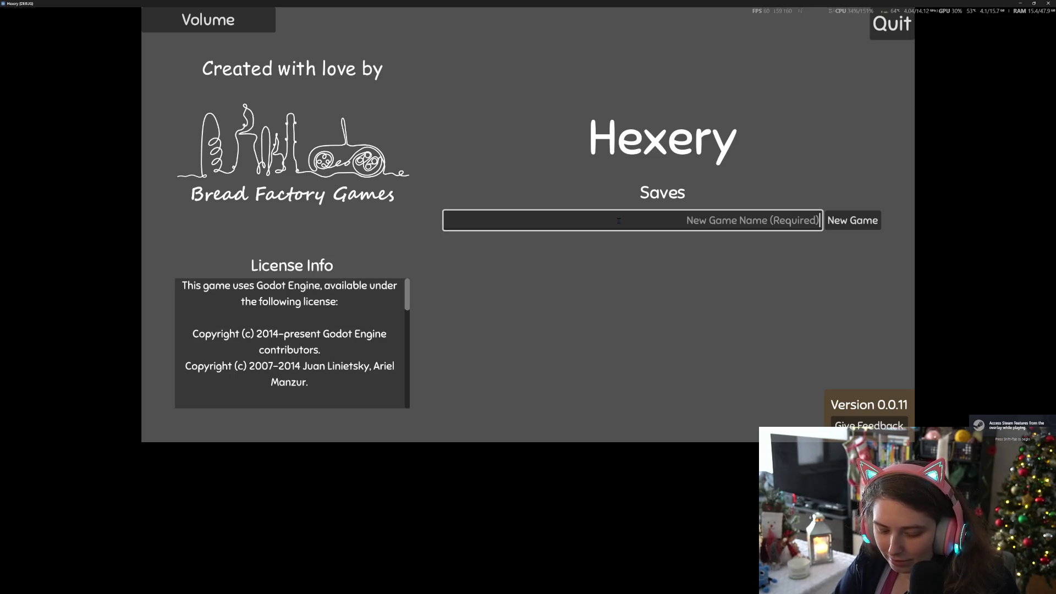
pyautogui.write('this is a kewl game')
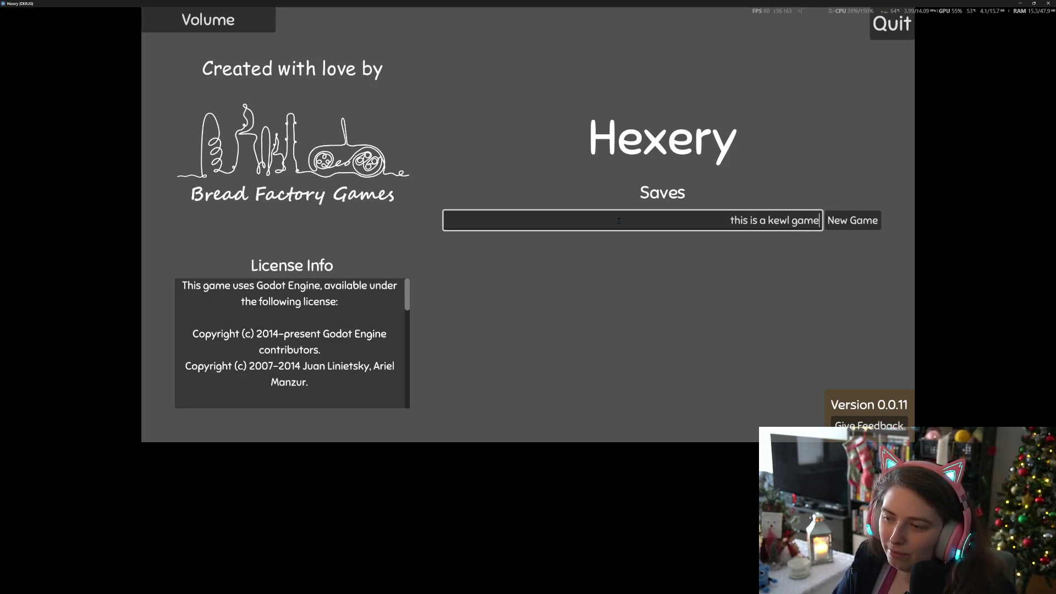
pyautogui.press('Return')
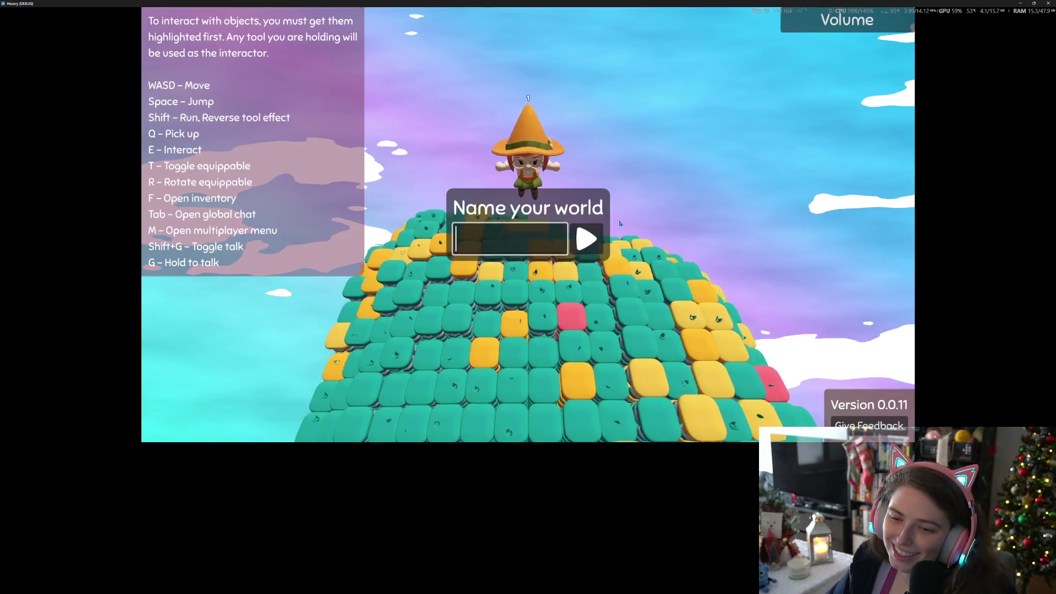
# Name the world 'kewl place' and take a quick look at the player inventory
pyautogui.write('kewl pla')
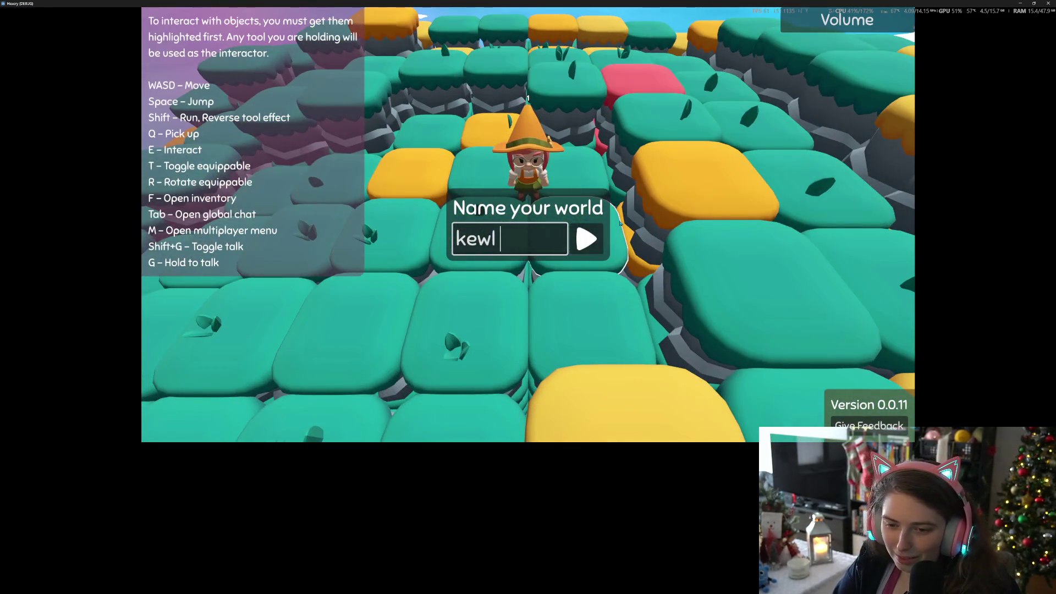
pyautogui.write('ce')
pyautogui.press('Return')
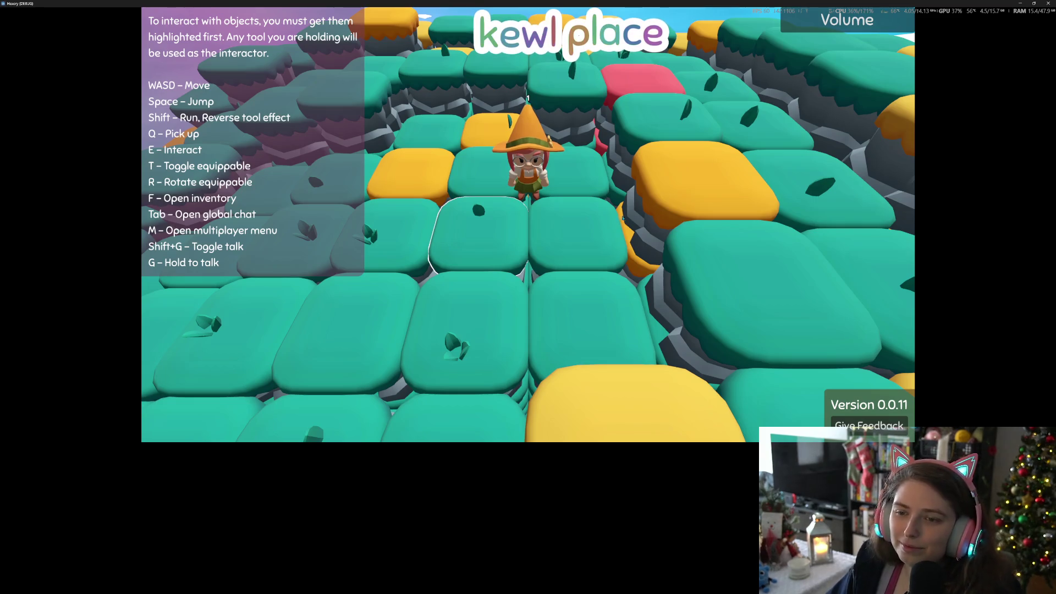
pyautogui.scroll(5, 610, 228)
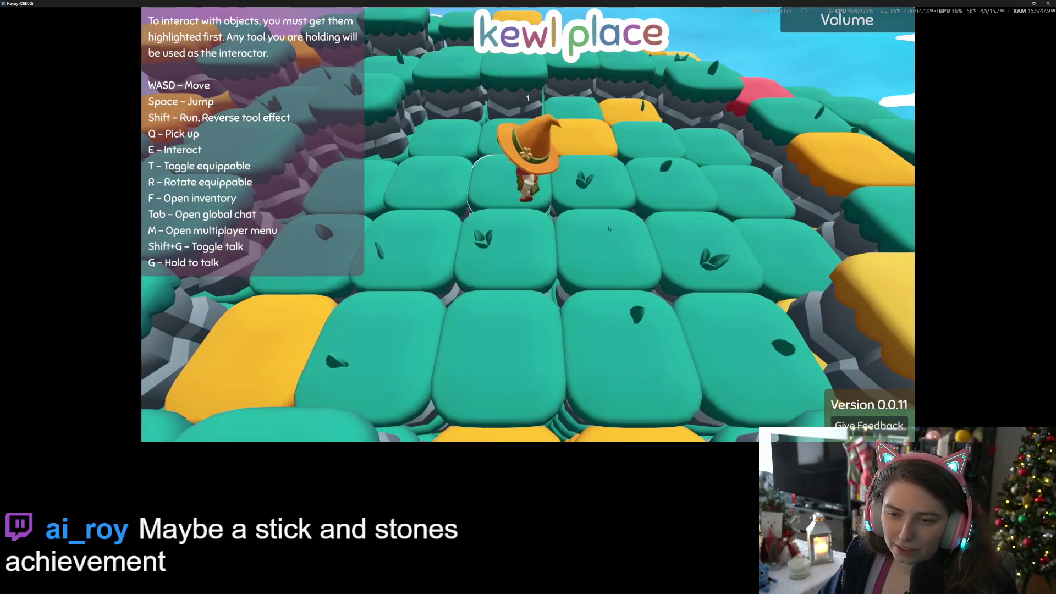
pyautogui.press('f')
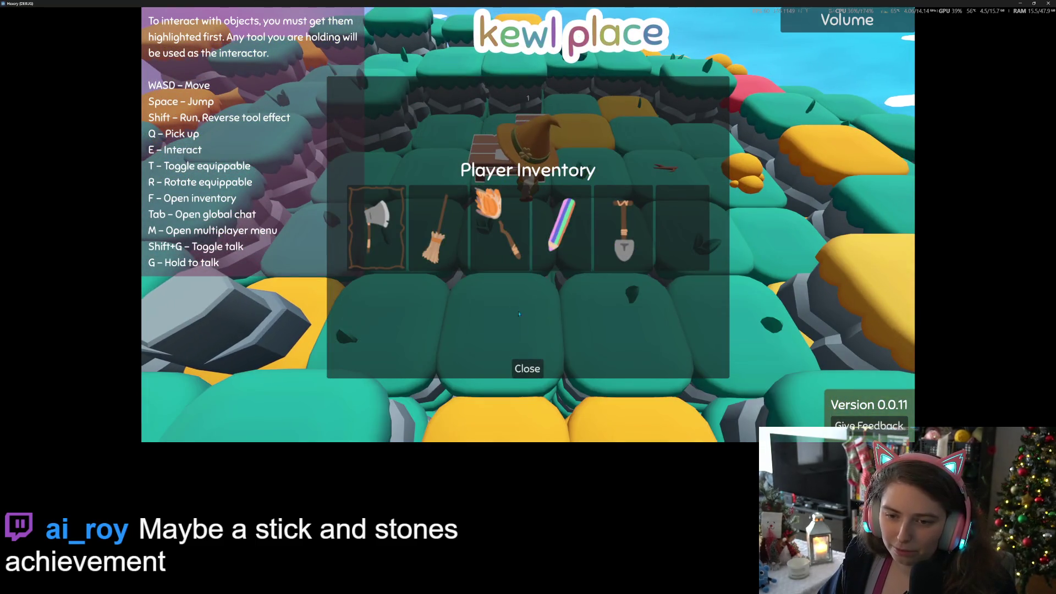
pyautogui.click(532, 367)
# Make the character jump and check the player inventory again
pyautogui.scroll(-5, 532, 365)
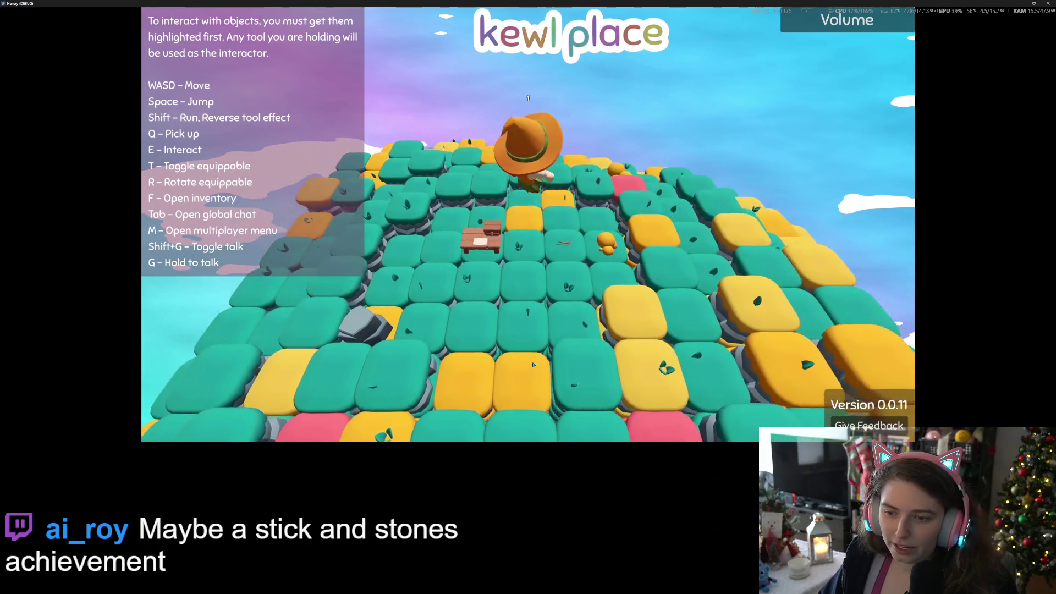
pyautogui.scroll(5, 532, 364)
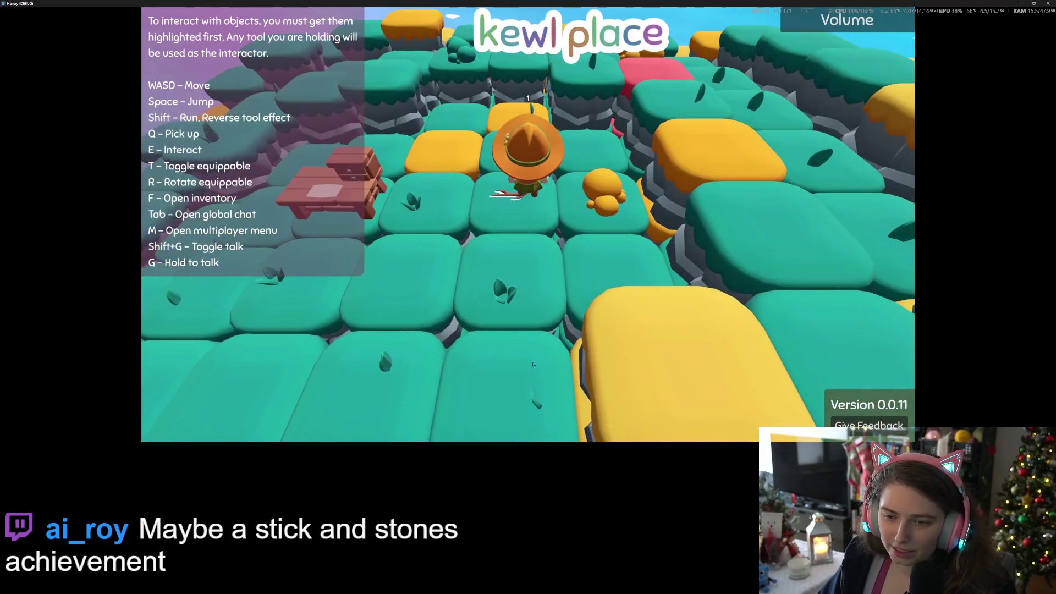
pyautogui.scroll(-5, 532, 364)
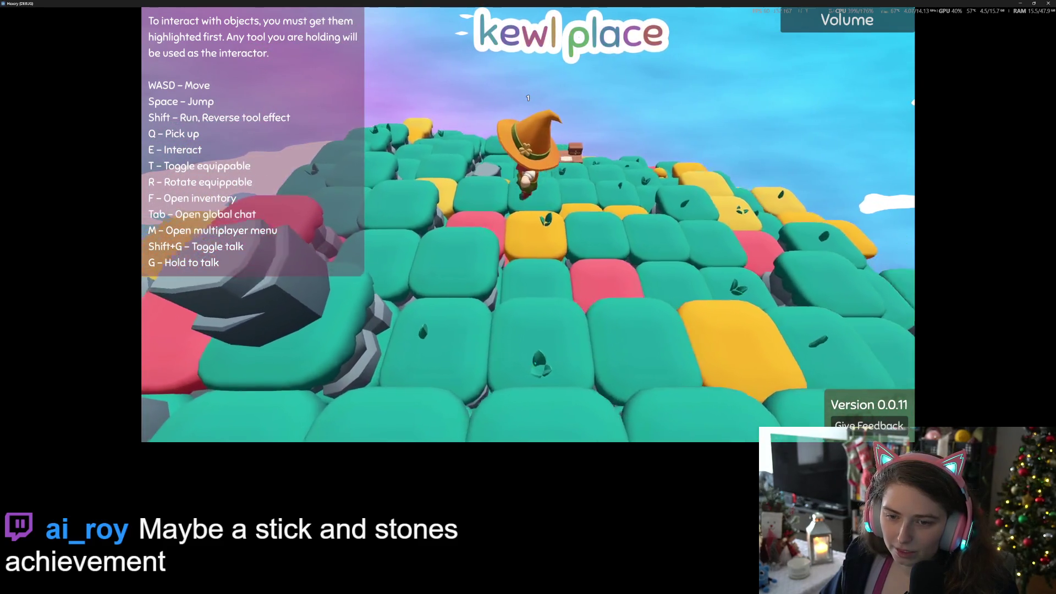
pyautogui.press('space')
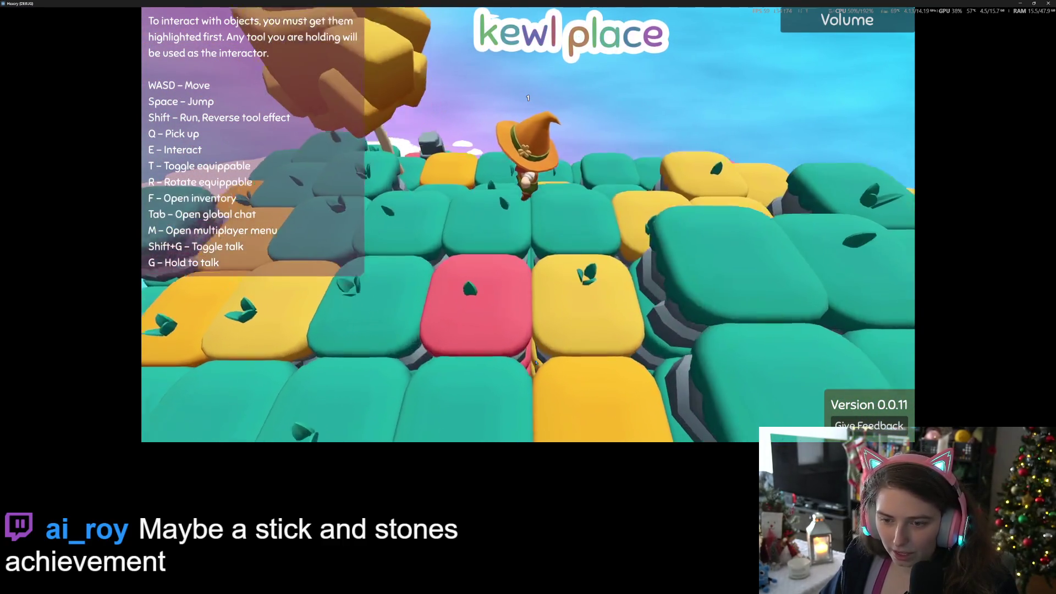
pyautogui.press('f')
pyautogui.click(526, 378)
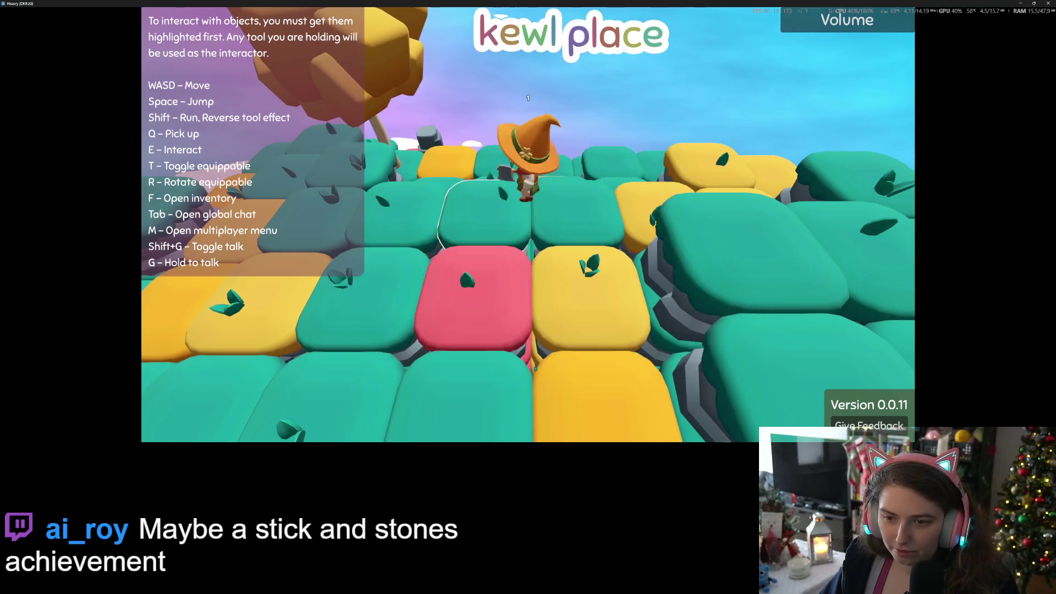
# Walk the character across the island's blocks and bring up the global chat
pyautogui.press('w')
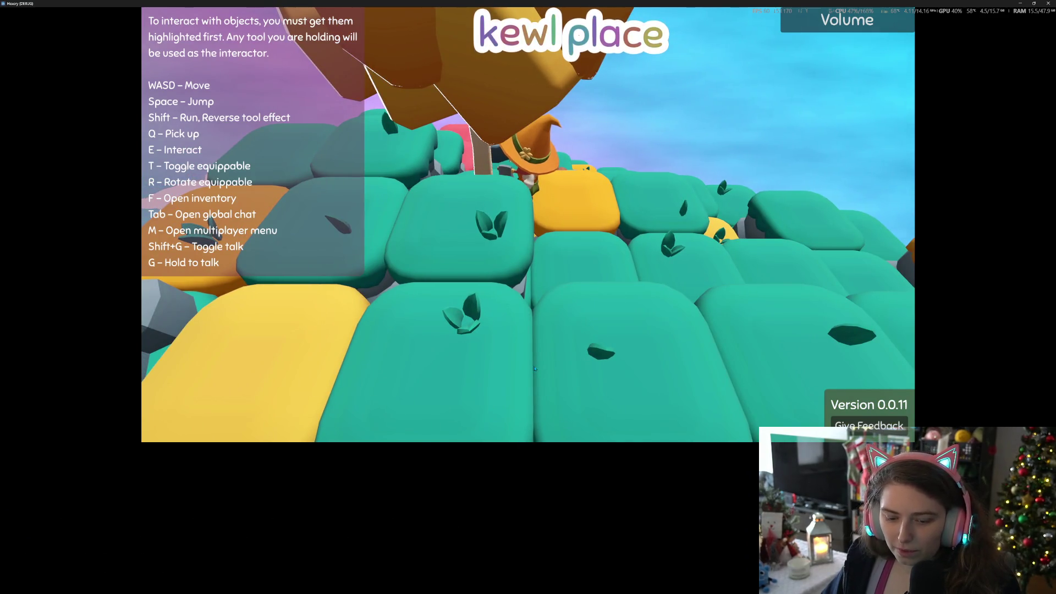
pyautogui.press('w')
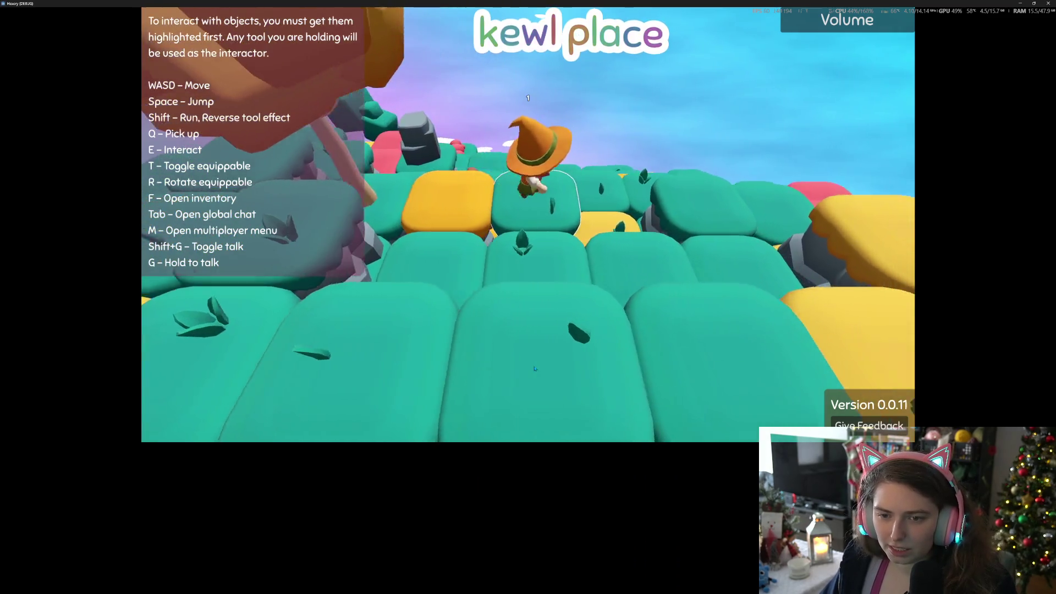
pyautogui.press('s')
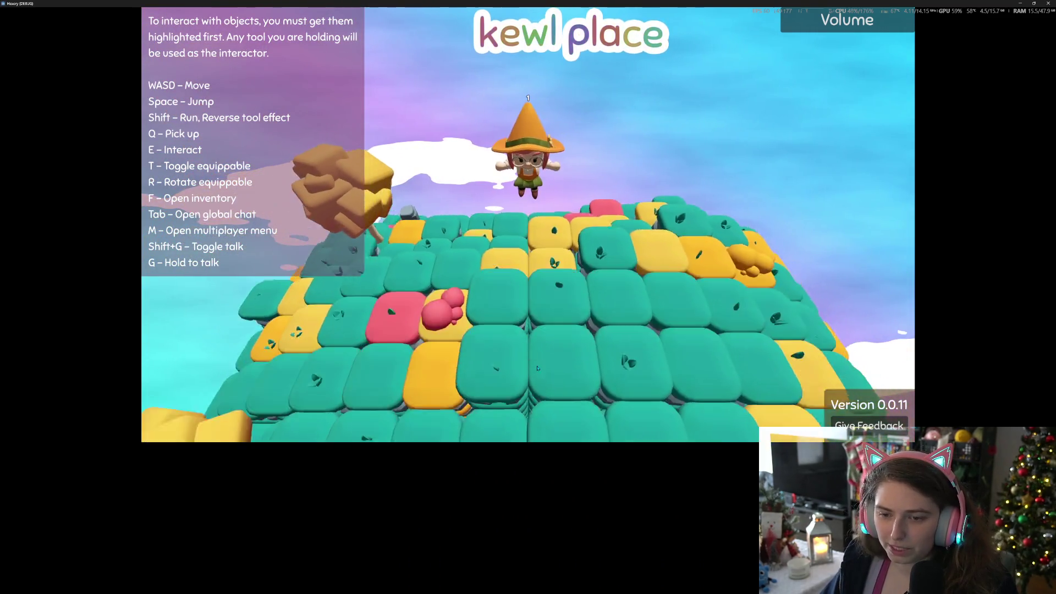
pyautogui.press('w')
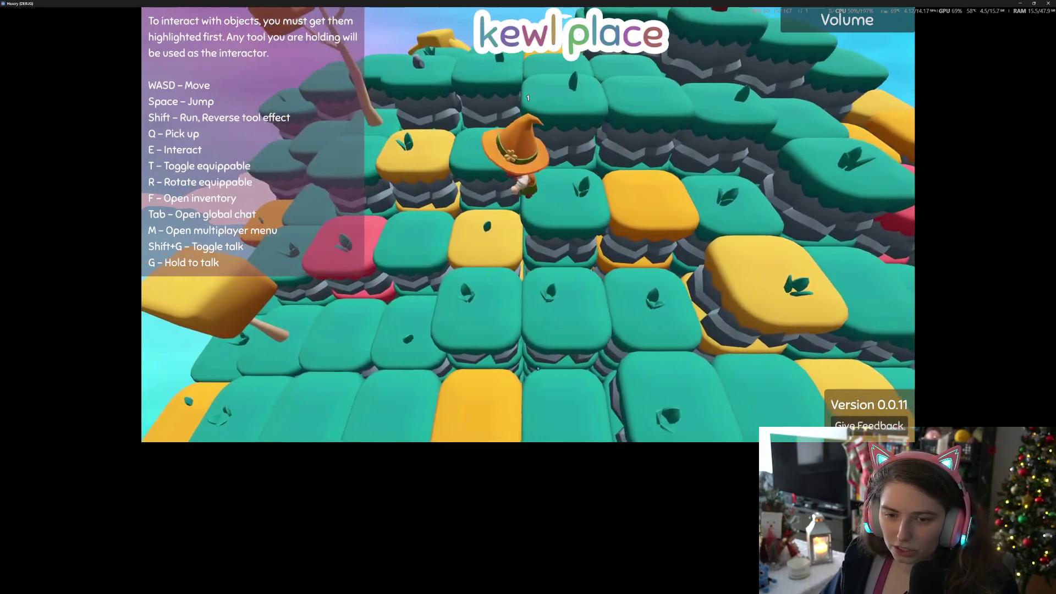
pyautogui.press('w')
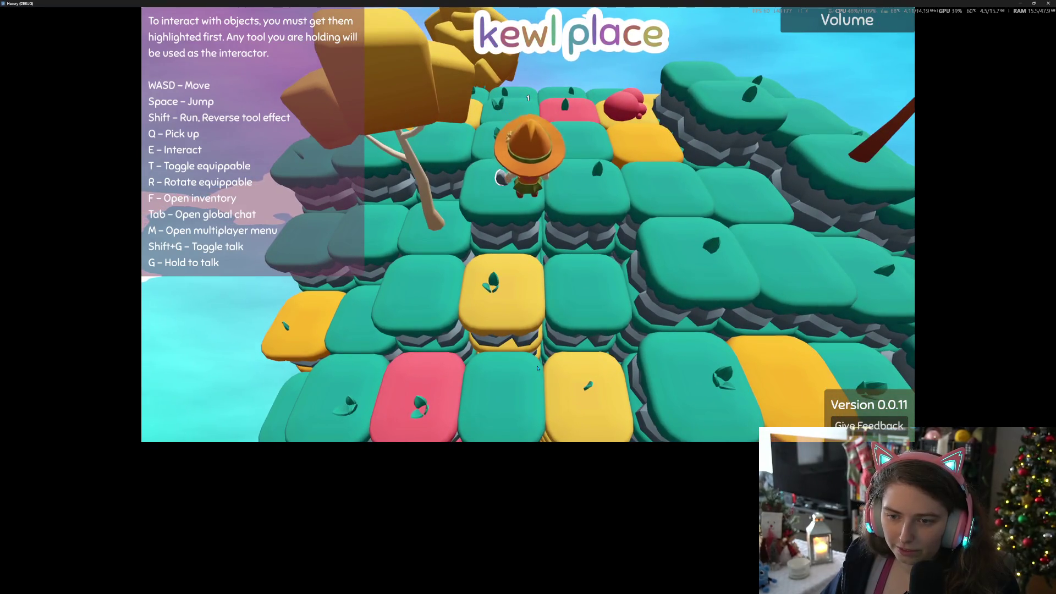
pyautogui.press('Tab')
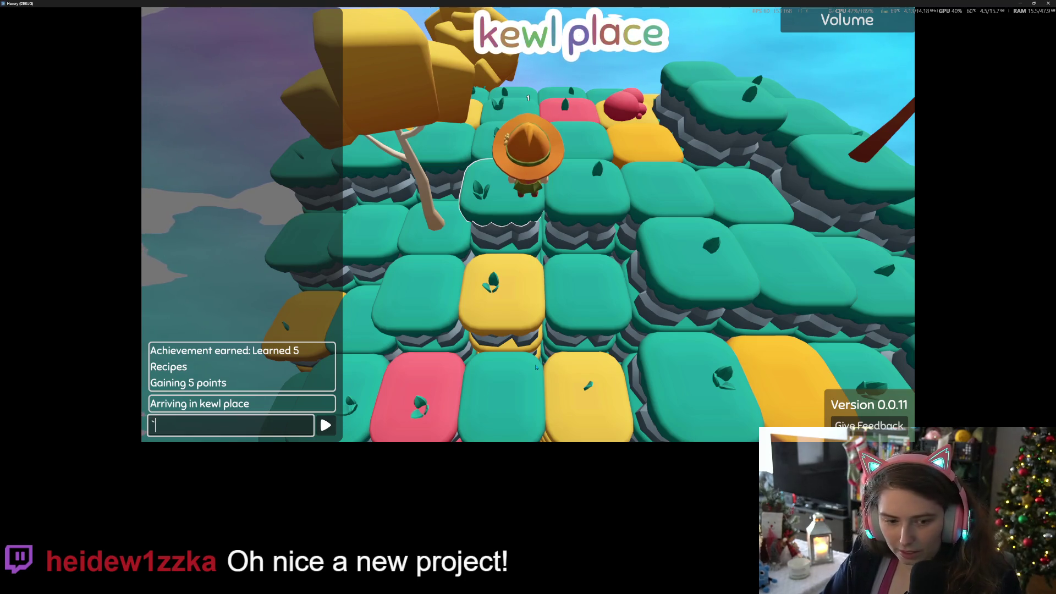
# Toggle the global chat to read the Collected First Mushroom achievement, then open the 10-point Achievement Shop
pyautogui.press('Tab')
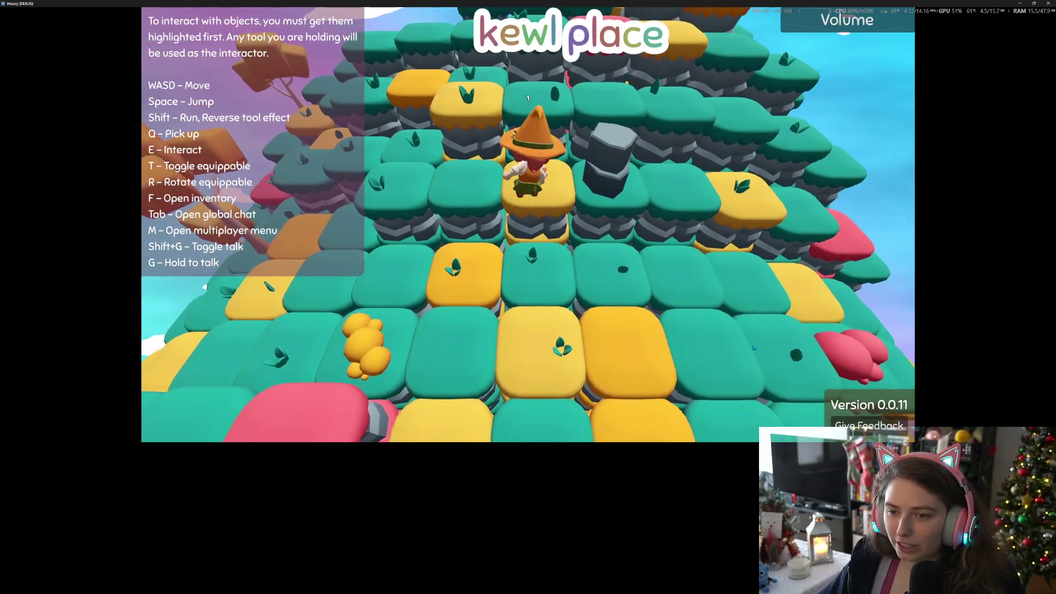
pyautogui.press('Tab')
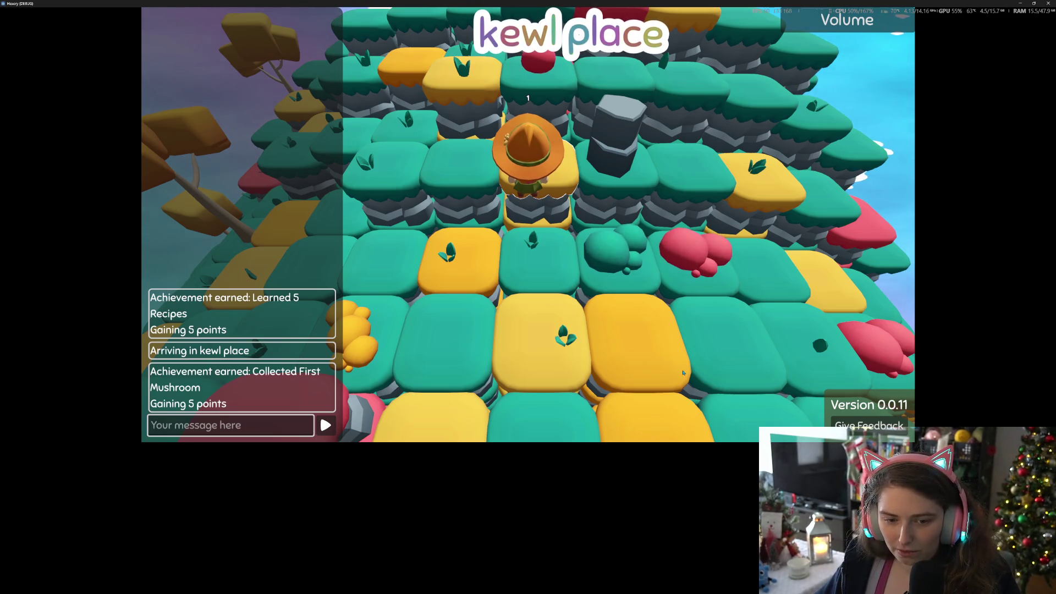
pyautogui.press('Tab')
pyautogui.press('e')
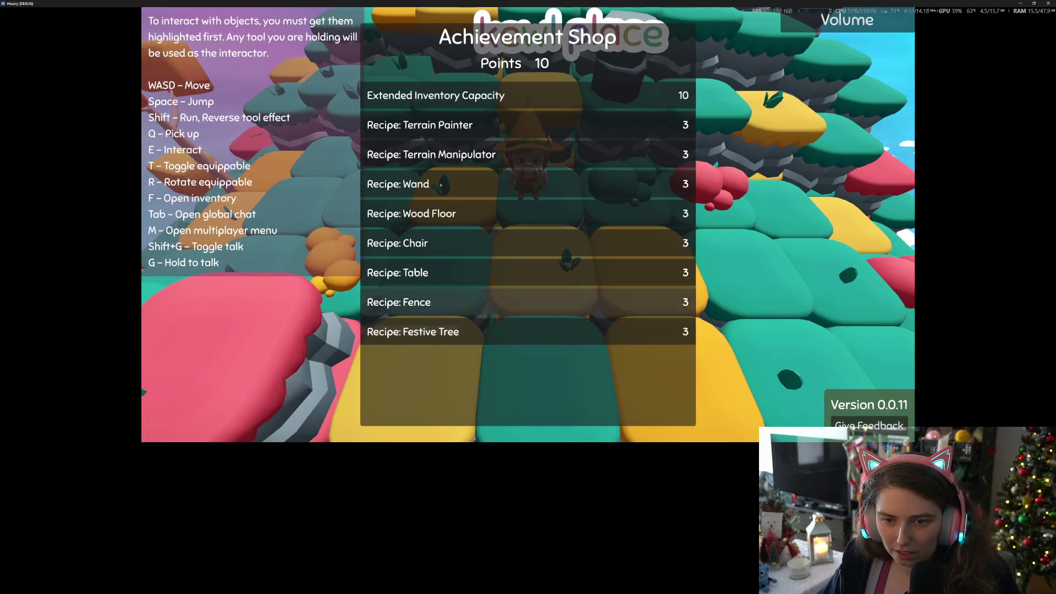
# Close the Achievement Shop and walk the character forward and right across the tiles
pyautogui.press('e')
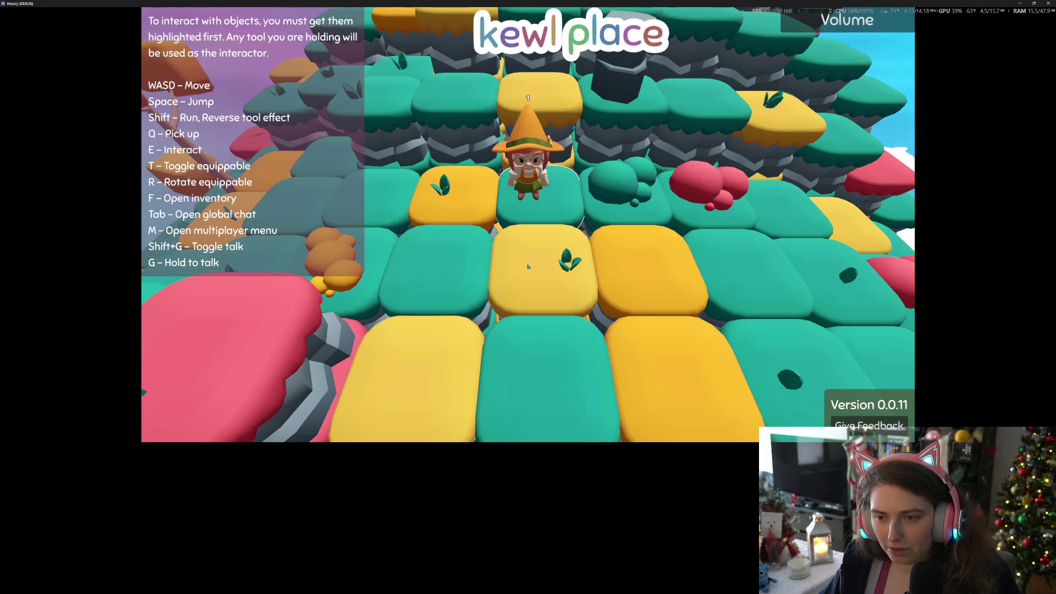
pyautogui.press('w')
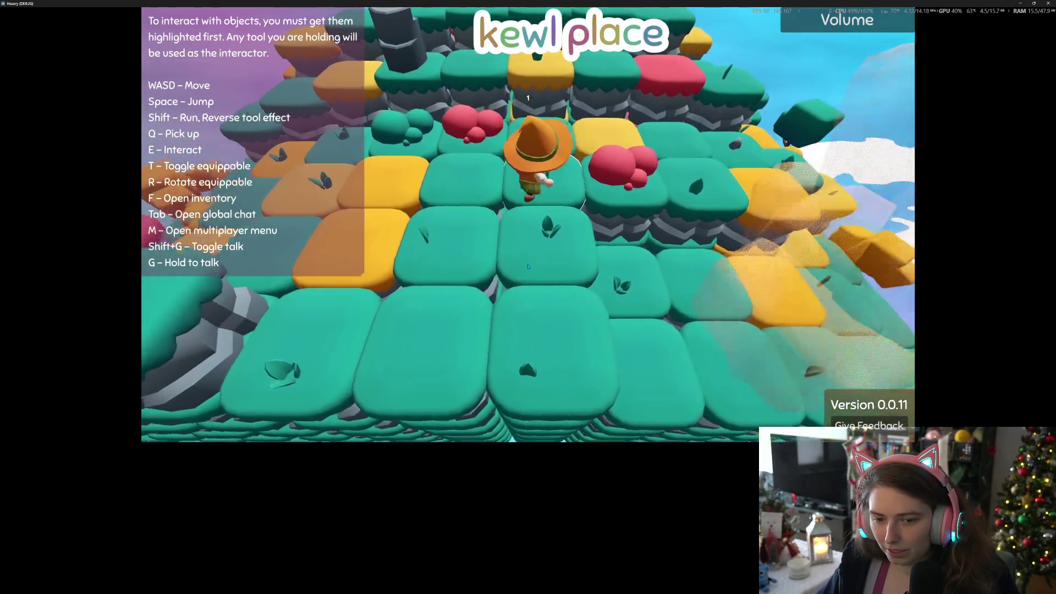
pyautogui.press('w')
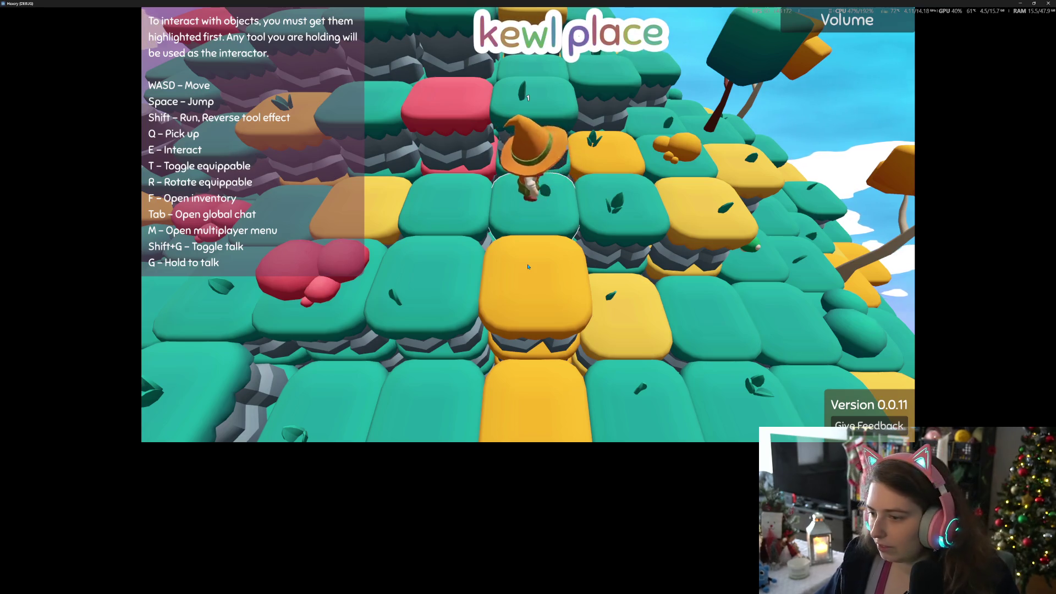
pyautogui.press('d')
pyautogui.scroll(-5, 528, 267)
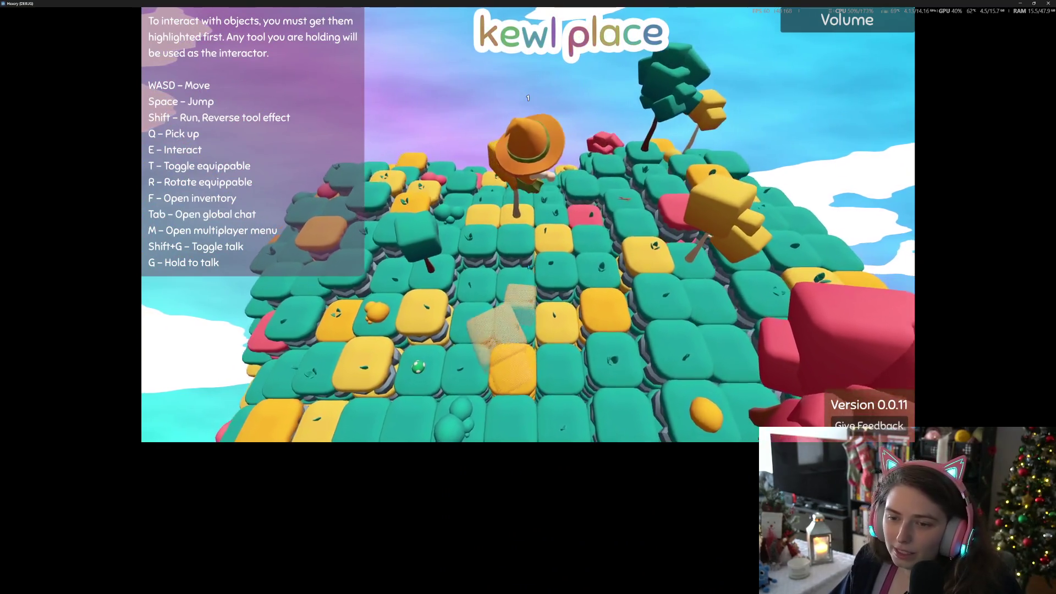
pyautogui.scroll(5, 527, 267)
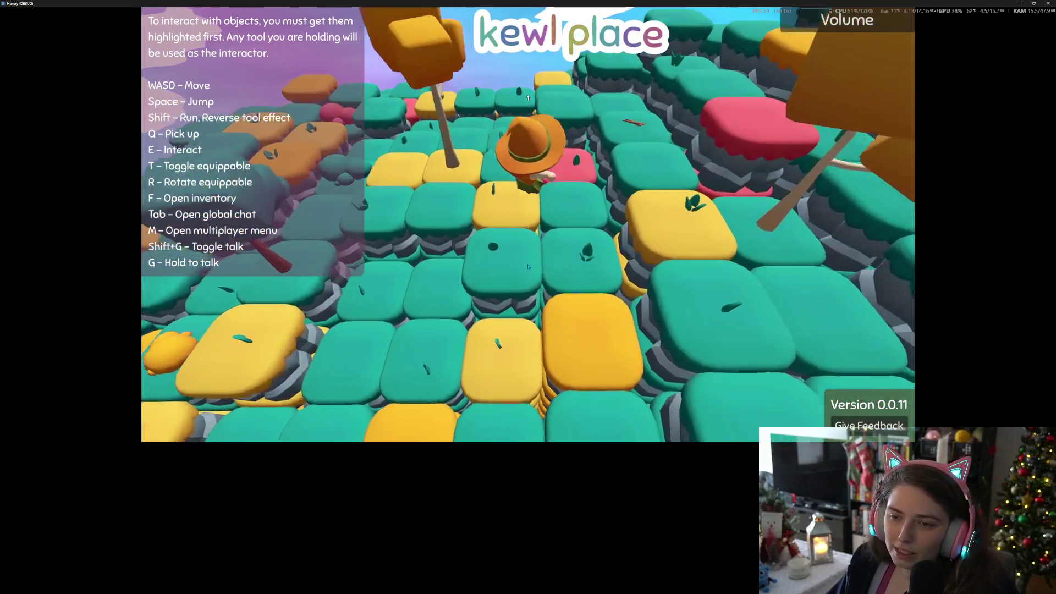
pyautogui.press('w')
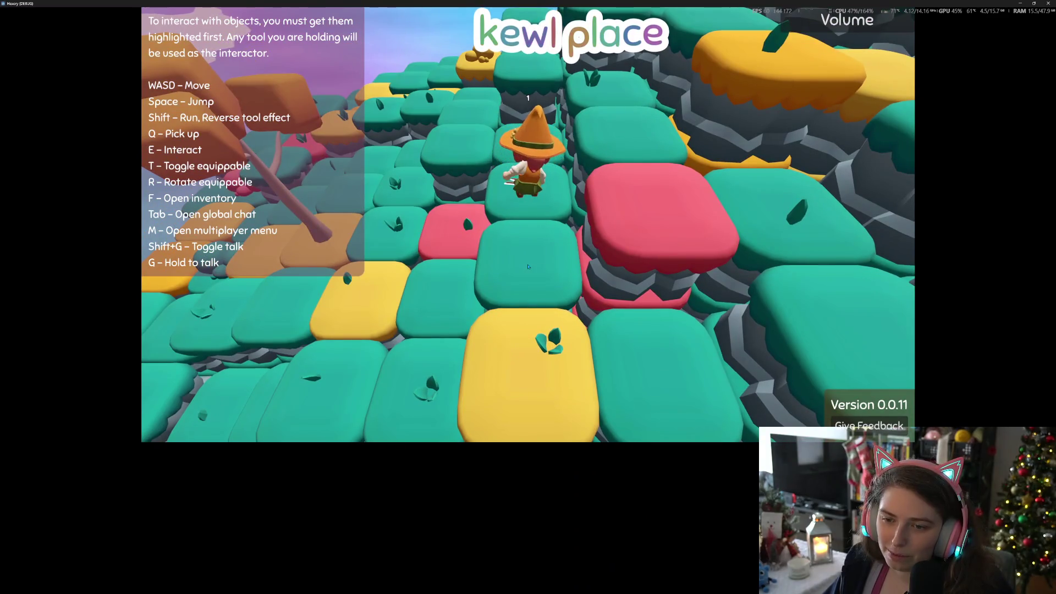
pyautogui.scroll(1, 527, 266)
pyautogui.scroll(-3, 527, 267)
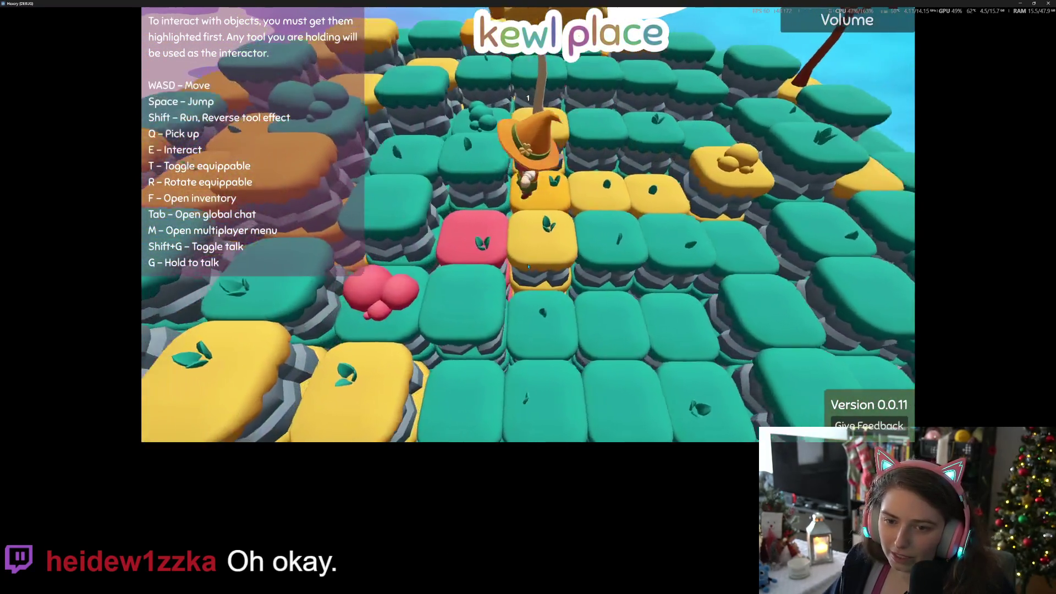
pyautogui.scroll(3, 528, 267)
pyautogui.scroll(-3, 528, 267)
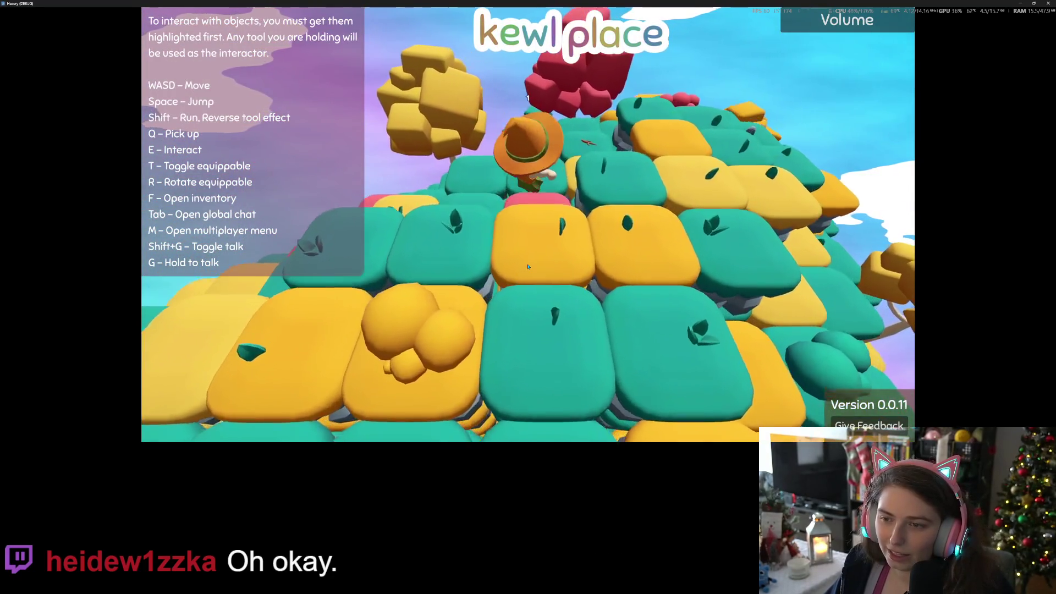
pyautogui.scroll(3, 527, 267)
# Walk past the orange mushroom and open the inventory holding 4 twigs, 4 stones and two mushrooms
pyautogui.press('w')
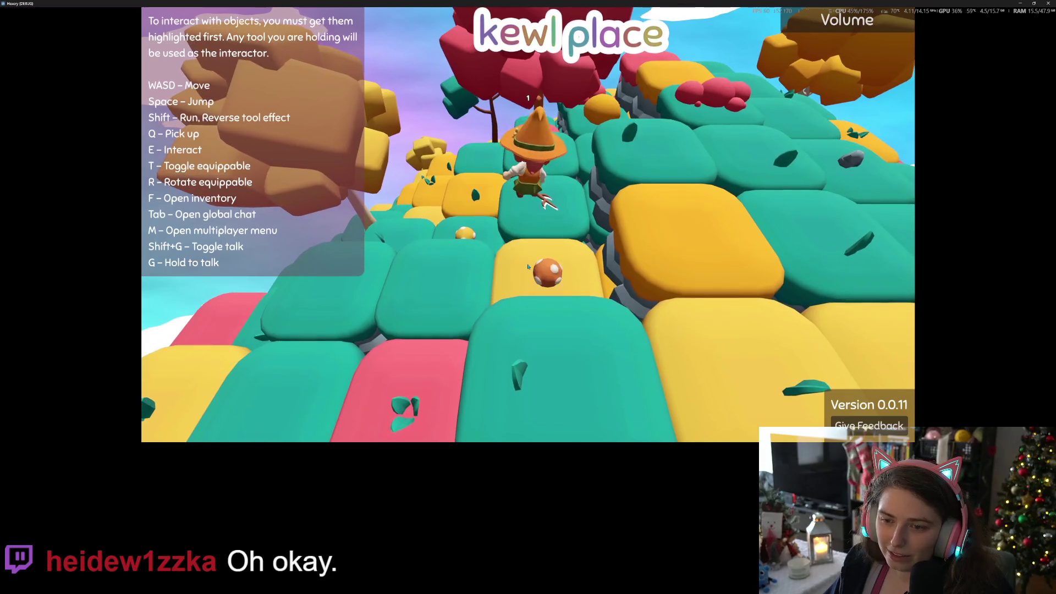
pyautogui.press('w')
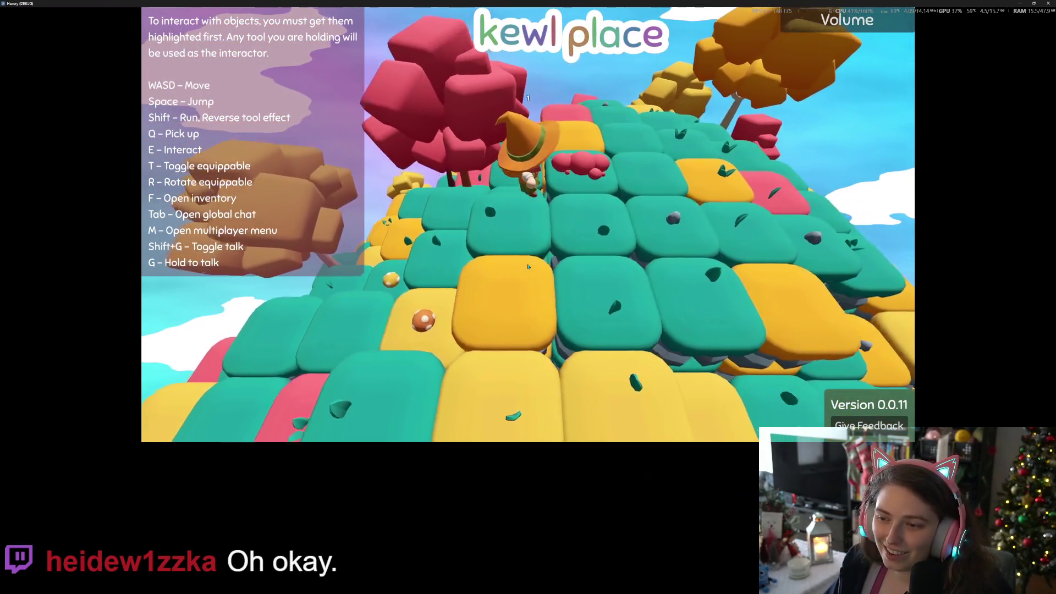
pyautogui.press('d')
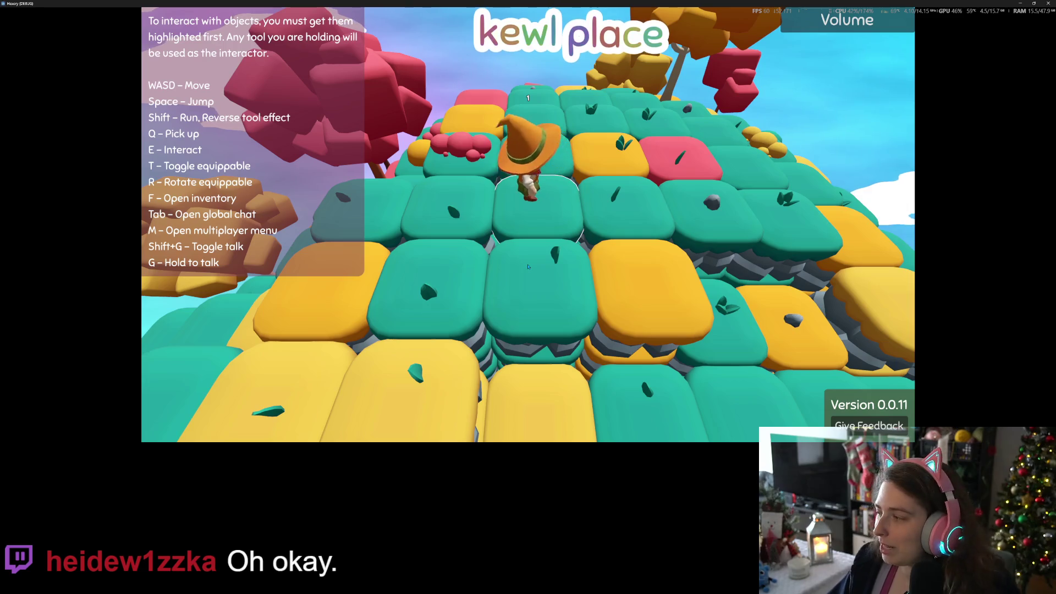
pyautogui.press('w')
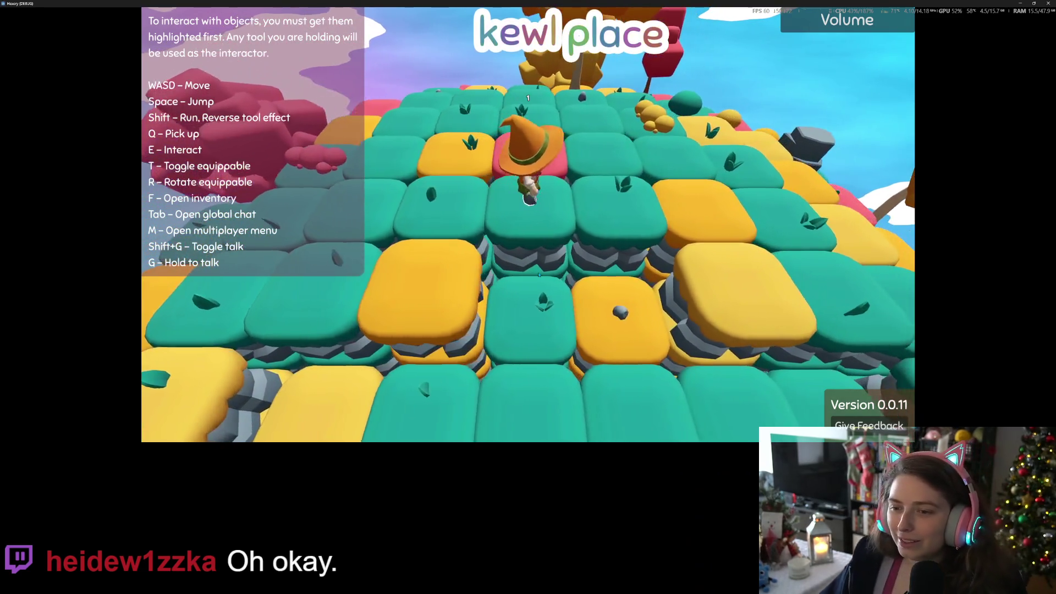
pyautogui.press('w')
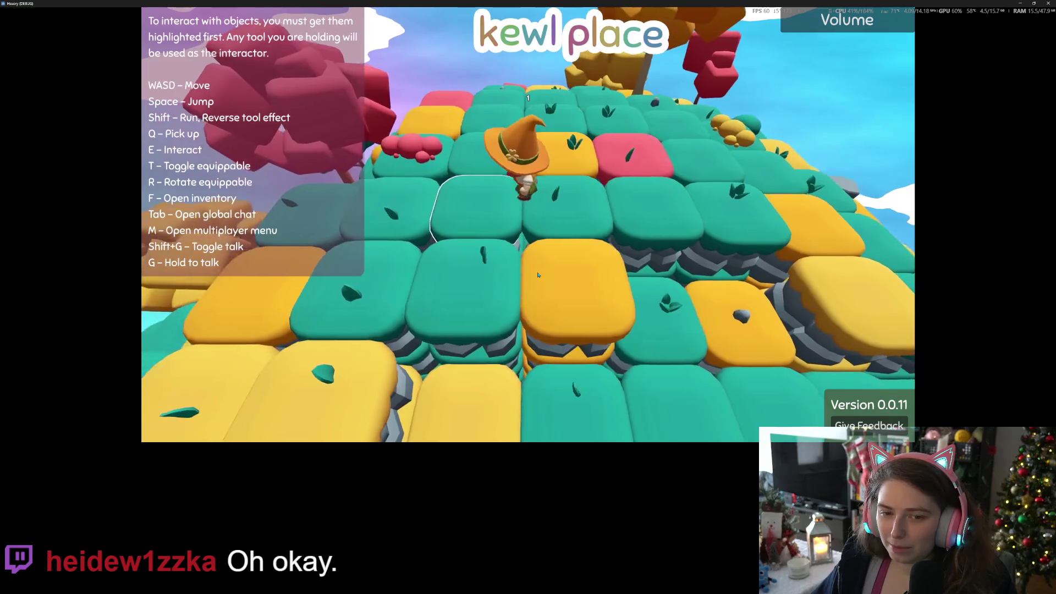
pyautogui.press('w')
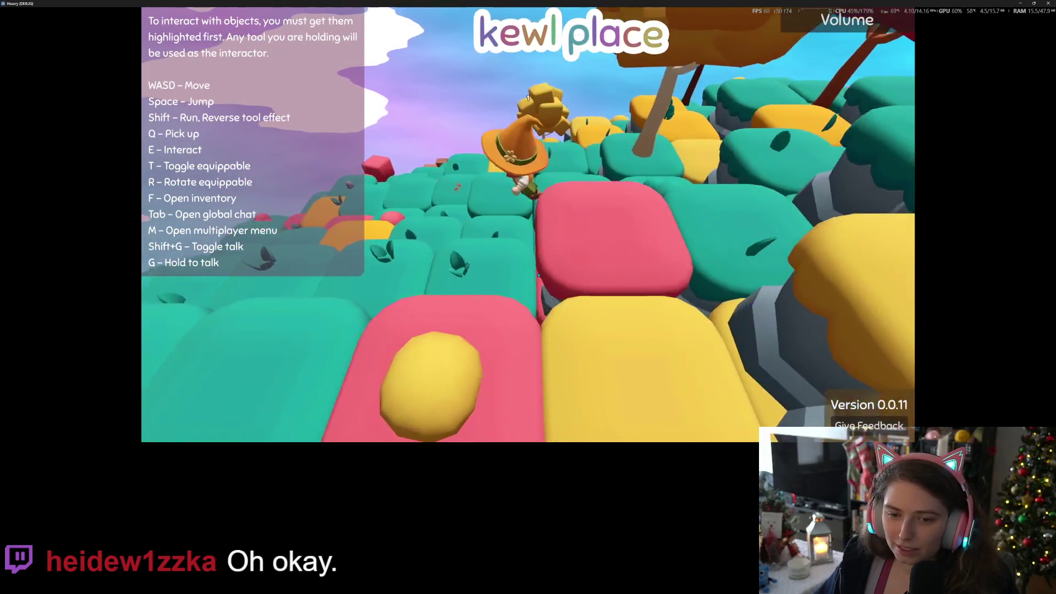
pyautogui.press('w')
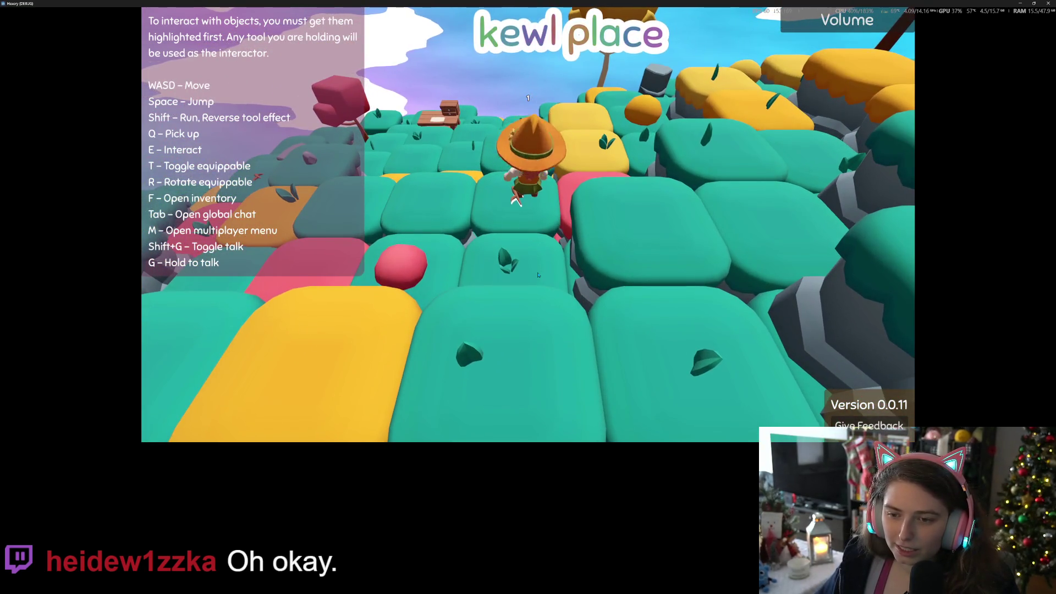
pyautogui.press('f')
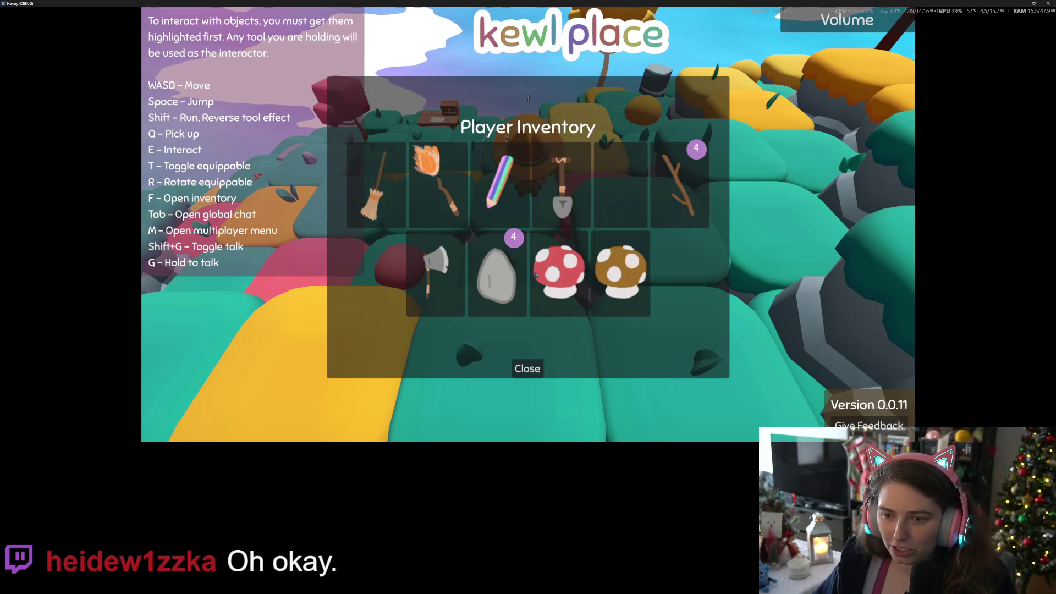
# Take the bench out of the inventory and view the axe recipe's ingredients at the workbench
pyautogui.click(531, 369)
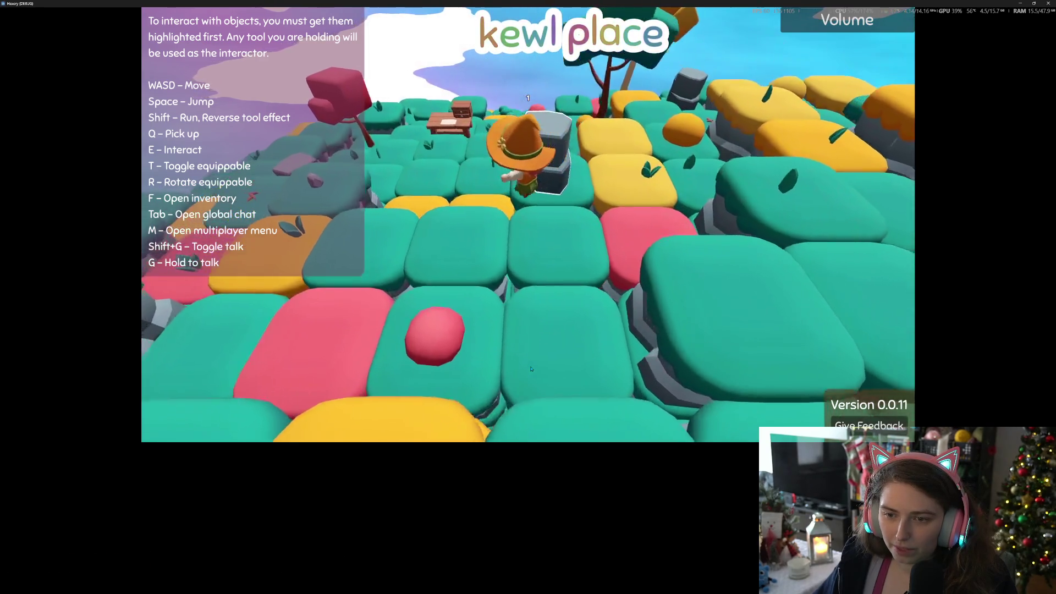
pyautogui.press('a')
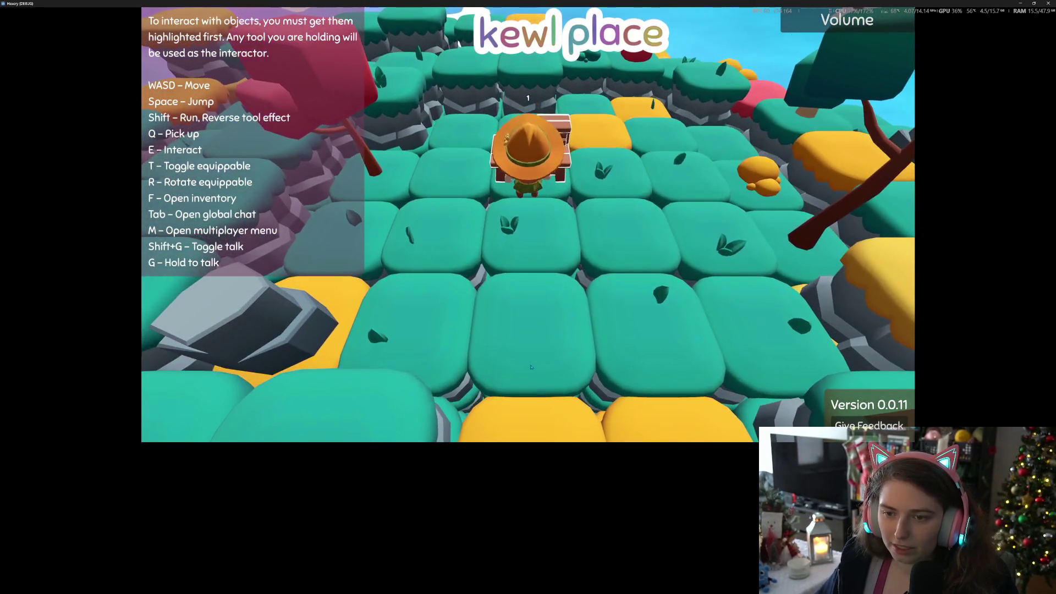
pyautogui.press('f')
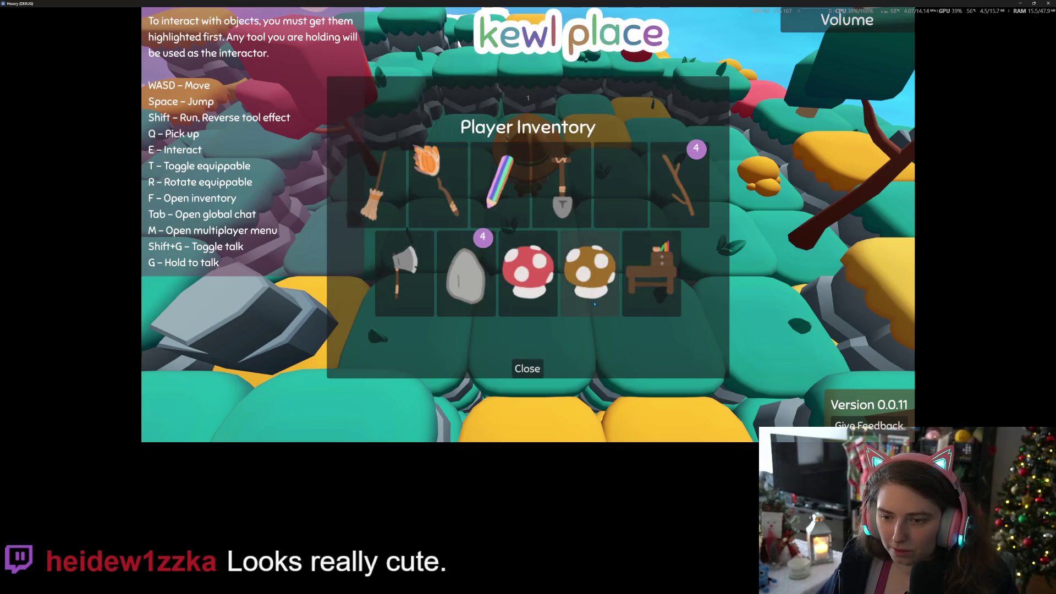
pyautogui.click(652, 274)
pyautogui.click(537, 366)
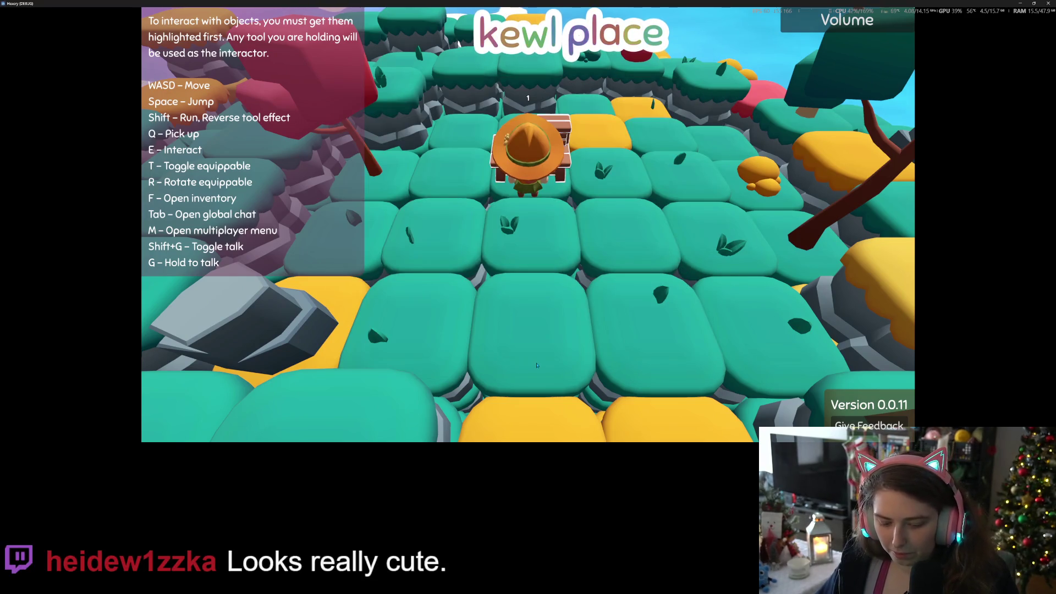
pyautogui.press('e')
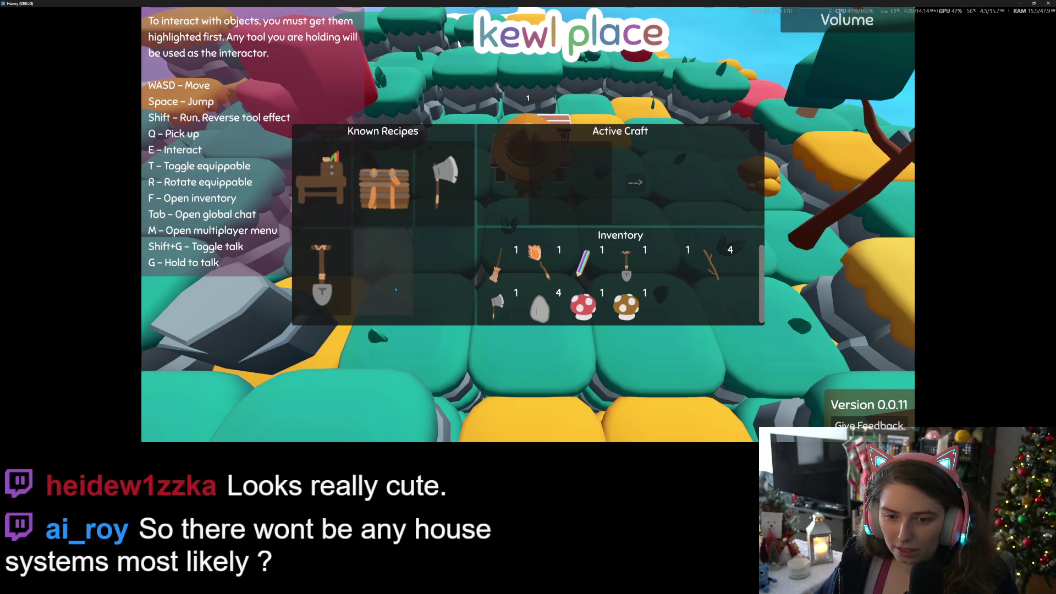
pyautogui.click(445, 182)
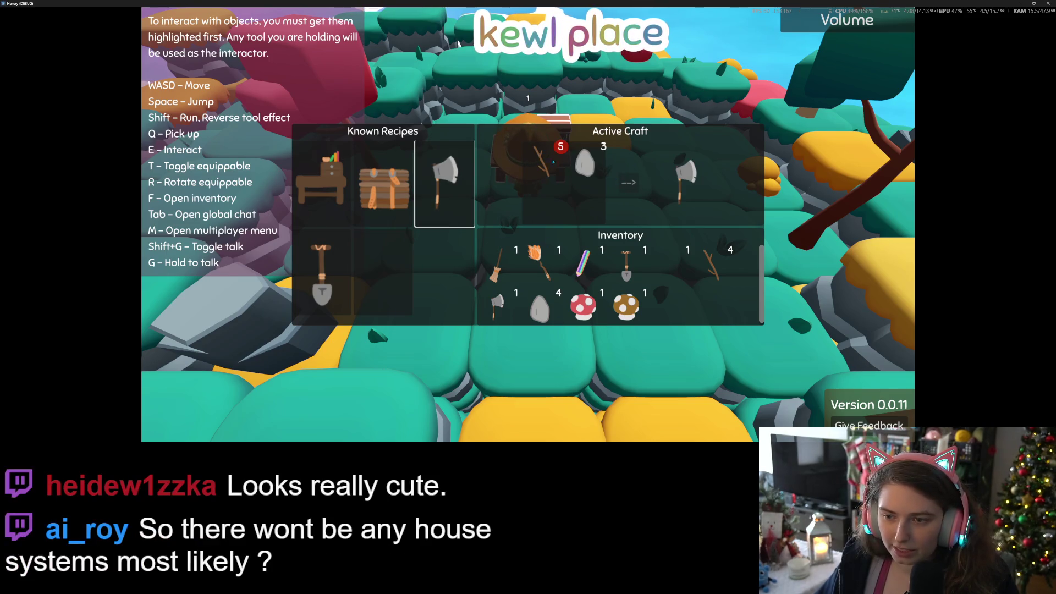
pyautogui.press('Escape')
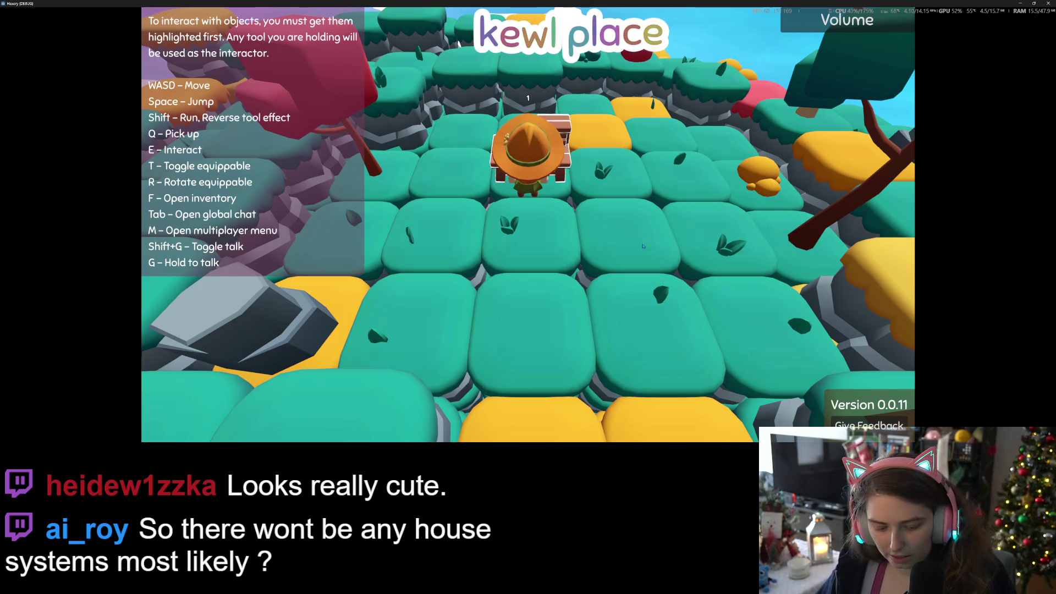
# Walk the character left across the island to the red cube
pyautogui.press('a')
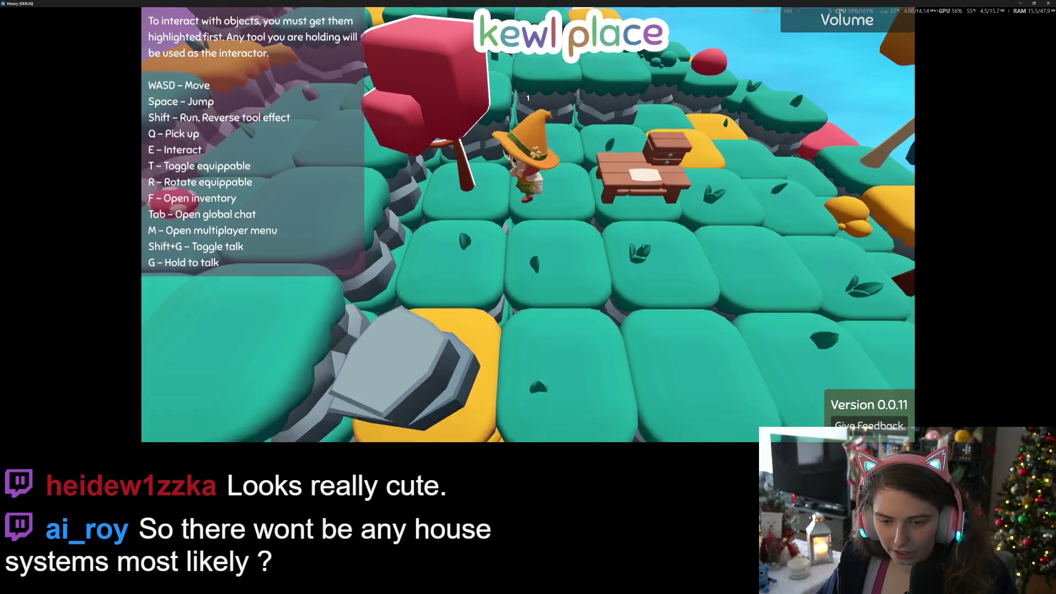
pyautogui.press('a')
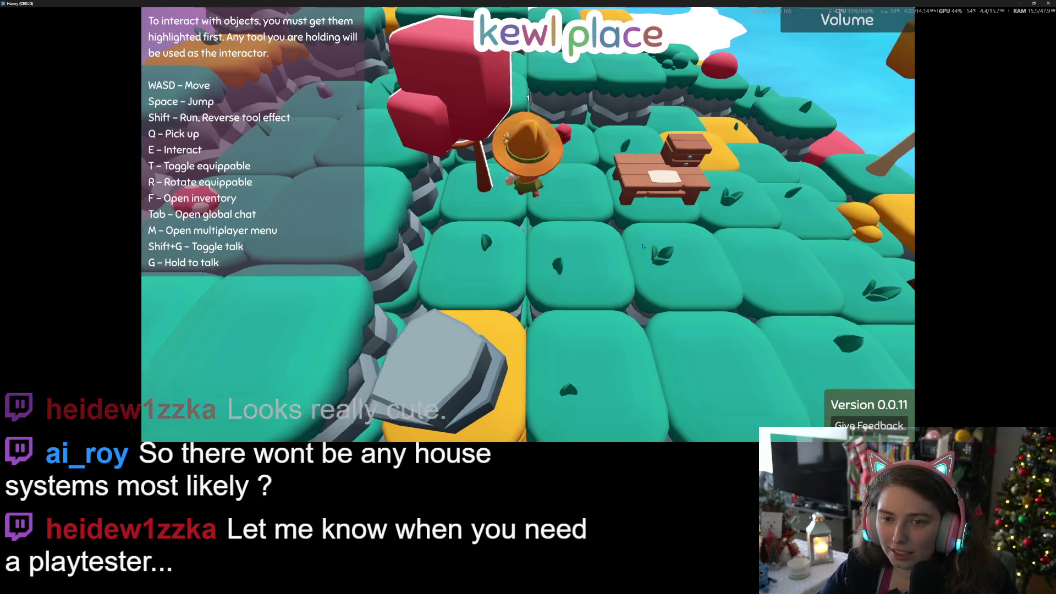
pyautogui.press('a')
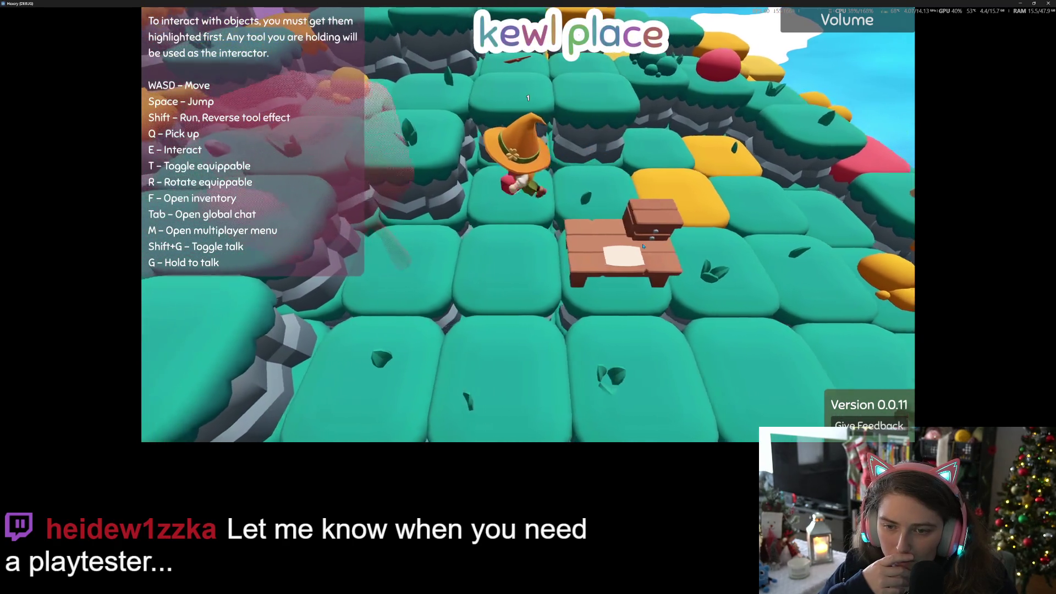
pyautogui.press('a')
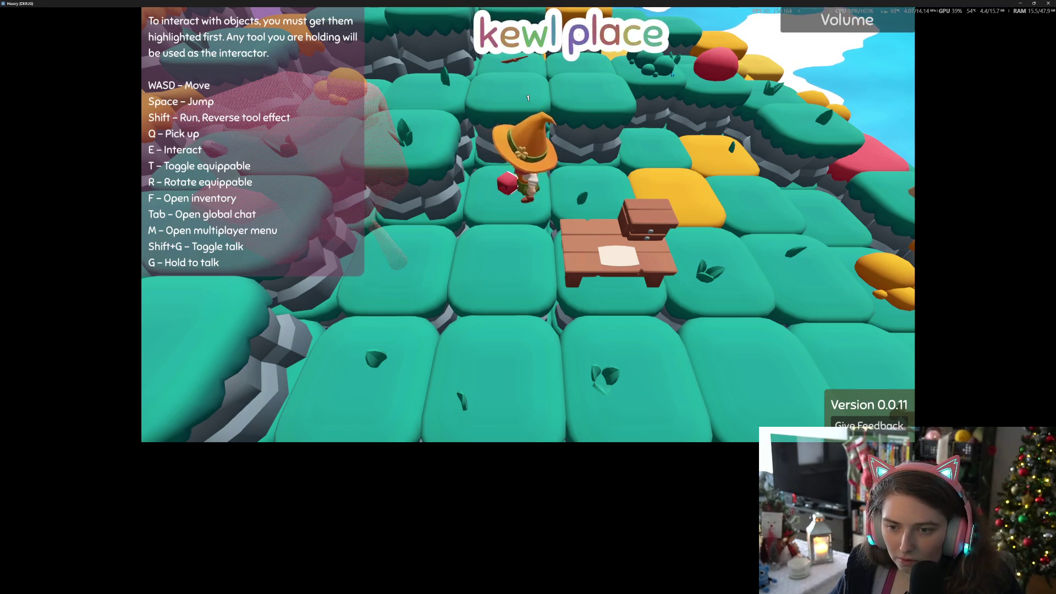
# Drop the red cube from the inventory beside the table and head toward the red tree
pyautogui.press('f')
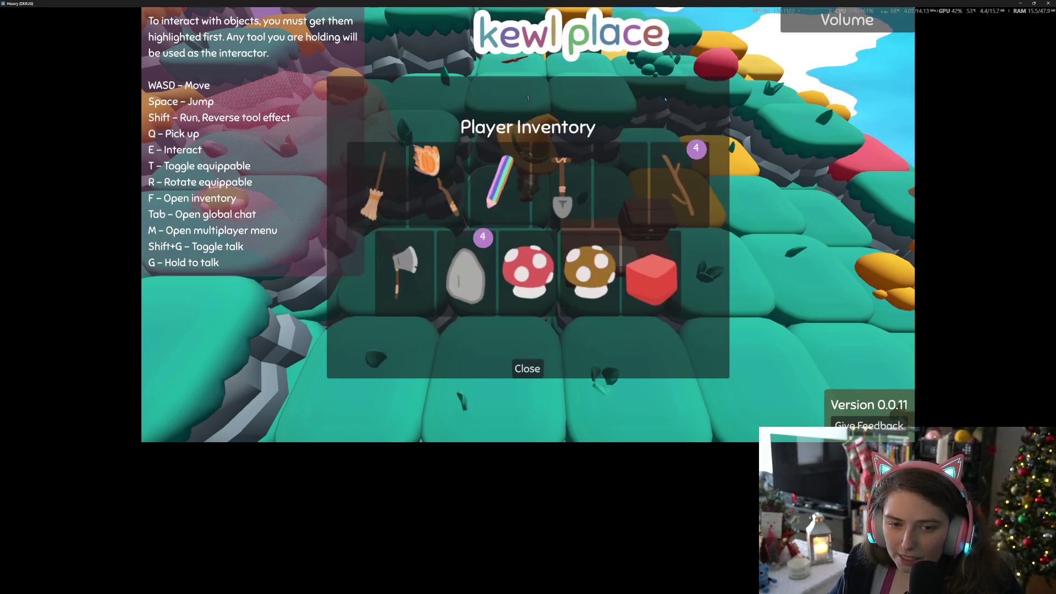
pyautogui.click(652, 277)
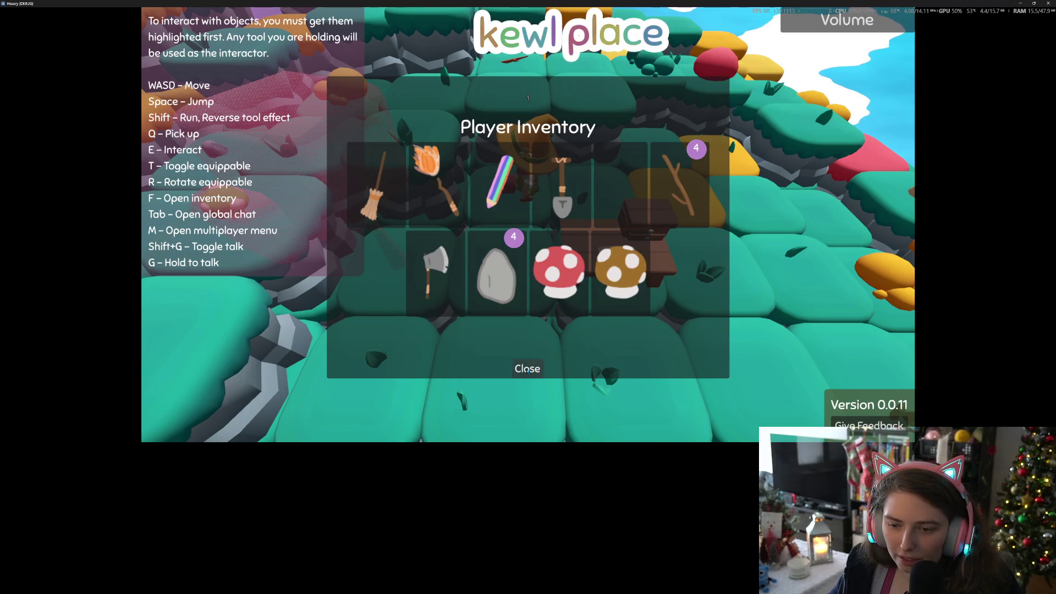
pyautogui.click(527, 369)
pyautogui.press('s')
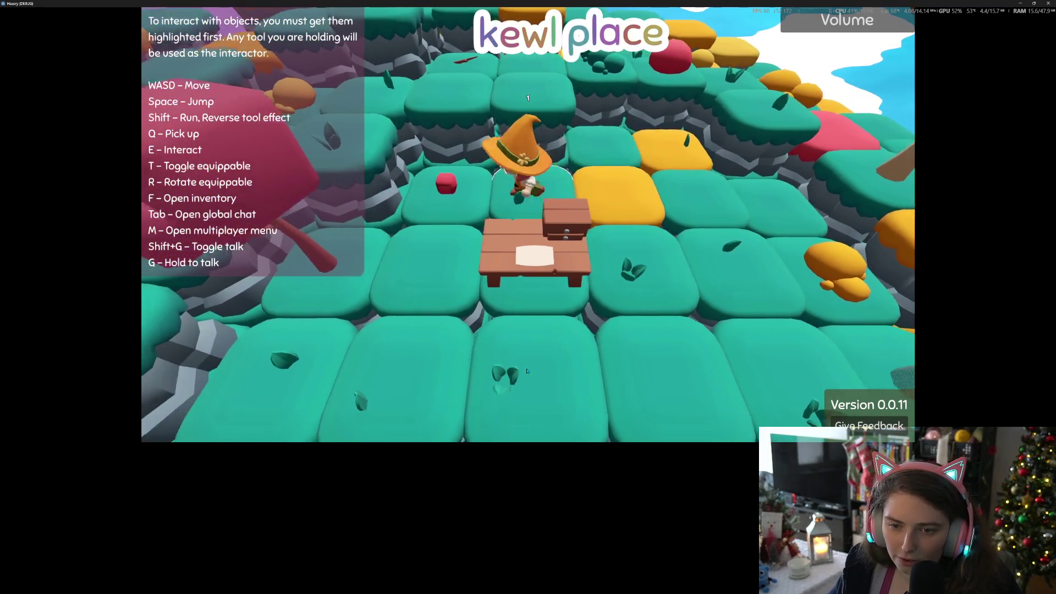
pyautogui.press('a')
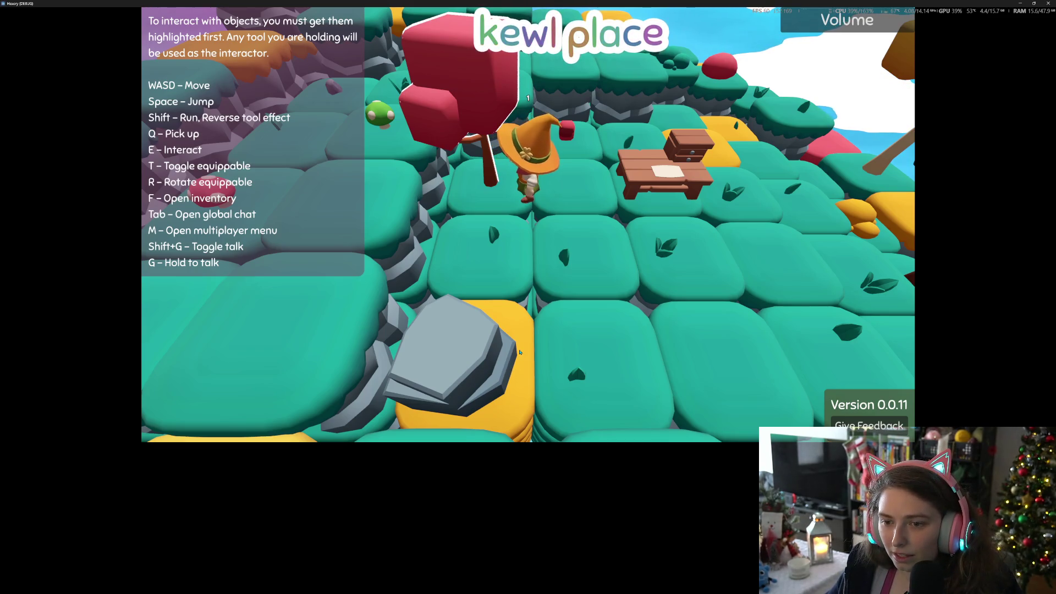
# Equip the pitchfork and check the inventory while walking back by the table
pyautogui.press('t')
pyautogui.press('s')
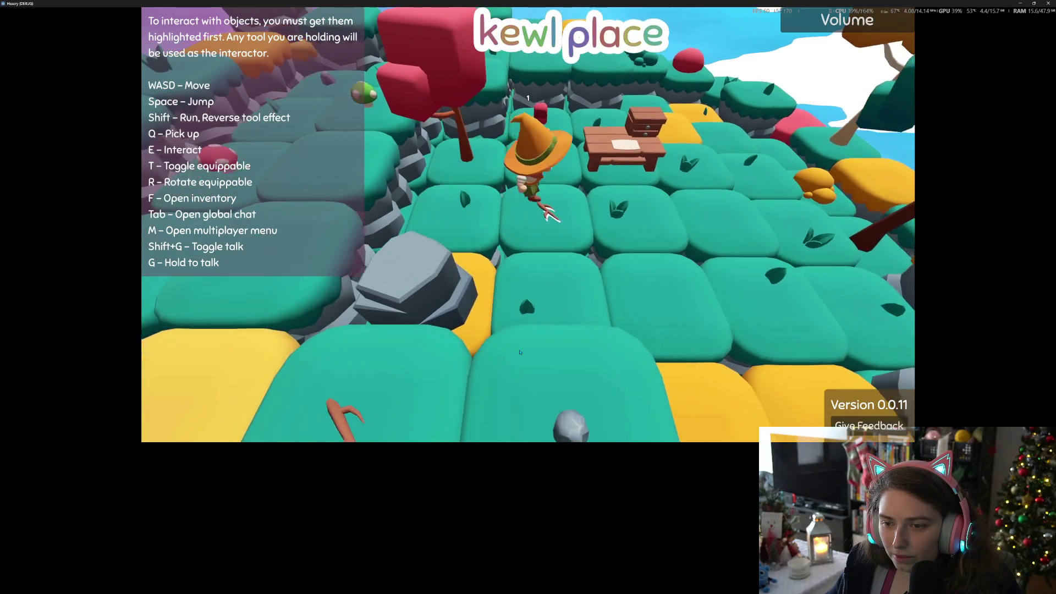
pyautogui.press('f')
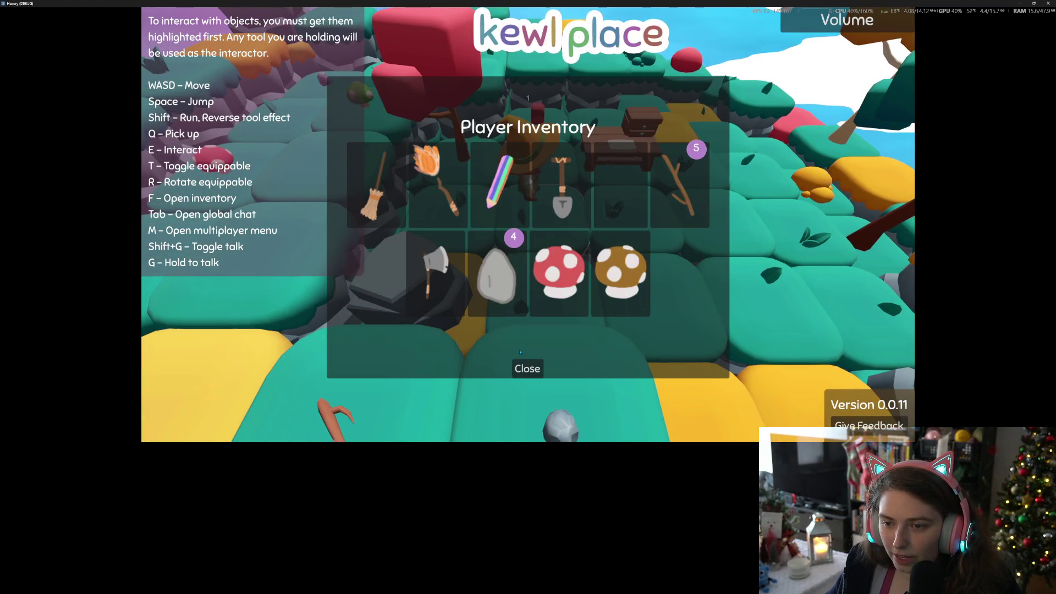
pyautogui.press('f')
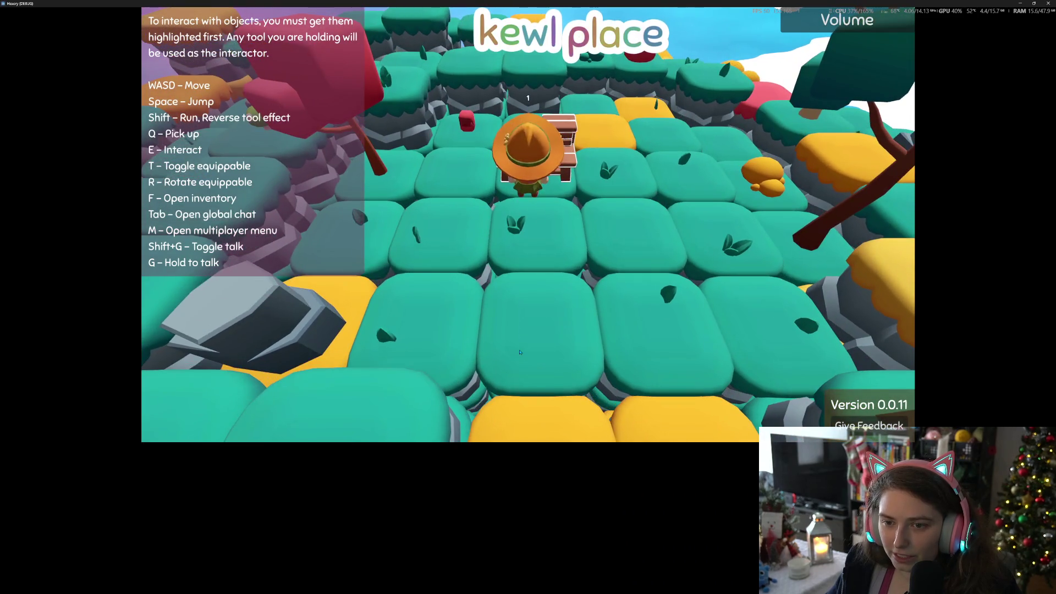
pyautogui.press('s')
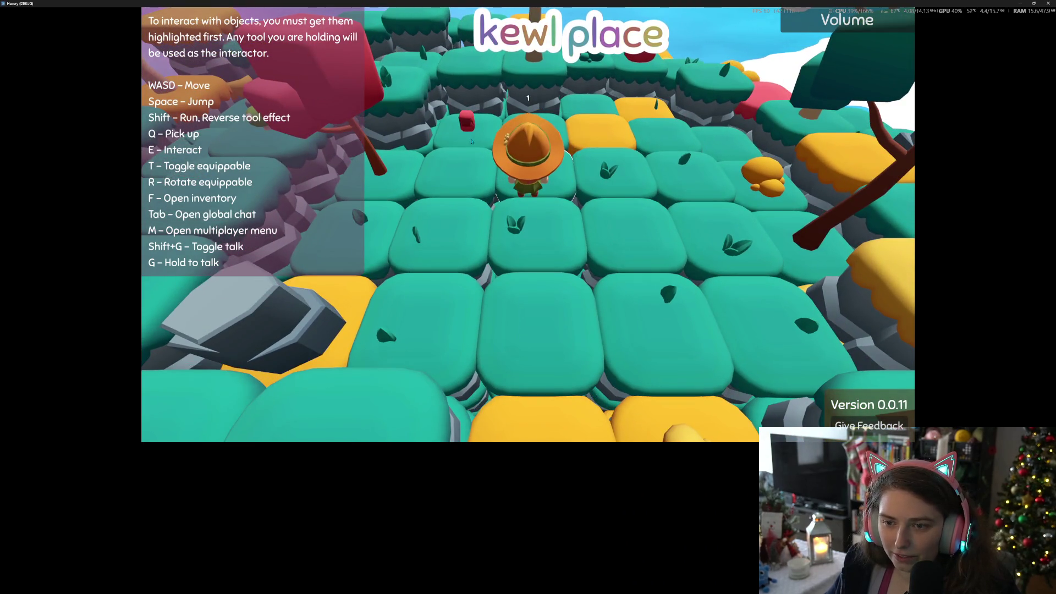
# Craft an axe from 5 sticks and 3 stones at the workbench
pyautogui.press('f')
pyautogui.press('e')
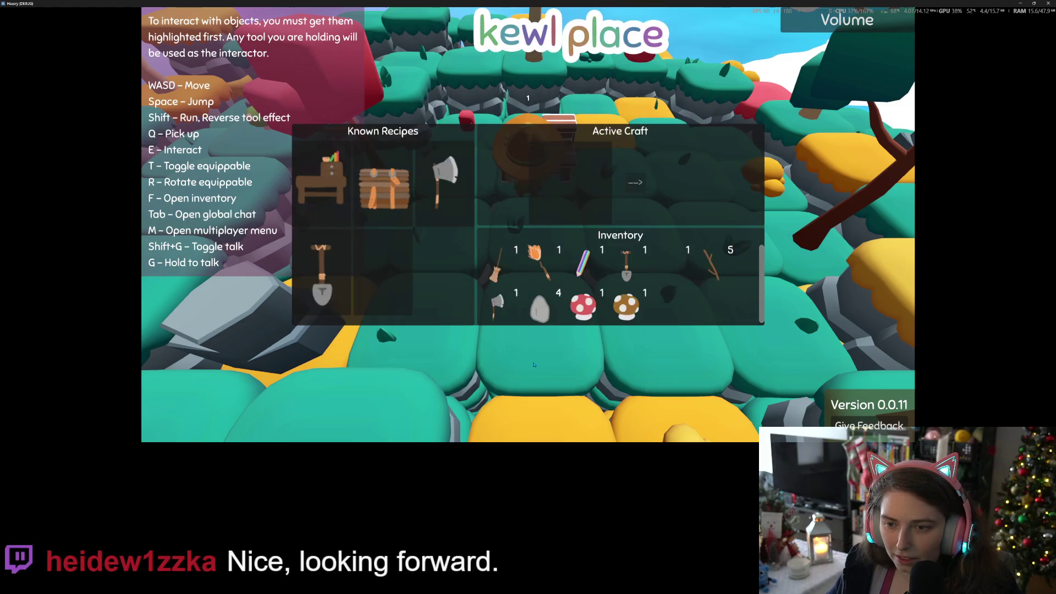
pyautogui.click(445, 182)
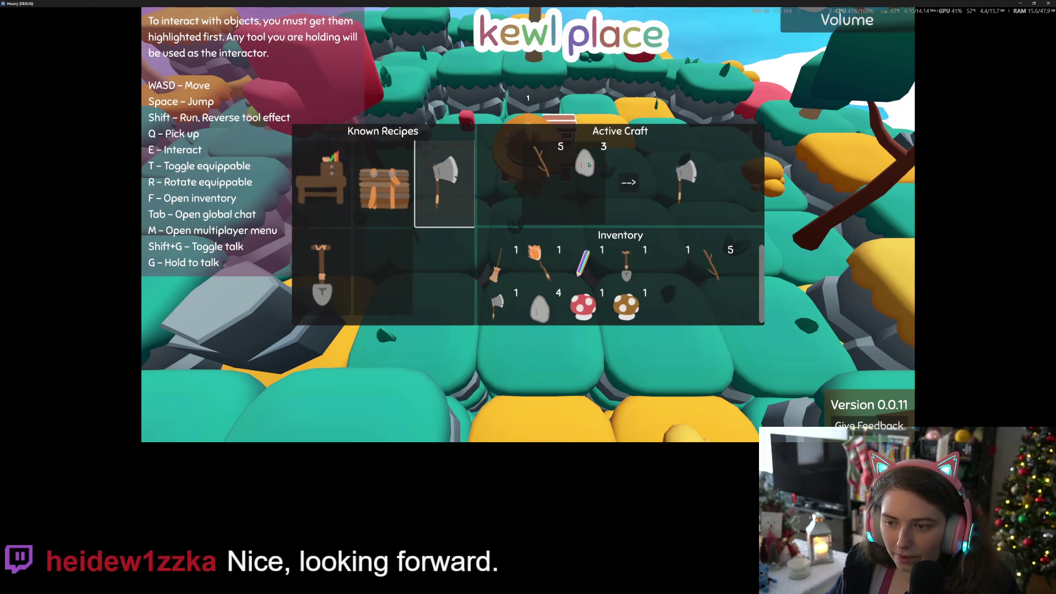
pyautogui.click(628, 183)
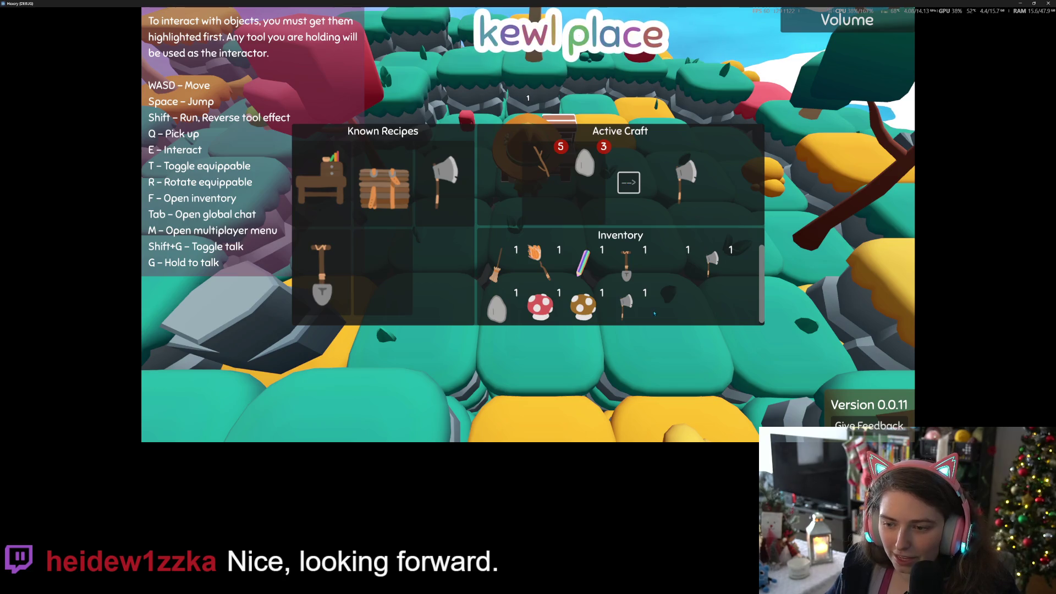
pyautogui.press('Escape')
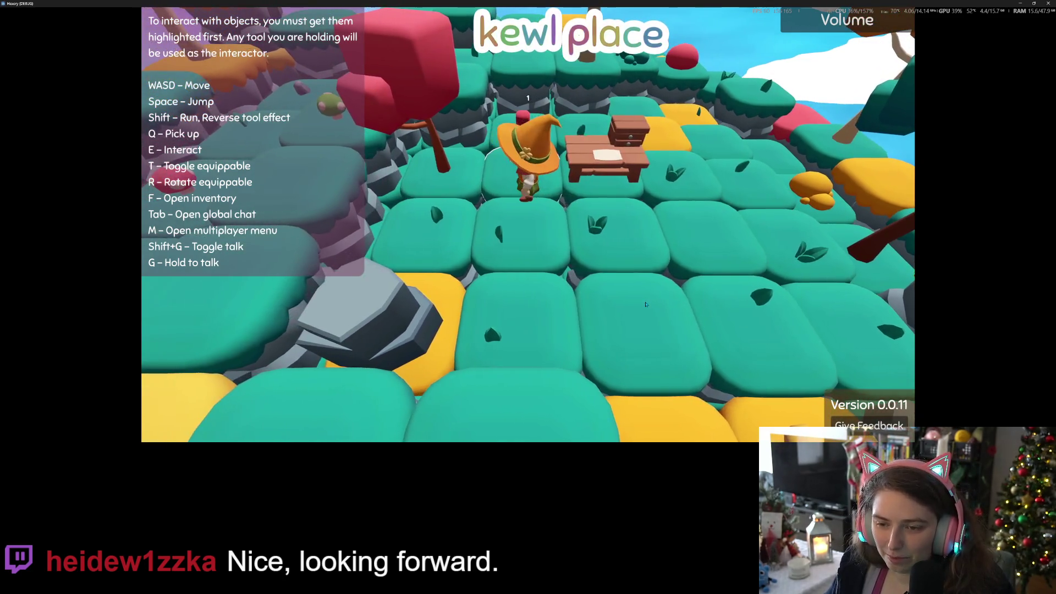
# Check the new axe in the inventory, then chop the red tree to drop a log
pyautogui.press('f')
pyautogui.click(524, 365)
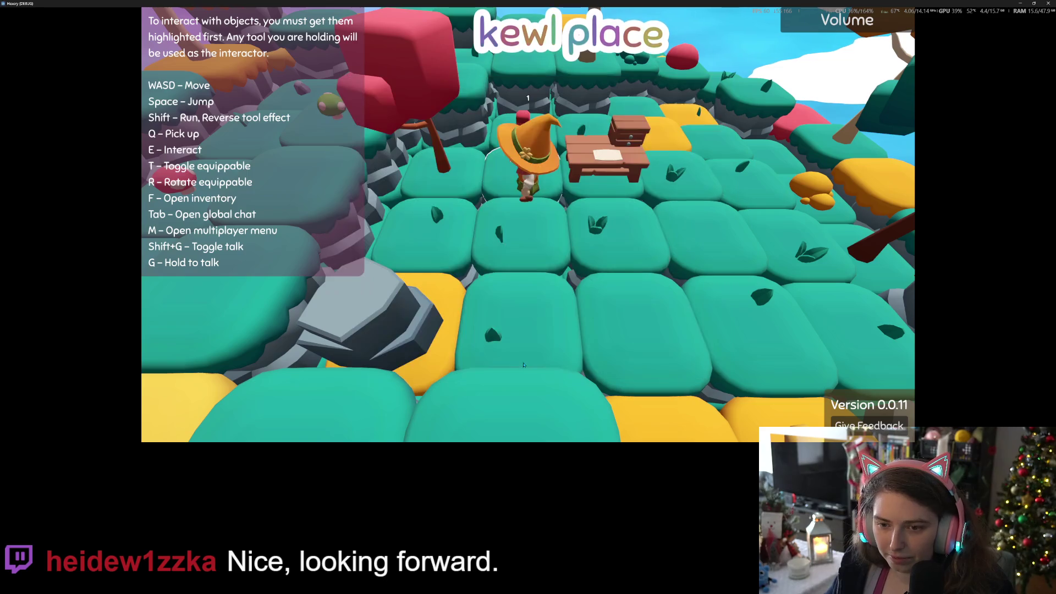
pyautogui.press('a')
pyautogui.press('f')
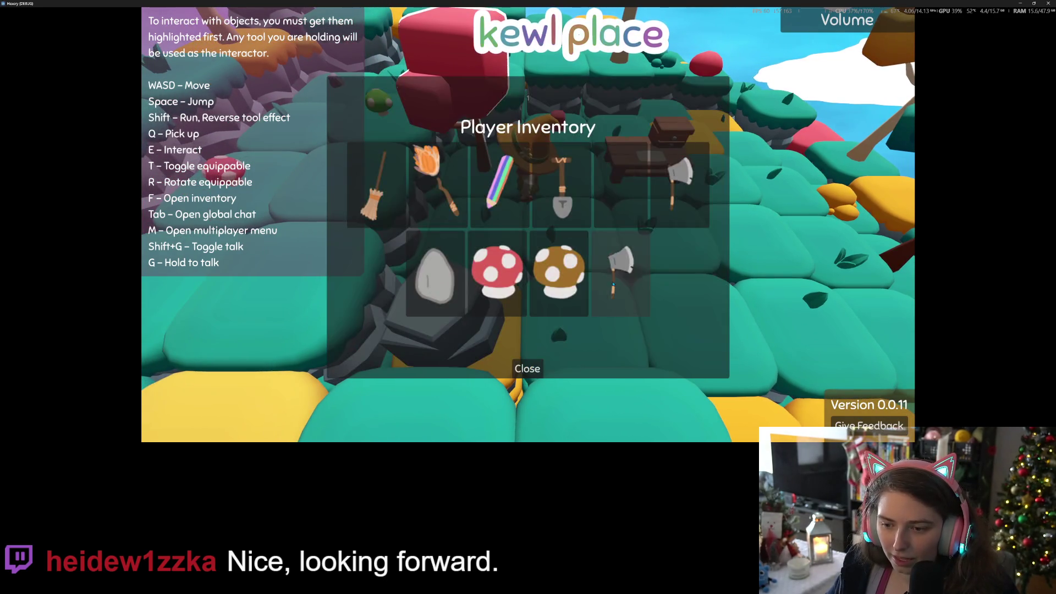
pyautogui.click(519, 365)
pyautogui.press('a')
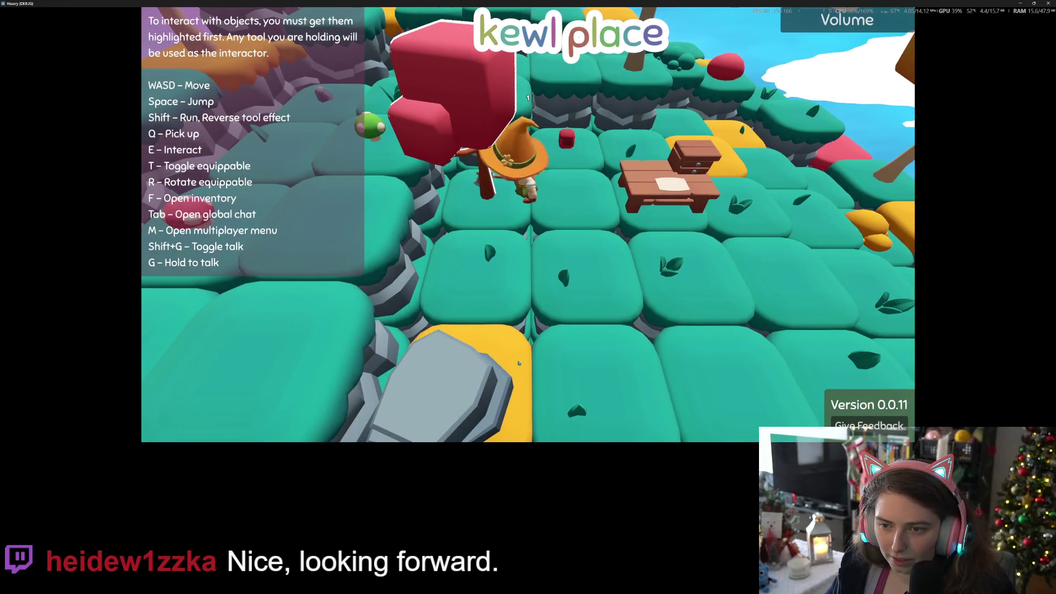
pyautogui.press('q')
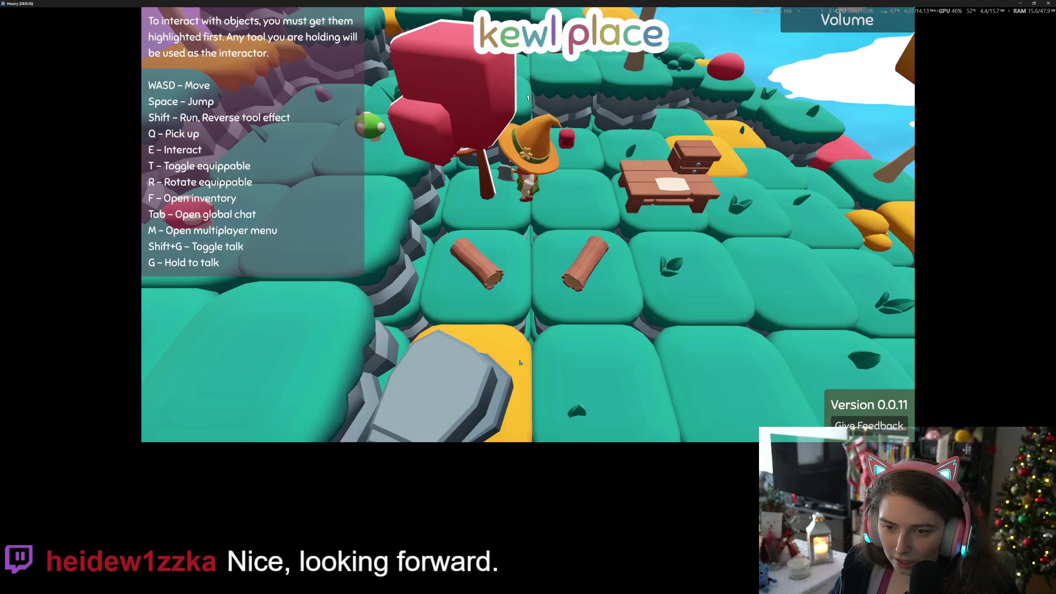
pyautogui.press('e')
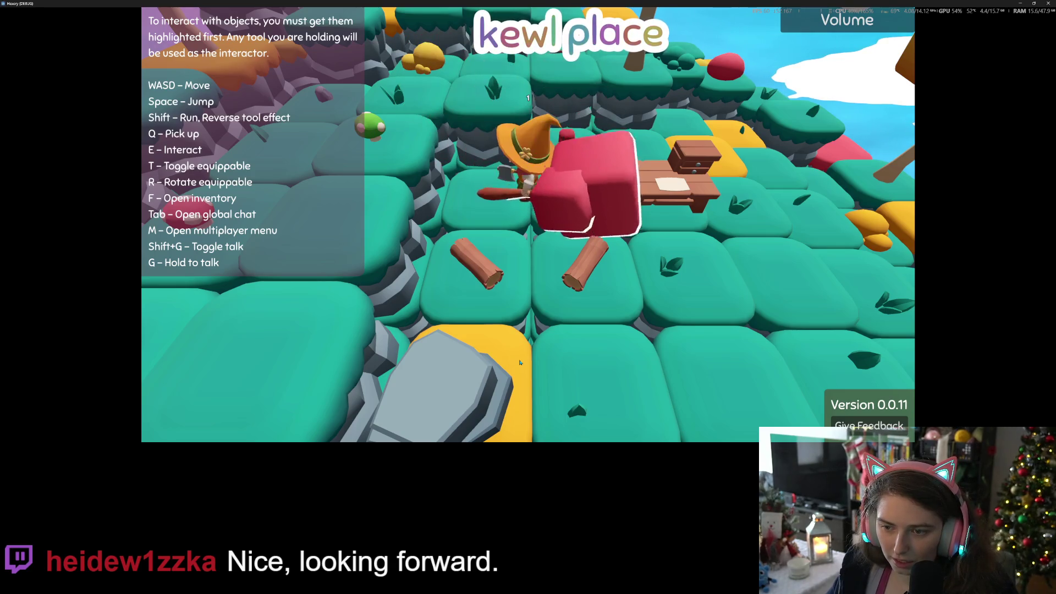
# Walk the character around the desk and across the island, then stop the playtest
pyautogui.press('w')
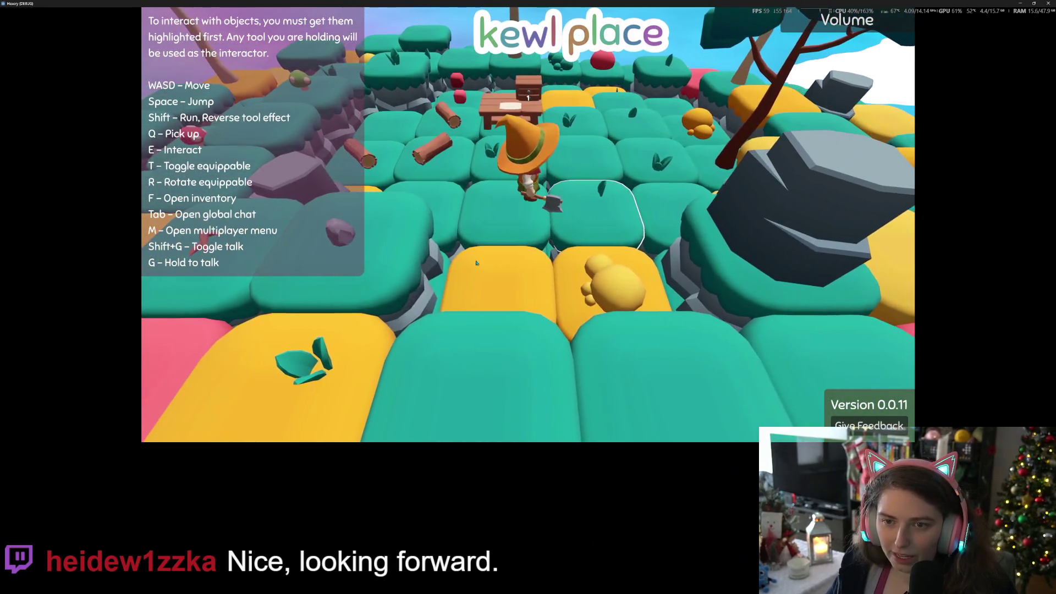
pyautogui.press('s')
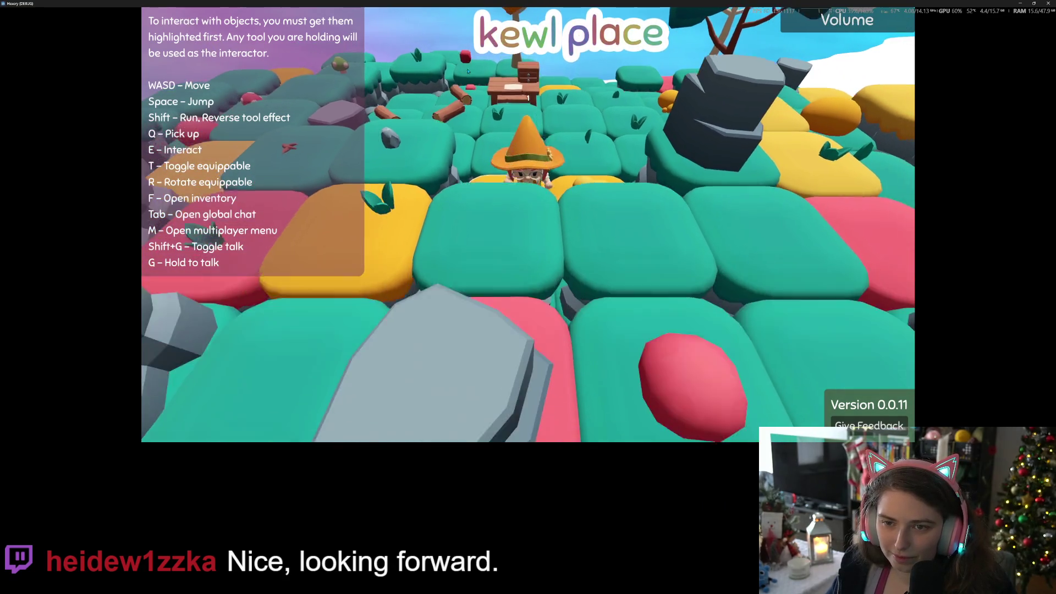
pyautogui.press('w')
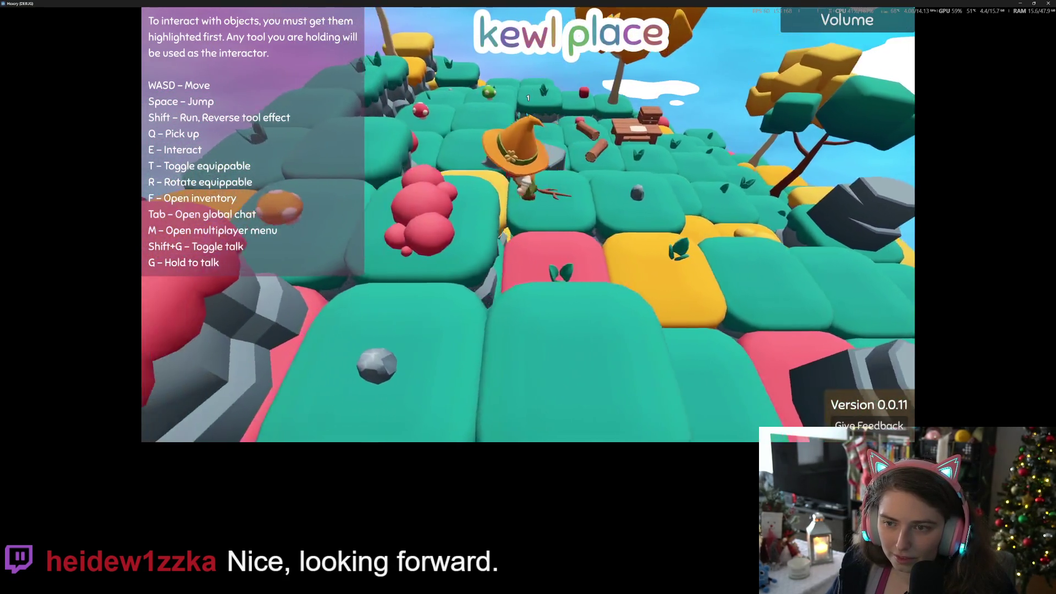
pyautogui.press('w')
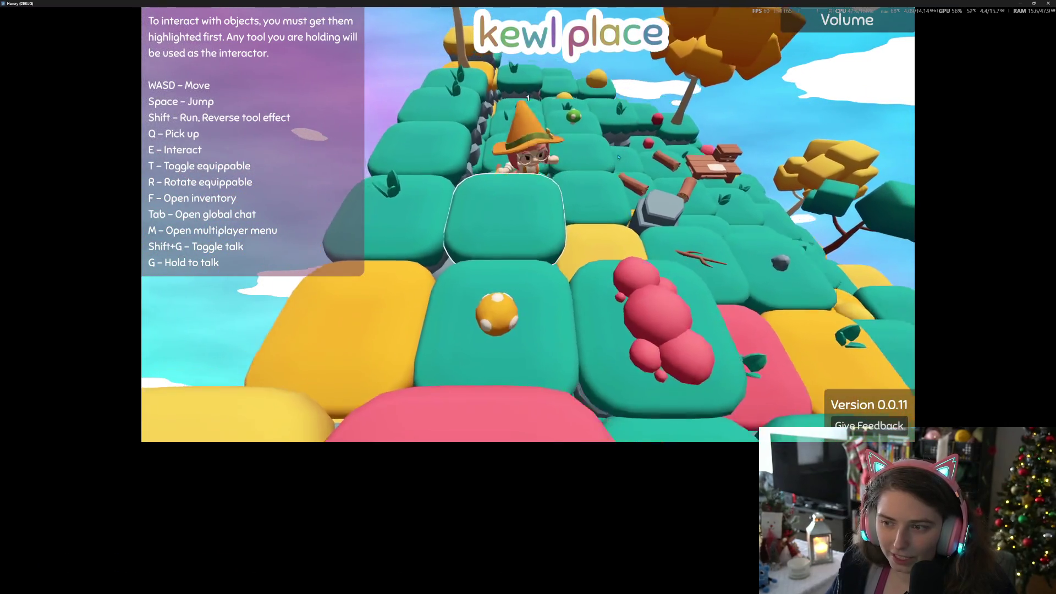
pyautogui.press('s')
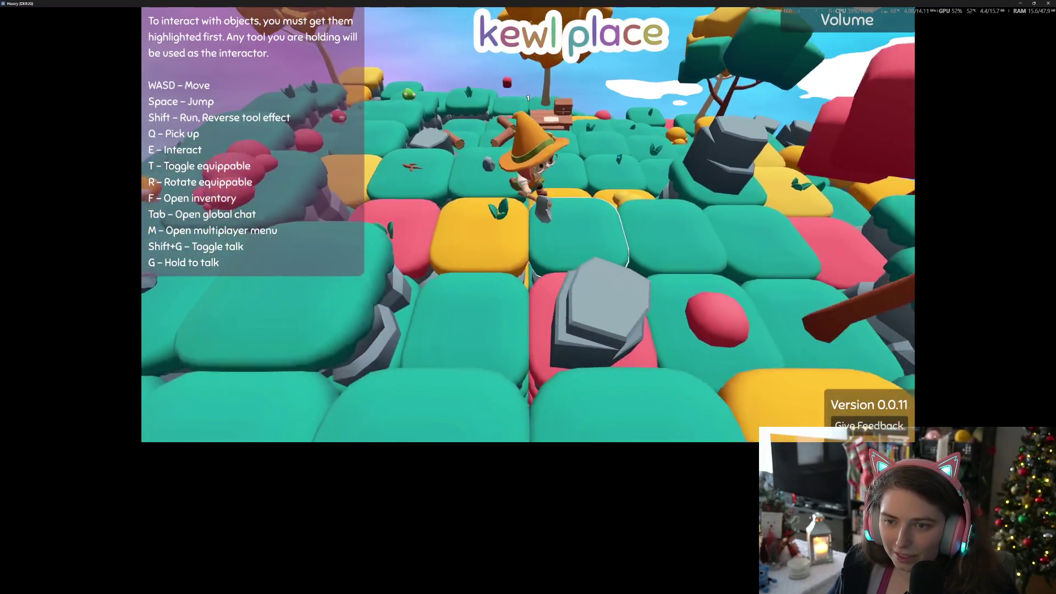
pyautogui.press('w')
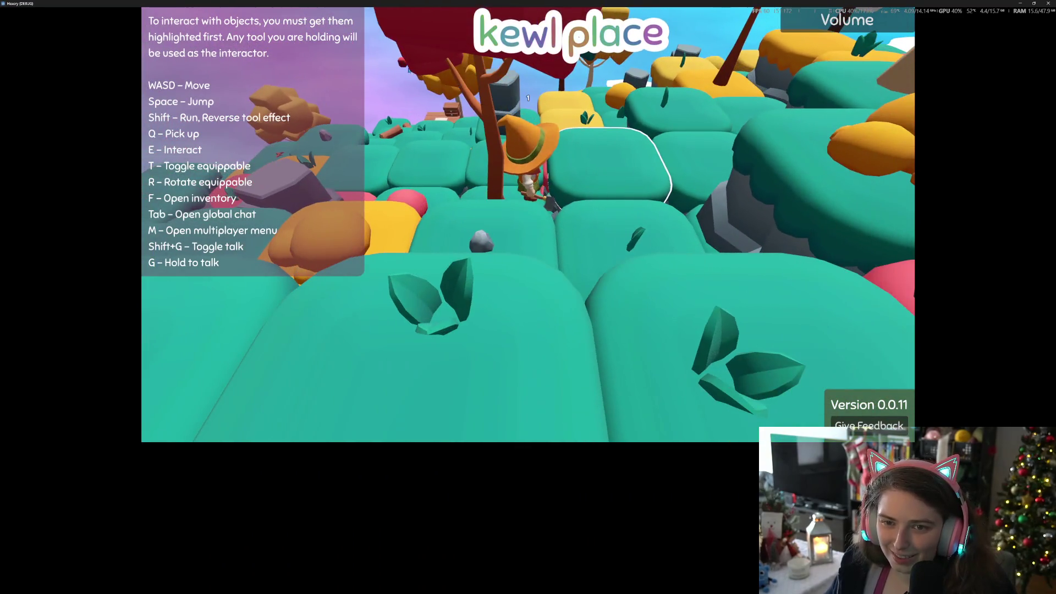
pyautogui.press('w')
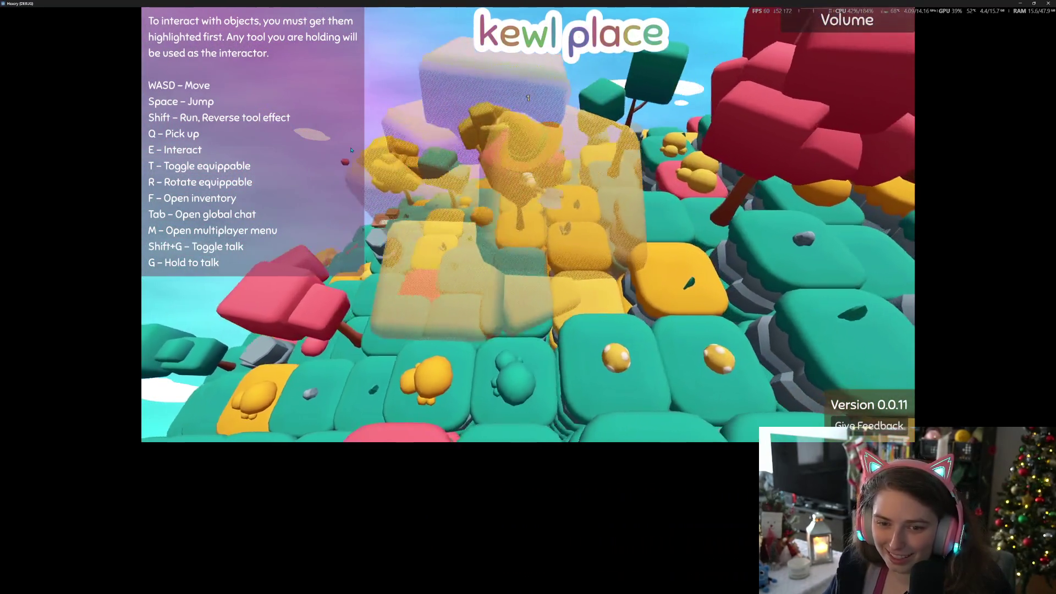
pyautogui.press('w')
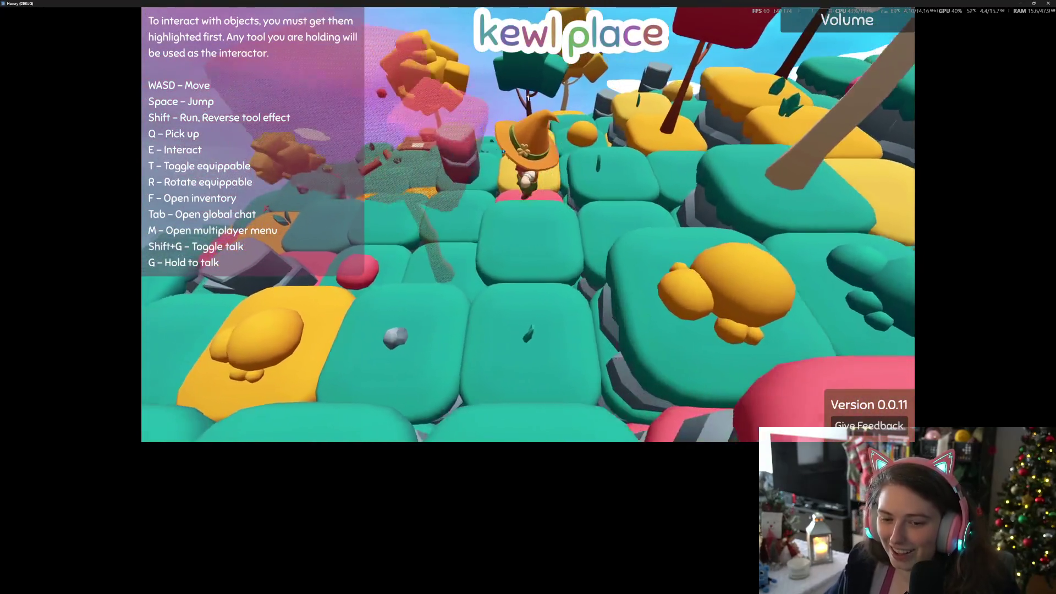
pyautogui.press('w')
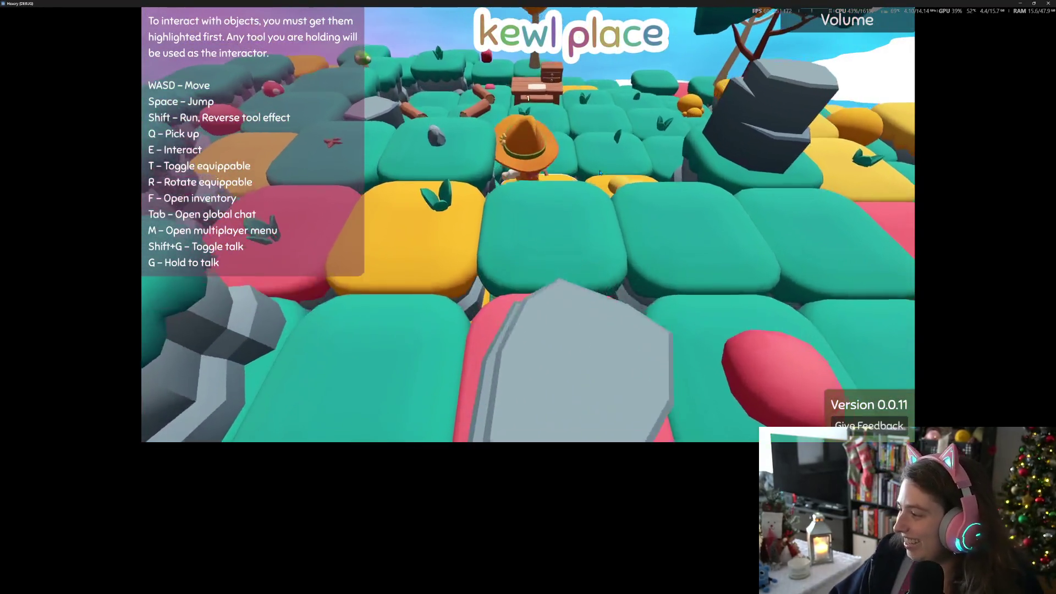
pyautogui.press('s')
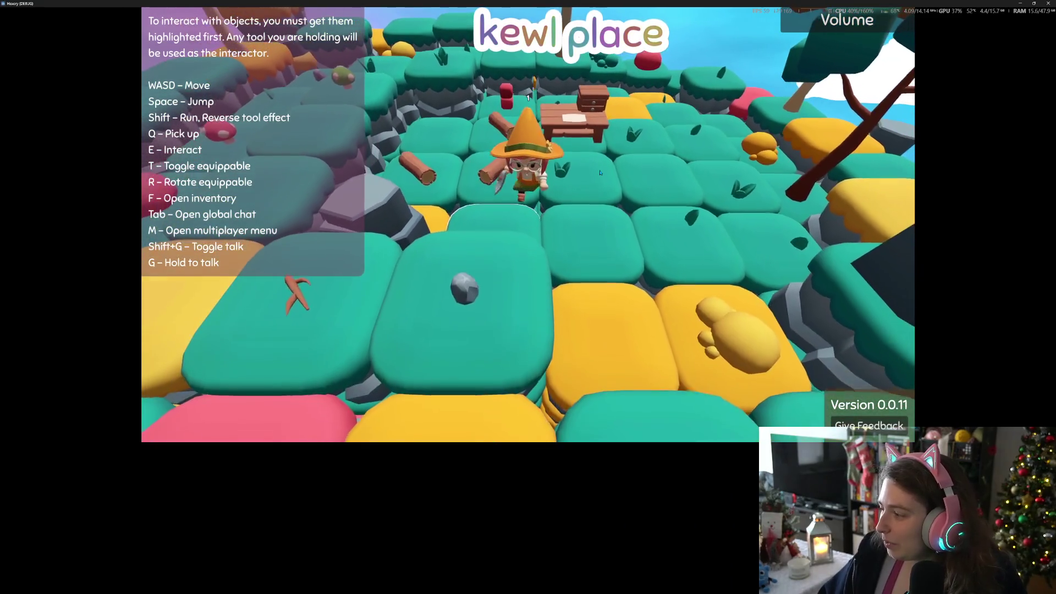
pyautogui.press('s')
pyautogui.press('s')
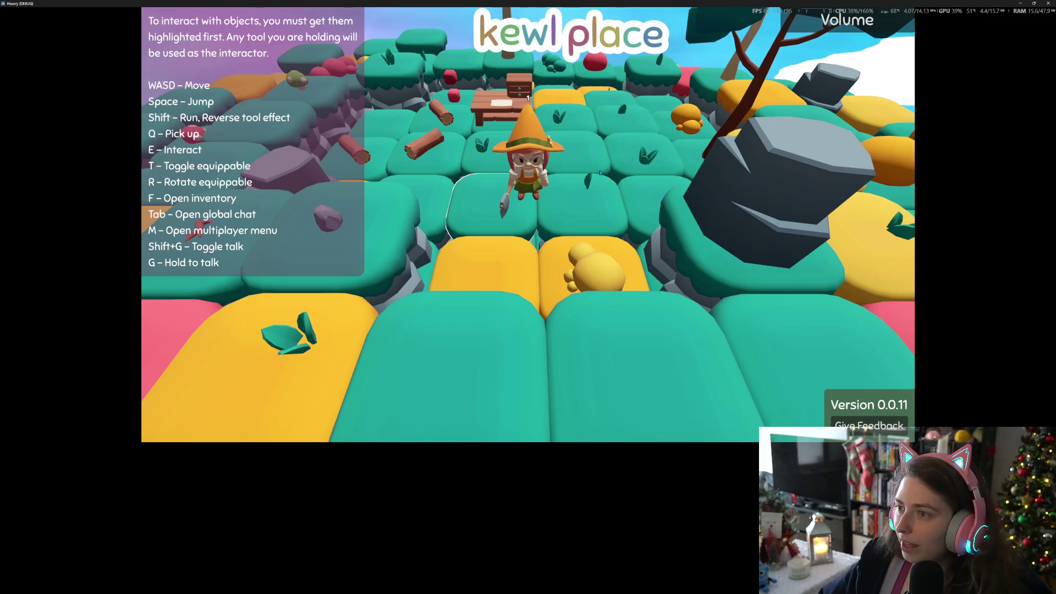
pyautogui.click(1048, 3)
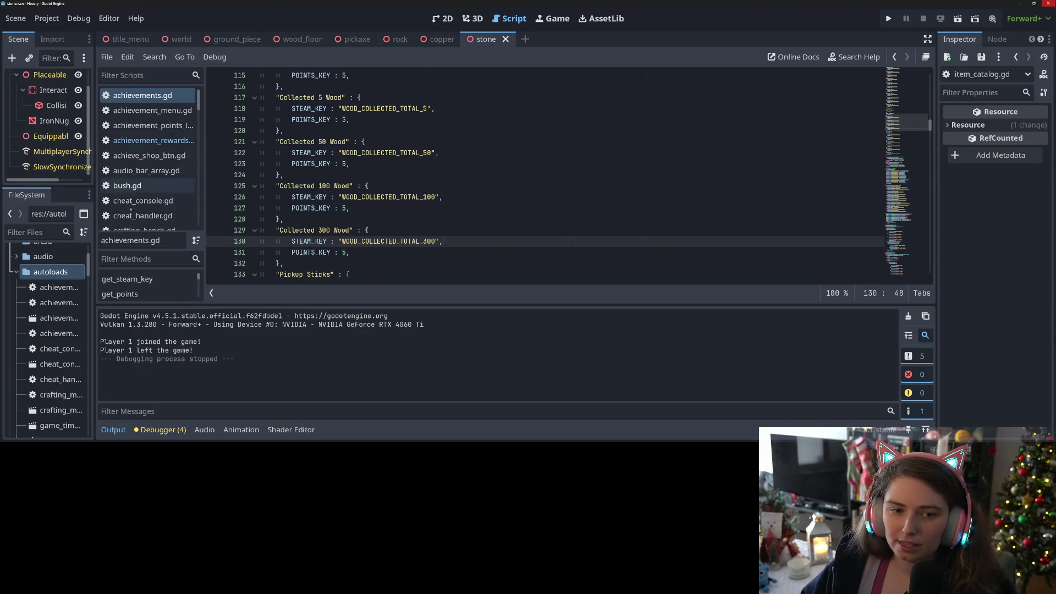
# Filter the FileSystem for 'seed' and open tree_seed.tscn in the 3D view
pyautogui.click(44, 233)
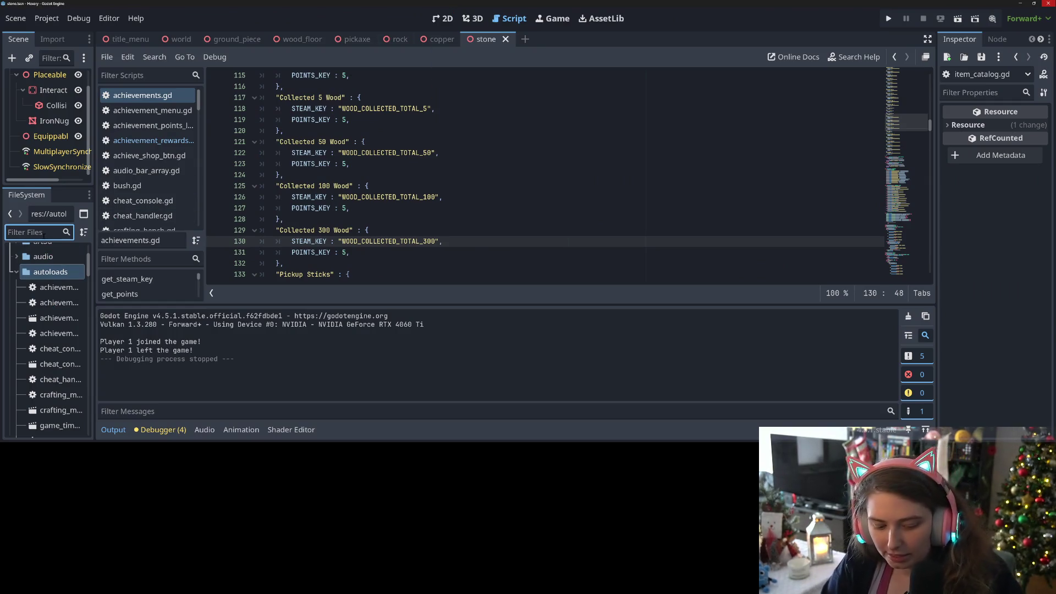
pyautogui.write('seed')
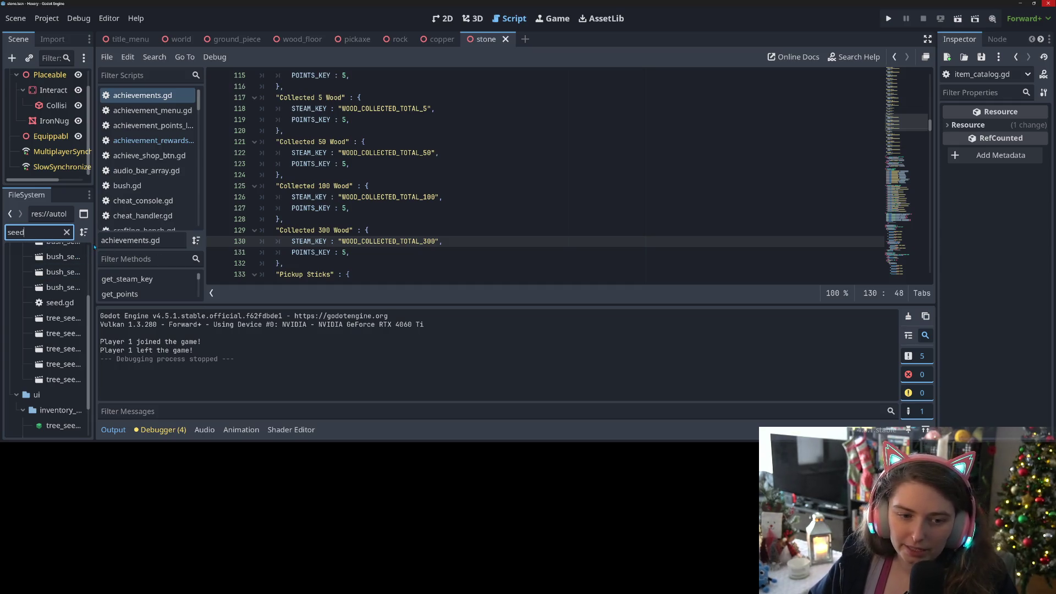
pyautogui.moveTo(94, 259); pyautogui.dragTo(271, 265)
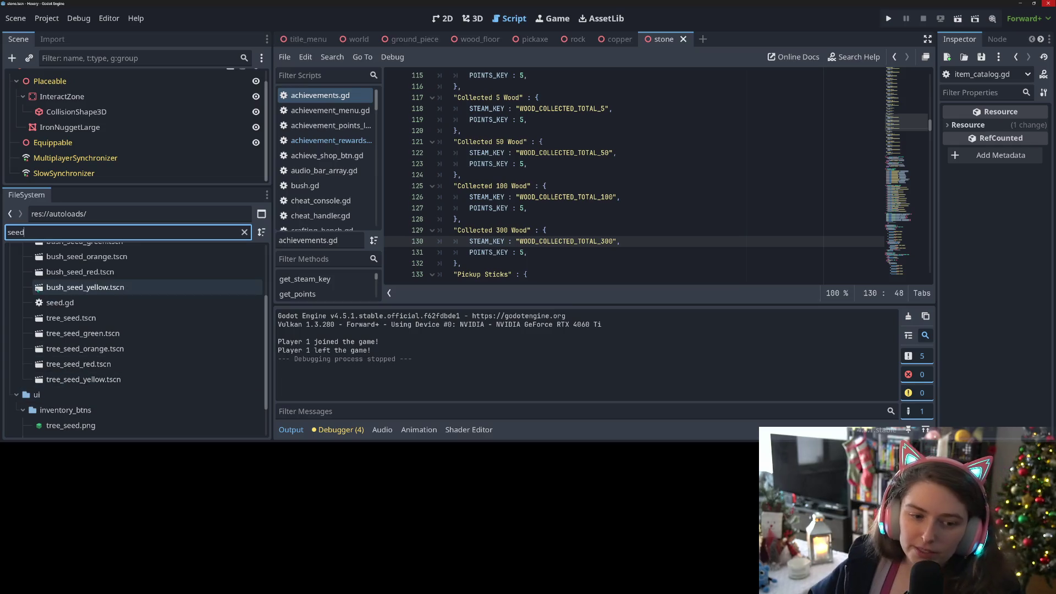
pyautogui.doubleClick(71, 318)
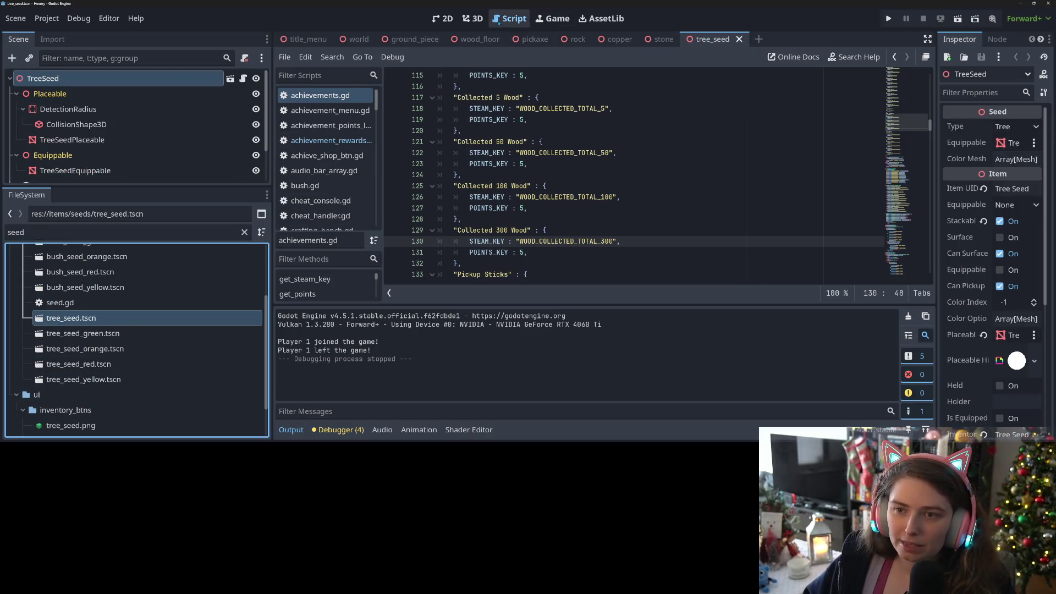
pyautogui.click(477, 20)
# Inspect the TreeSeedEquippable, TreeSeedPlaceable and TreeSeed root nodes, widening the Inspector and Scene dock
pyautogui.scroll(-3, 102, 127)
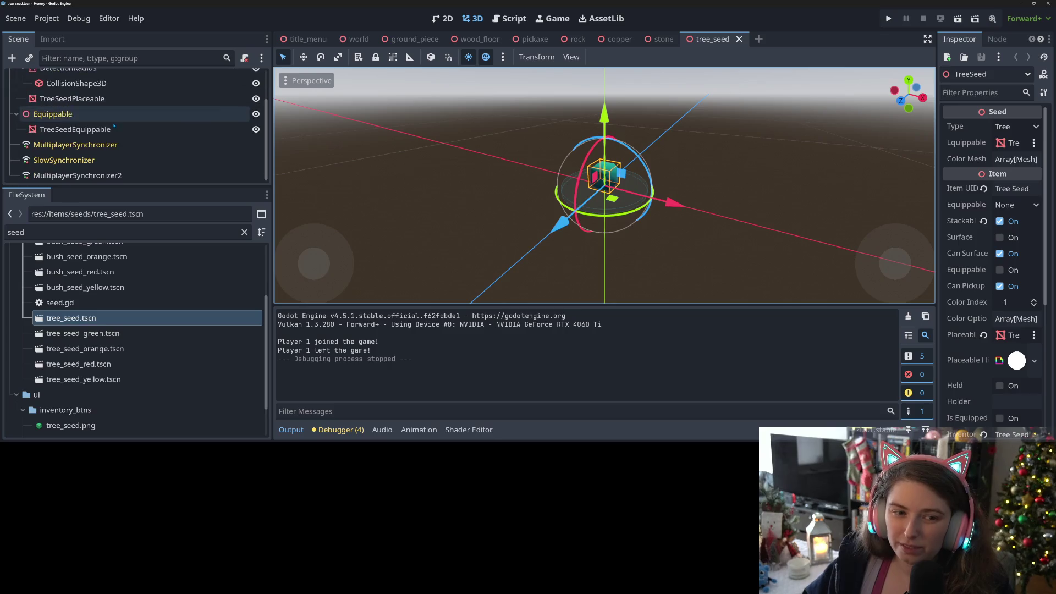
pyautogui.click(101, 130)
pyautogui.scroll(1, 102, 130)
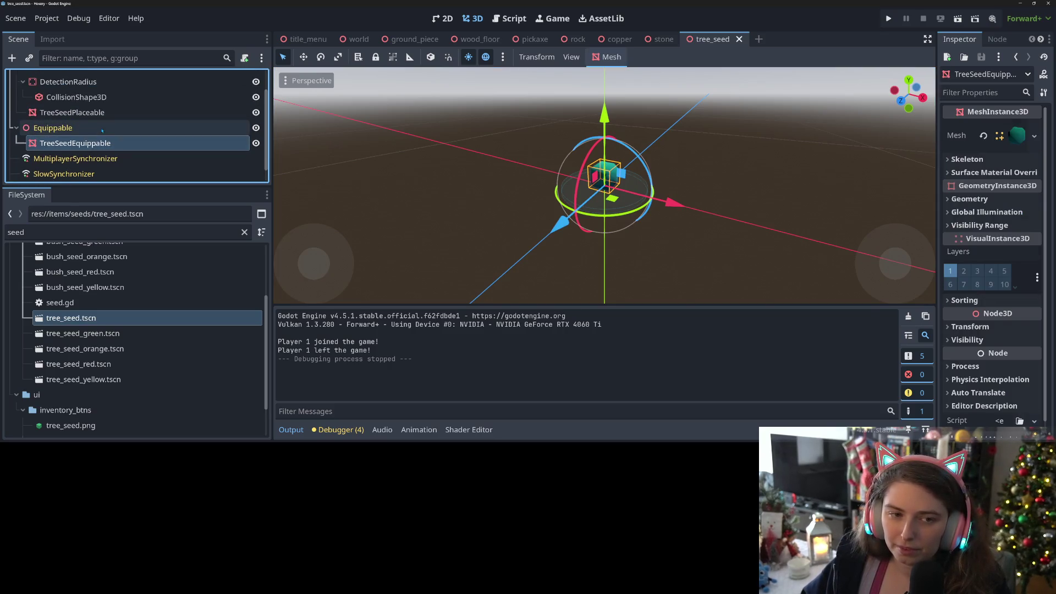
pyautogui.click(110, 112)
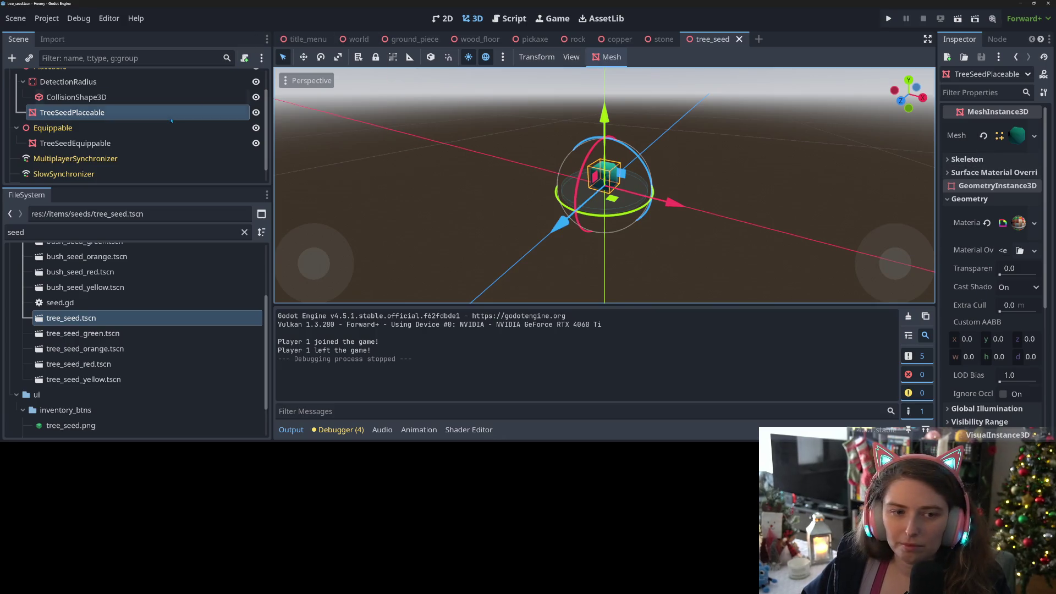
pyautogui.scroll(2, 94, 84)
pyautogui.click(94, 83)
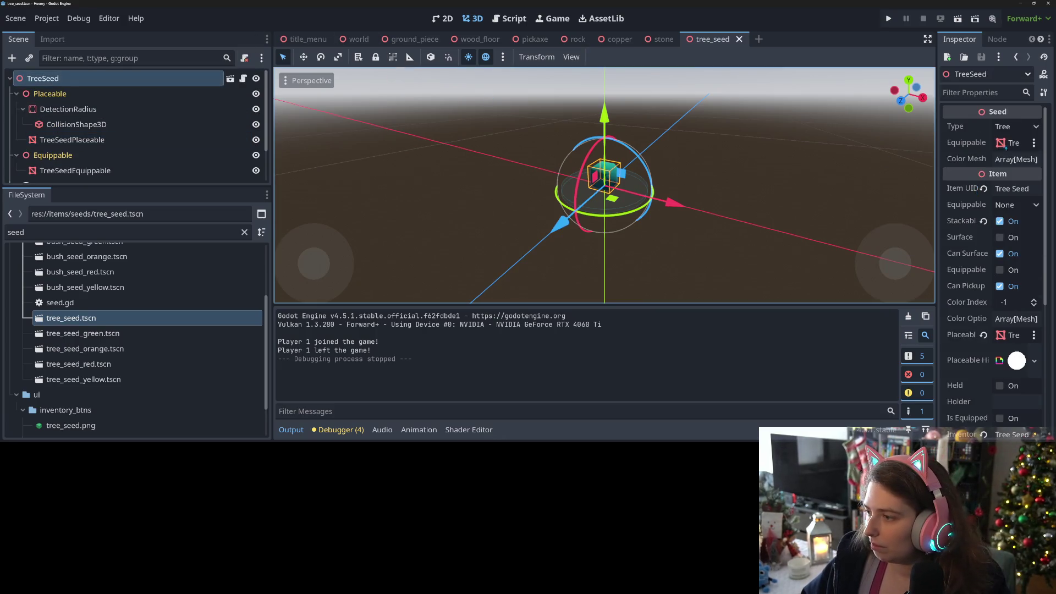
pyautogui.moveTo(938, 149); pyautogui.dragTo(683, 168)
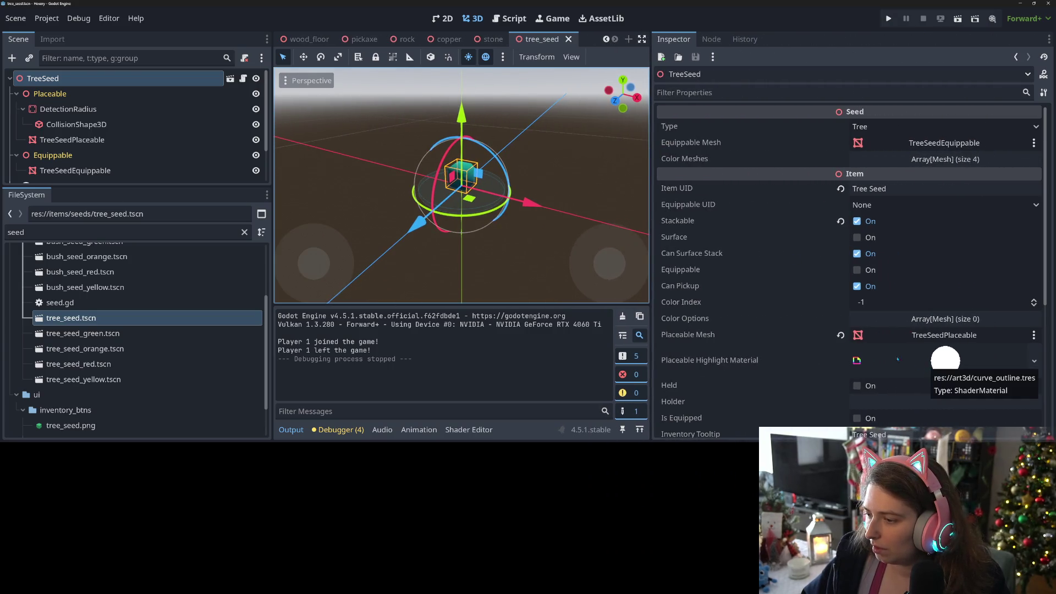
pyautogui.scroll(-3, 453, 262)
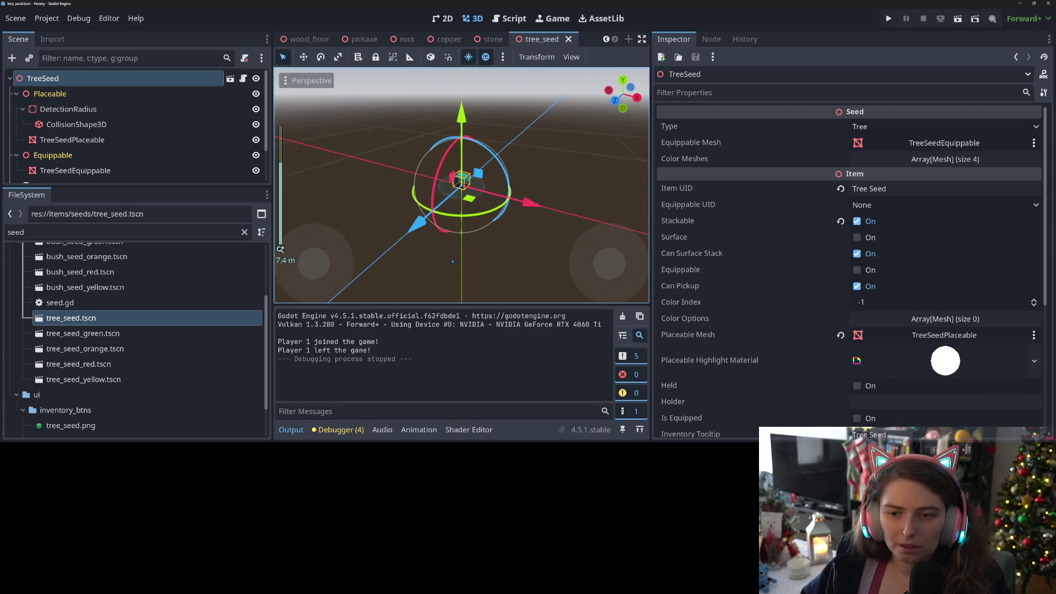
pyautogui.moveTo(452, 262); pyautogui.dragTo(467, 257)
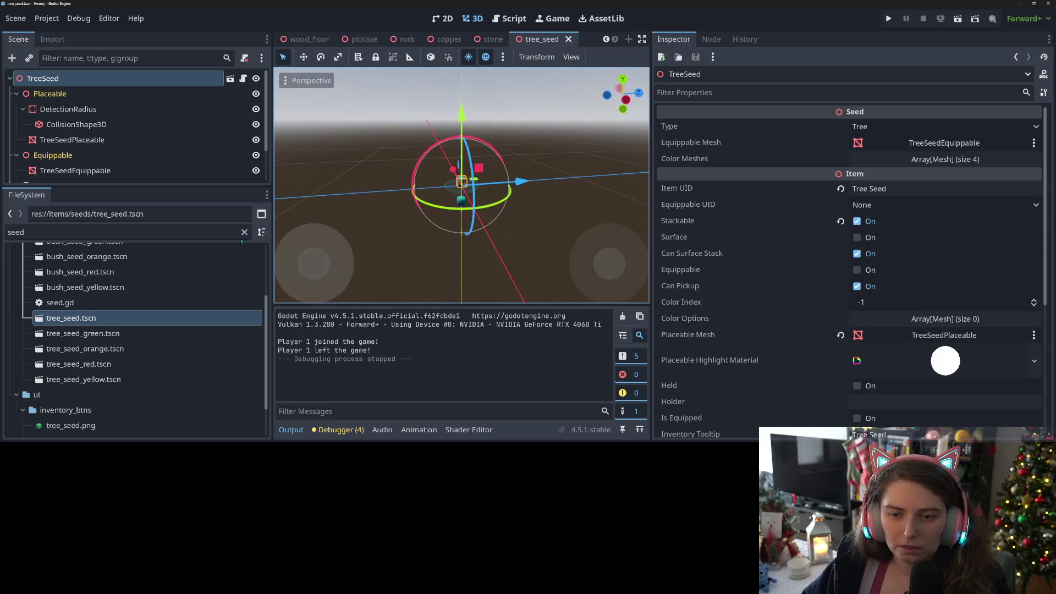
pyautogui.moveTo(204, 185); pyautogui.dragTo(204, 293)
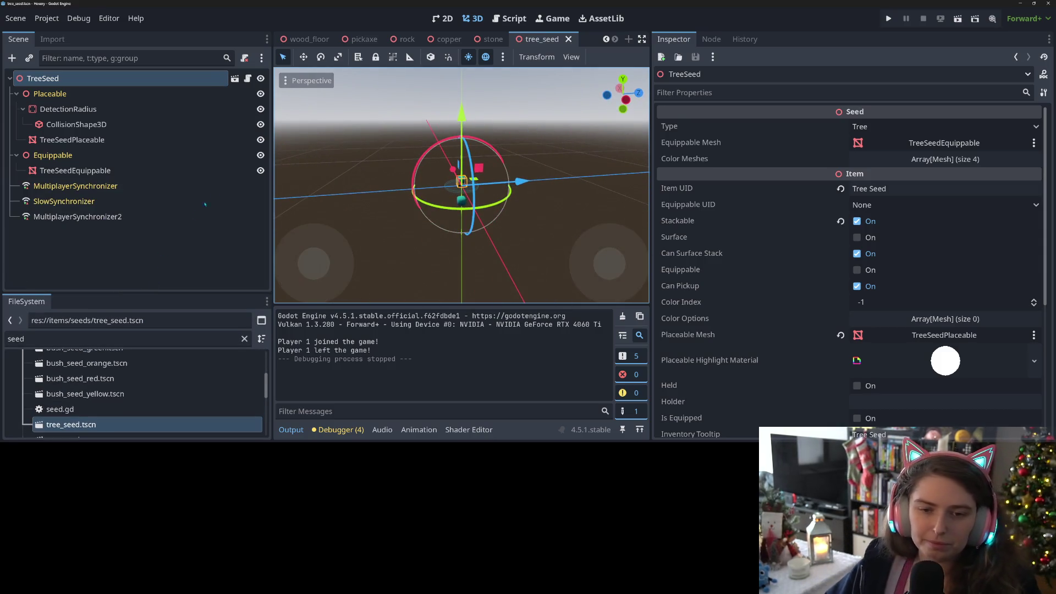
pyautogui.click(165, 171)
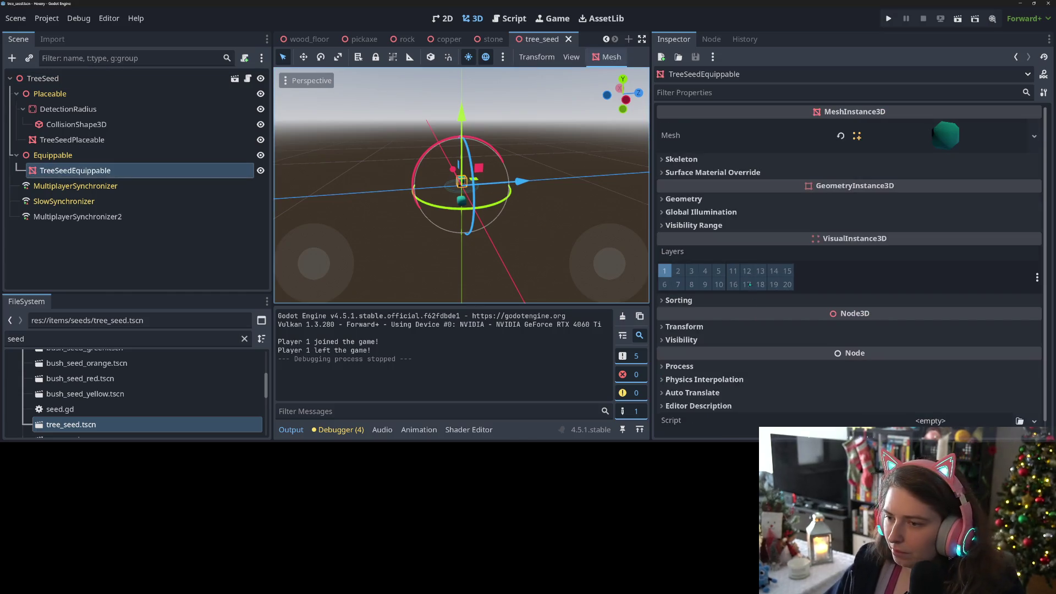
pyautogui.click(713, 172)
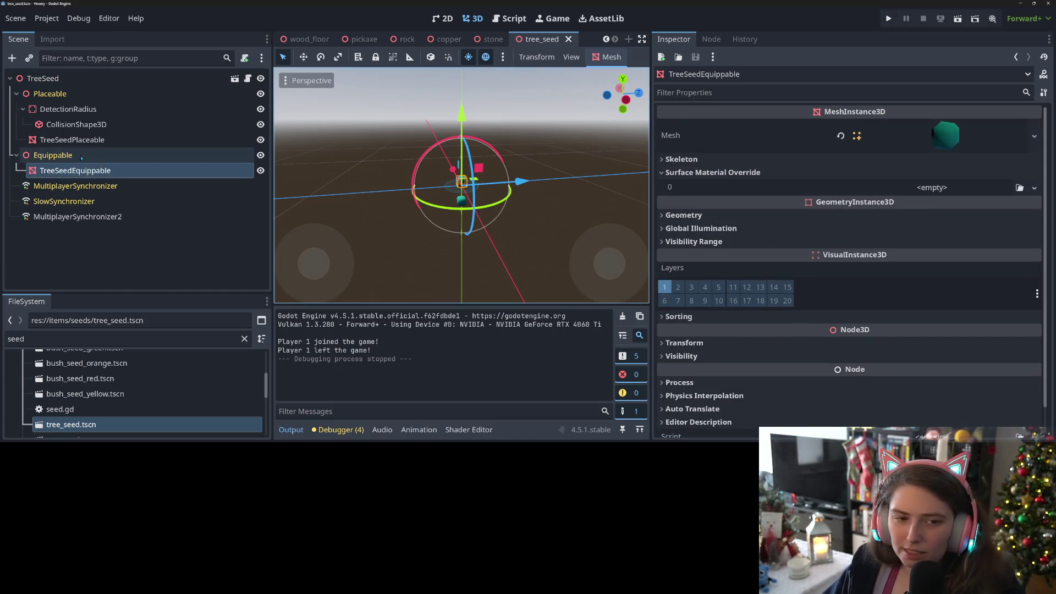
# Copy TreeSeedPlaceable's material override into TreeSeedEquippable's surface slot 0, save the scene, and open seed.gd
pyautogui.click(99, 140)
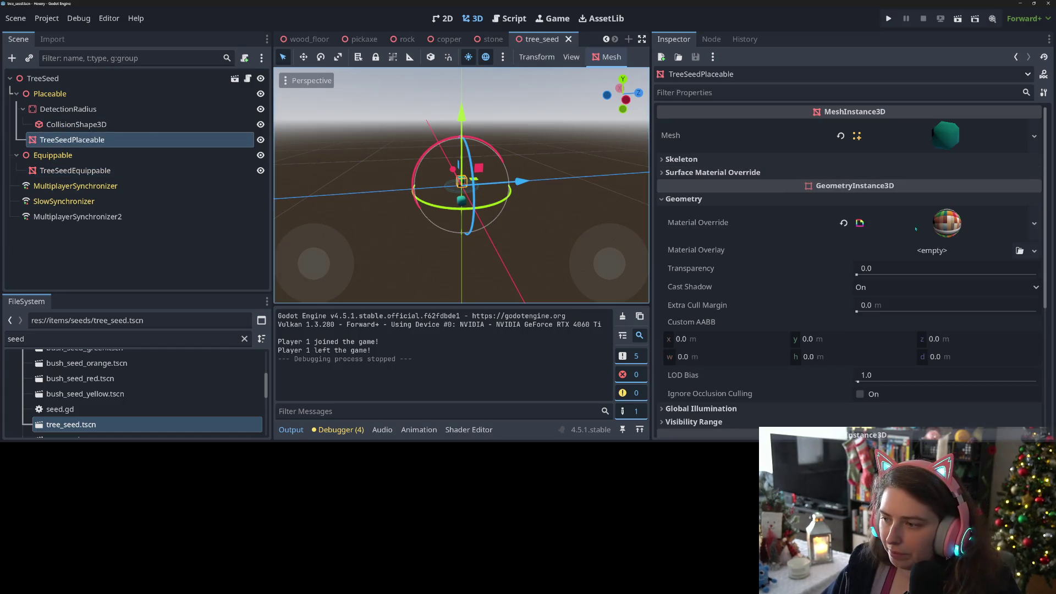
pyautogui.rightClick(758, 223)
pyautogui.click(779, 231)
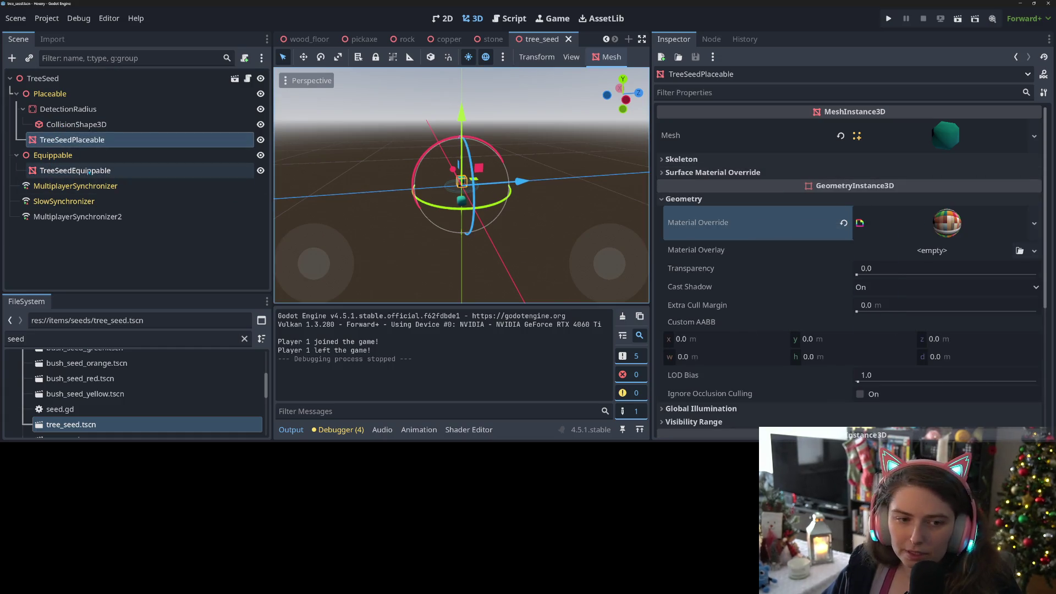
pyautogui.click(89, 173)
pyautogui.rightClick(769, 194)
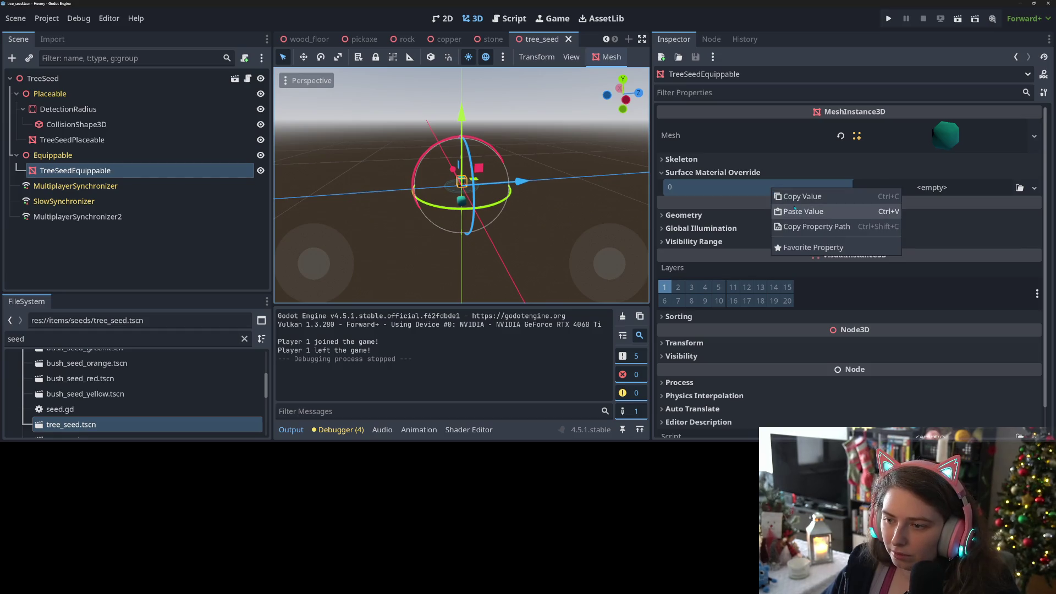
pyautogui.click(794, 208)
pyautogui.hotkey('ctrl', 's')
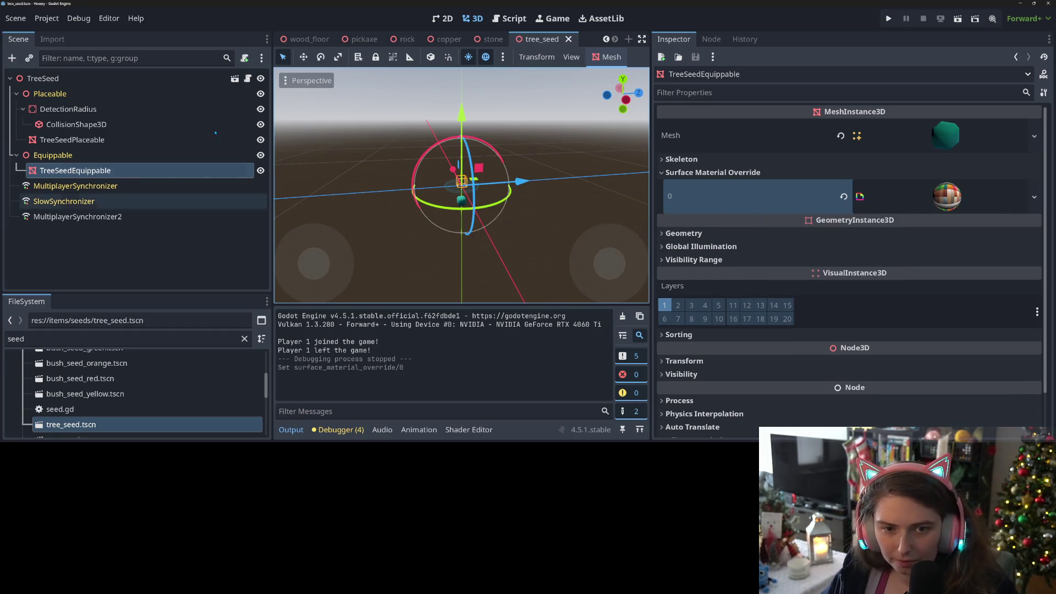
pyautogui.click(247, 78)
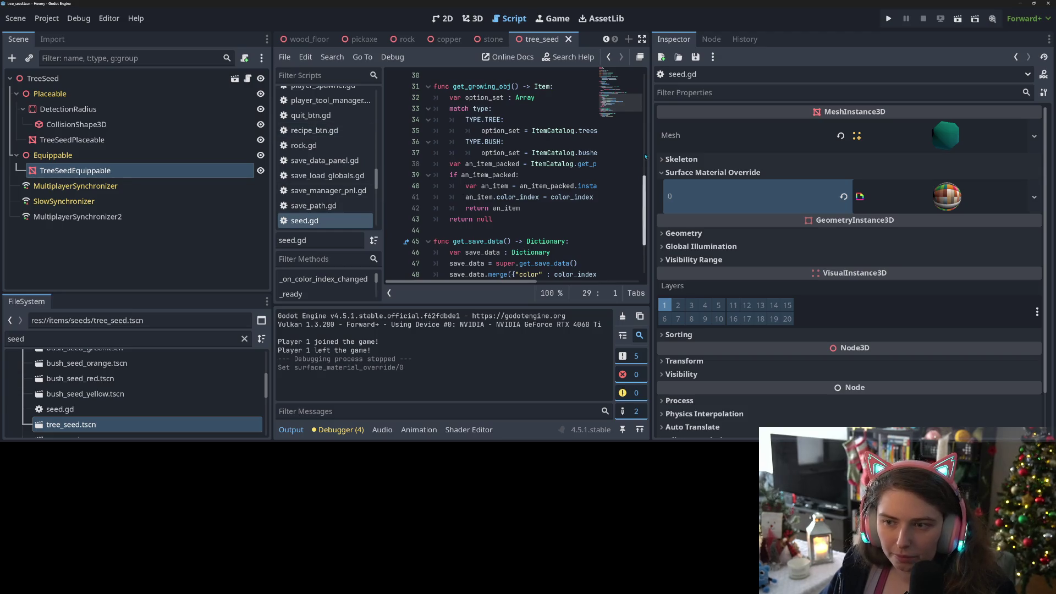
# Widen the code area and read through seed.gd's _ready function
pyautogui.moveTo(650, 231); pyautogui.dragTo(891, 231)
pyautogui.scroll(8, 583, 168)
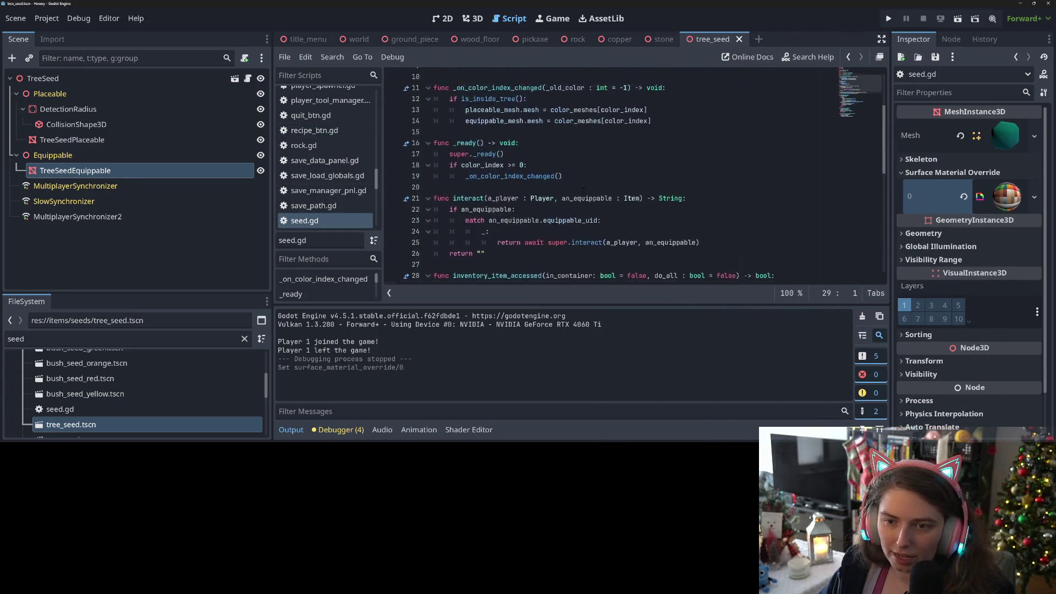
pyautogui.click(504, 208)
pyautogui.scroll(-2, 504, 207)
pyautogui.scroll(-3, 504, 208)
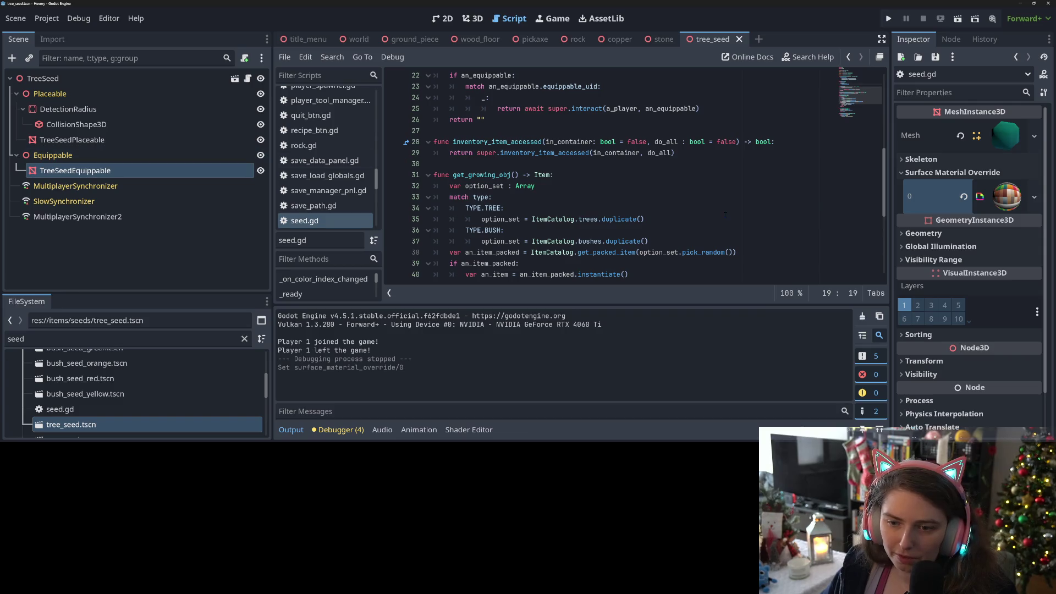
pyautogui.scroll(3, 324, 165)
pyautogui.scroll(4, 550, 193)
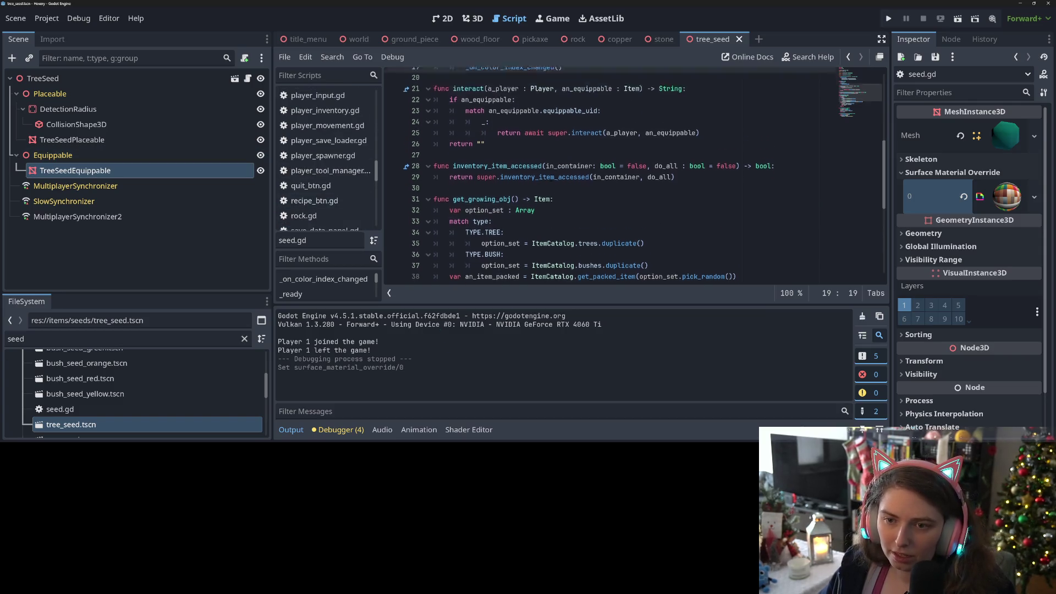
pyautogui.scroll(3, 550, 193)
# Jump to the parent Item _ready in item.gd, examine line 62's equippable_uid, then open _update_mesh_vis
pyautogui.keyDown('ctrl'); pyautogui.click(477, 253); pyautogui.keyUp('ctrl')
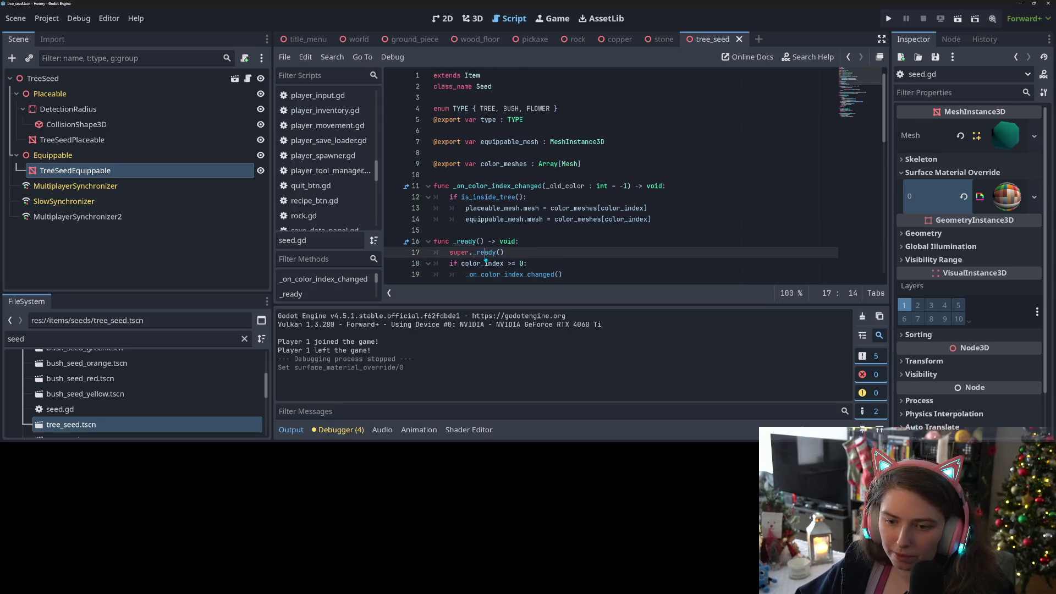
pyautogui.scroll(-4, 545, 258)
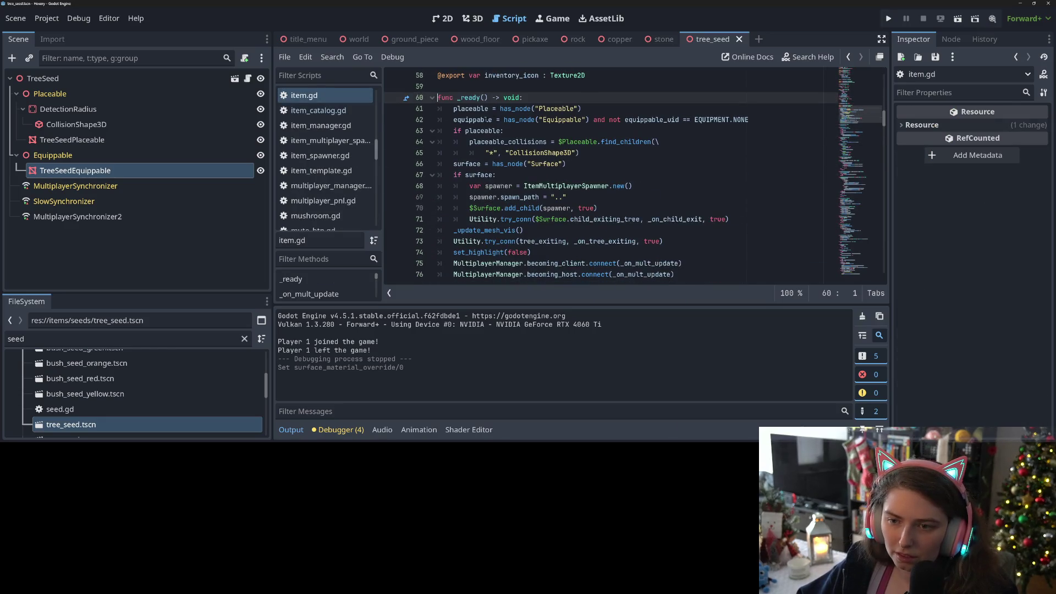
pyautogui.doubleClick(488, 119)
pyautogui.doubleClick(678, 119)
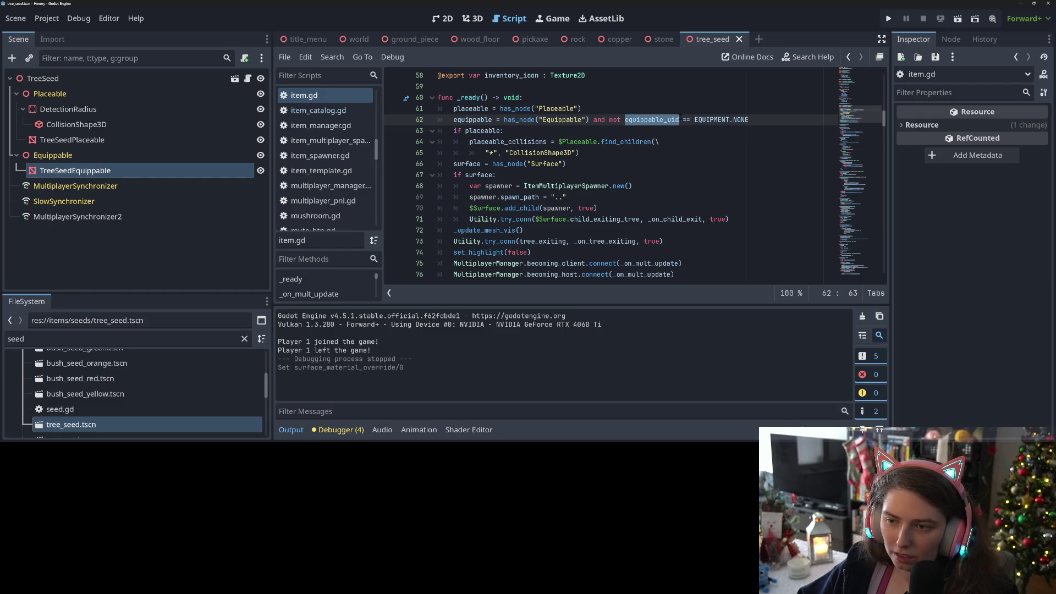
pyautogui.doubleClick(474, 120)
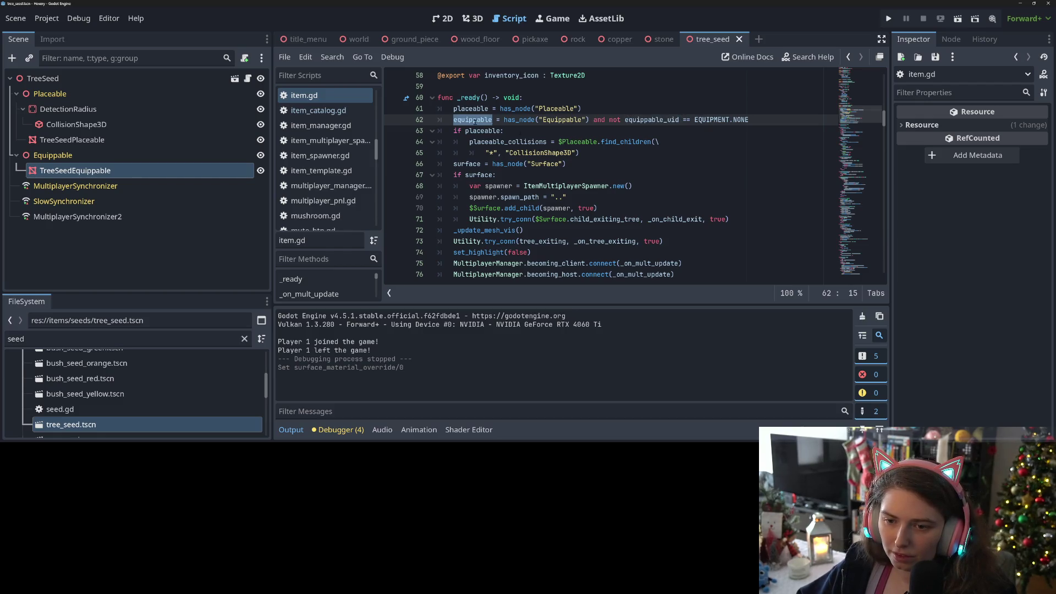
pyautogui.scroll(-2, 474, 120)
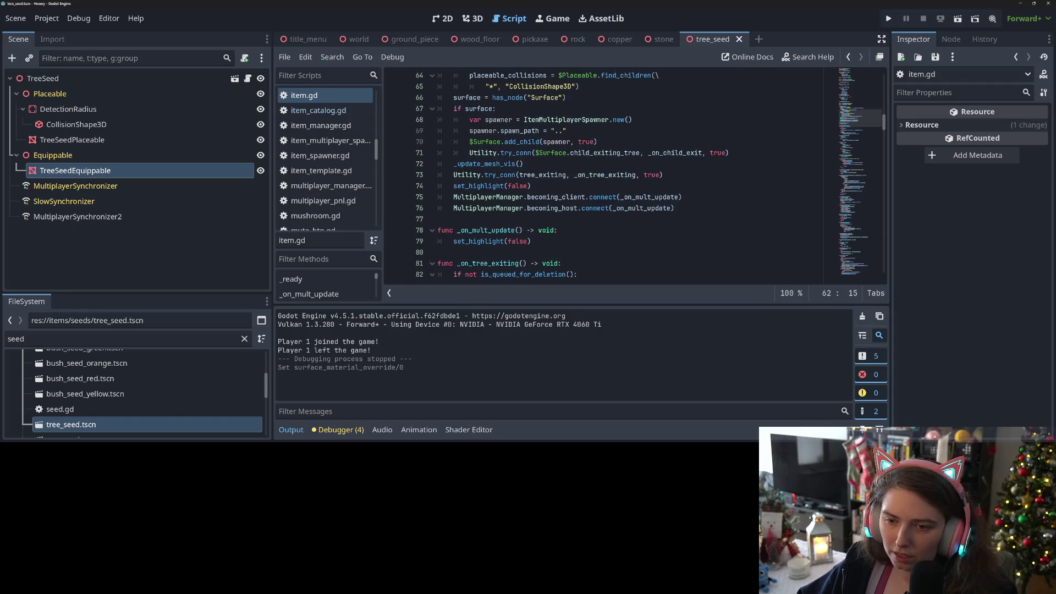
pyautogui.scroll(2, 474, 119)
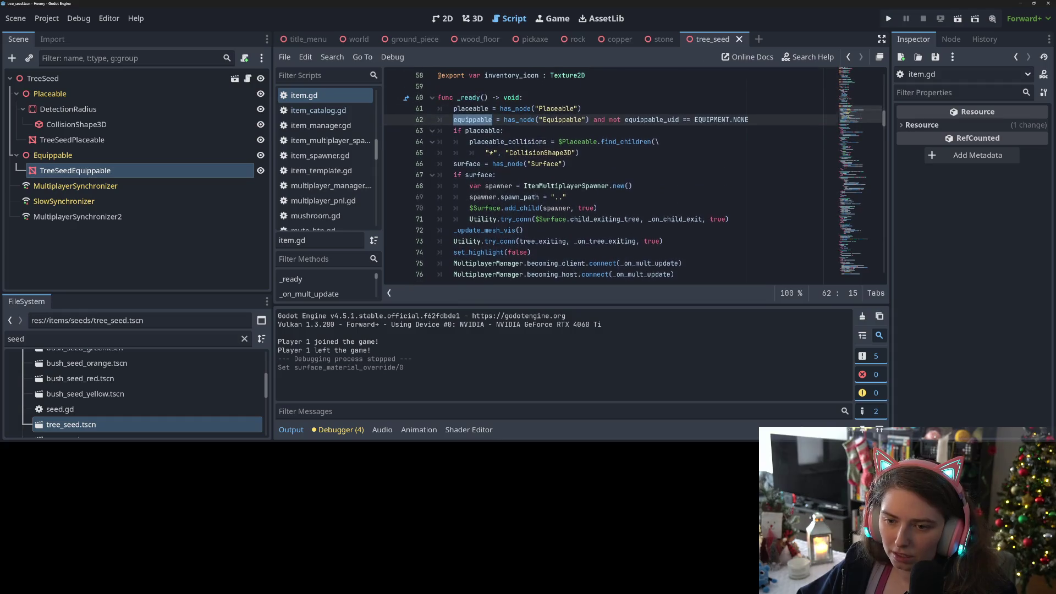
pyautogui.click(503, 230)
pyautogui.keyDown('ctrl'); pyautogui.click(503, 230); pyautogui.keyUp('ctrl')
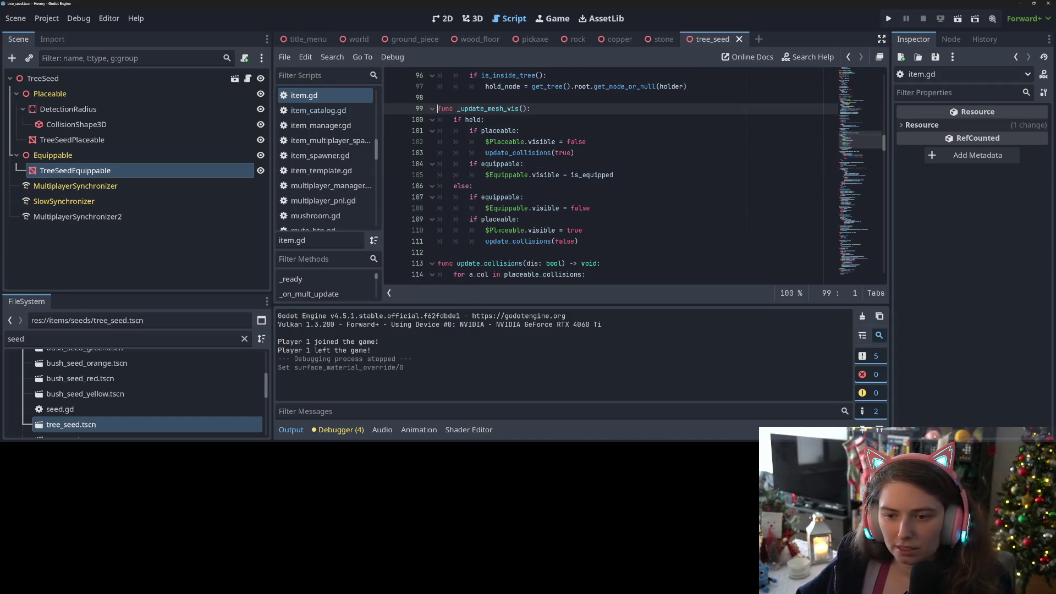
pyautogui.click(504, 163)
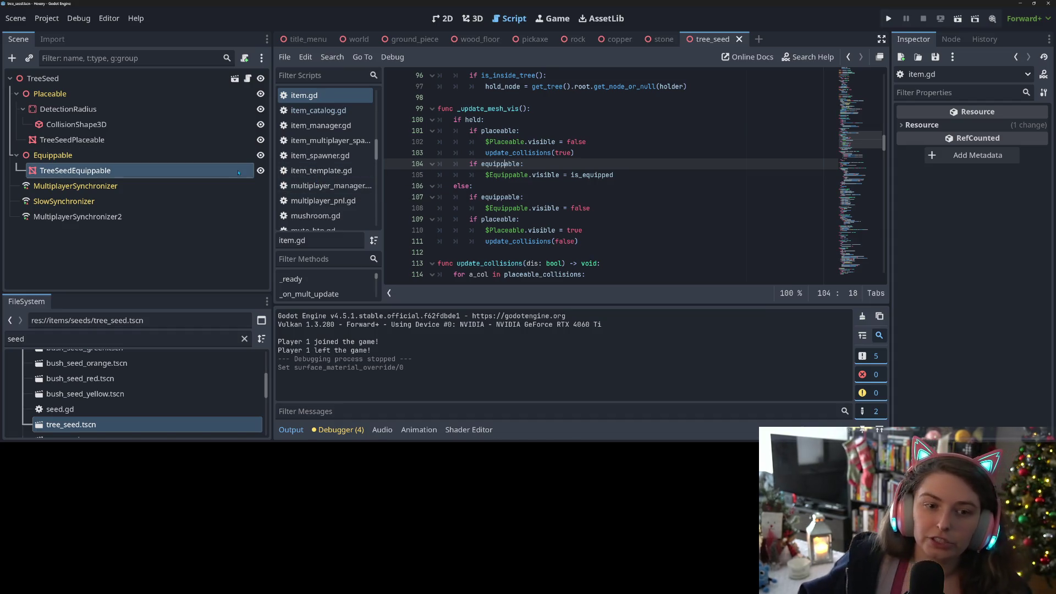
# Show the TreeSeed root's item properties, revealing its Equippable UID is None
pyautogui.click(164, 81)
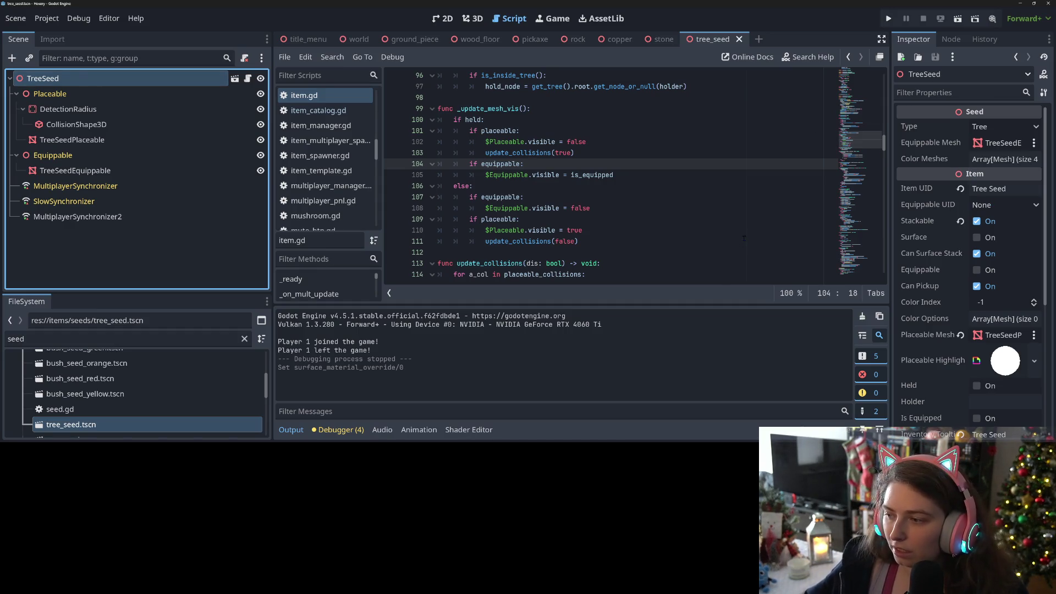
pyautogui.scroll(1, 679, 242)
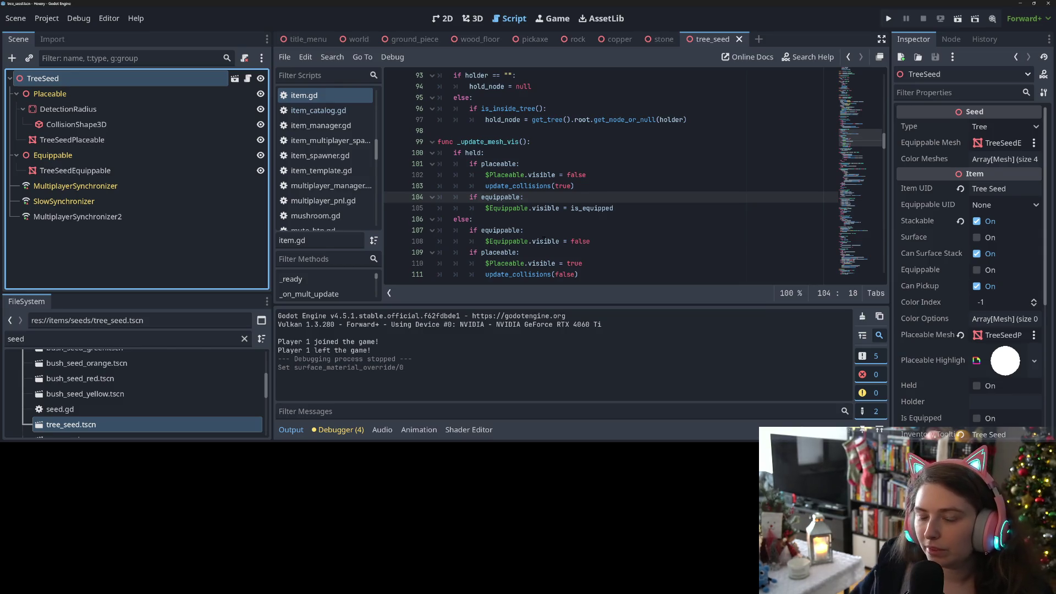
pyautogui.scroll(10, 543, 235)
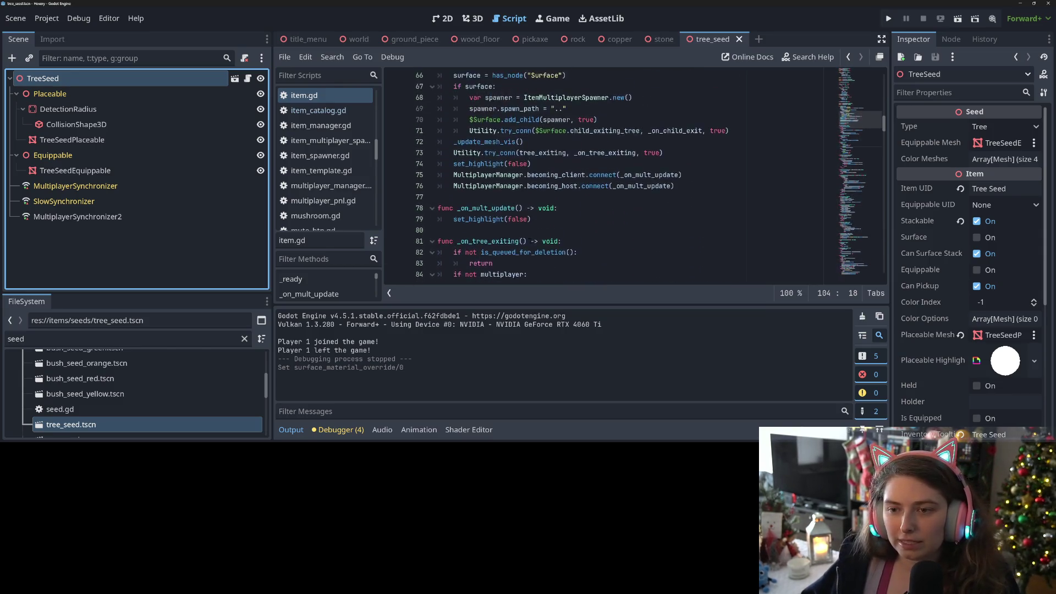
pyautogui.scroll(2, 511, 231)
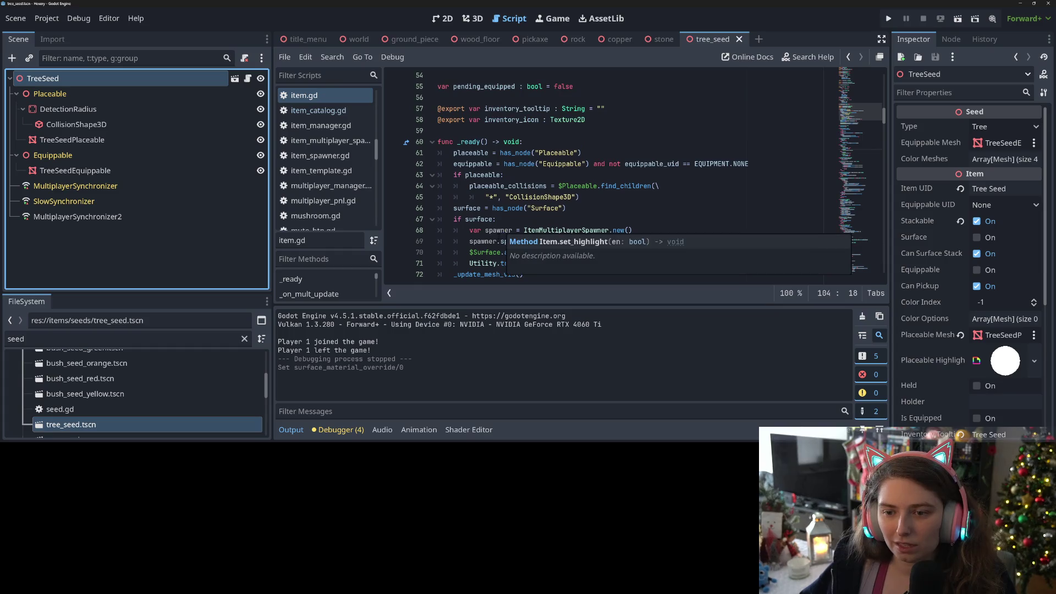
# Examine the Equippable node check on line 62, then select equippable on line 104
pyautogui.click(519, 164)
pyautogui.moveTo(502, 160)
pyautogui.mouseDown()
pyautogui.moveTo(591, 164)
pyautogui.moveTo(520, 164)
pyautogui.mouseUp()
pyautogui.click(504, 163)
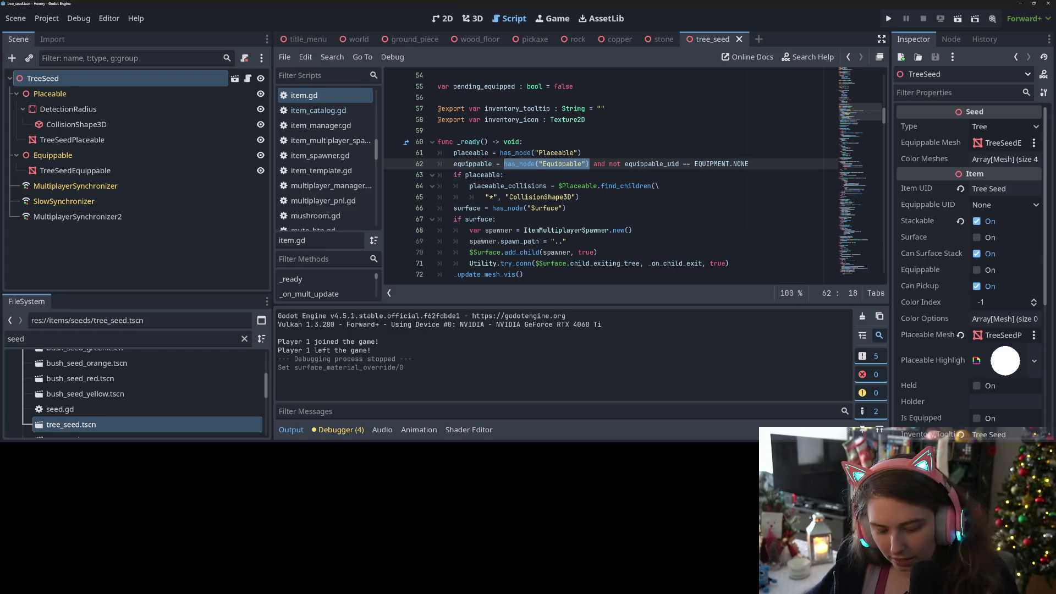
pyautogui.scroll(-5, 503, 165)
pyautogui.scroll(-8, 503, 165)
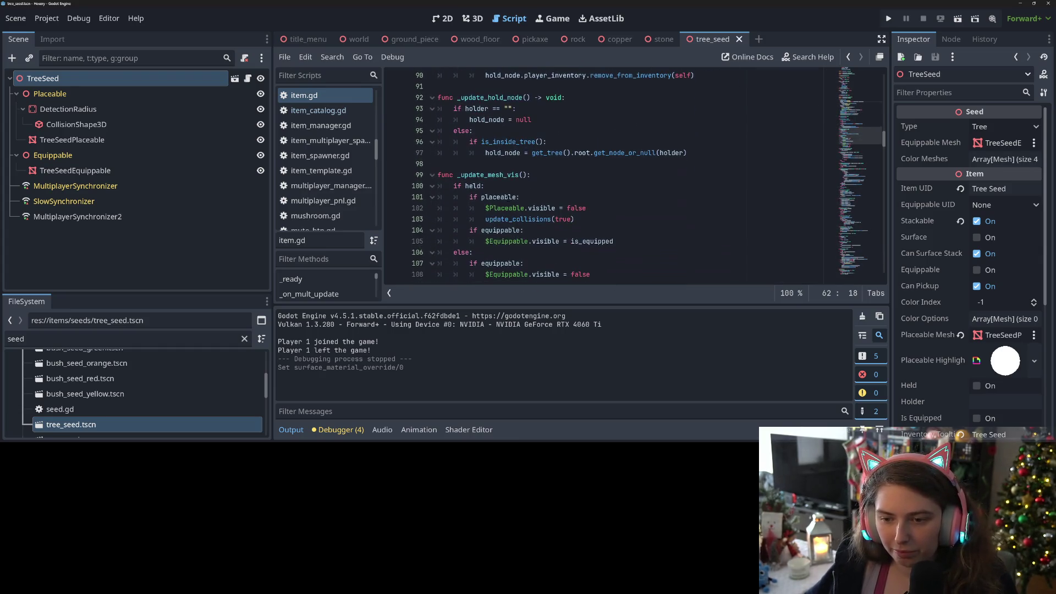
pyautogui.scroll(-1, 553, 175)
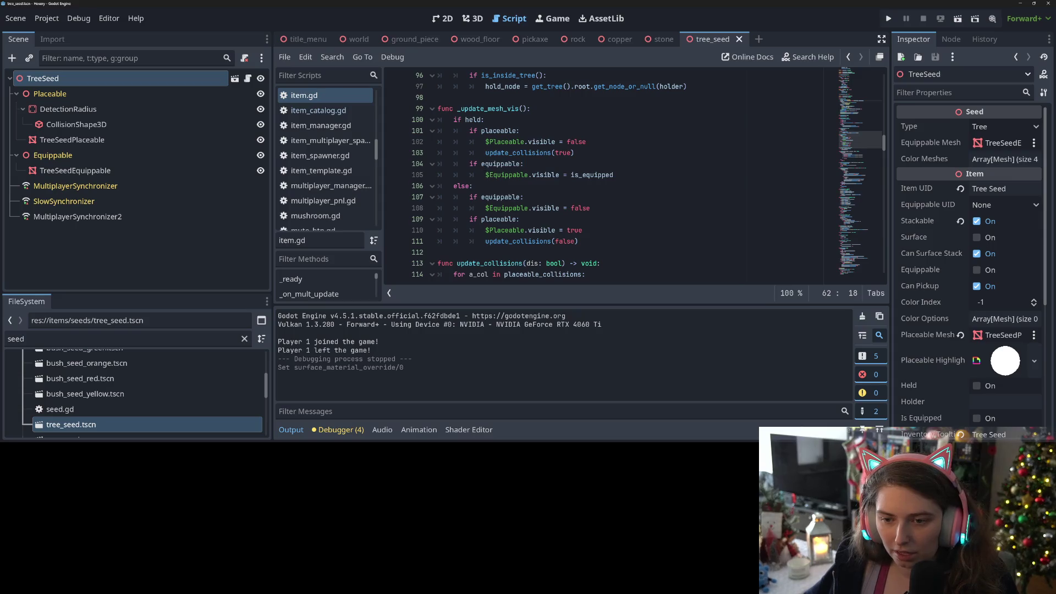
pyautogui.doubleClick(482, 164)
# Replace equippable with has_node("Equippable") on lines 104 and 107, then save item.gd
pyautogui.write('has_node("Equippable")')
pyautogui.doubleClick(487, 197)
pyautogui.write('has_node("Equippable")')
pyautogui.hotkey('ctrl', 's')
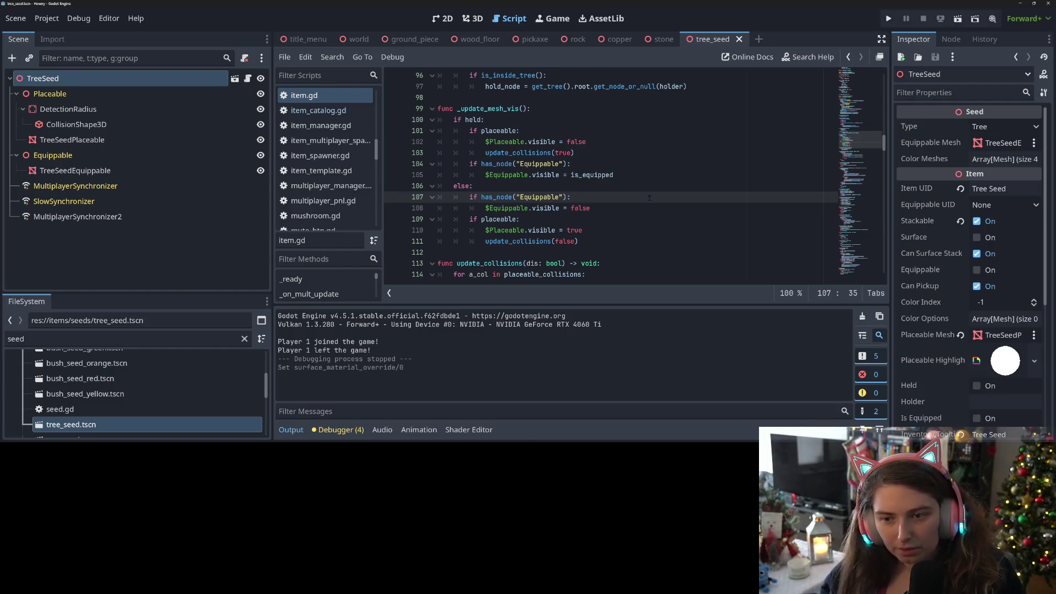
pyautogui.hotkey('ctrl', 'z')
pyautogui.hotkey('ctrl', 'z')
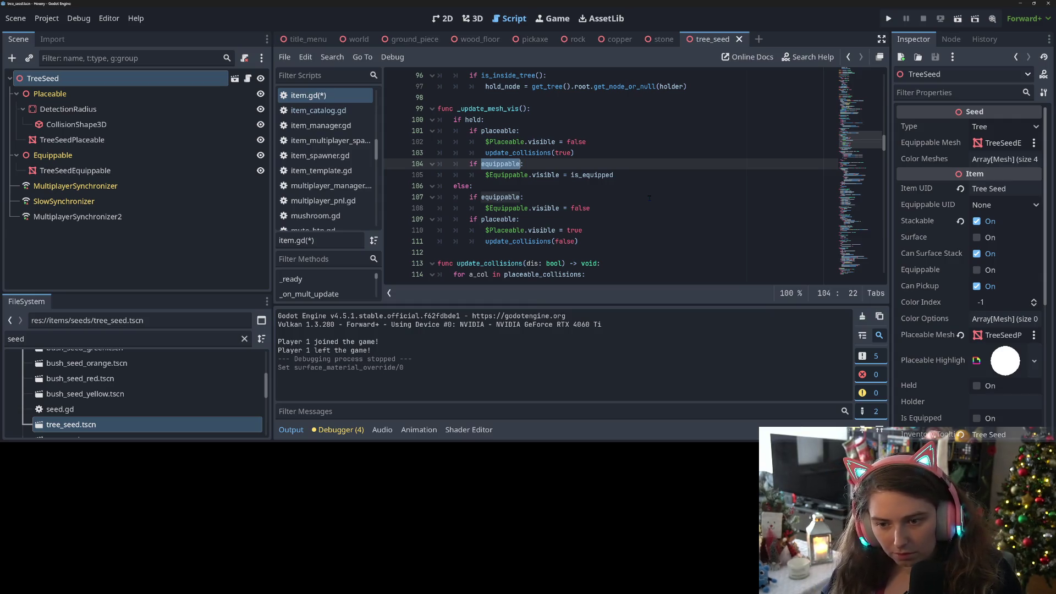
pyautogui.hotkey('ctrl', 'y')
pyautogui.hotkey('ctrl', 'y')
pyautogui.hotkey('ctrl', 's')
pyautogui.scroll(15, 590, 196)
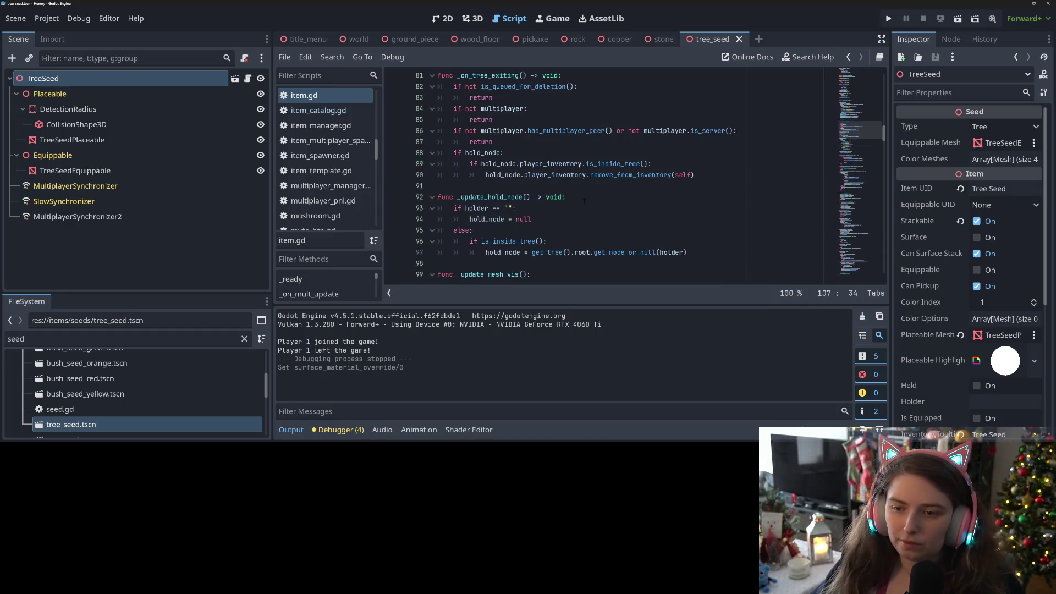
# Review the has_node, placeable and equippable_uid uses on lines 61-62, then save item.gd
pyautogui.click(515, 186)
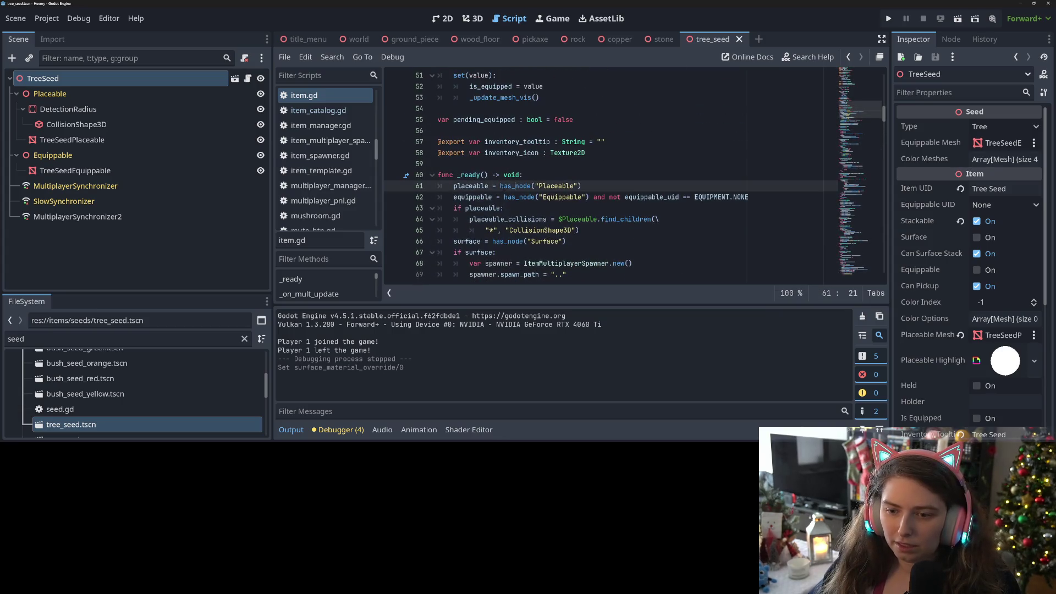
pyautogui.doubleClick(515, 186)
pyautogui.doubleClick(472, 186)
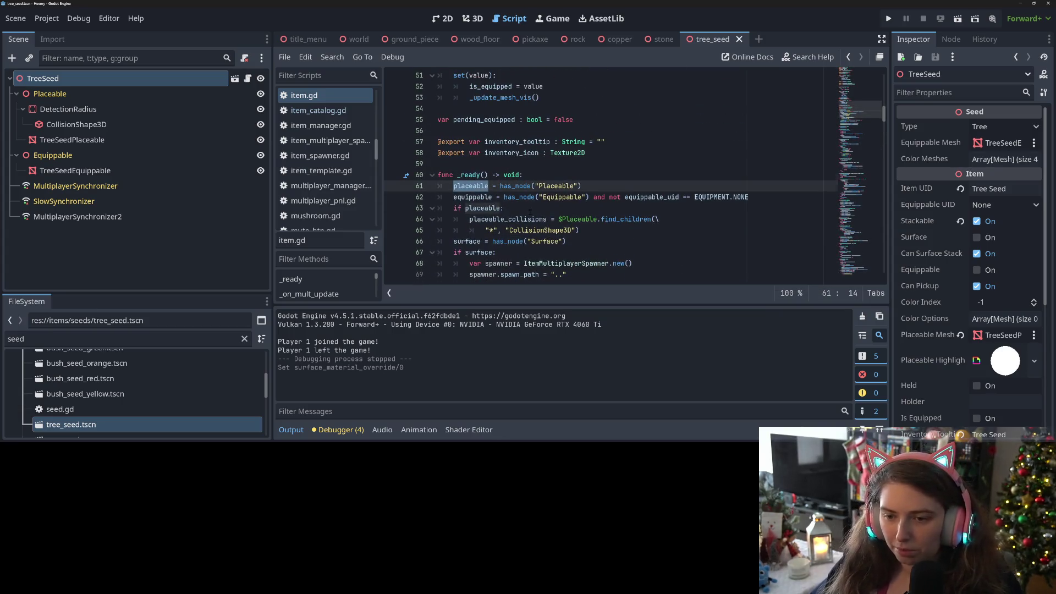
pyautogui.scroll(-2, 530, 213)
pyautogui.hotkey('ctrl', 's')
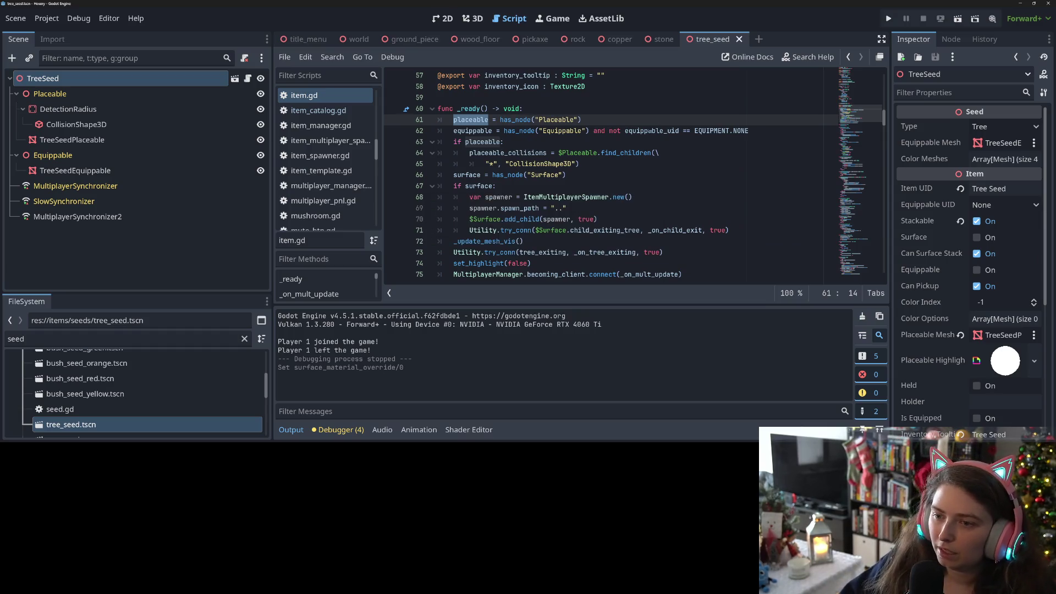
pyautogui.doubleClick(640, 132)
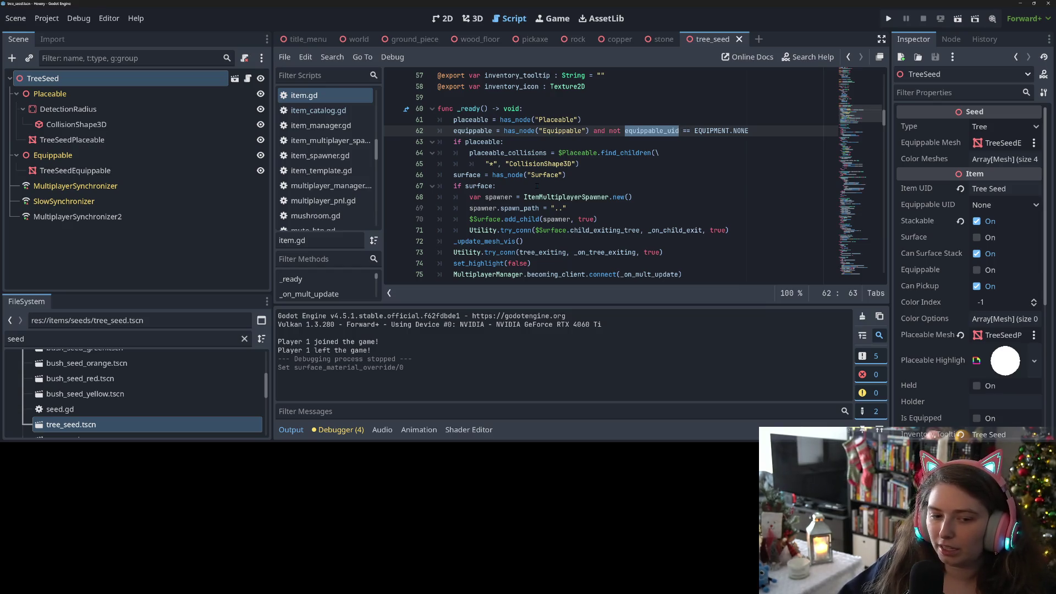
# Find further equippable uses and check the placeable and equippable tests in _update_mesh_vis
pyautogui.scroll(-1, 536, 187)
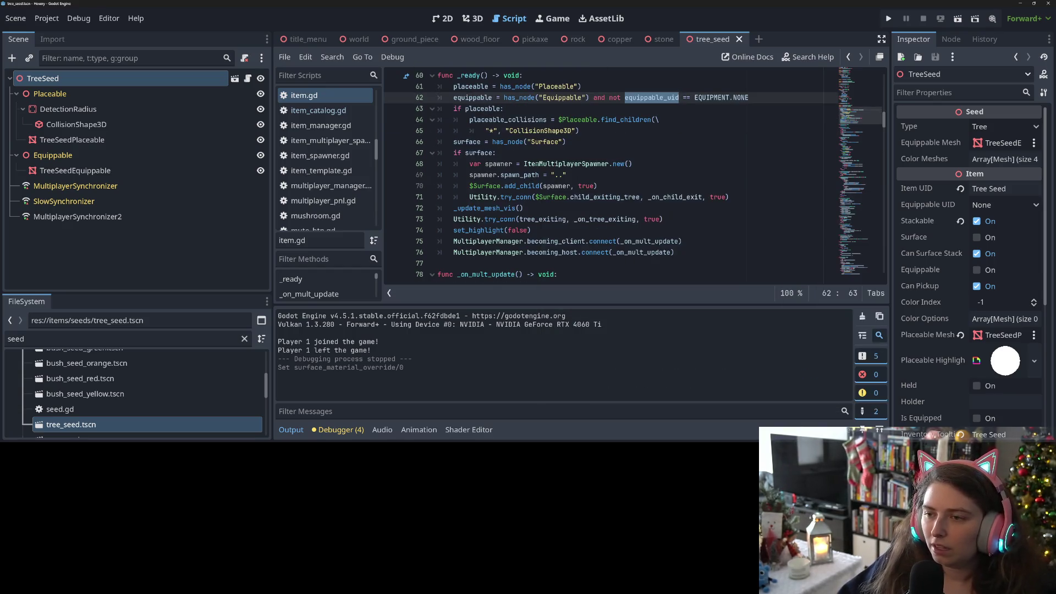
pyautogui.scroll(-7, 554, 154)
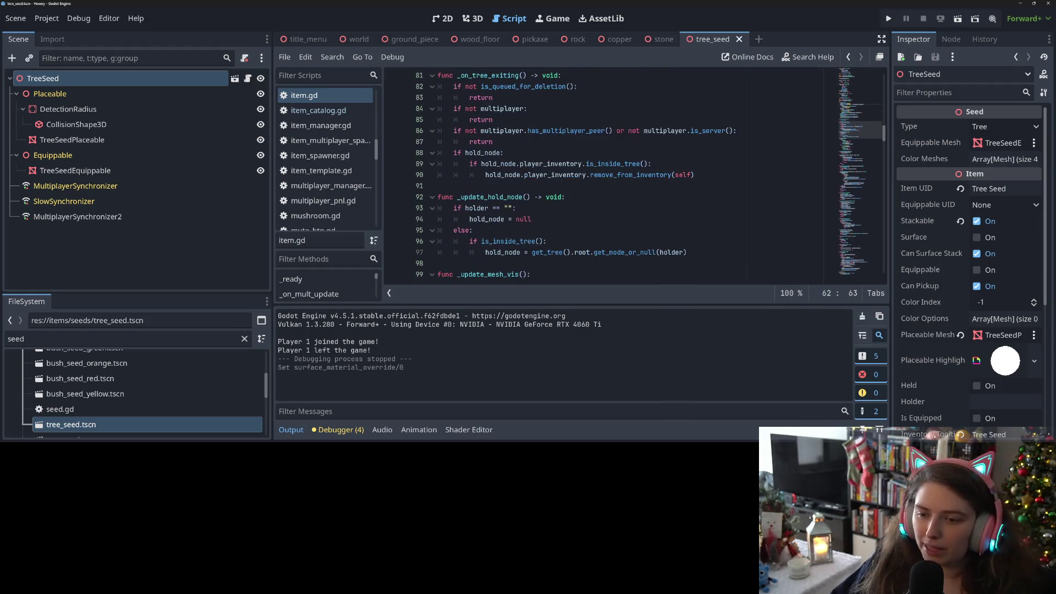
pyautogui.scroll(-3, 532, 203)
pyautogui.press('F3')
pyautogui.click(509, 208)
pyautogui.hotkey('ctrl', 's')
pyautogui.scroll(-3, 509, 208)
pyautogui.click(508, 108)
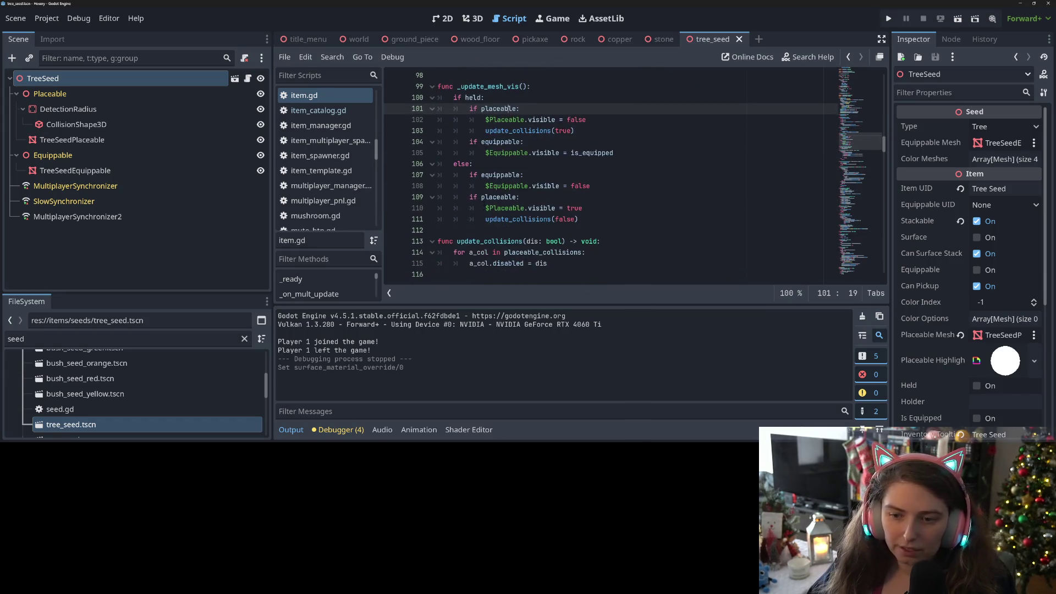
pyautogui.click(524, 175)
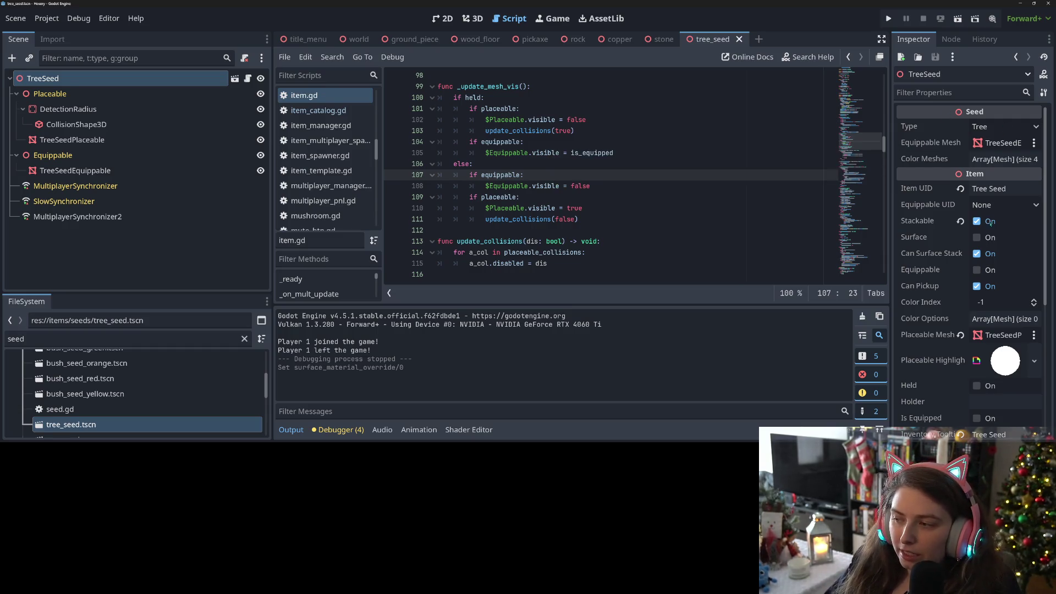
# Set the TreeSeed's Equippable UID to Seed, save the tree_seed scene, and run the project
pyautogui.click(990, 204)
pyautogui.click(990, 304)
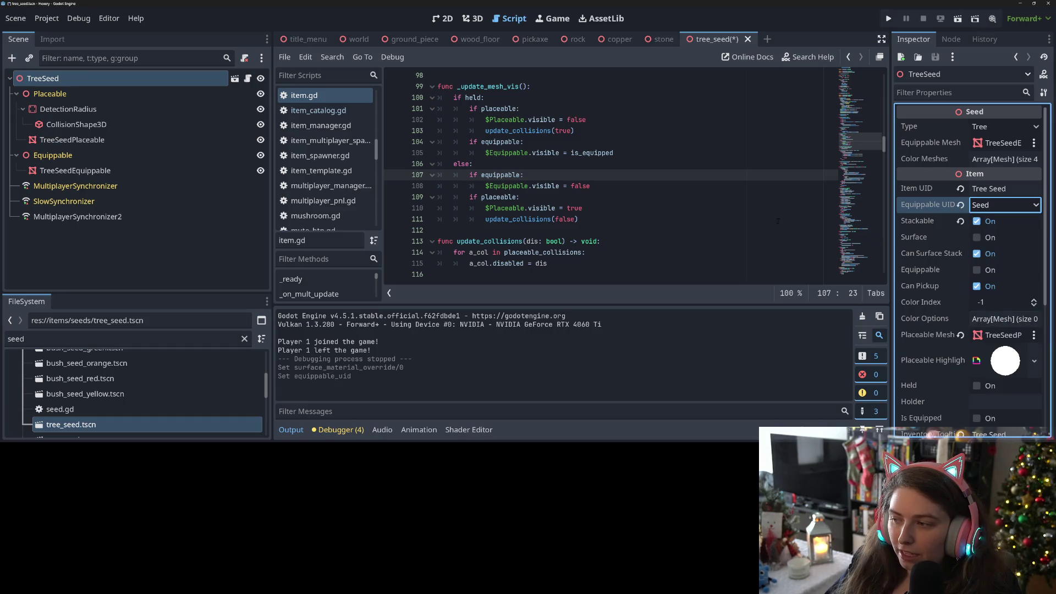
pyautogui.click(748, 218)
pyautogui.hotkey('ctrl', 's')
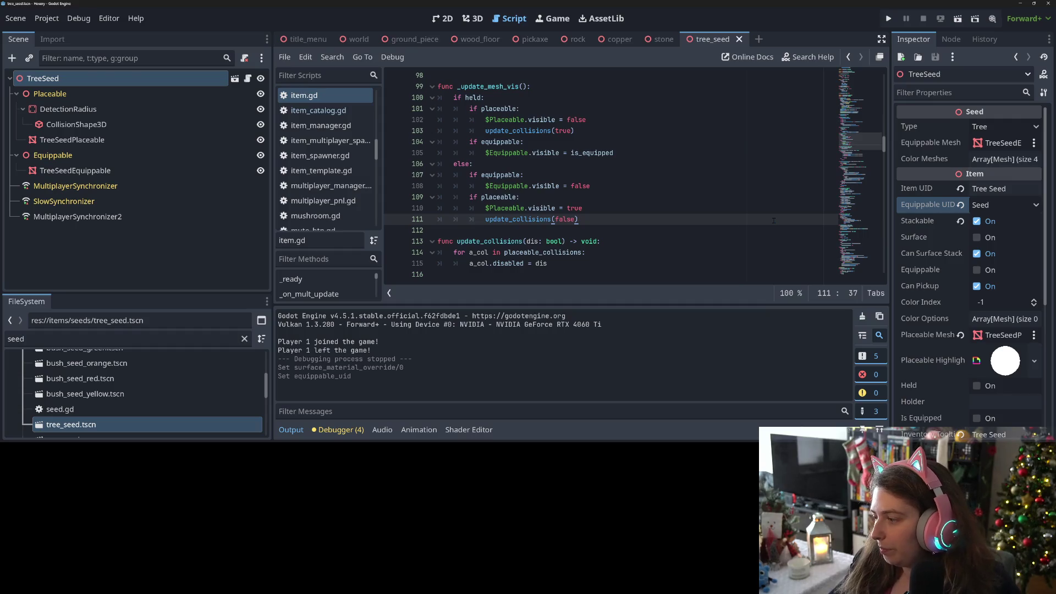
pyautogui.click(888, 18)
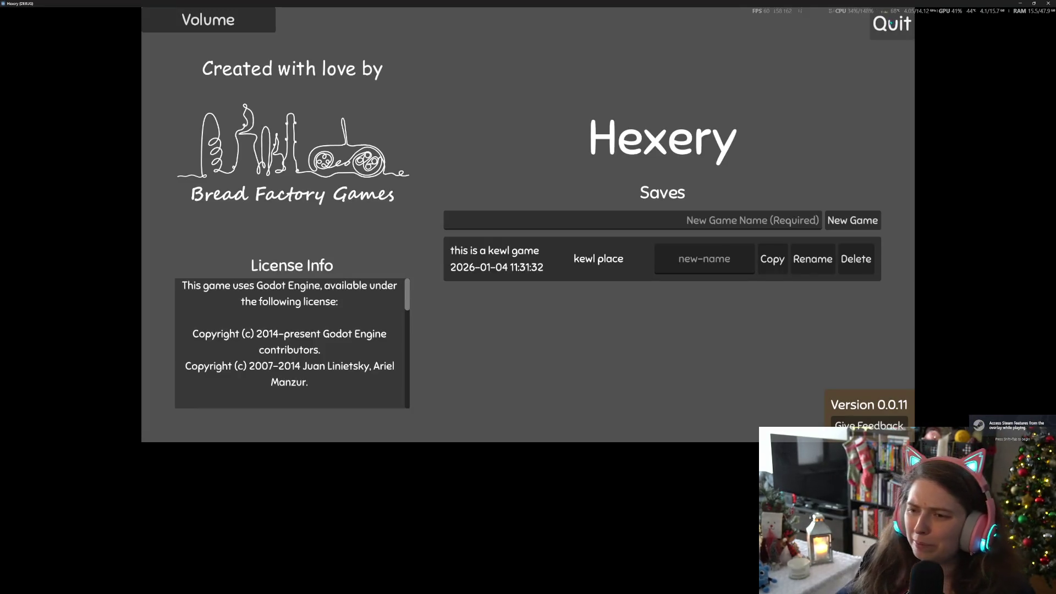
# Load the kewl place save and walk the character around the island with WASD
pyautogui.click(573, 270)
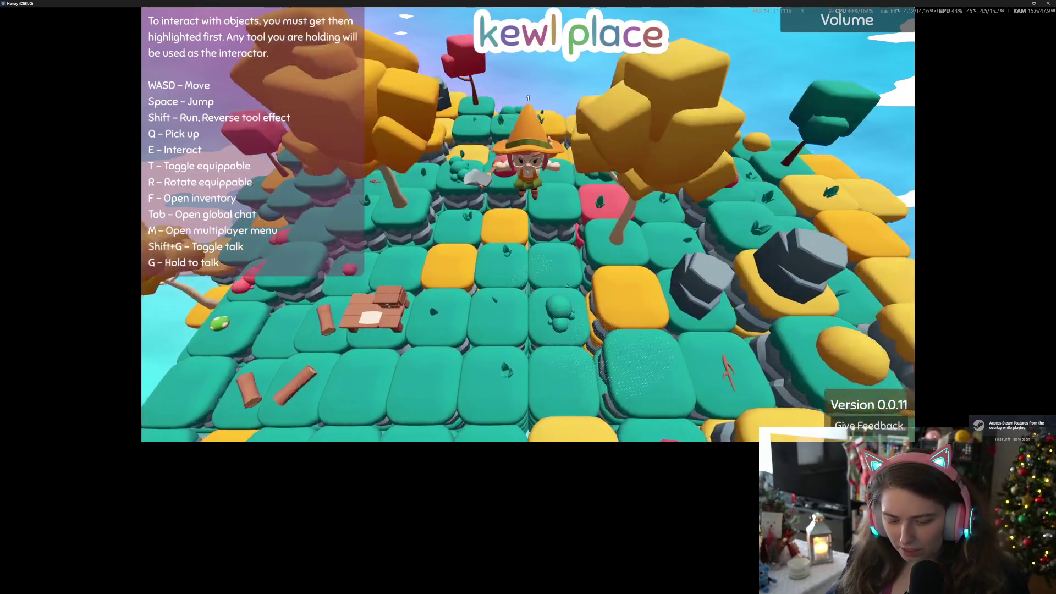
pyautogui.scroll(3, 567, 285)
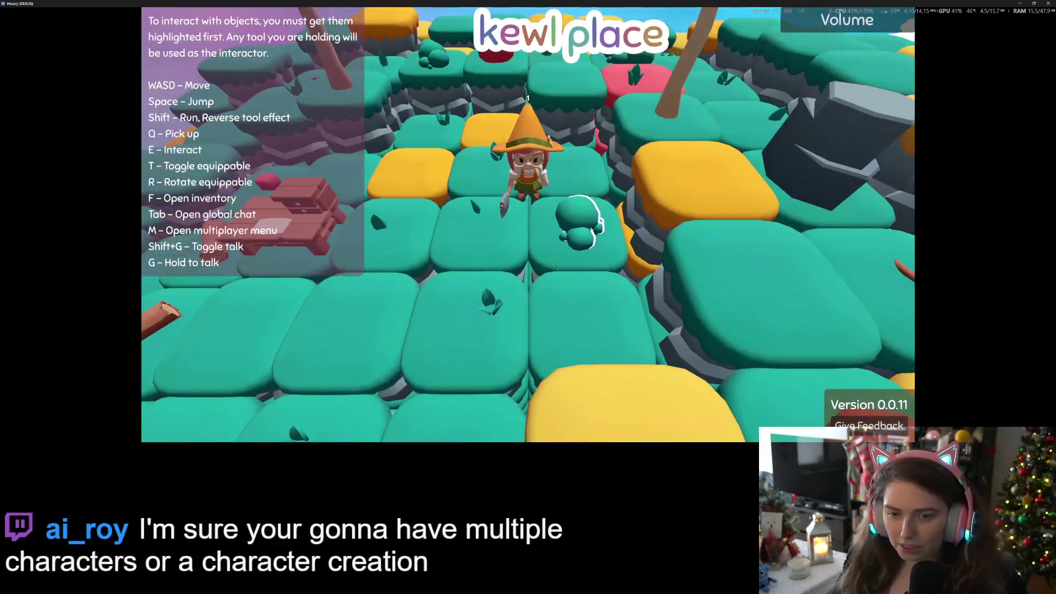
pyautogui.press('w')
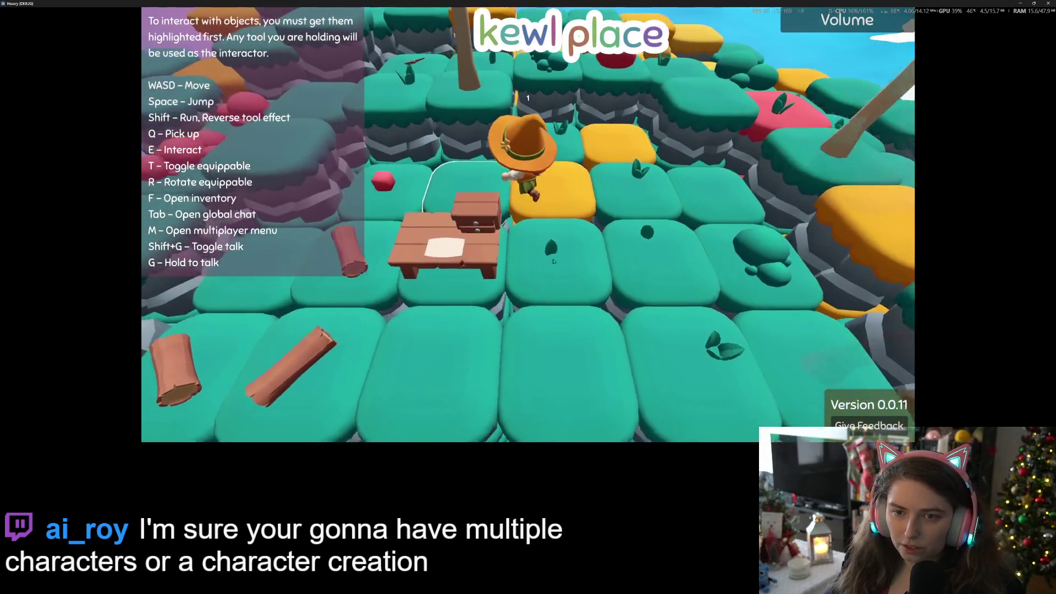
pyautogui.press('w')
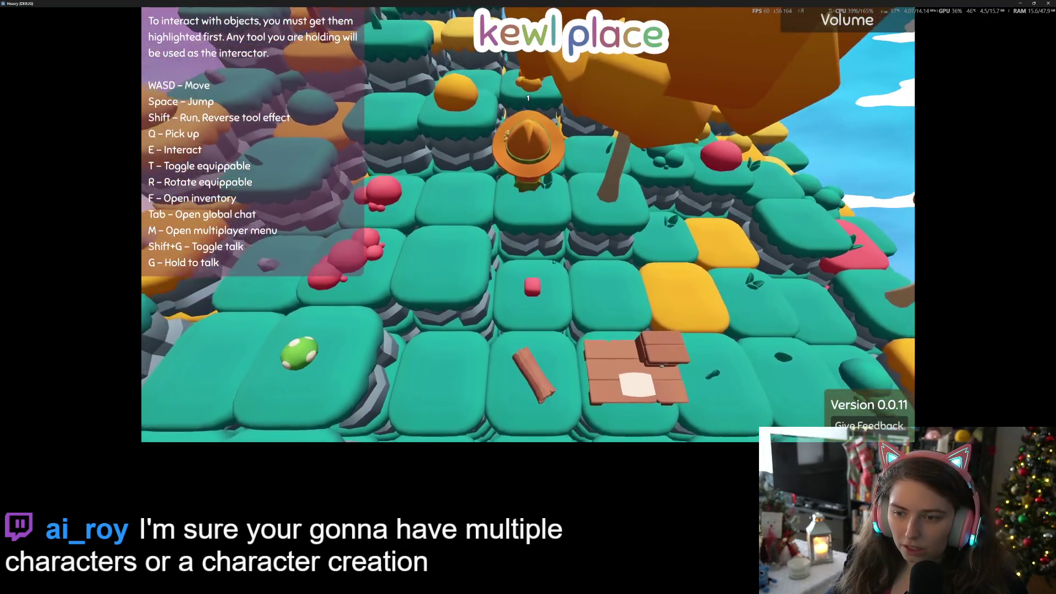
pyautogui.press('s')
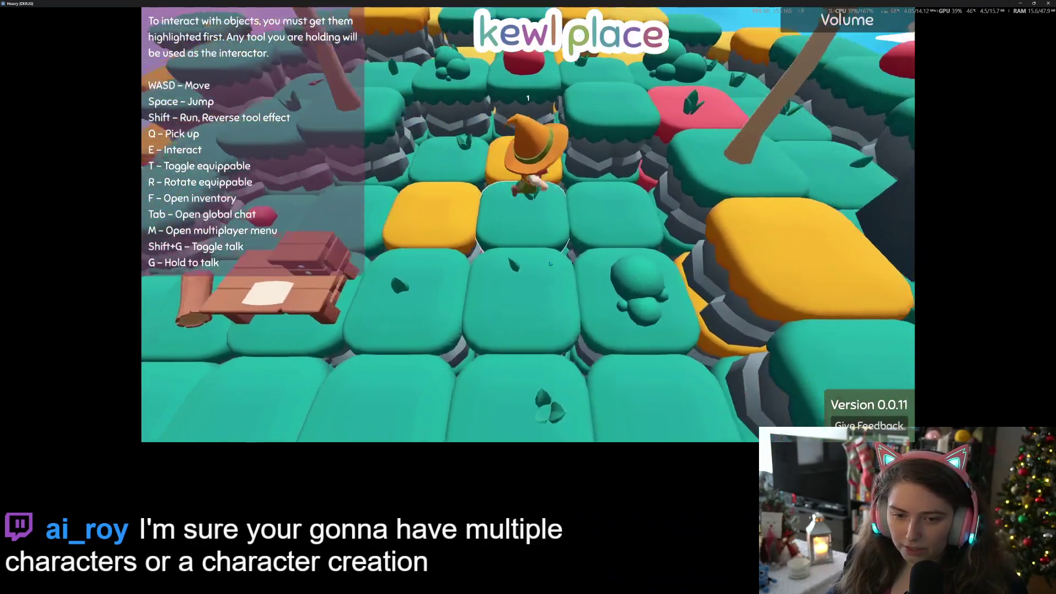
pyautogui.press('w')
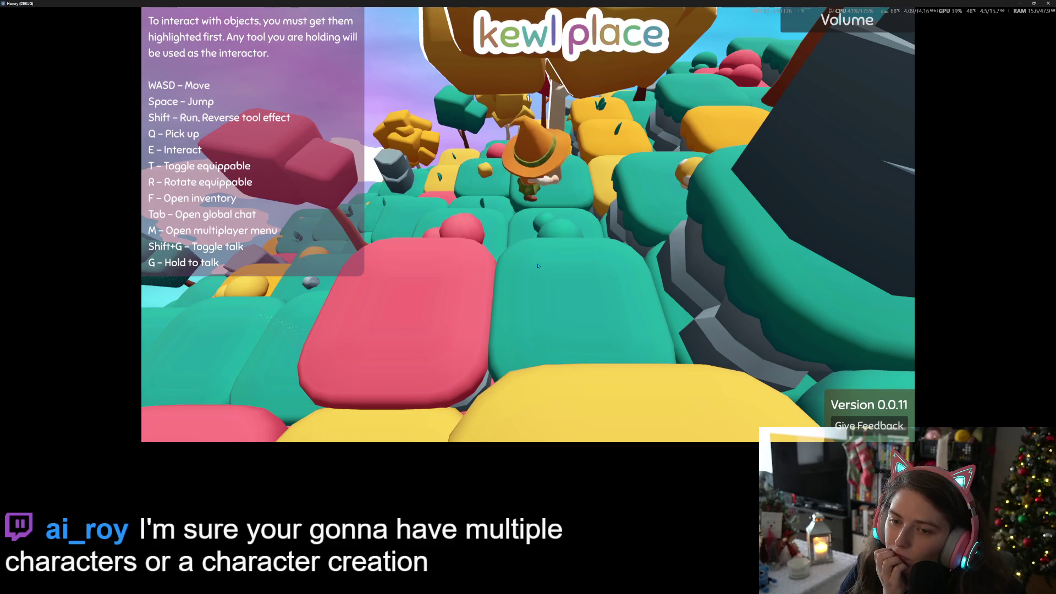
pyautogui.press('w')
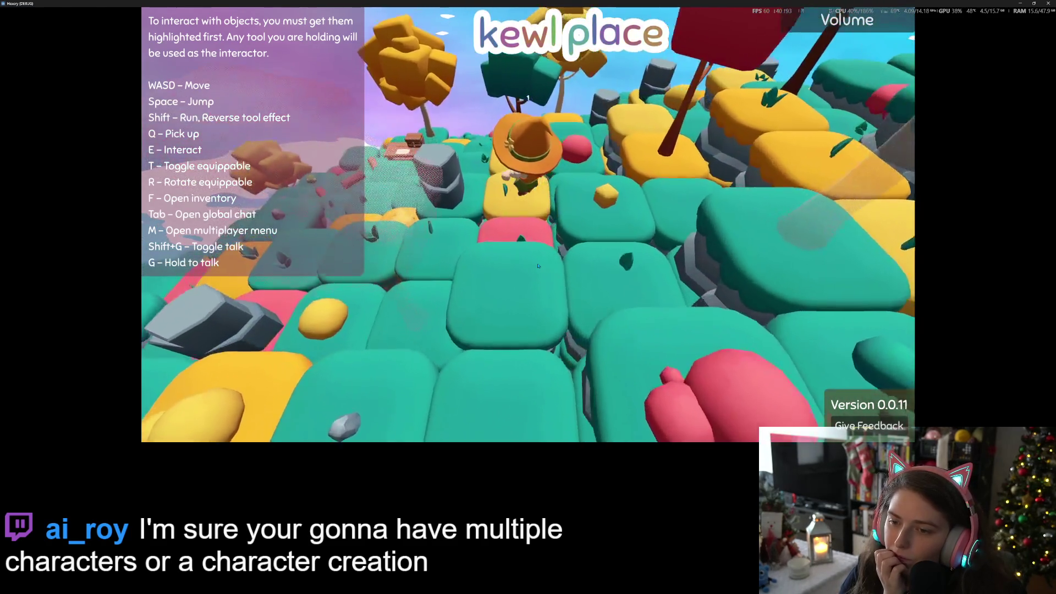
pyautogui.press('s')
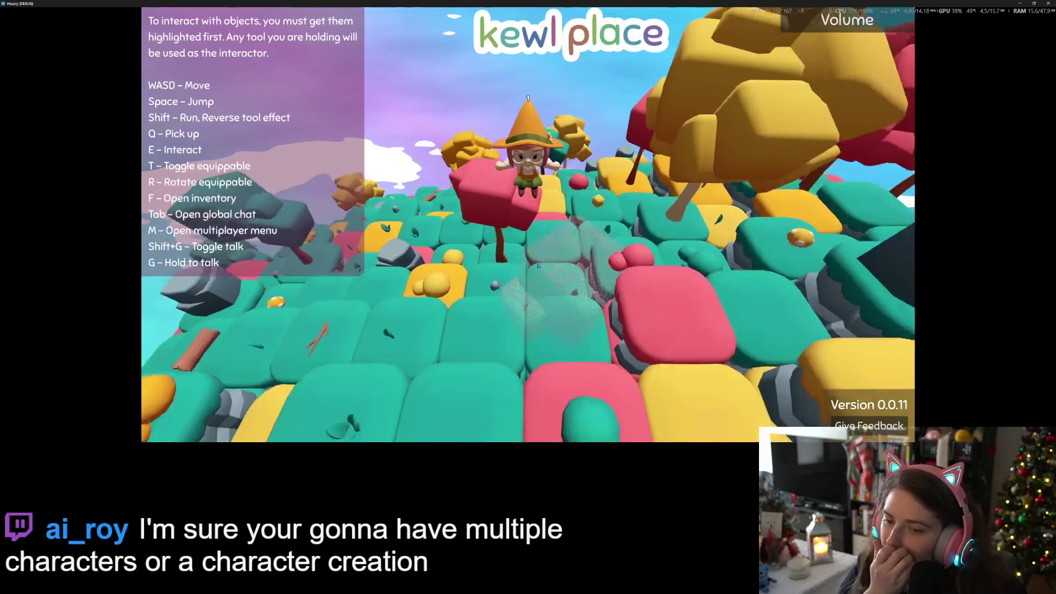
pyautogui.press('w')
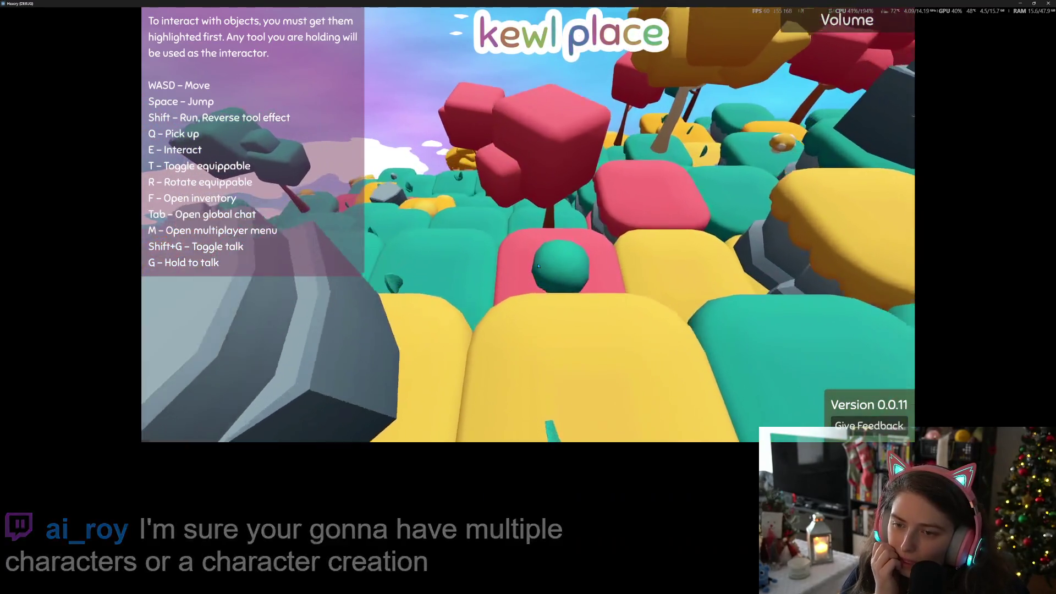
pyautogui.press('w')
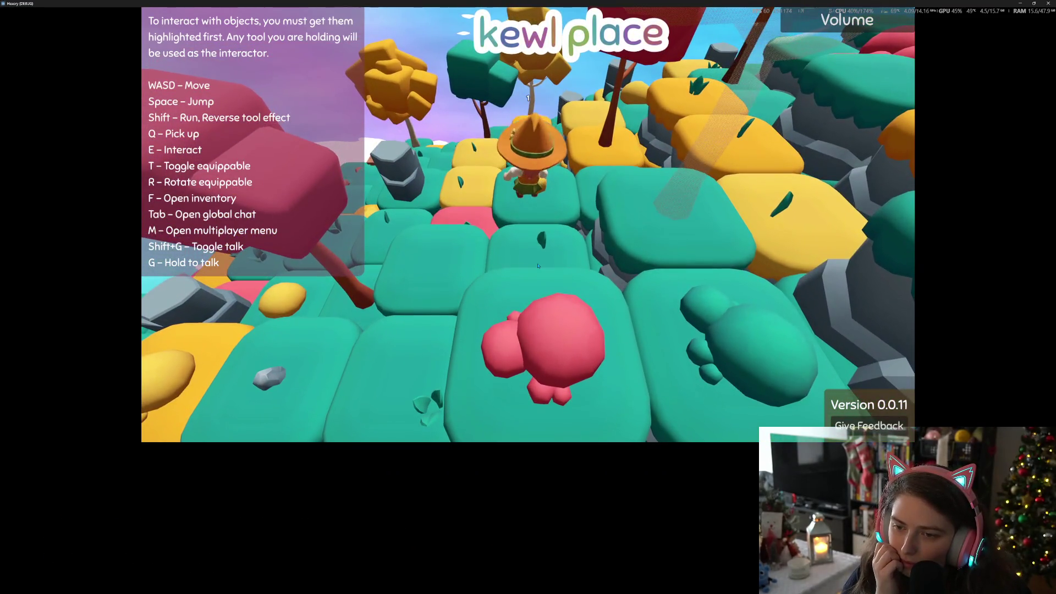
# Take the yellow cube out of the inventory, close it, and walk back beside the table
pyautogui.press('f')
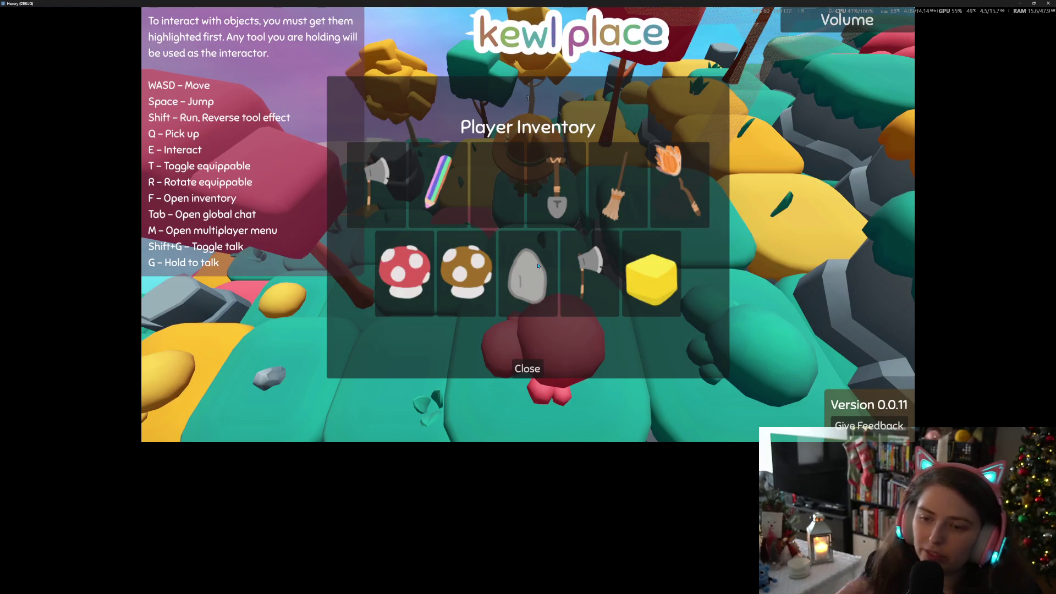
pyautogui.click(652, 275)
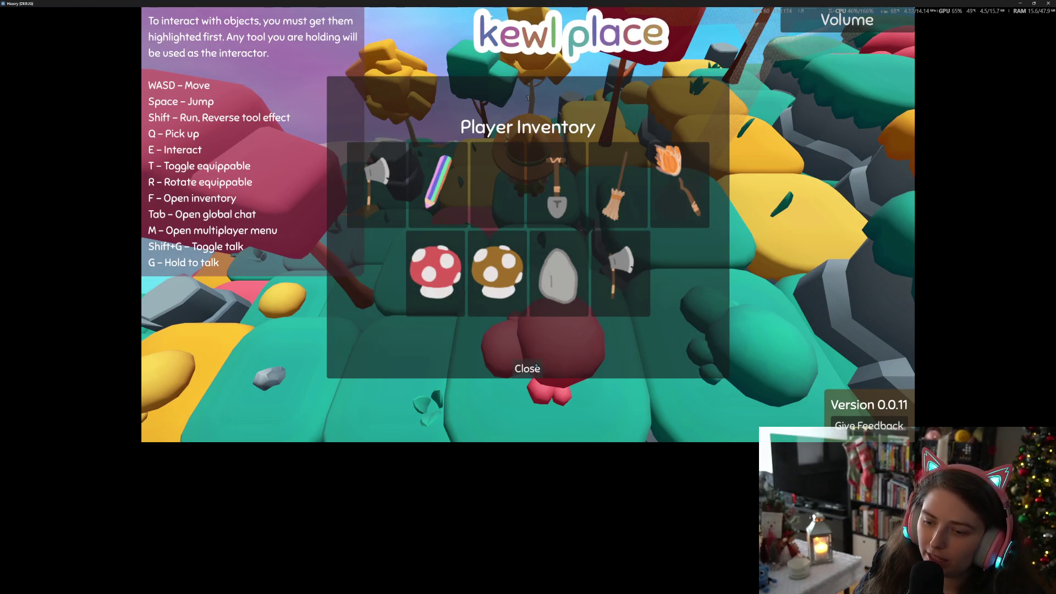
pyautogui.click(537, 366)
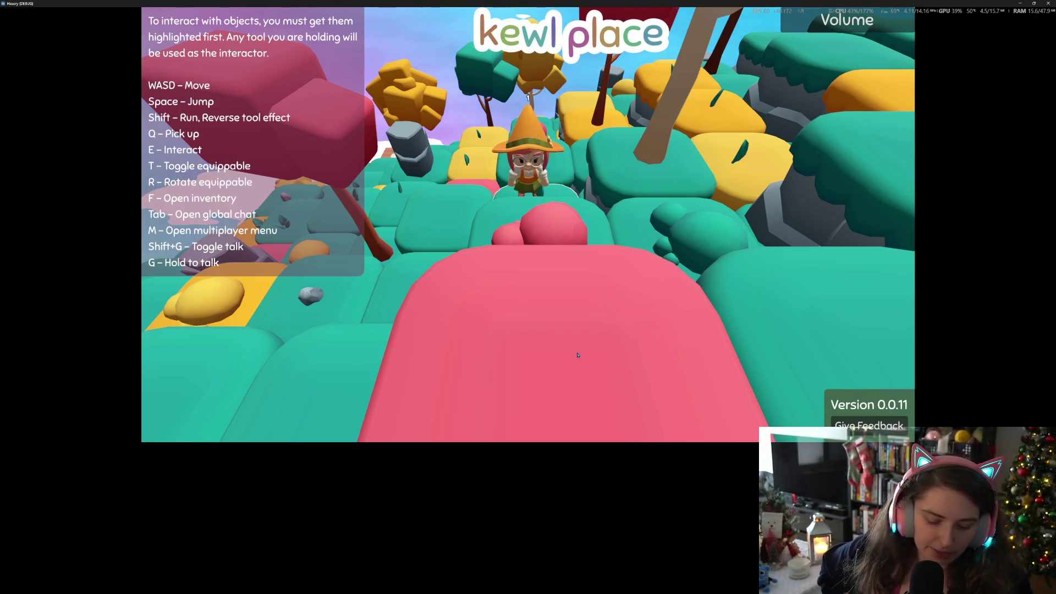
pyautogui.press('a')
pyautogui.press('w')
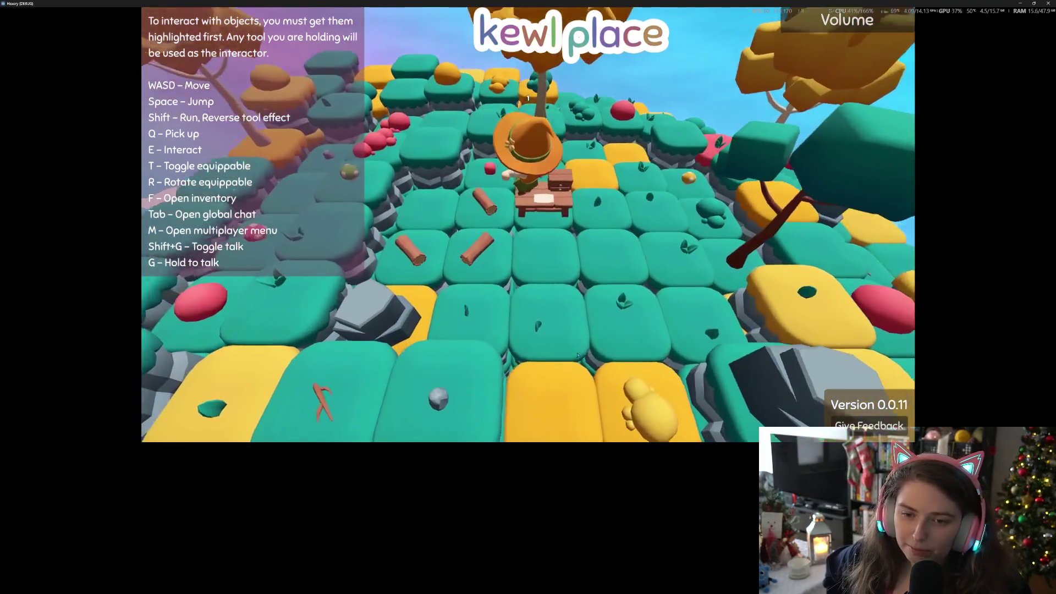
pyautogui.press('s')
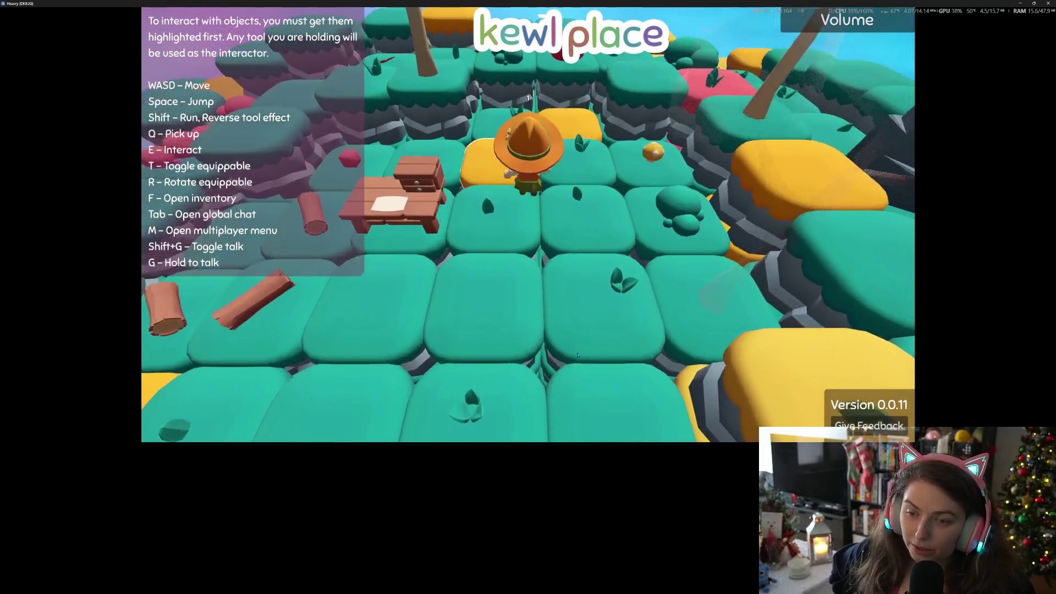
pyautogui.press('s')
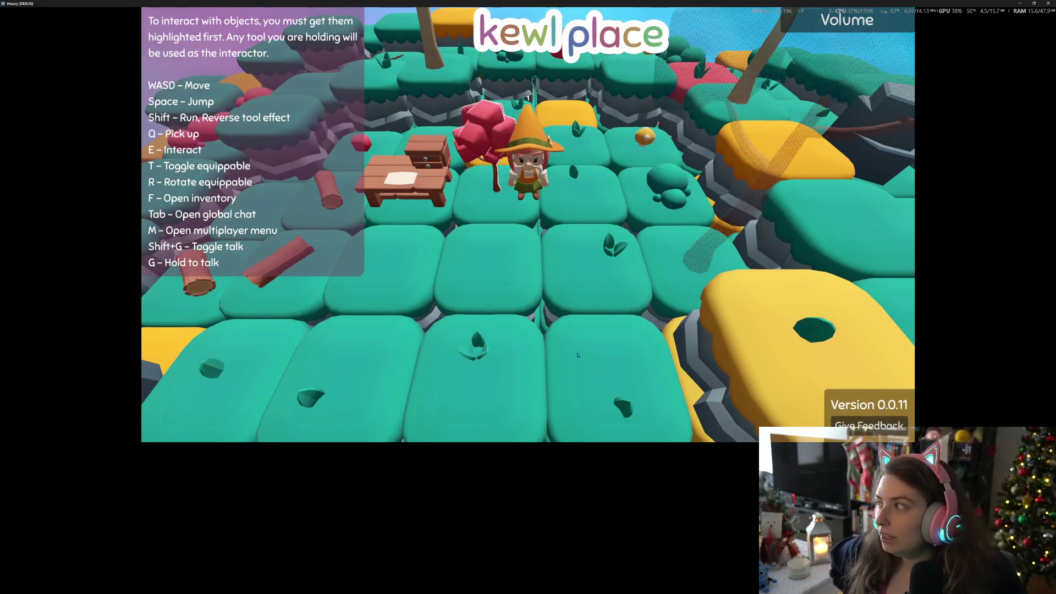
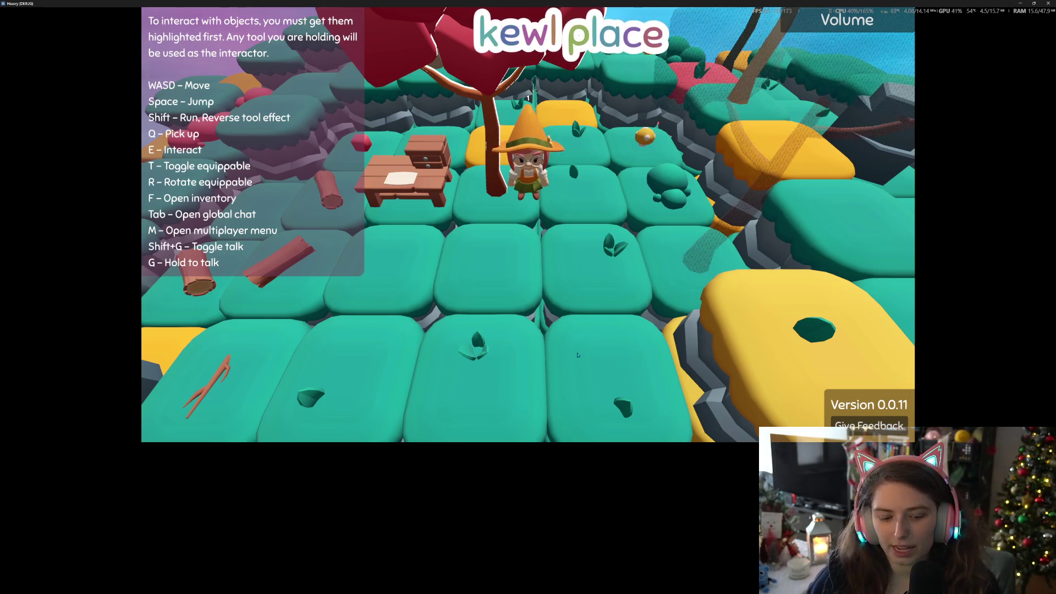
# Walk the character around the tile island with WASD, zoom out, then quit the debug game
pyautogui.press('s')
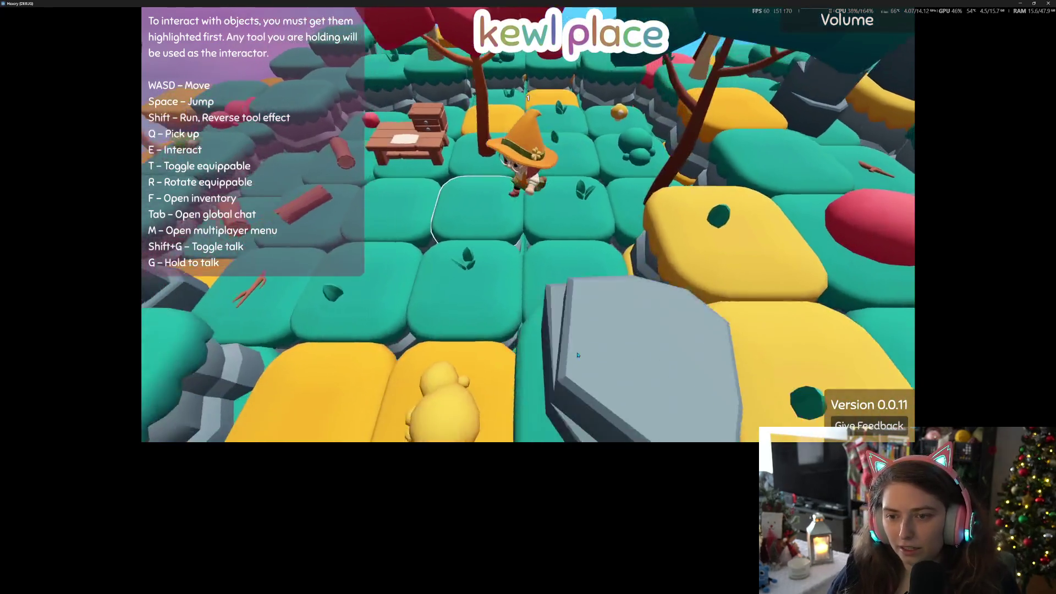
pyautogui.press('w')
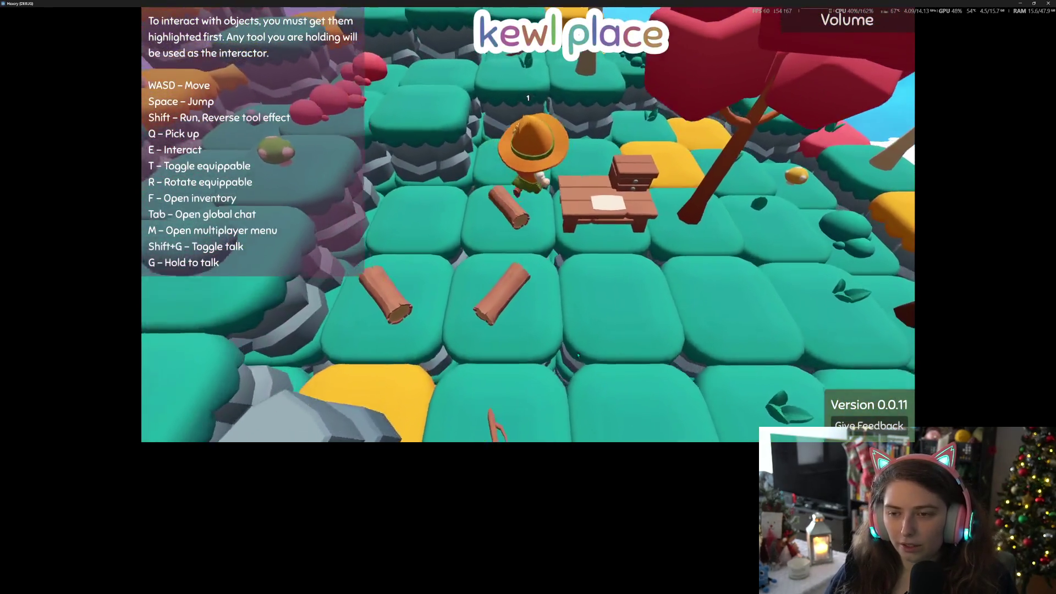
pyautogui.press('d')
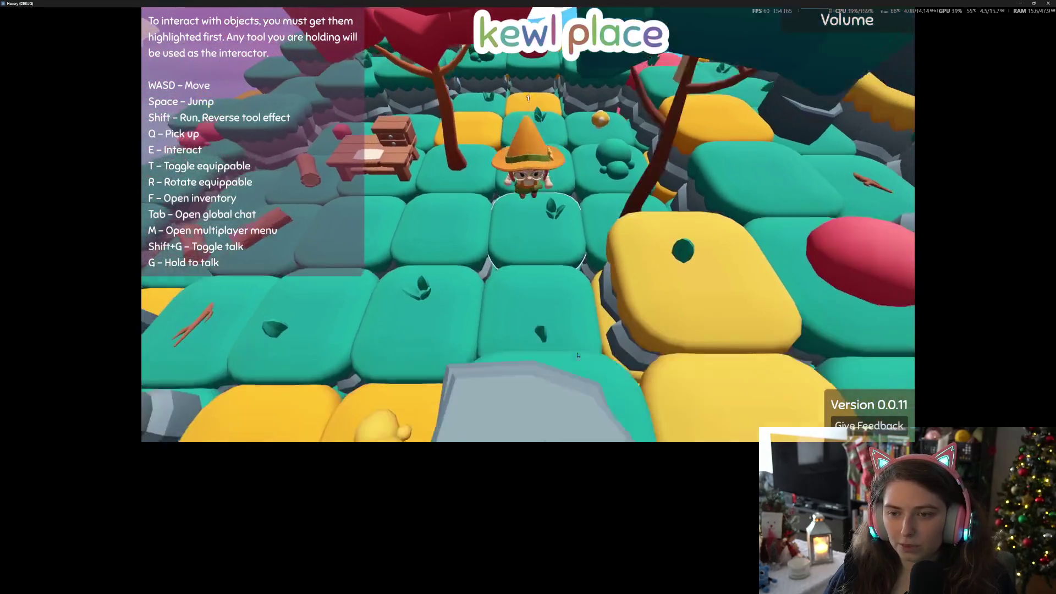
pyautogui.press('w')
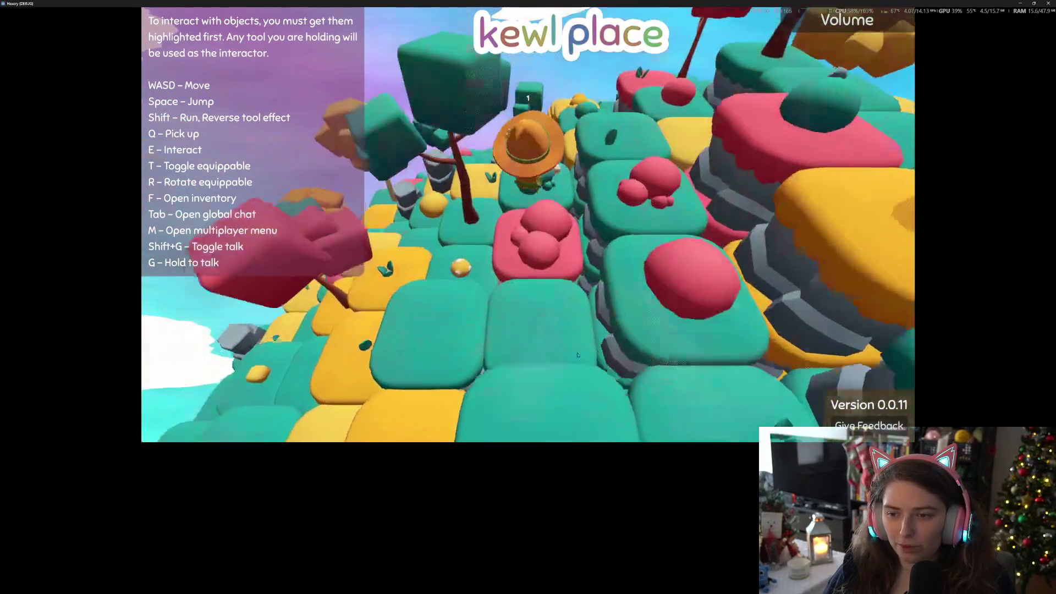
pyautogui.press('s')
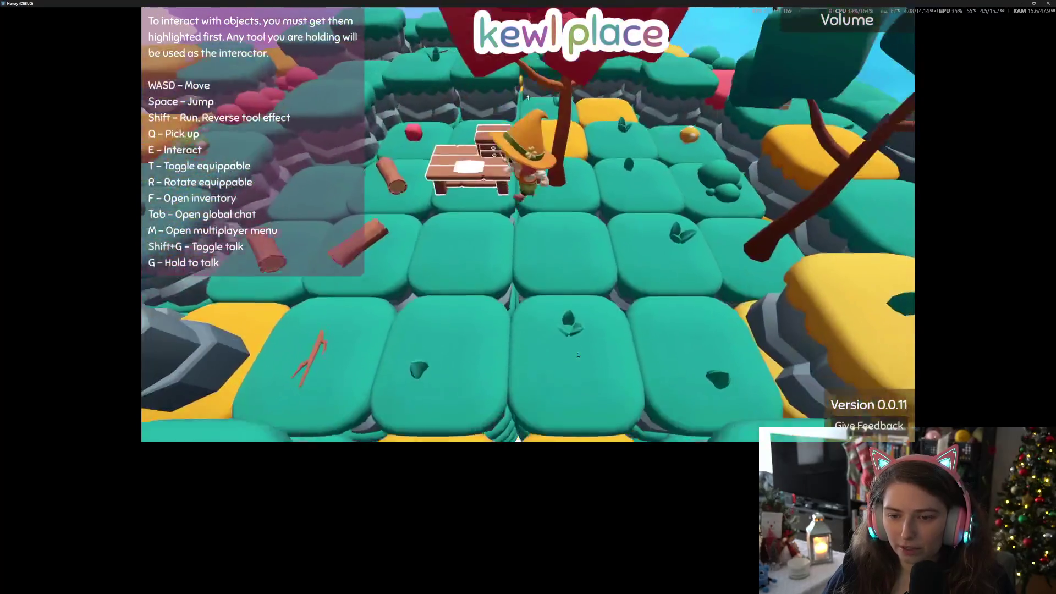
pyautogui.scroll(-5, 578, 354)
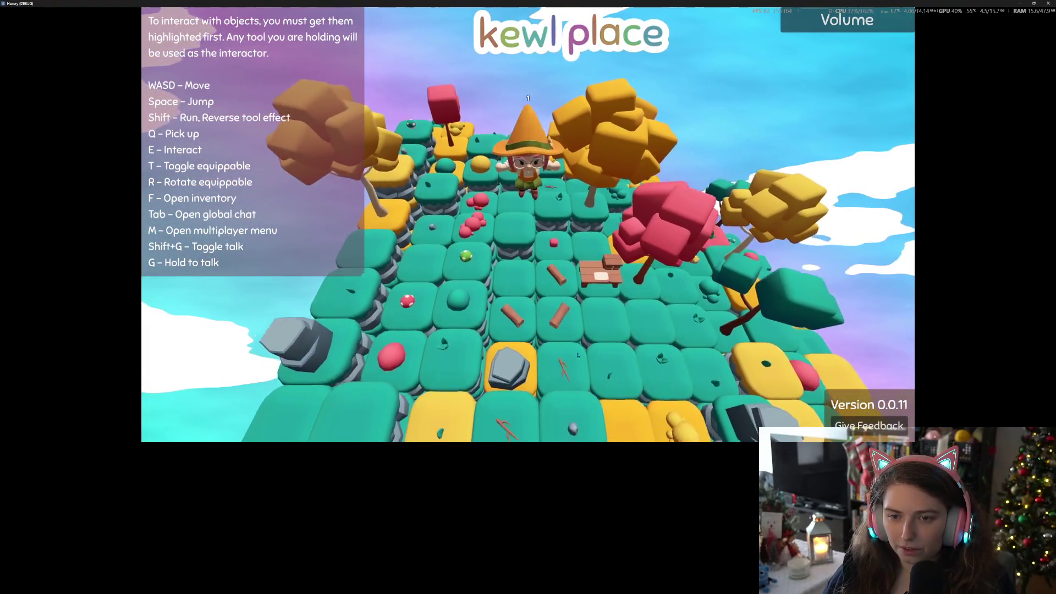
pyautogui.press('w')
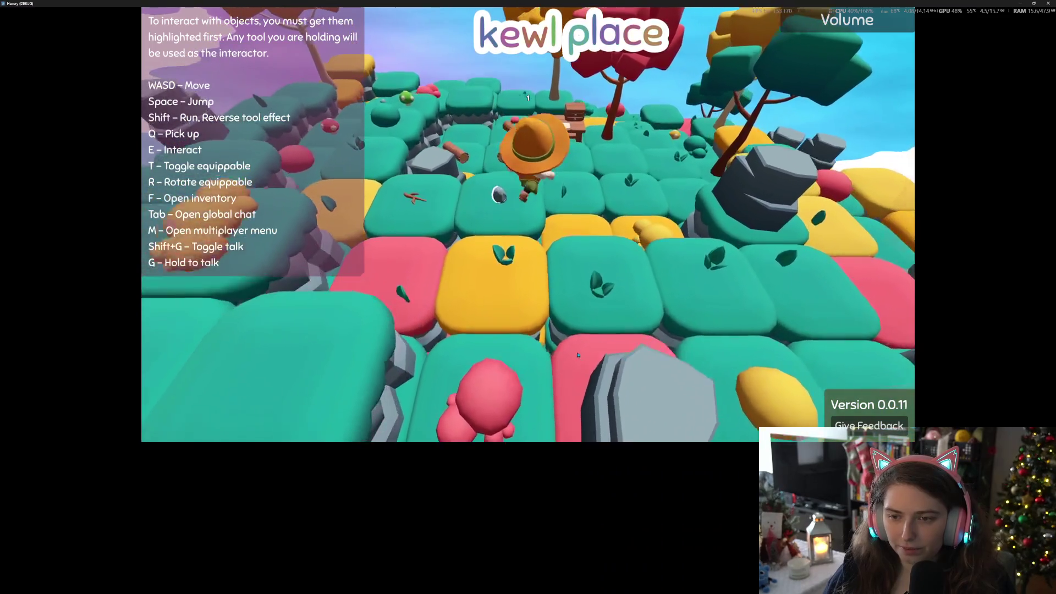
pyautogui.press('s')
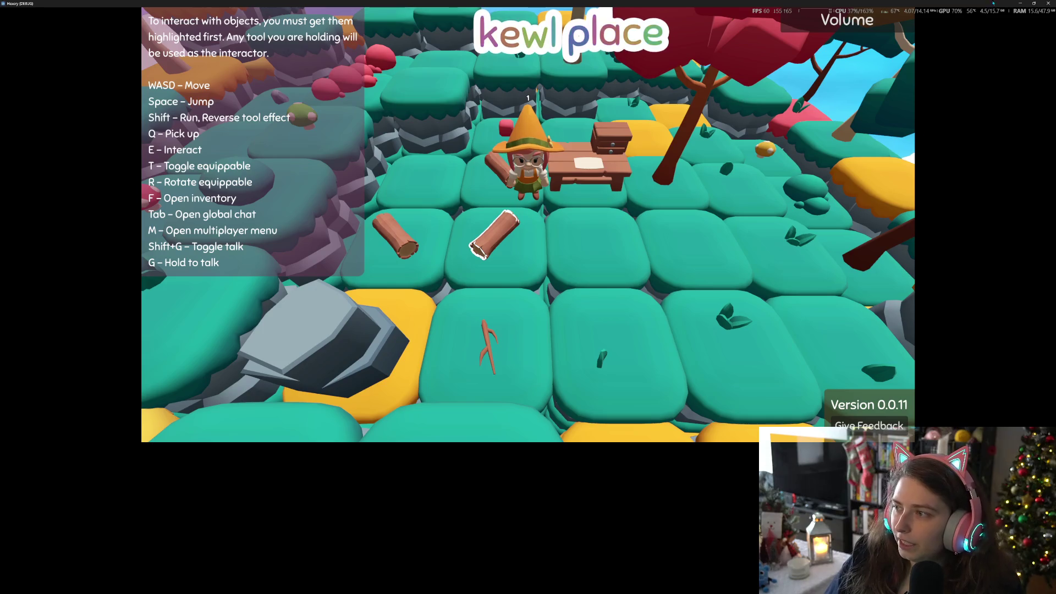
pyautogui.hotkey('alt', 'F4')
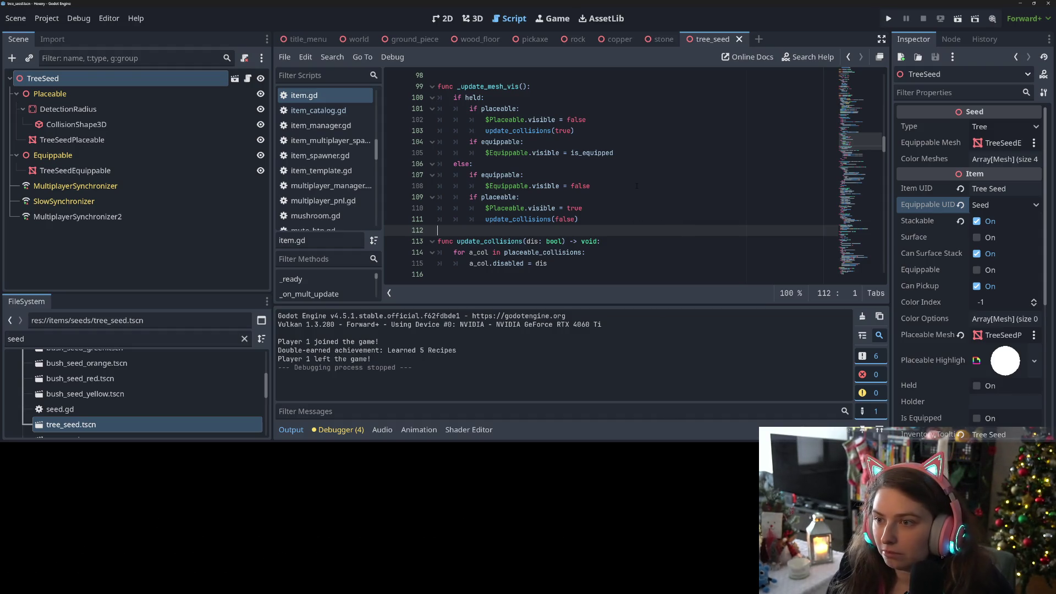
# Close the tree_seed scene
pyautogui.scroll(3, 632, 176)
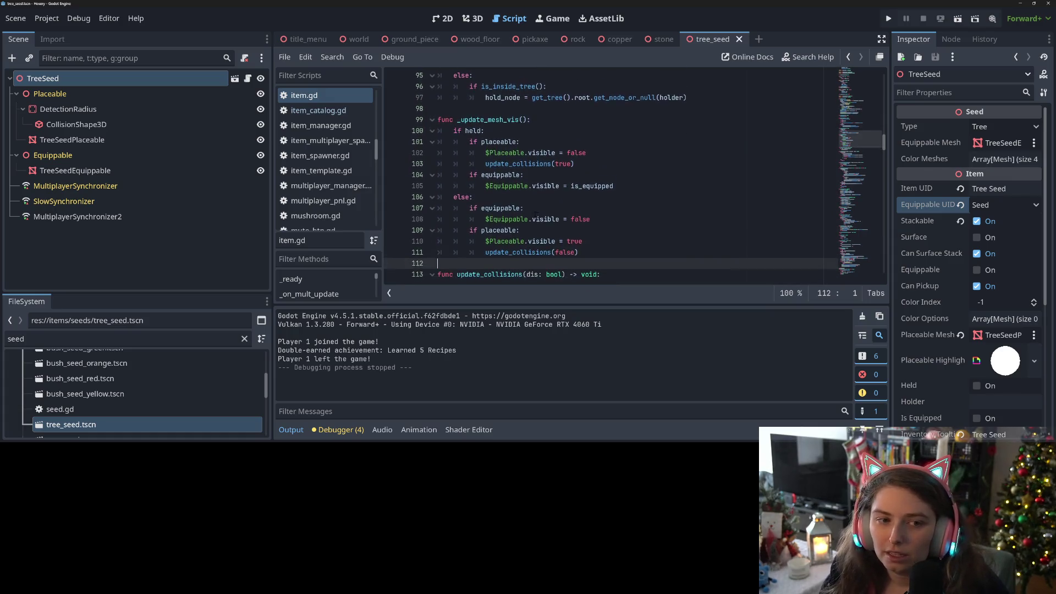
pyautogui.scroll(-3, 632, 176)
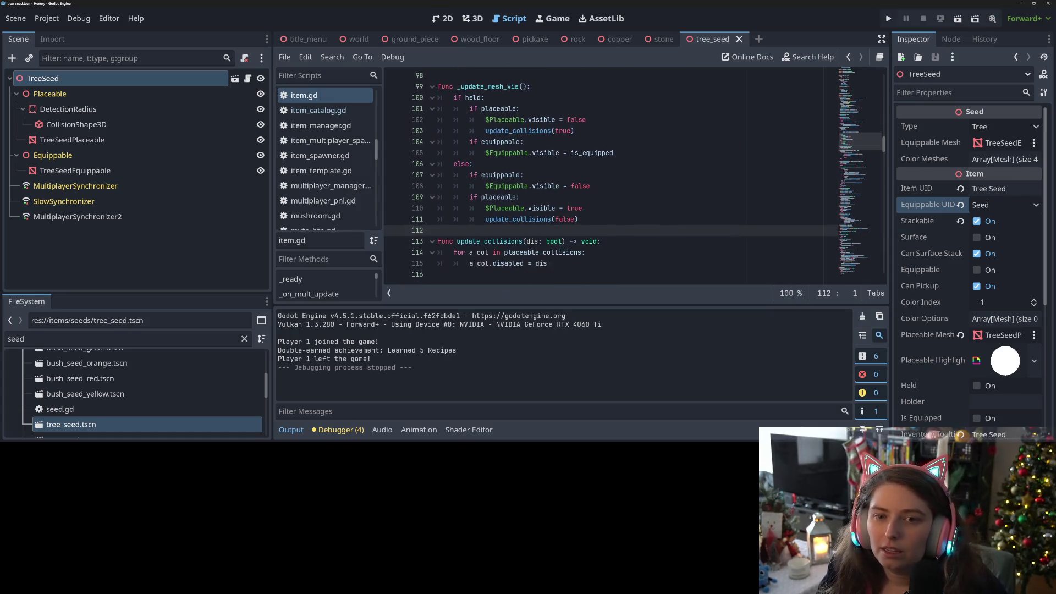
pyautogui.click(739, 39)
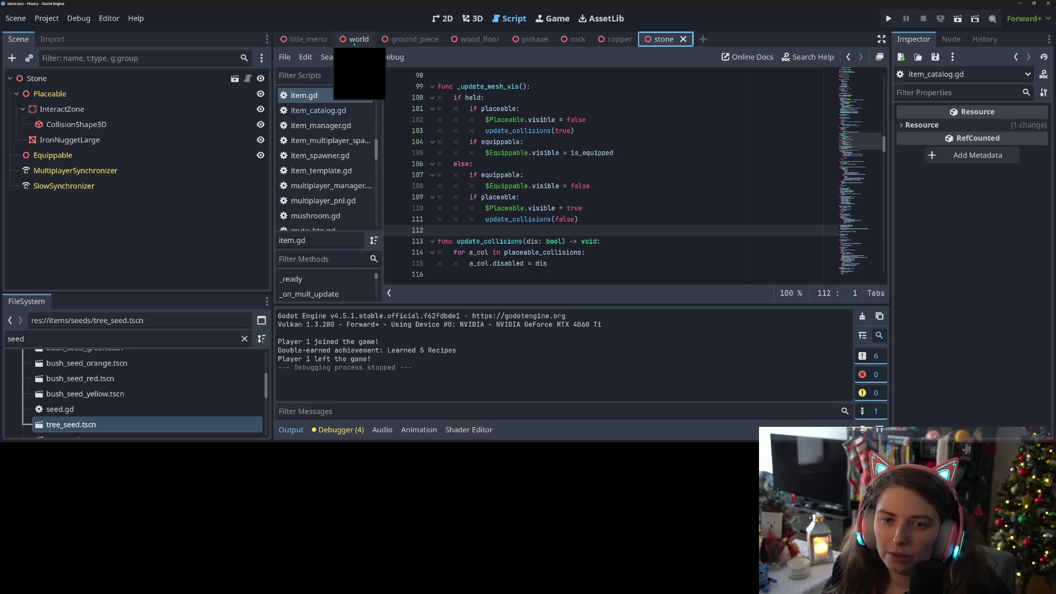
# In item_catalog.gd, delete the tool entries from starting_items, leaving only the Crafting Bench
pyautogui.click(318, 111)
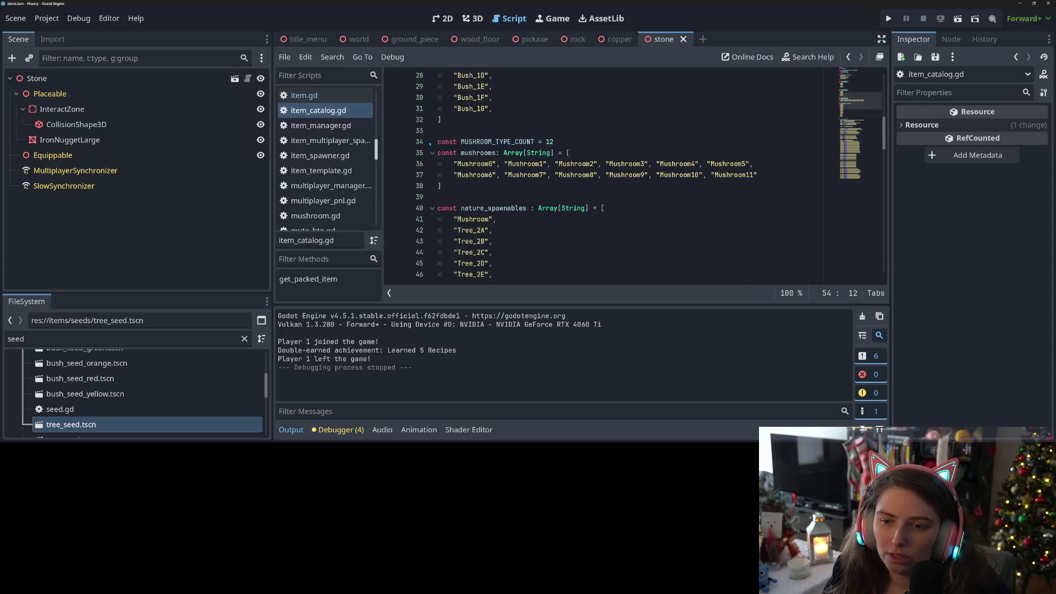
pyautogui.click(536, 174)
pyautogui.scroll(9, 537, 174)
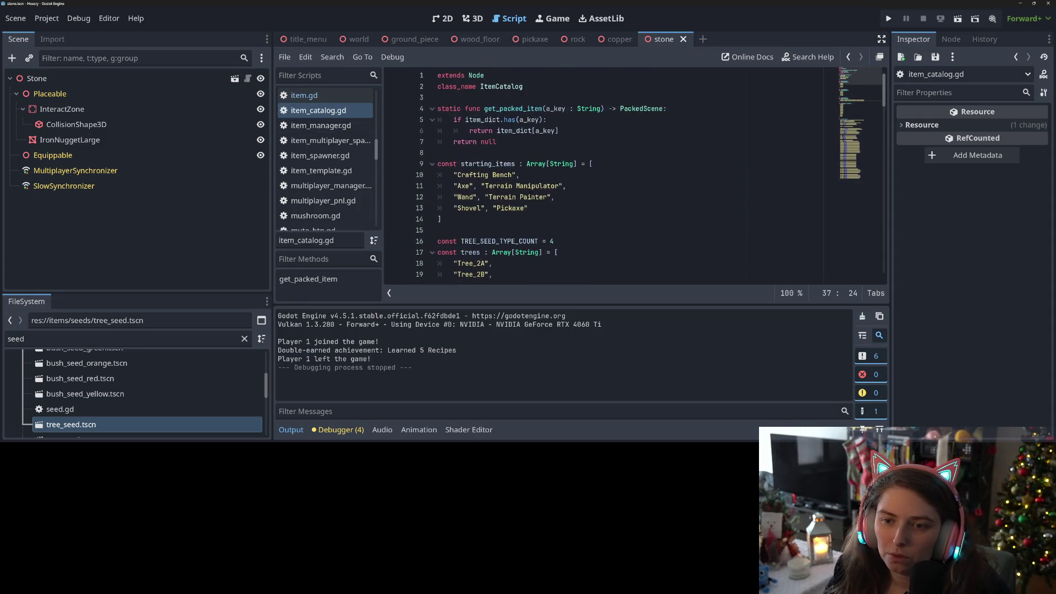
pyautogui.moveTo(545, 213); pyautogui.dragTo(397, 187)
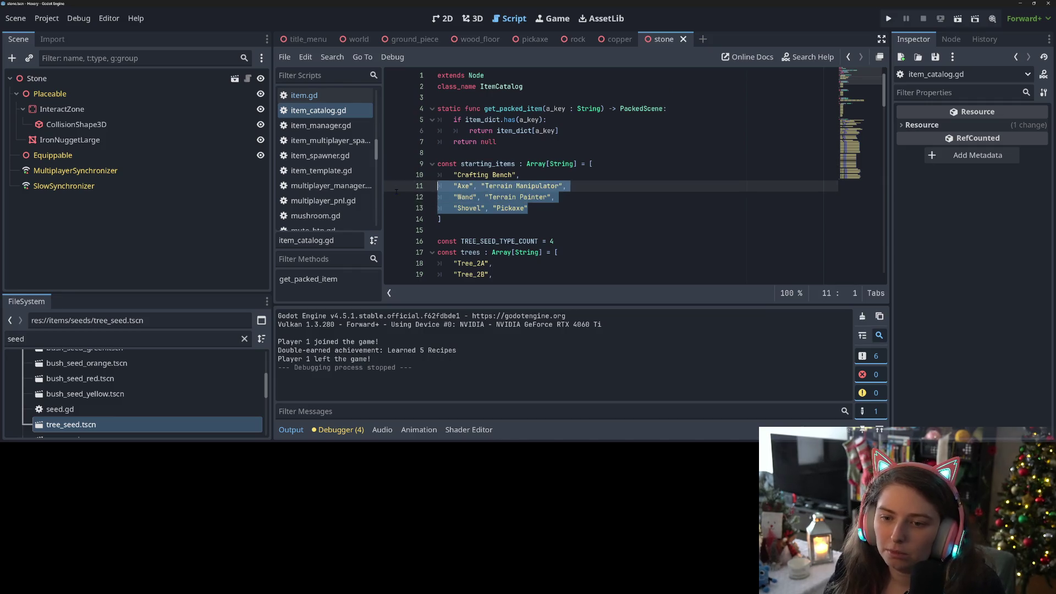
pyautogui.press('BackSpace')
pyautogui.press('BackSpace')
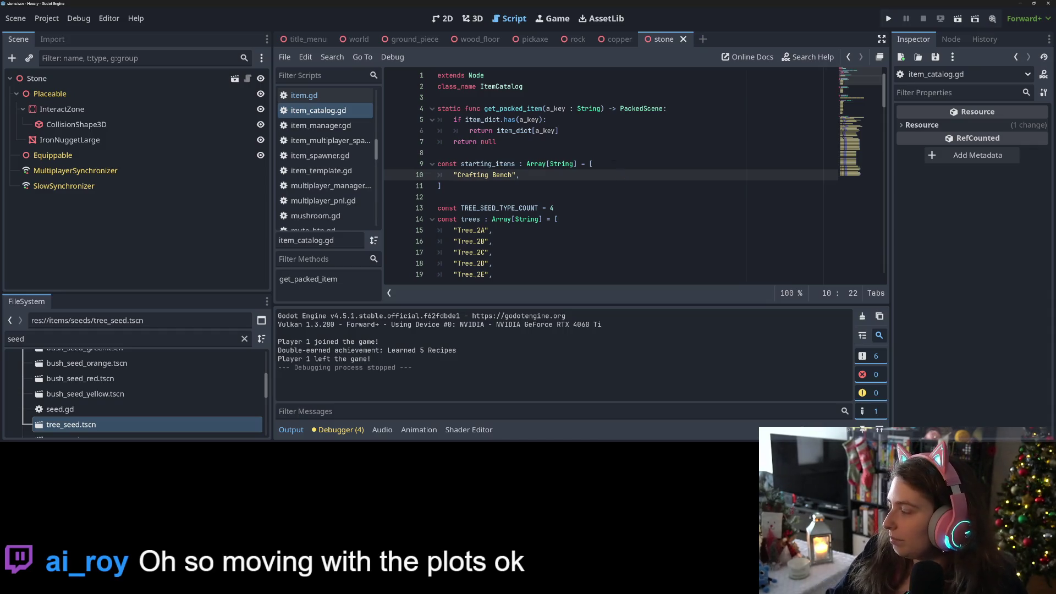
pyautogui.click(631, 206)
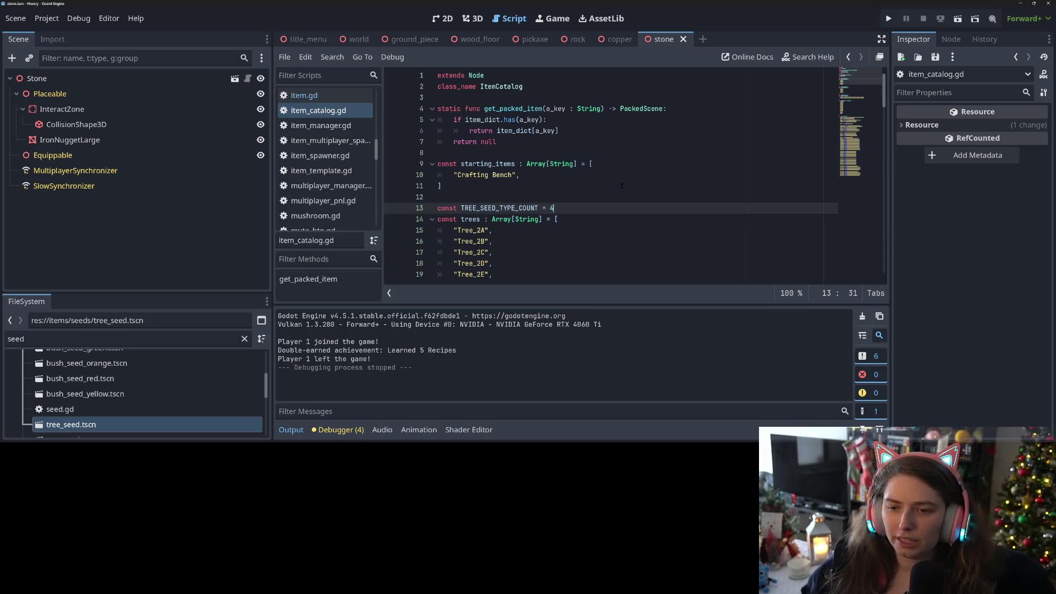
# Open achievements.gd and place the caret in the wood achievement key
pyautogui.scroll(3, 325, 154)
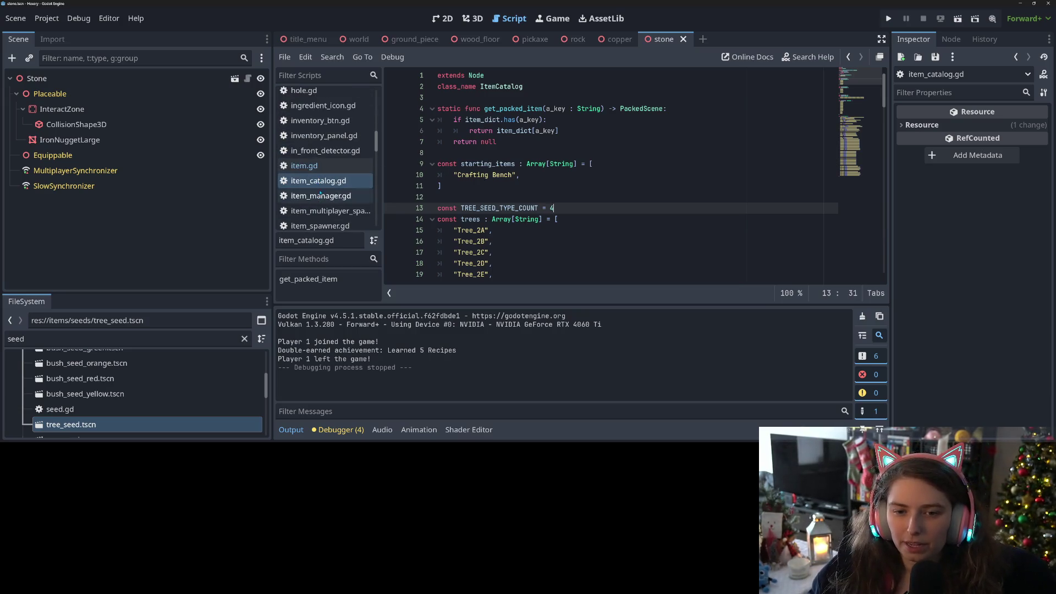
pyautogui.scroll(8, 338, 199)
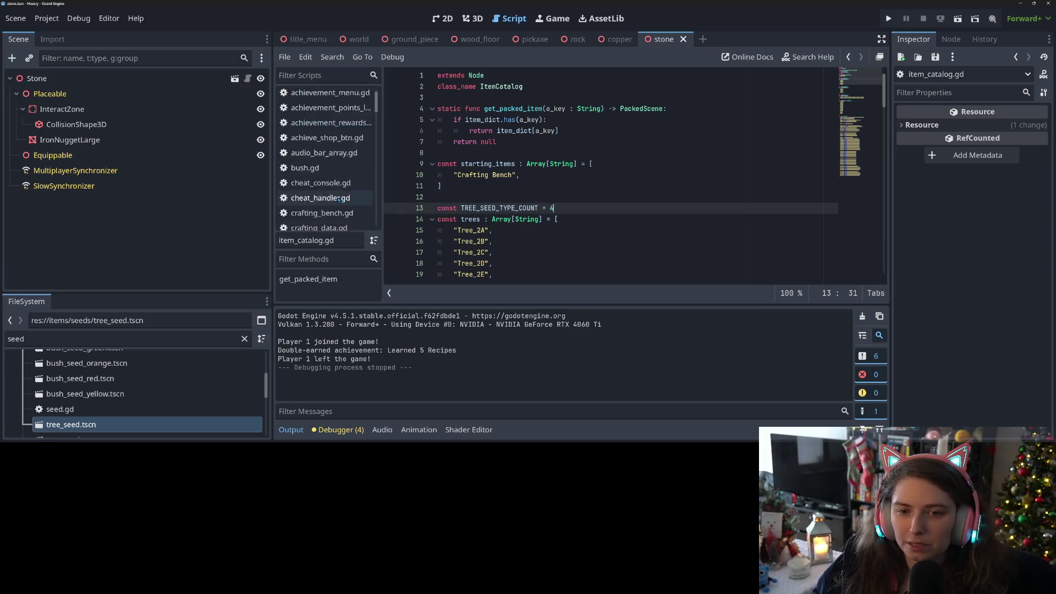
pyautogui.click(330, 95)
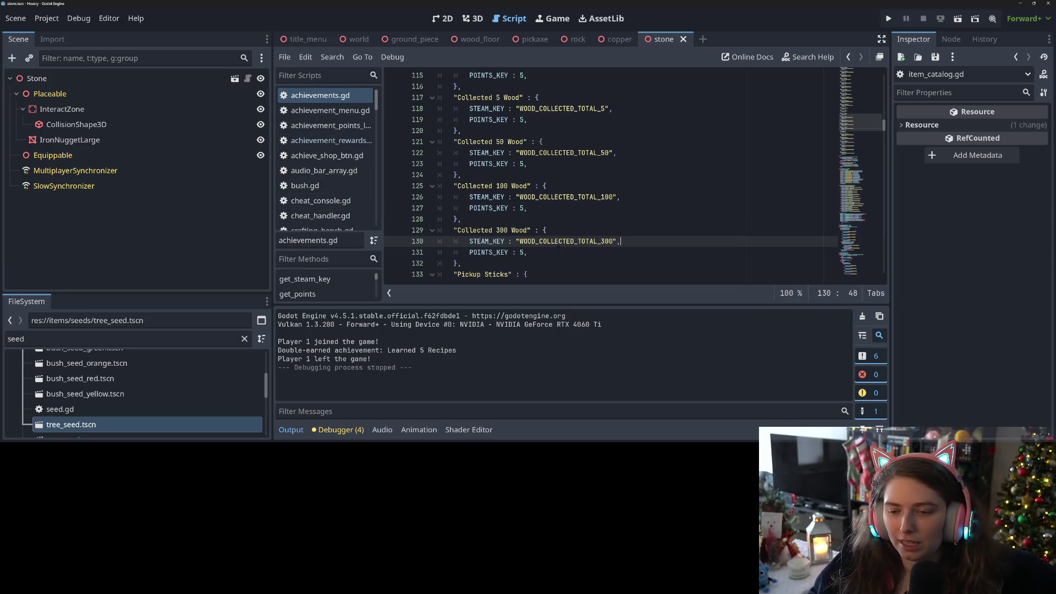
pyautogui.click(559, 244)
# Change the Learned 5 Recipes key to Learned 10 Recipes and save
pyautogui.scroll(5, 659, 268)
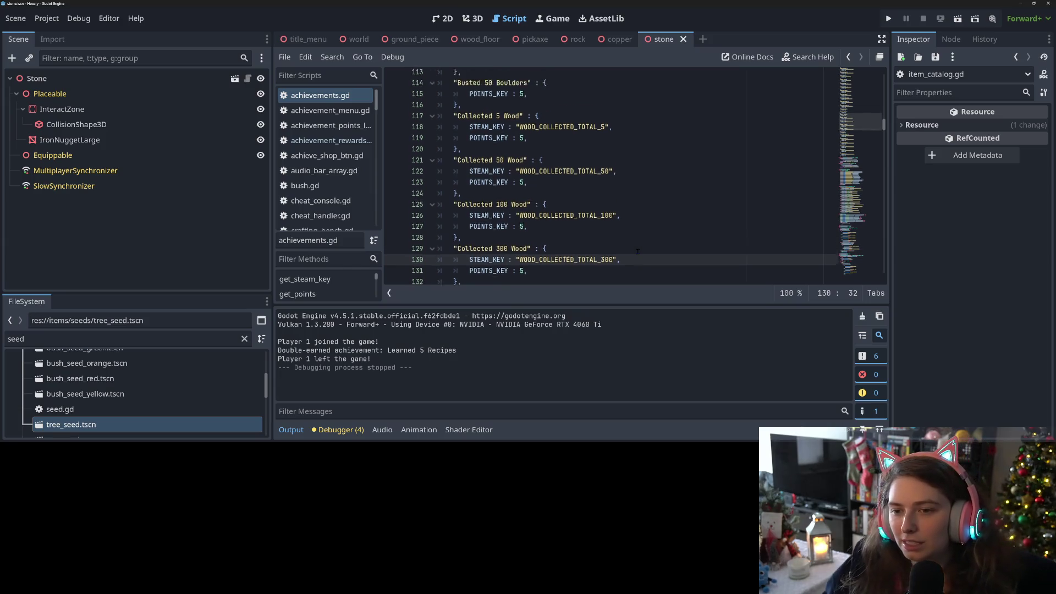
pyautogui.scroll(10, 636, 249)
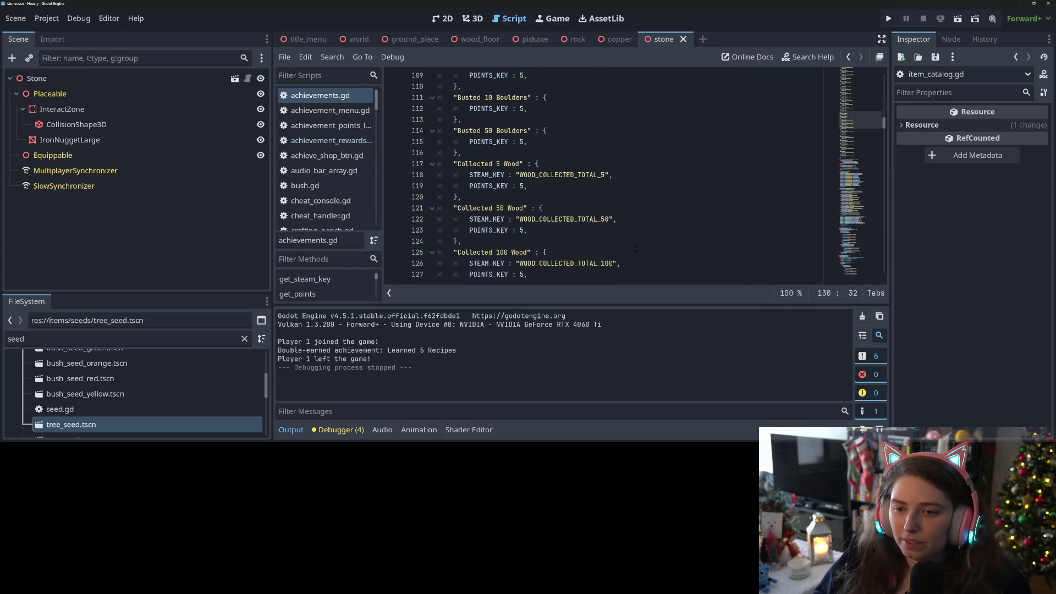
pyautogui.scroll(6, 649, 174)
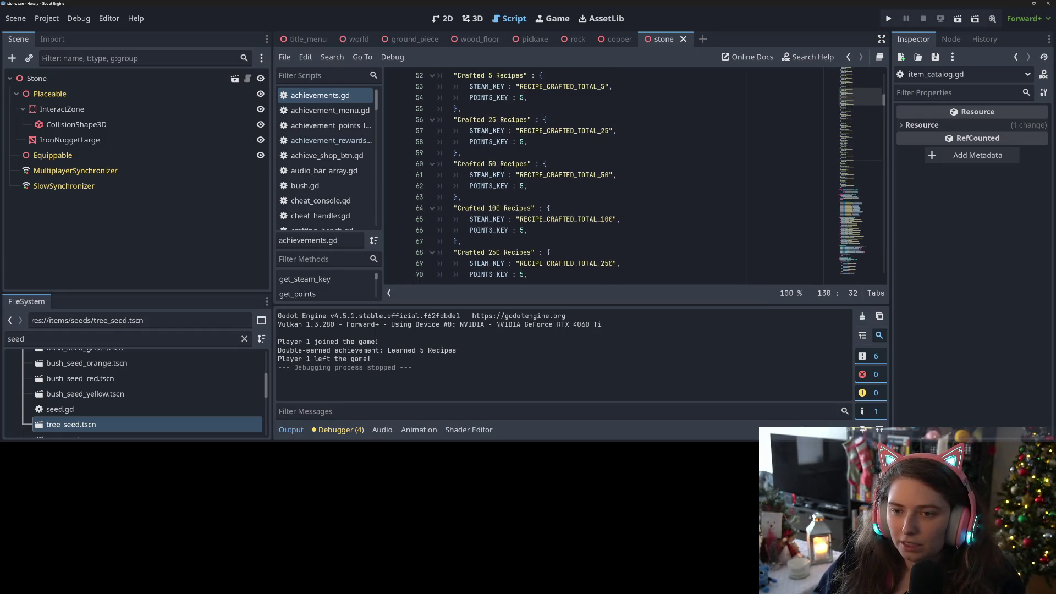
pyautogui.scroll(1, 633, 174)
pyautogui.click(489, 108)
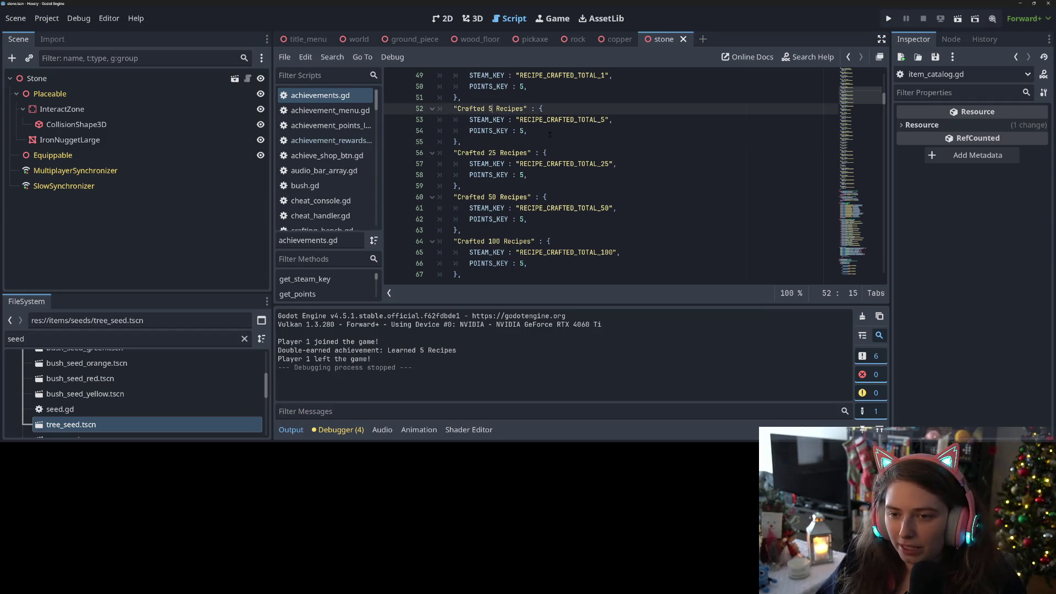
pyautogui.scroll(8, 550, 134)
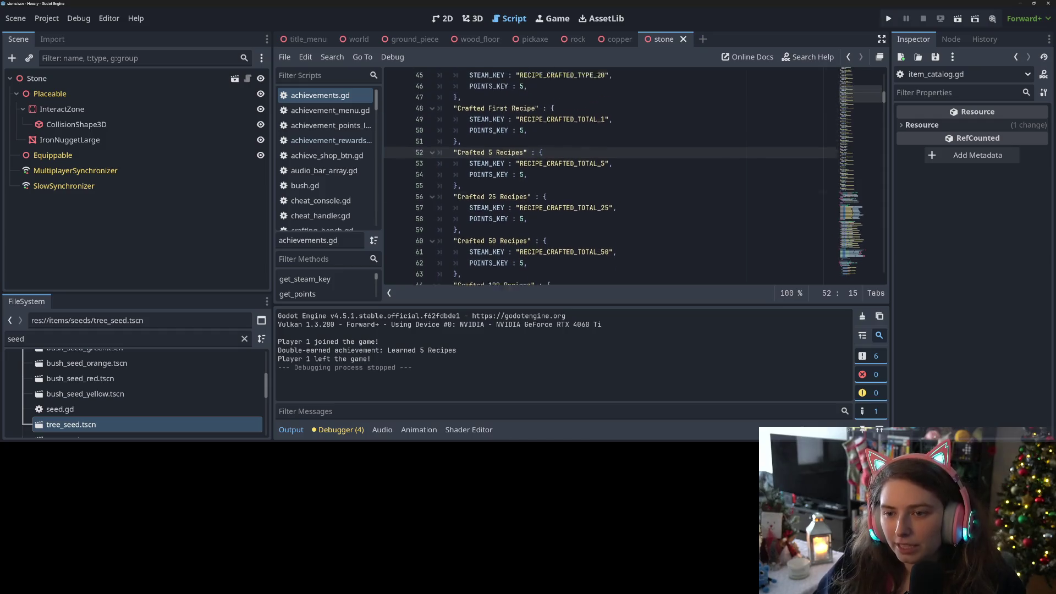
pyautogui.click(490, 152)
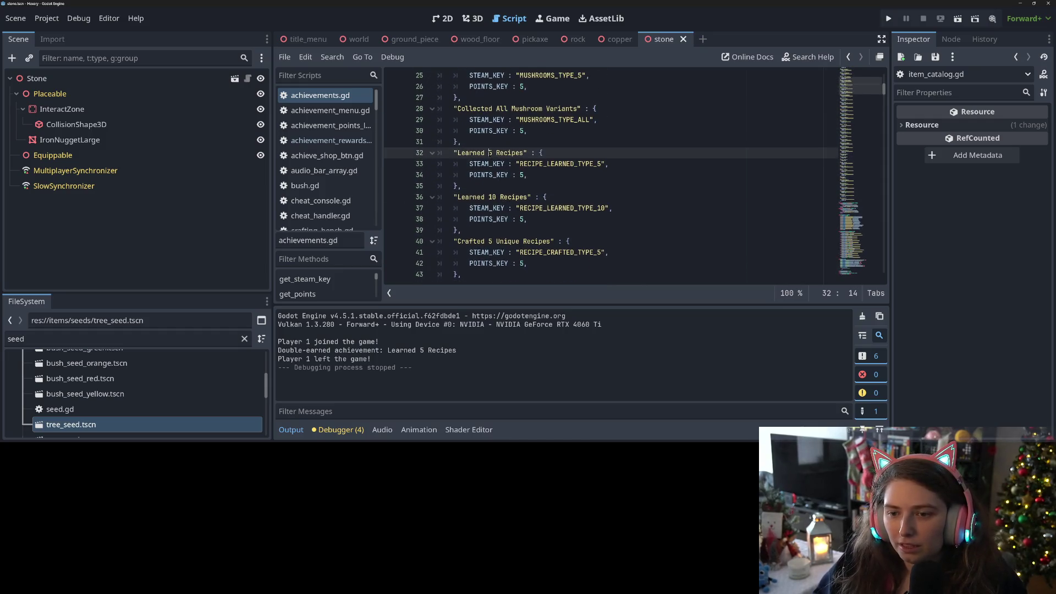
pyautogui.write('10')
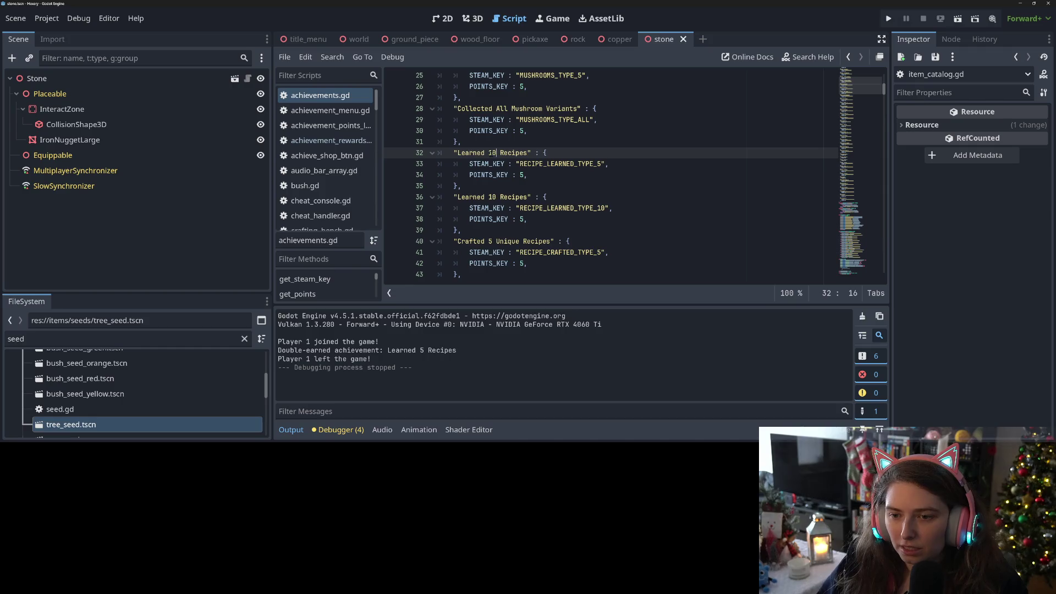
pyautogui.hotkey('ctrl', 's')
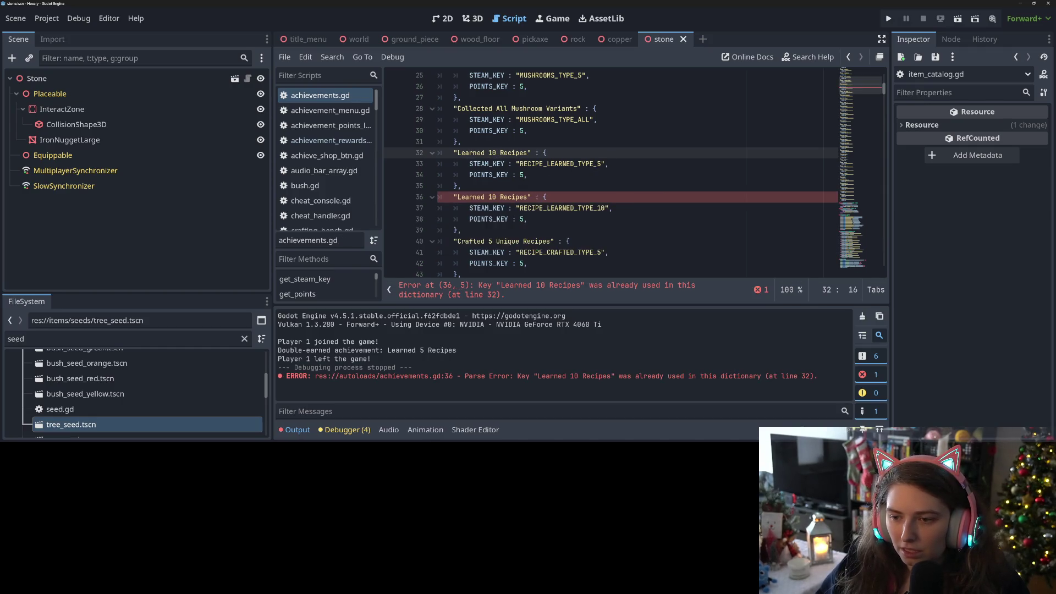
# Undo that edit, delete the duplicate Learned 5 Recipes entry (lines 32–35) and save
pyautogui.hotkey('ctrl', 'z')
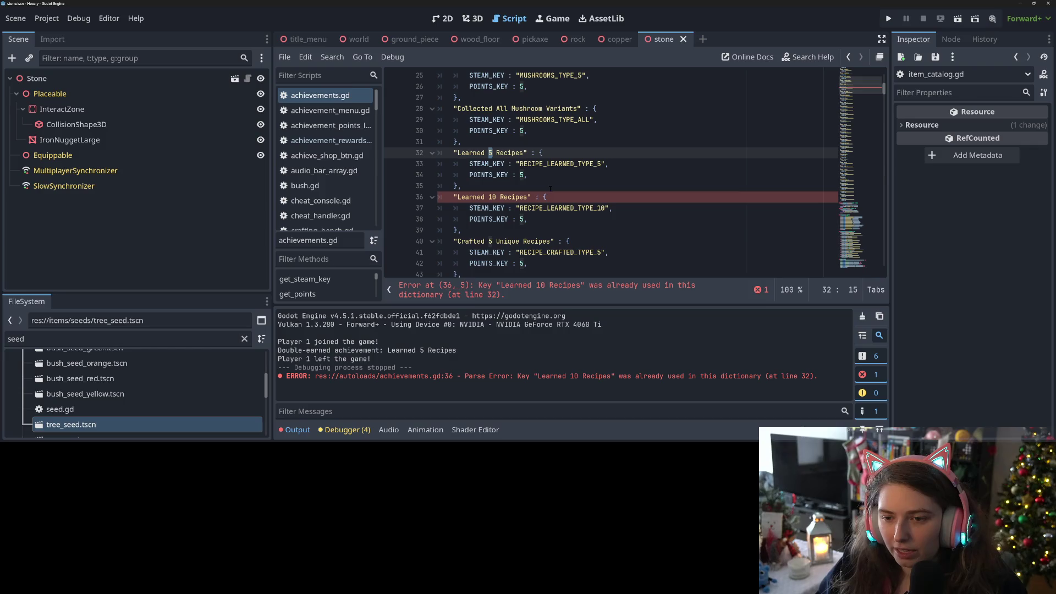
pyautogui.moveTo(550, 187); pyautogui.dragTo(377, 155)
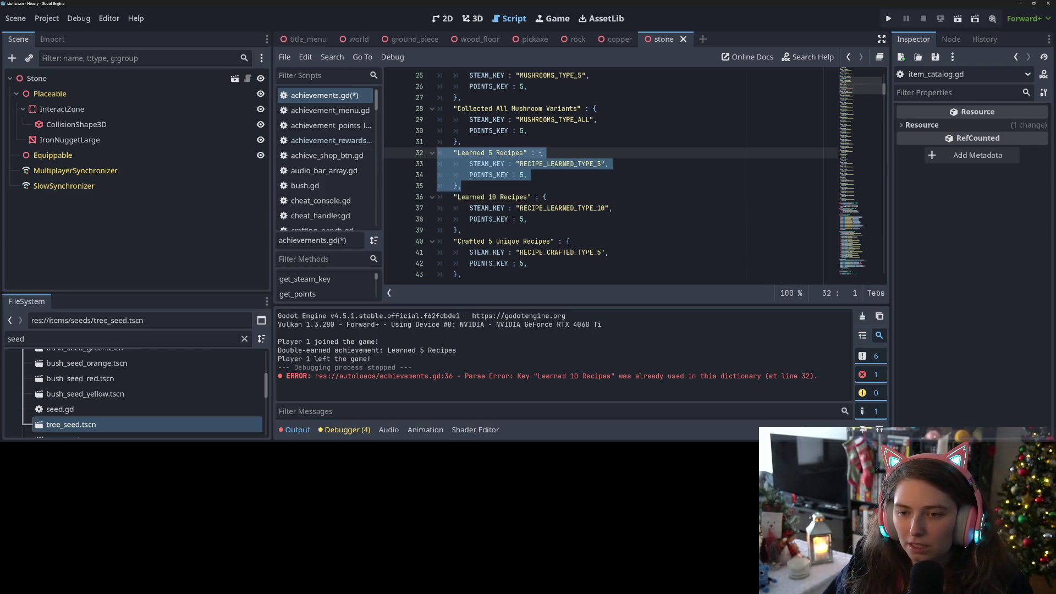
pyautogui.press('BackSpace')
pyautogui.press('BackSpace')
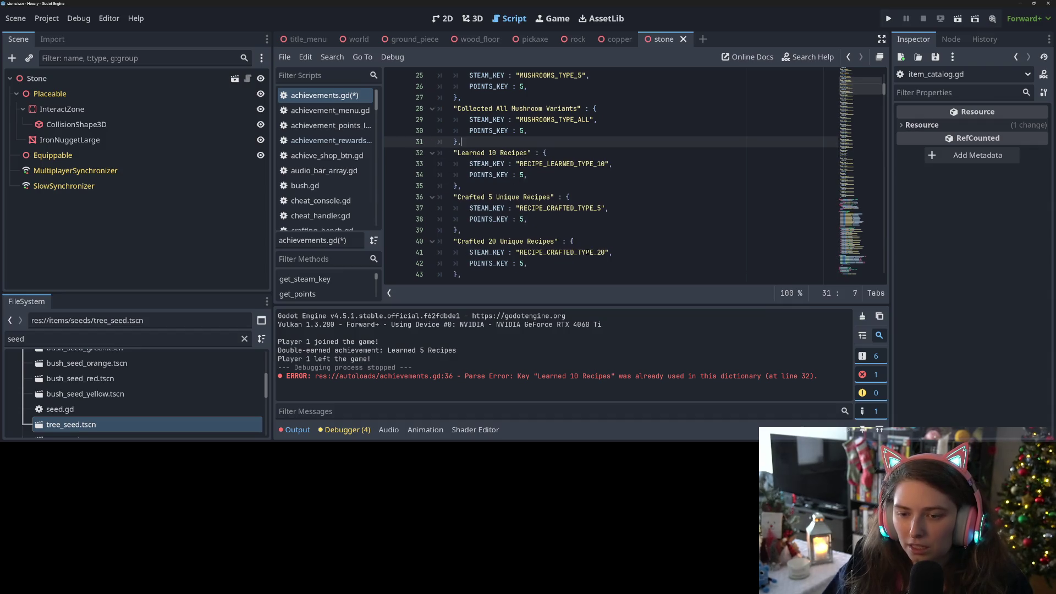
pyautogui.hotkey('ctrl', 's')
# Select the 5-recipe match case in the recipe-learned achievement code
pyautogui.scroll(-20, 605, 176)
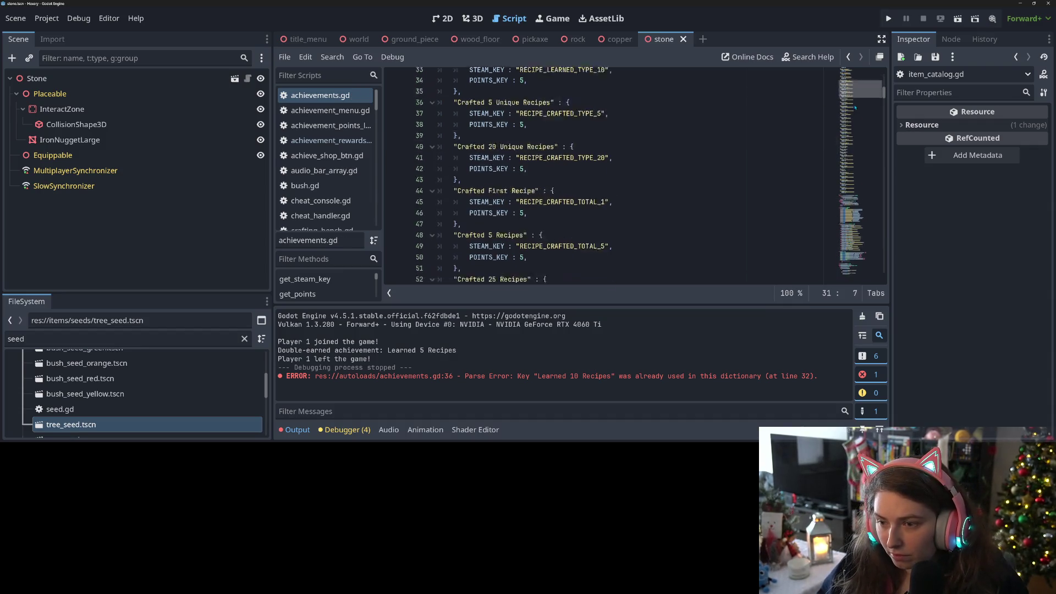
pyautogui.scroll(4, 564, 173)
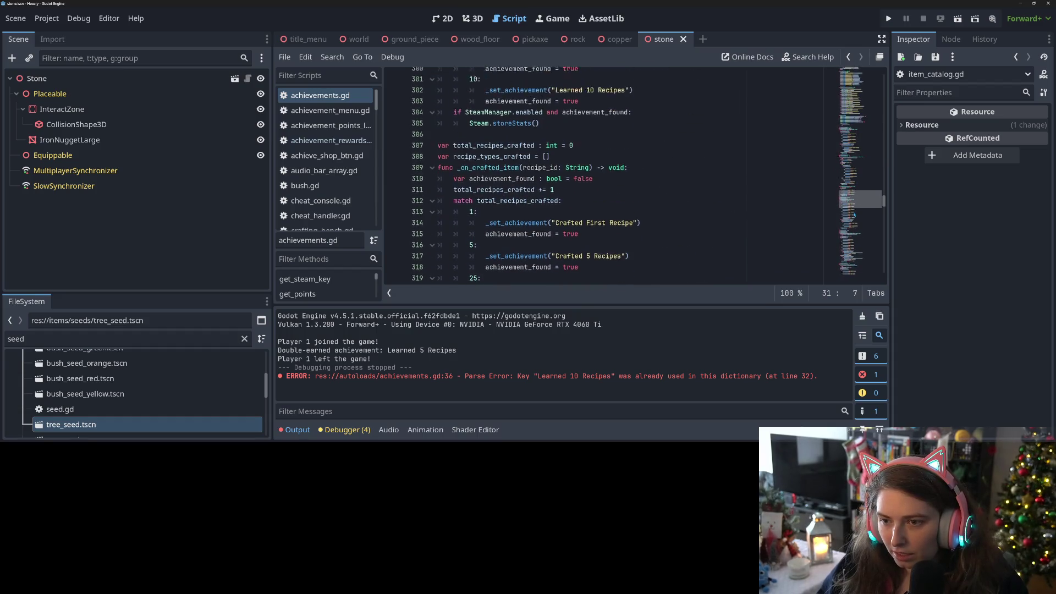
pyautogui.click(586, 184)
pyautogui.moveTo(580, 163); pyautogui.dragTo(438, 129)
pyautogui.moveTo(358, 136); pyautogui.dragTo(358, 141)
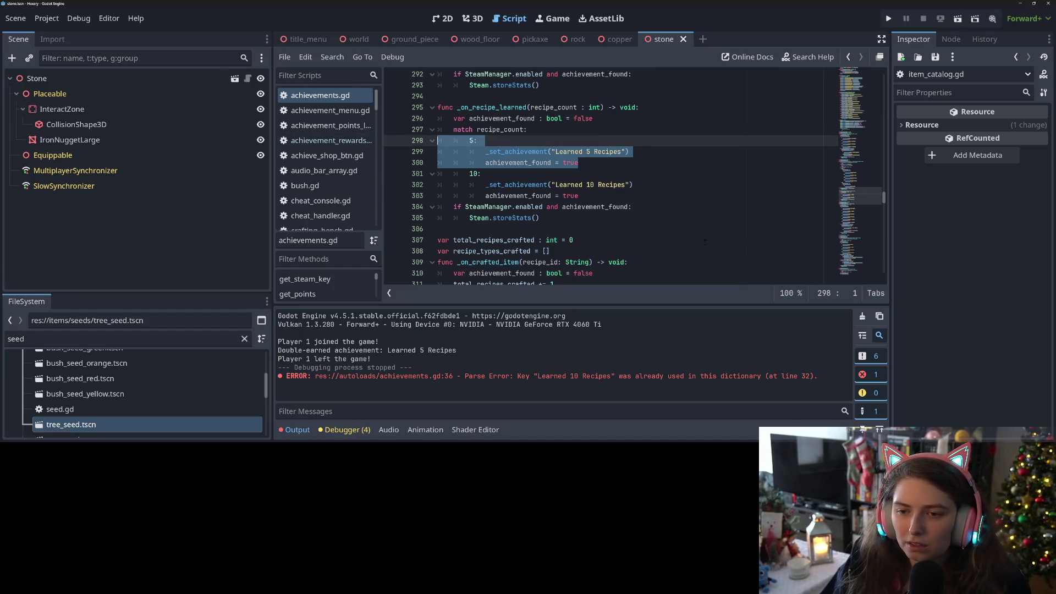
# Restore the deleted entry, rename it to Learned 25 Recipes, and save
pyautogui.hotkey('ctrl', 'z')
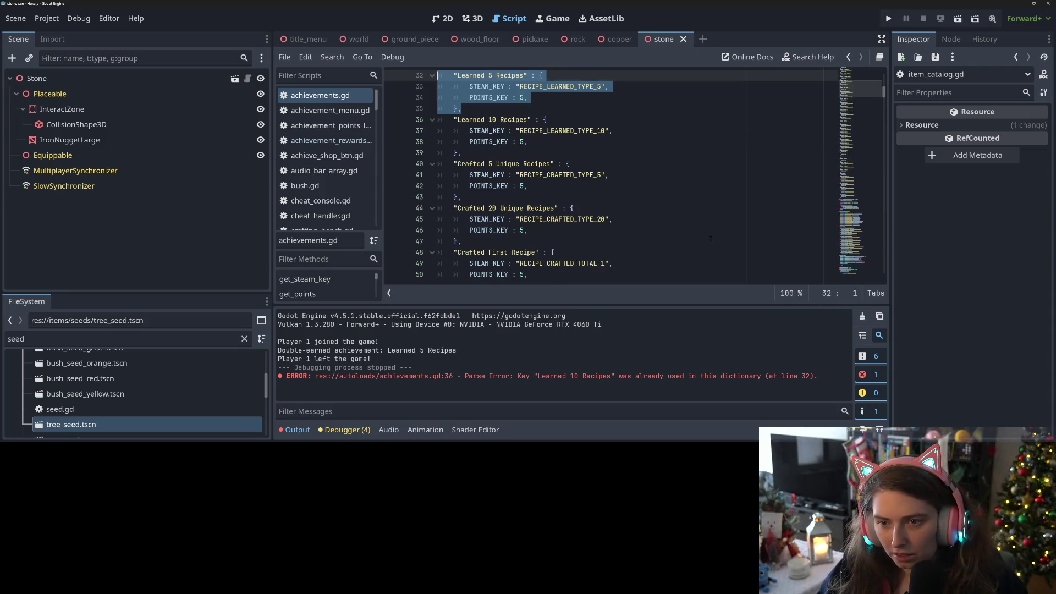
pyautogui.click(485, 109)
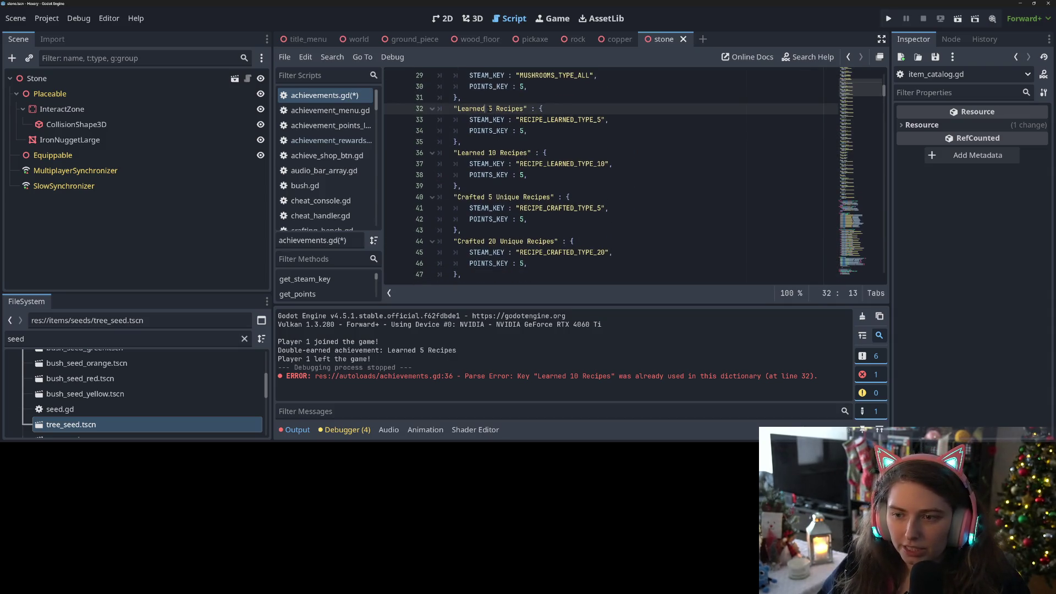
pyautogui.write('2')
pyautogui.hotkey('ctrl', 's')
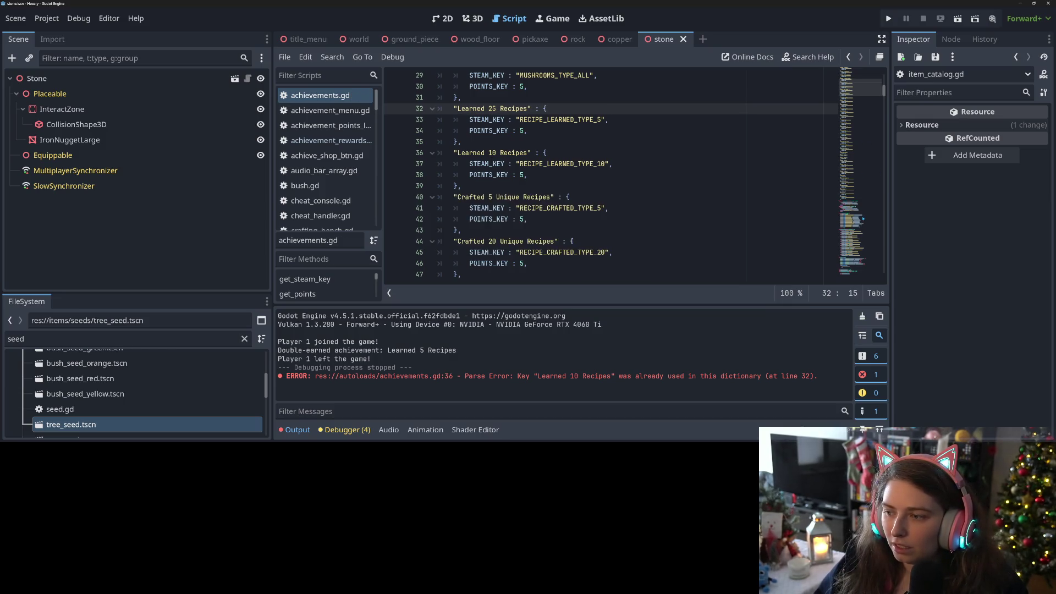
# Search achievements.gd for "learn" to find the recipe-learned match code
pyautogui.scroll(-20, 610, 174)
pyautogui.scroll(-20, 863, 191)
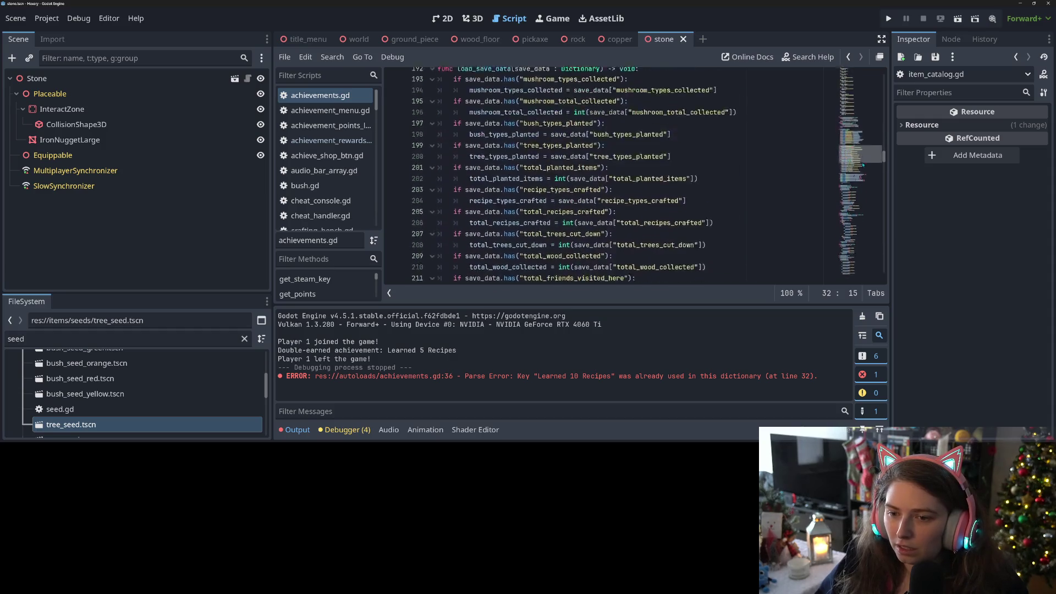
pyautogui.moveTo(864, 188); pyautogui.dragTo(862, 257)
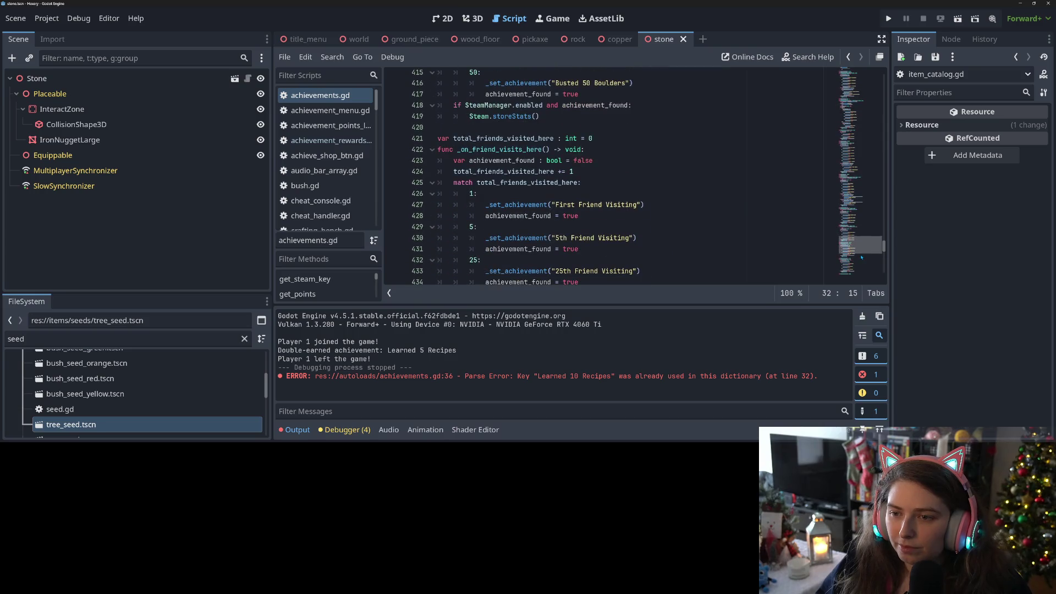
pyautogui.hotkey('ctrl', 'f')
pyautogui.write('learn')
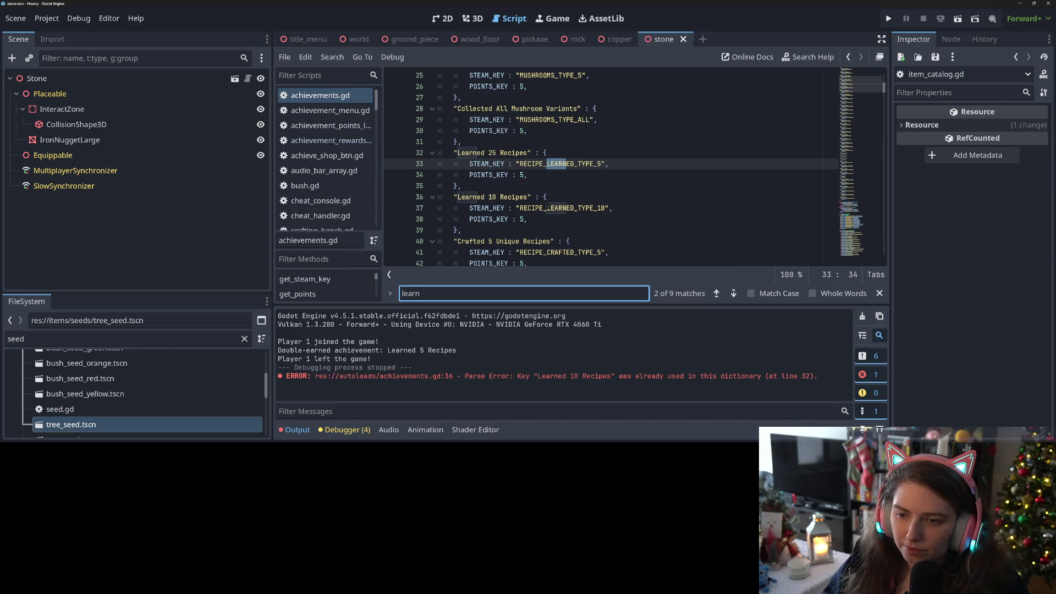
pyautogui.press('Return')
pyautogui.press('Return')
pyautogui.press('Return')
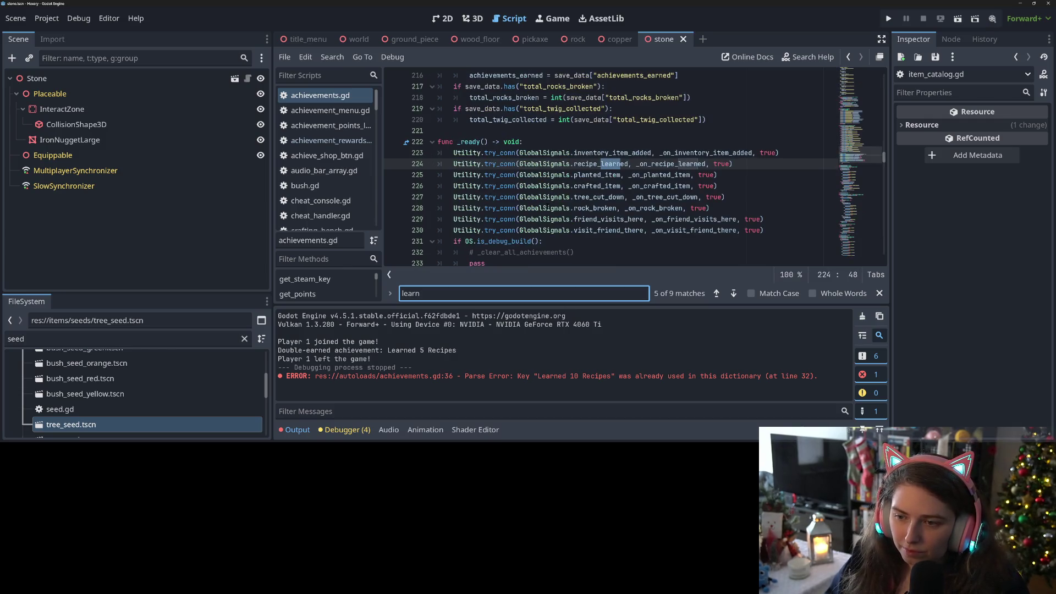
pyautogui.press('Return')
pyautogui.press('Return')
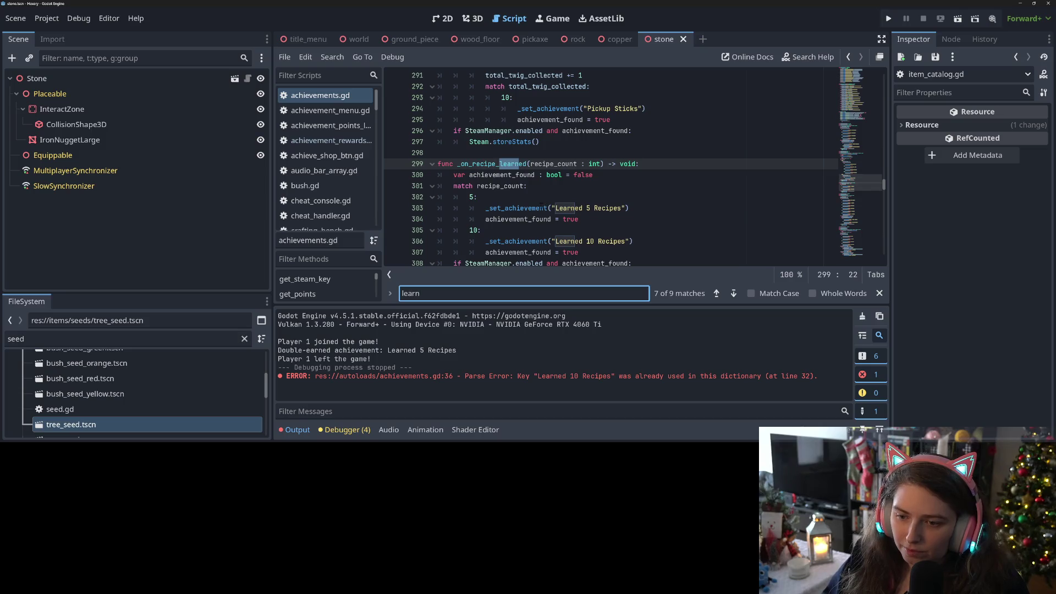
# Change the match case from 5 to 25 and its achievement to Learned 25 Recipes, then save
pyautogui.click(472, 198)
pyautogui.write('2')
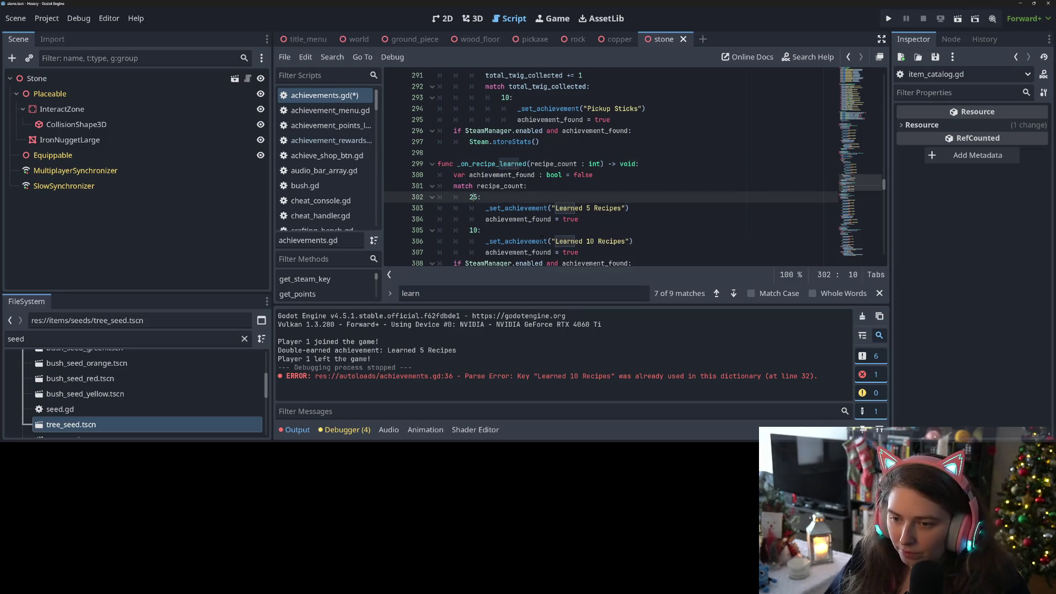
pyautogui.click(587, 209)
pyautogui.write('2')
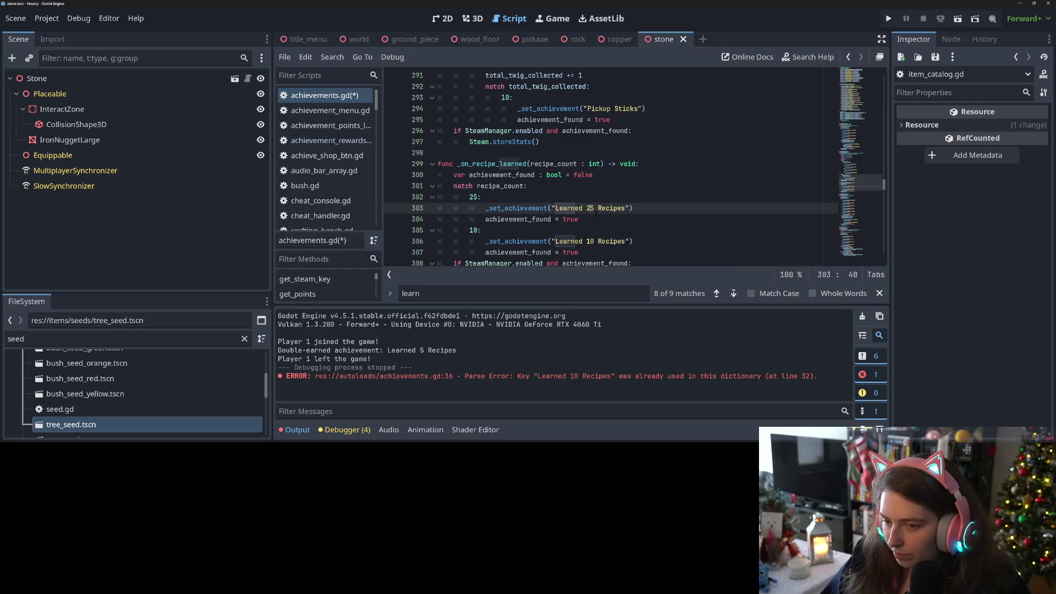
pyautogui.hotkey('ctrl', 's')
# Clear the output log and switch to GitHub Desktop
pyautogui.scroll(2, 612, 174)
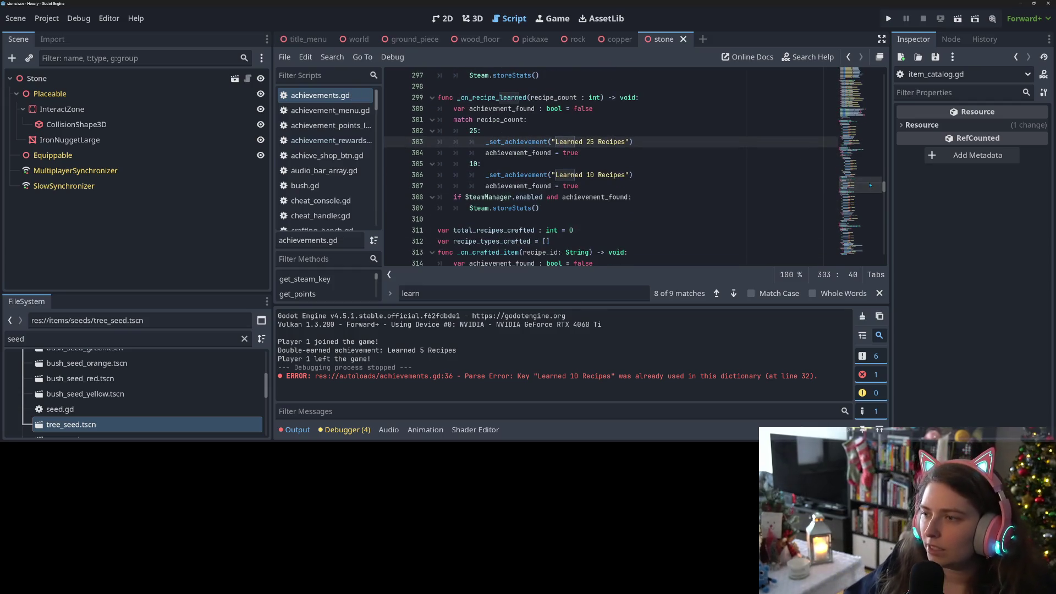
pyautogui.scroll(-2, 864, 164)
pyautogui.click(723, 182)
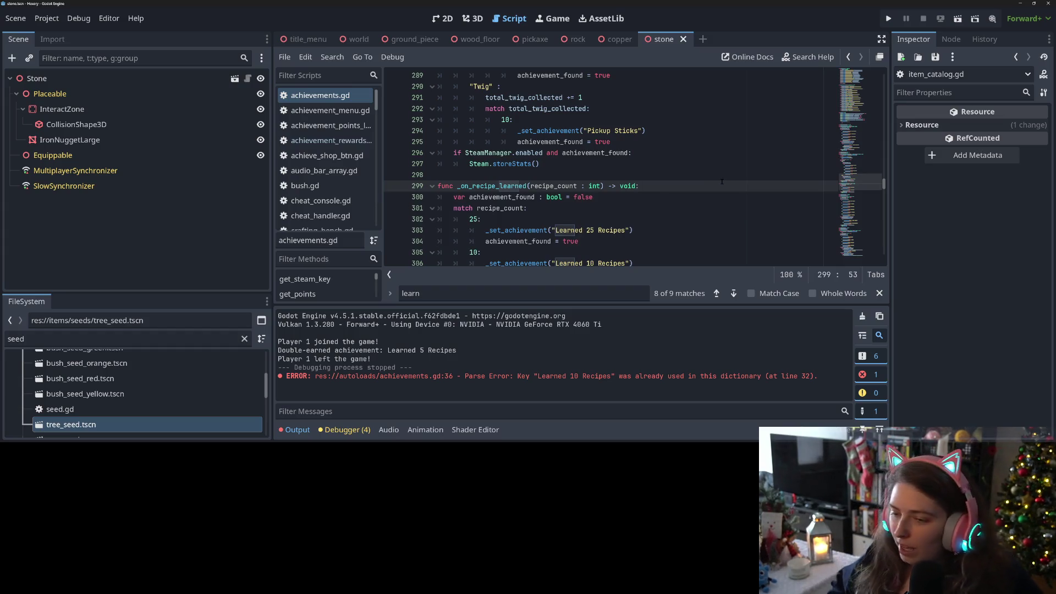
pyautogui.click(861, 316)
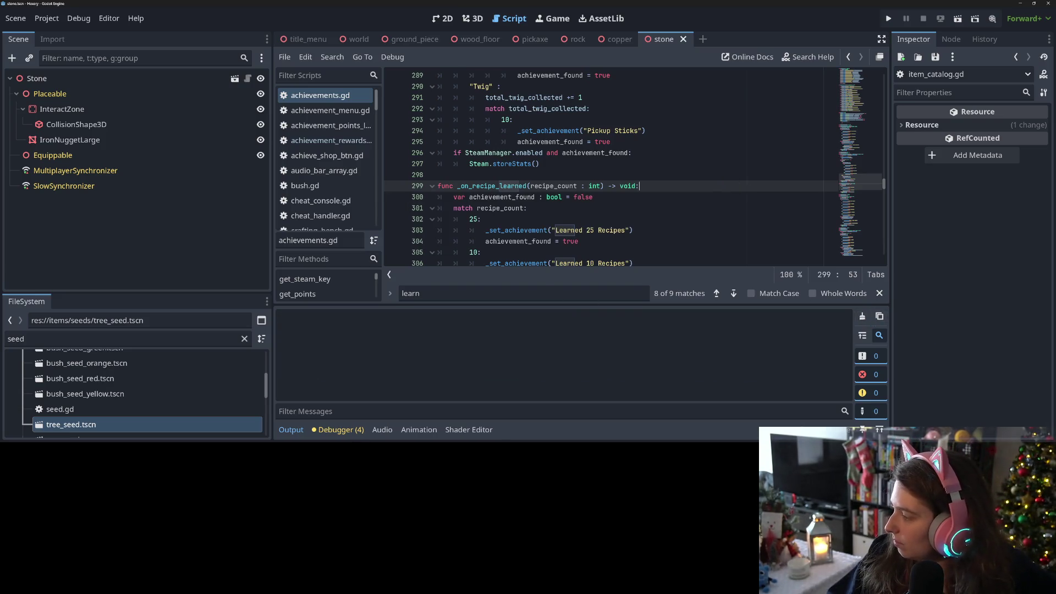
pyautogui.hotkey('alt', 'Tab')
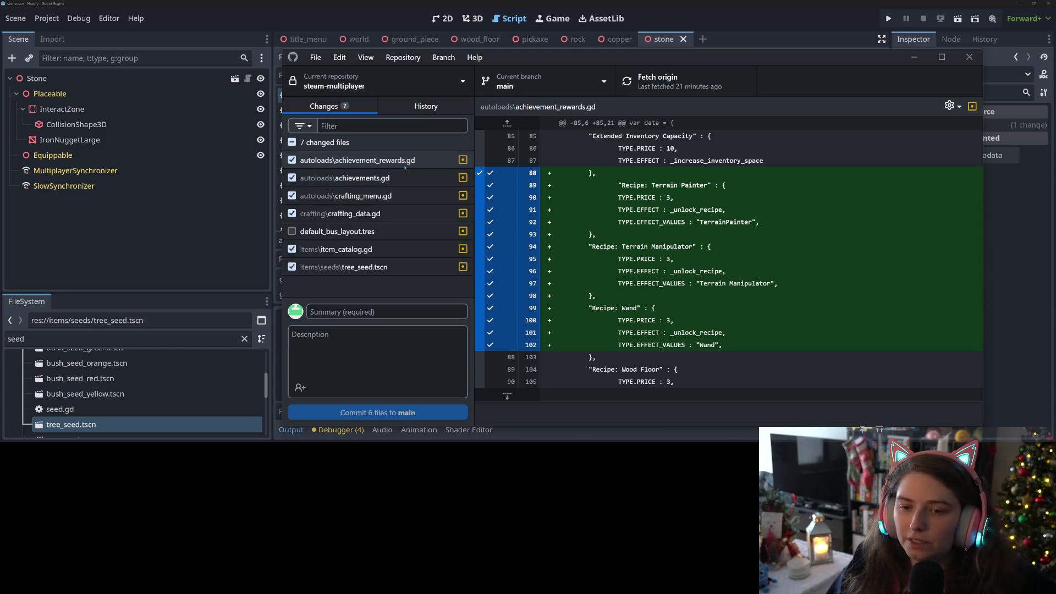
# Review the diffs of achievement_rewards.gd, achievements.gd, crafting_menu.gd and crafting_data.gd
pyautogui.click(385, 160)
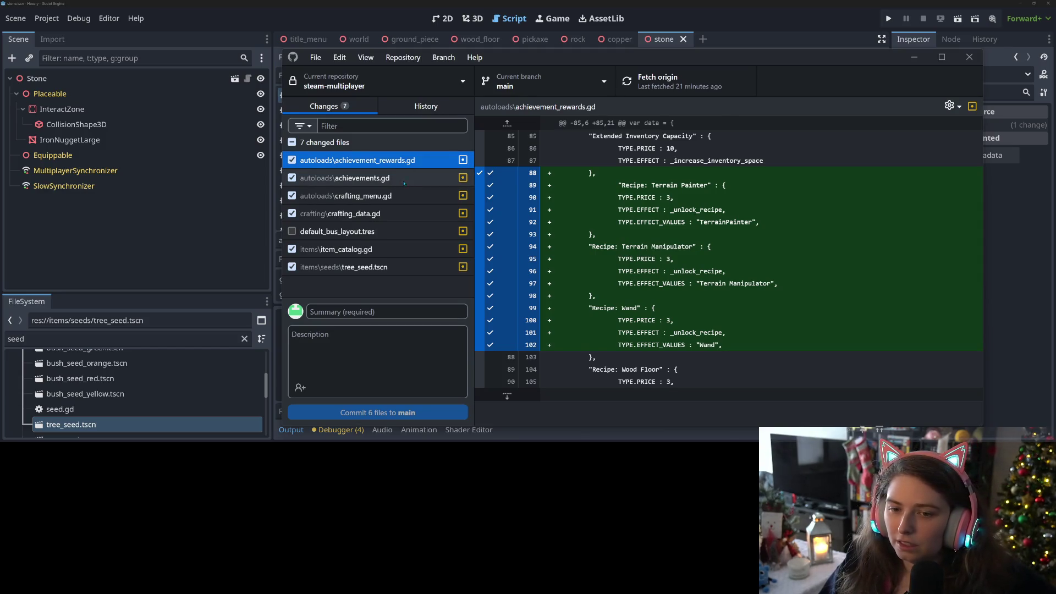
pyautogui.click(404, 183)
pyautogui.scroll(-5, 564, 264)
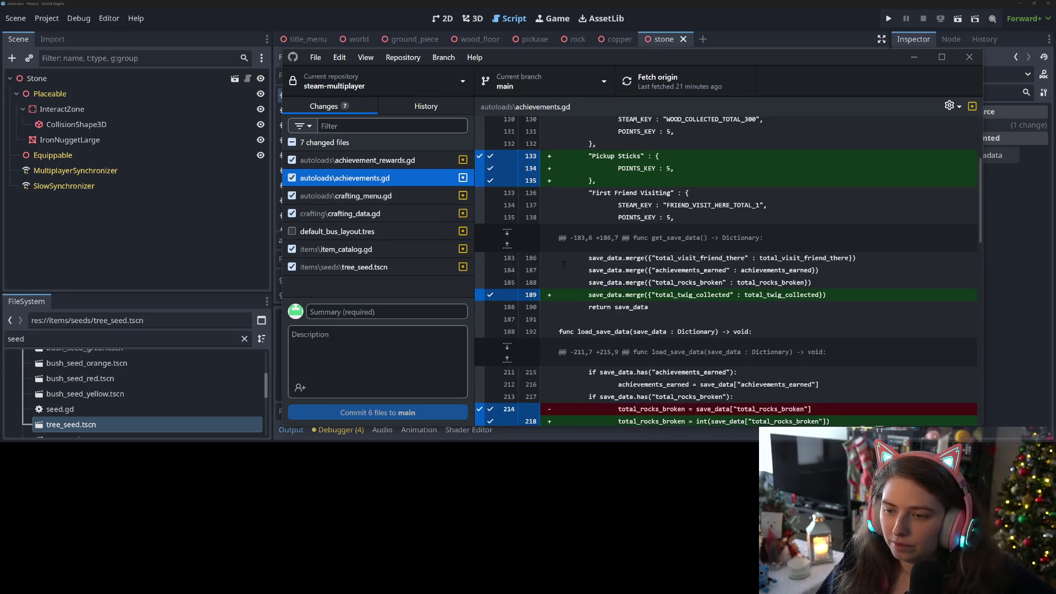
pyautogui.scroll(-2, 564, 264)
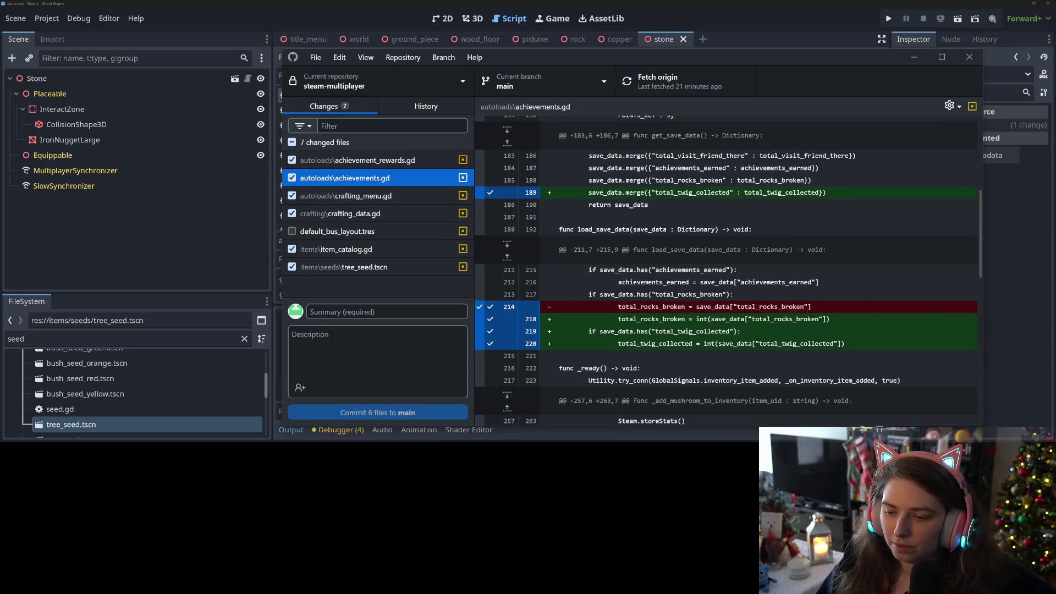
pyautogui.scroll(3, 557, 255)
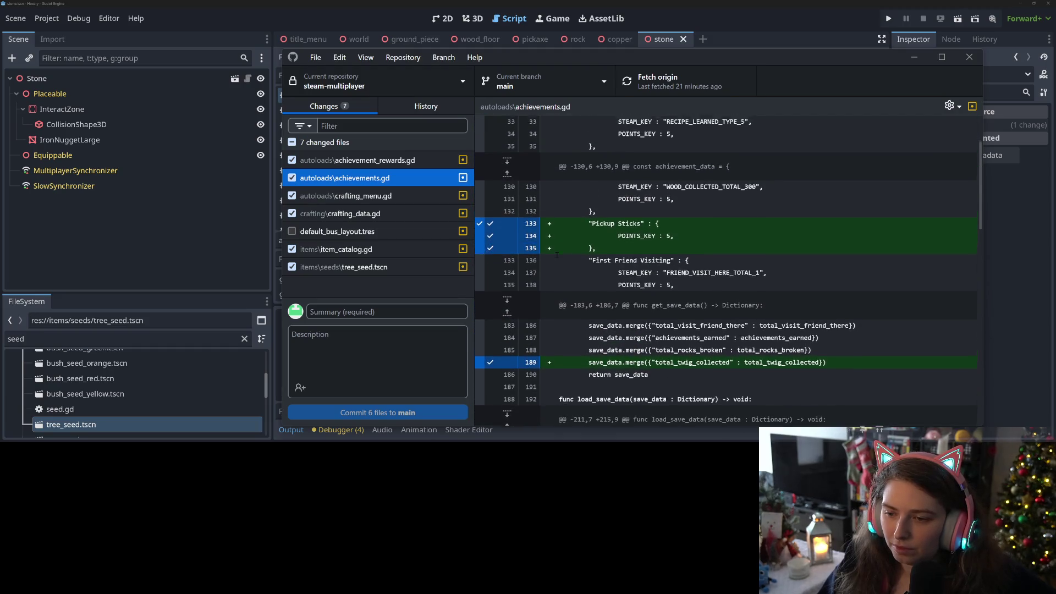
pyautogui.scroll(-10, 556, 255)
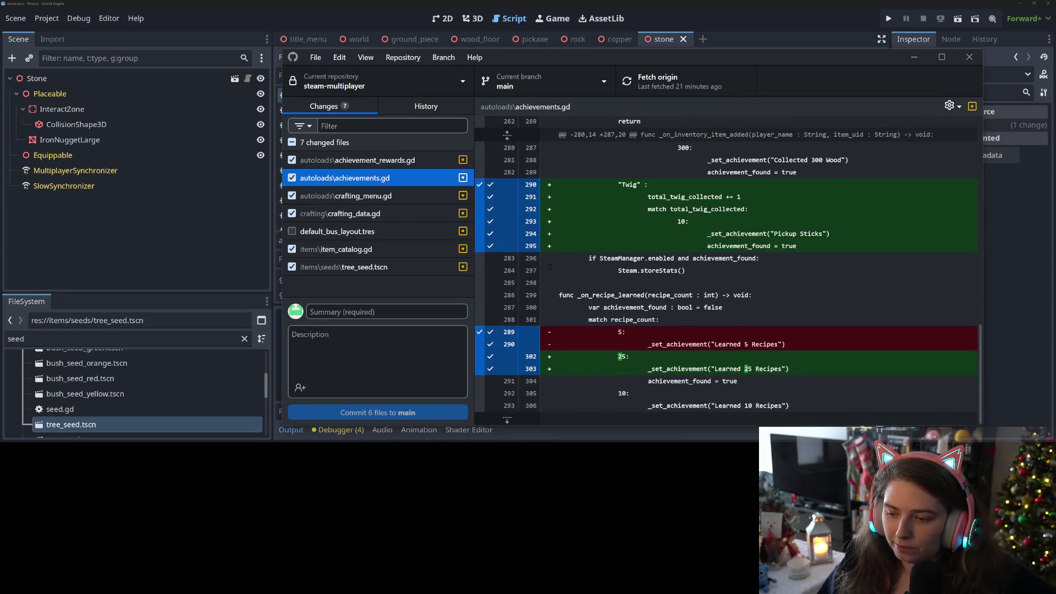
pyautogui.click(388, 193)
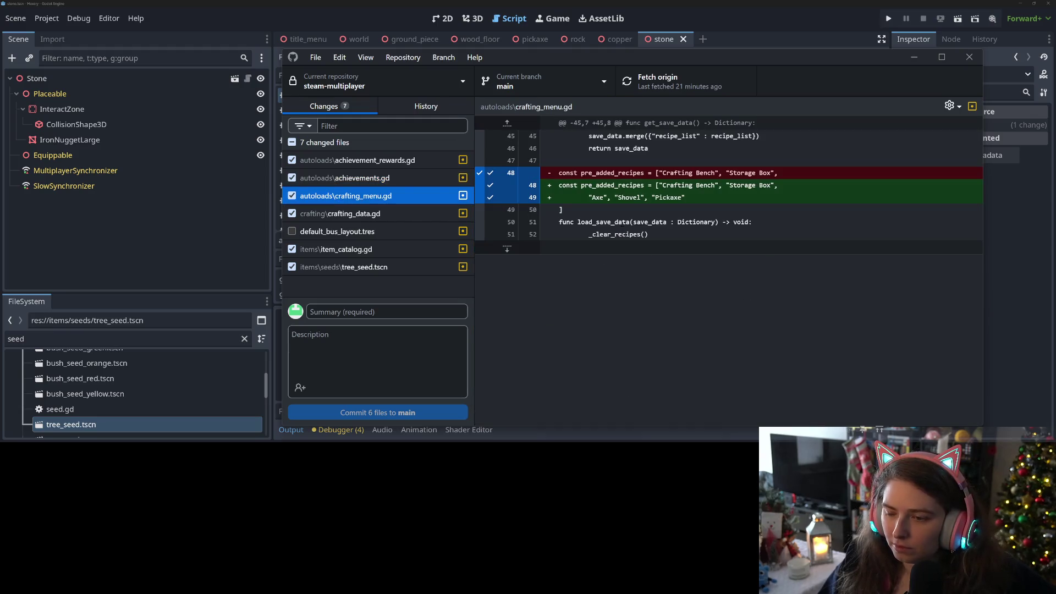
pyautogui.click(352, 215)
pyautogui.scroll(-10, 635, 305)
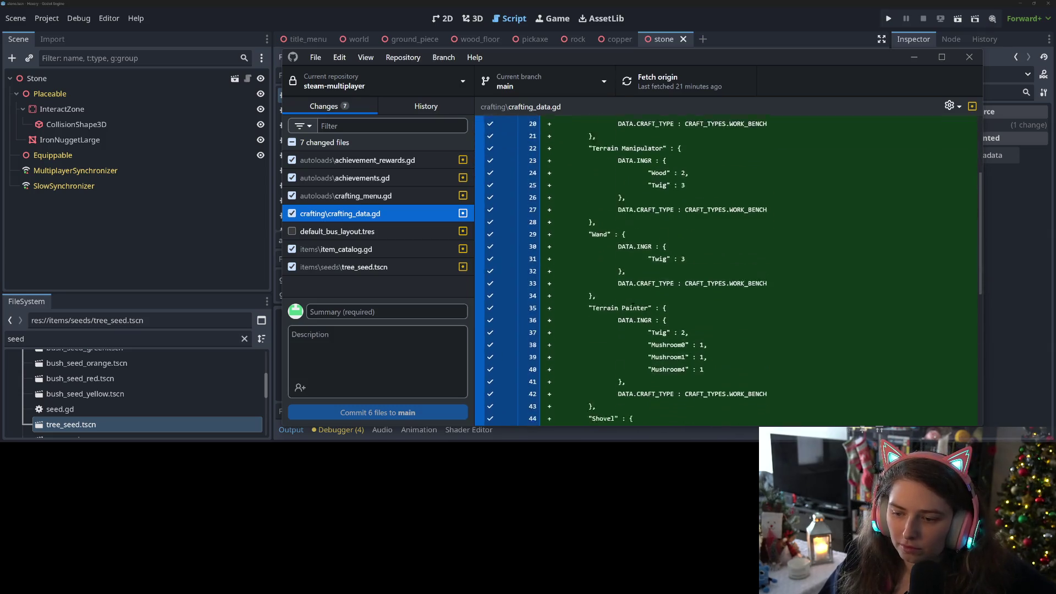
# Check the item_catalog.gd and tree_seed.tscn diffs and exclude tree_seed.tscn from the commit
pyautogui.click(359, 250)
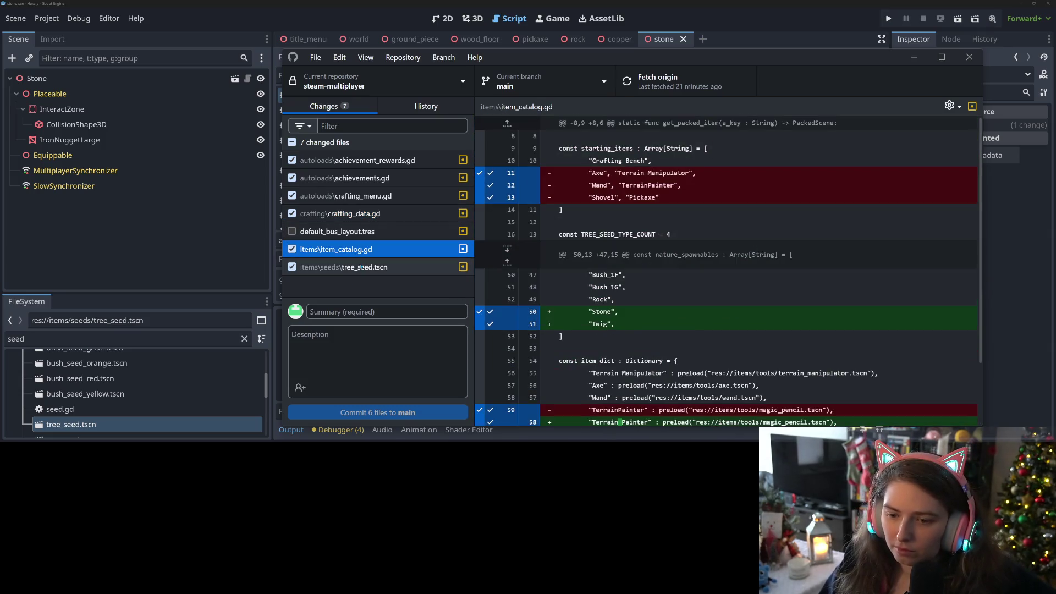
pyautogui.click(365, 268)
pyautogui.click(292, 267)
pyautogui.click(341, 249)
pyautogui.scroll(-3, 630, 328)
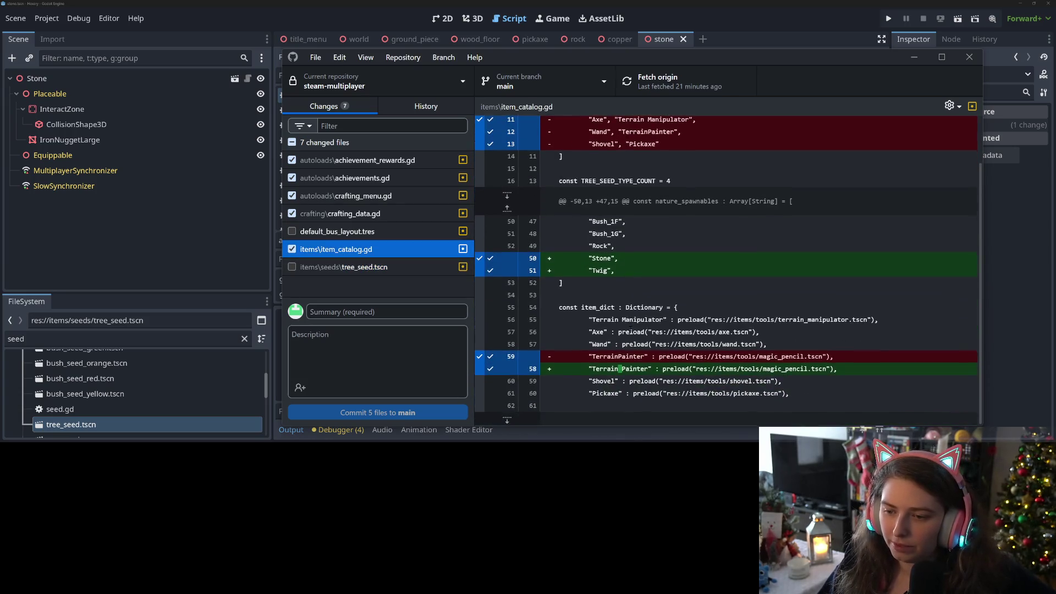
# Commit the five files with summary "Adds crafting tools rather than getting them in your inventory on start" and push
pyautogui.click(394, 312)
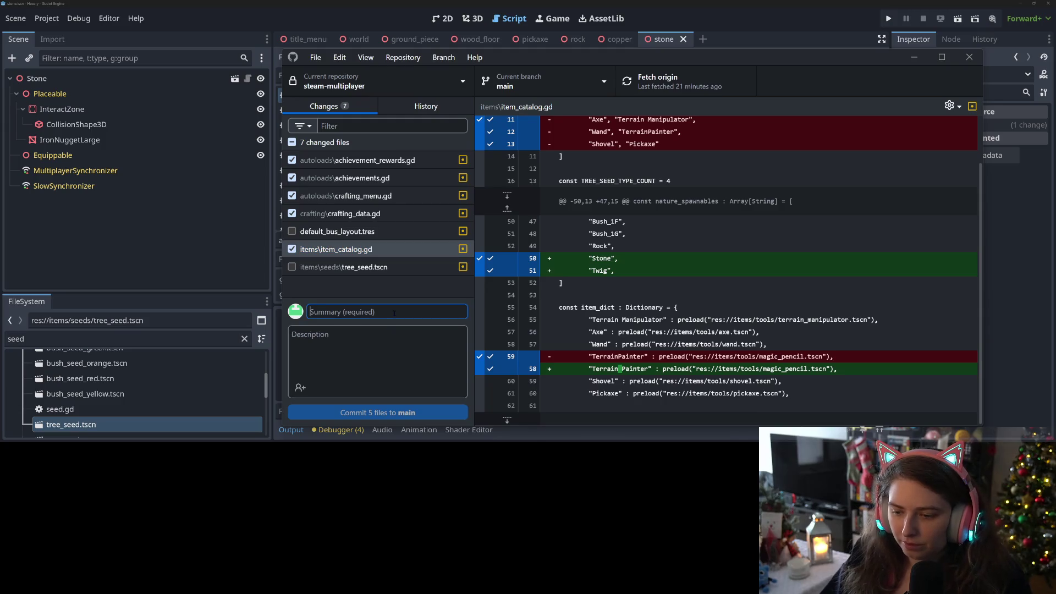
pyautogui.write('Adds crafti')
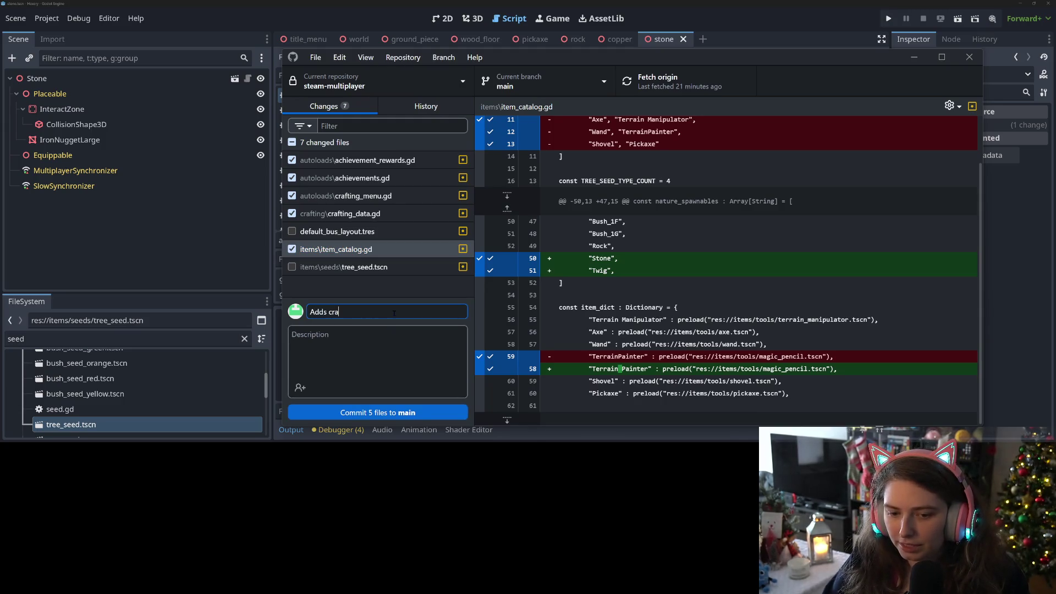
pyautogui.write('ng tools rather ')
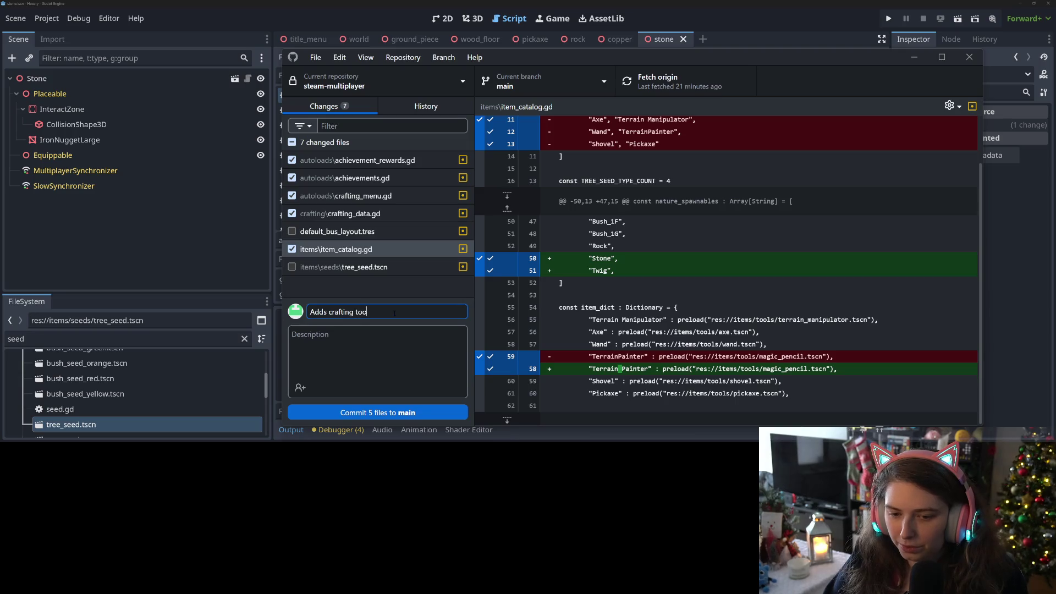
pyautogui.write('than getting them ')
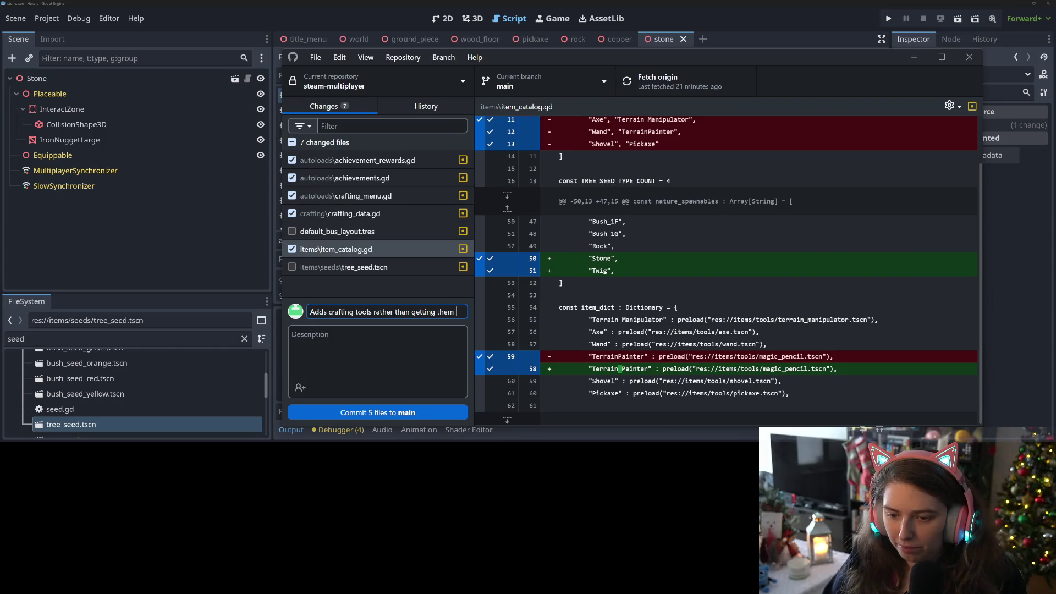
pyautogui.write('in your inventory on start')
pyautogui.click(401, 412)
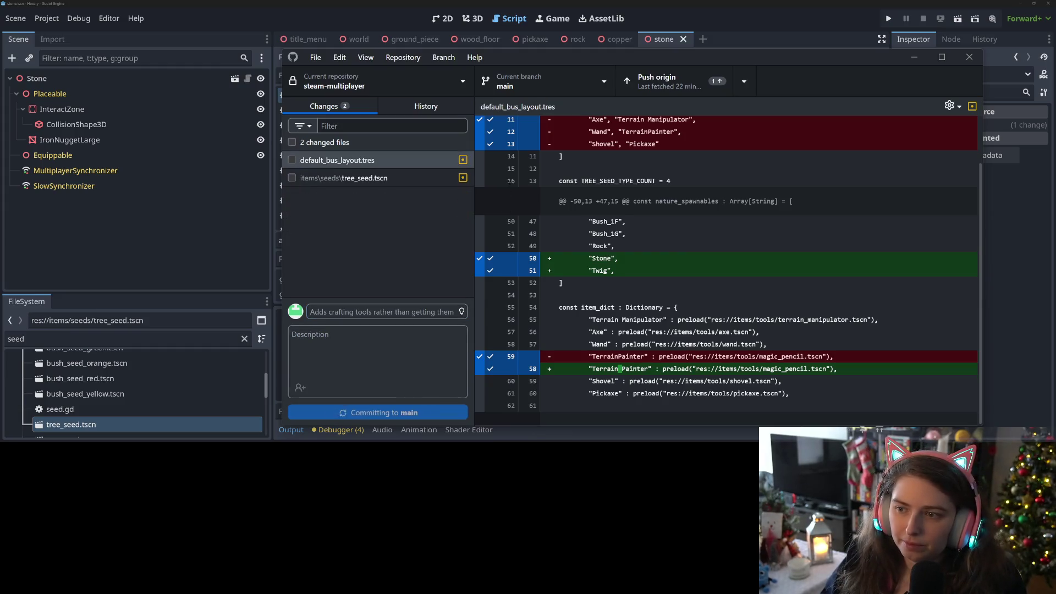
pyautogui.hotkey('ctrl', 'p')
# Stage tree_seed.tscn and set the commit summary to "fixes seed bug"
pyautogui.click(352, 178)
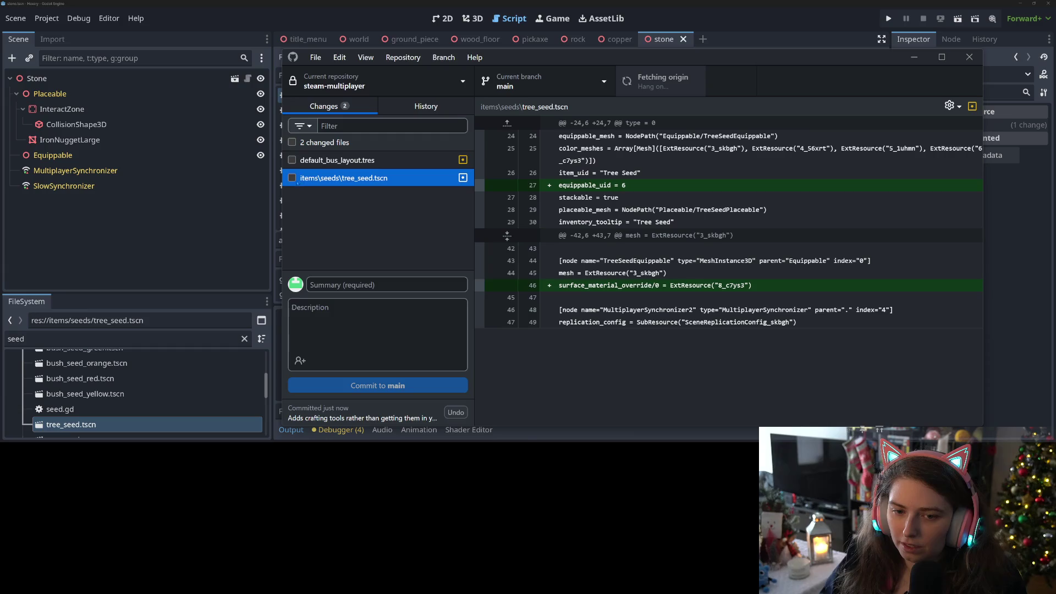
pyautogui.click(292, 177)
pyautogui.click(377, 285)
pyautogui.write('fixes tr')
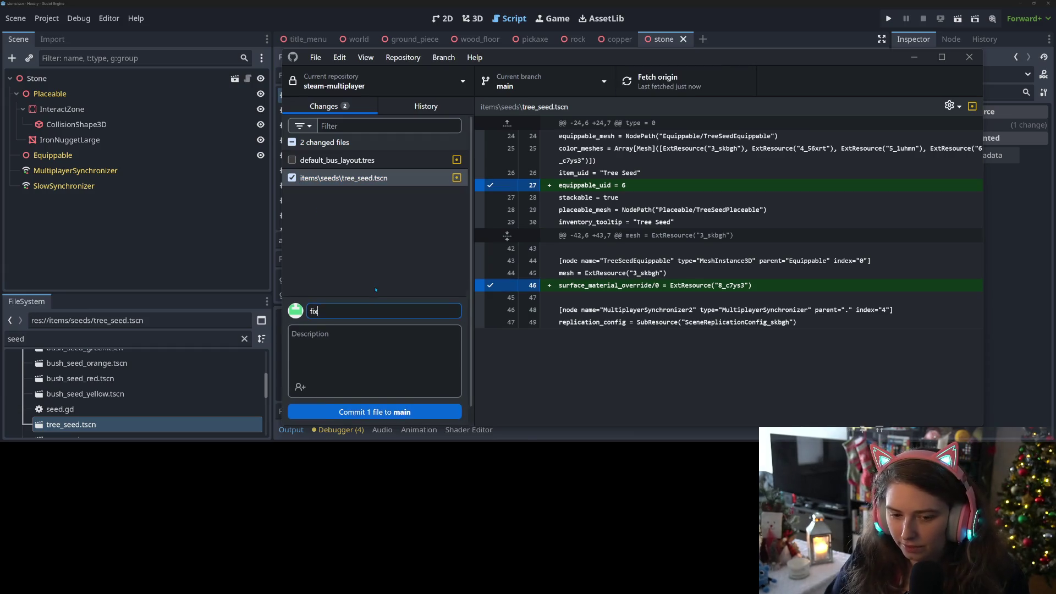
pyautogui.write('ee seed bug')
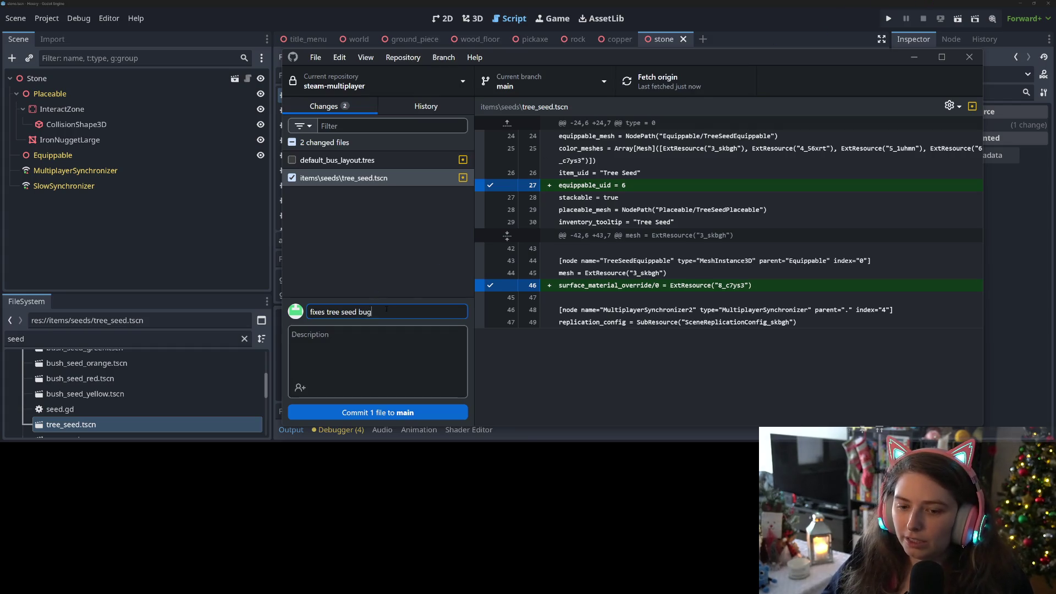
pyautogui.hotkey('ctrl', 'a')
pyautogui.write('fixes seed b')
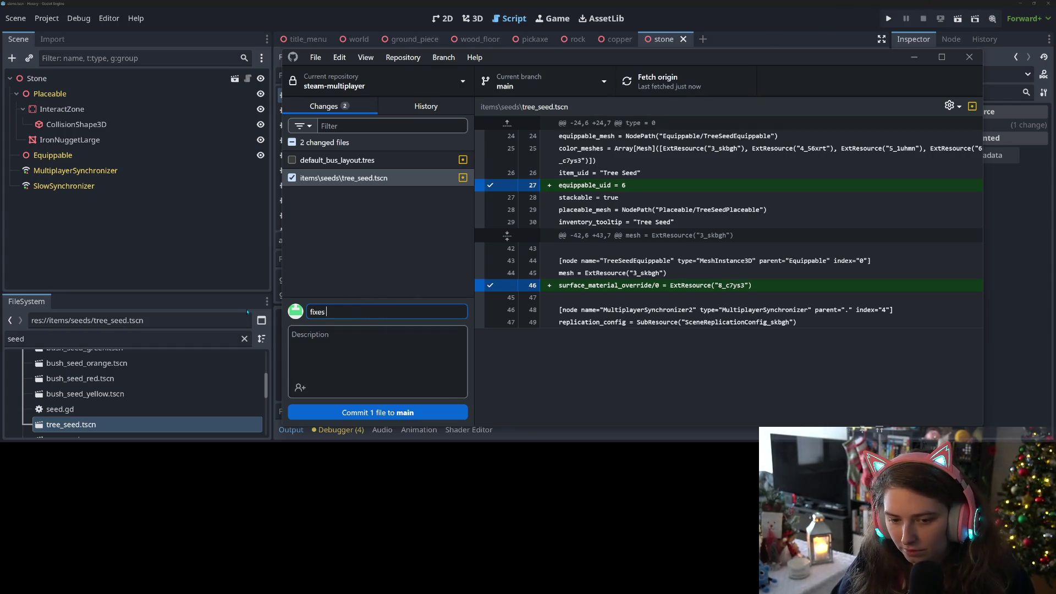
pyautogui.write('ug')
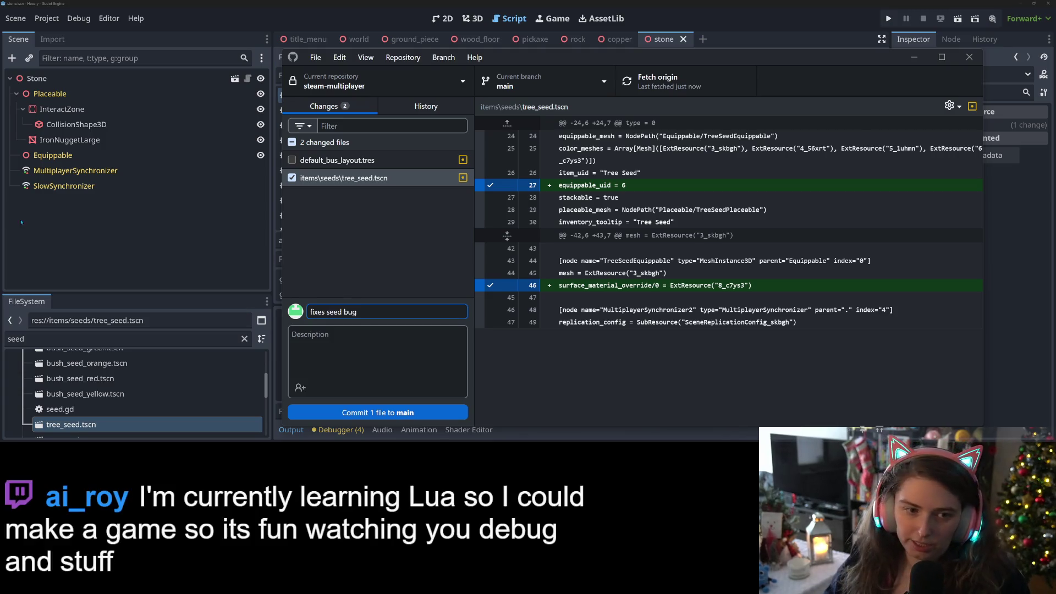
pyautogui.click(21, 222)
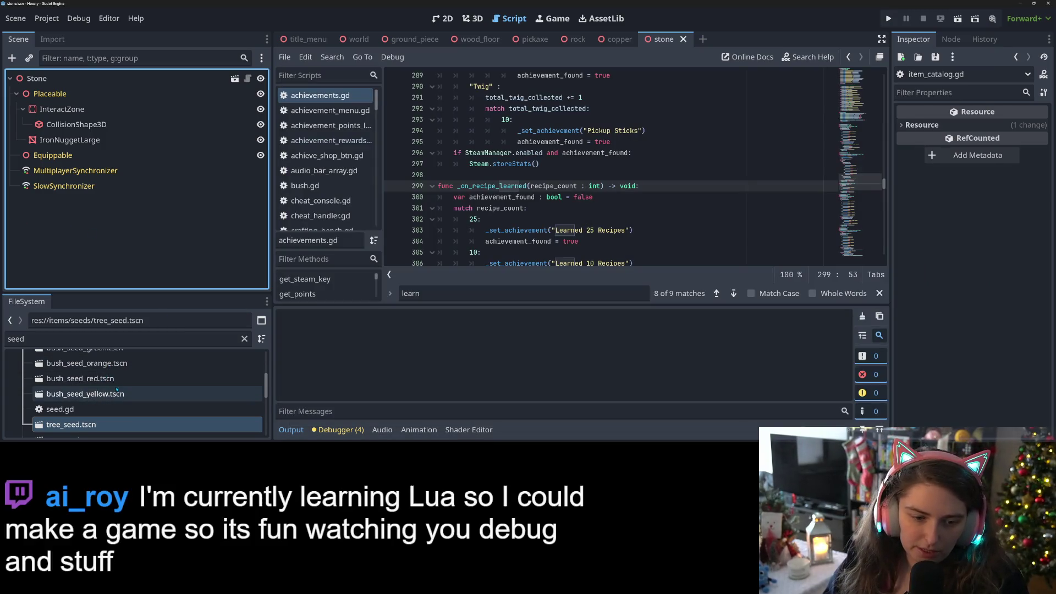
# Set the BushSeed root's Equippable UID to Seed in bush_seed.tscn and save the scene
pyautogui.scroll(3, 116, 390)
pyautogui.doubleClick(73, 374)
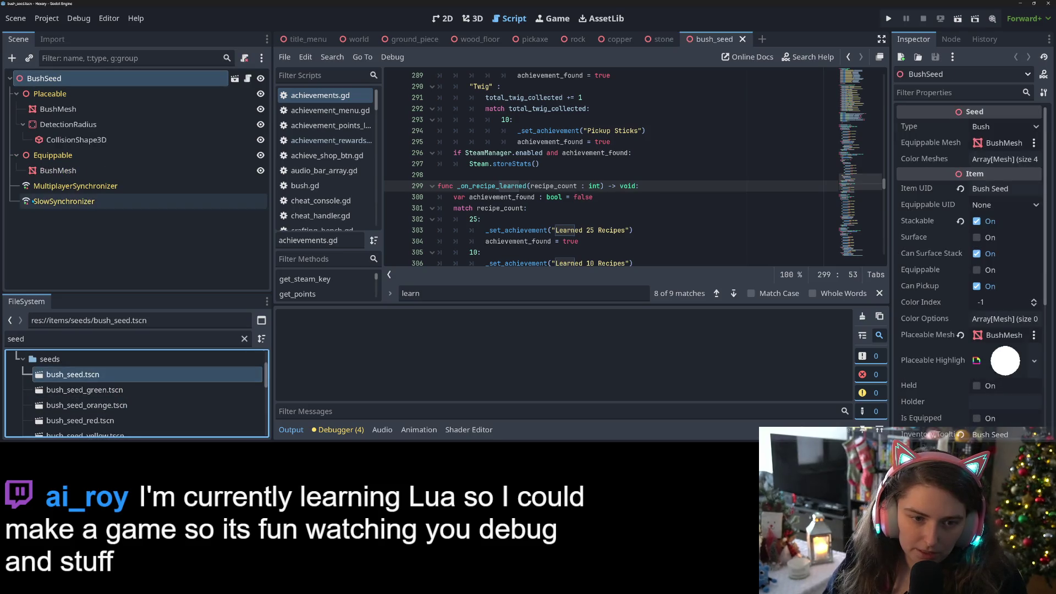
pyautogui.click(60, 171)
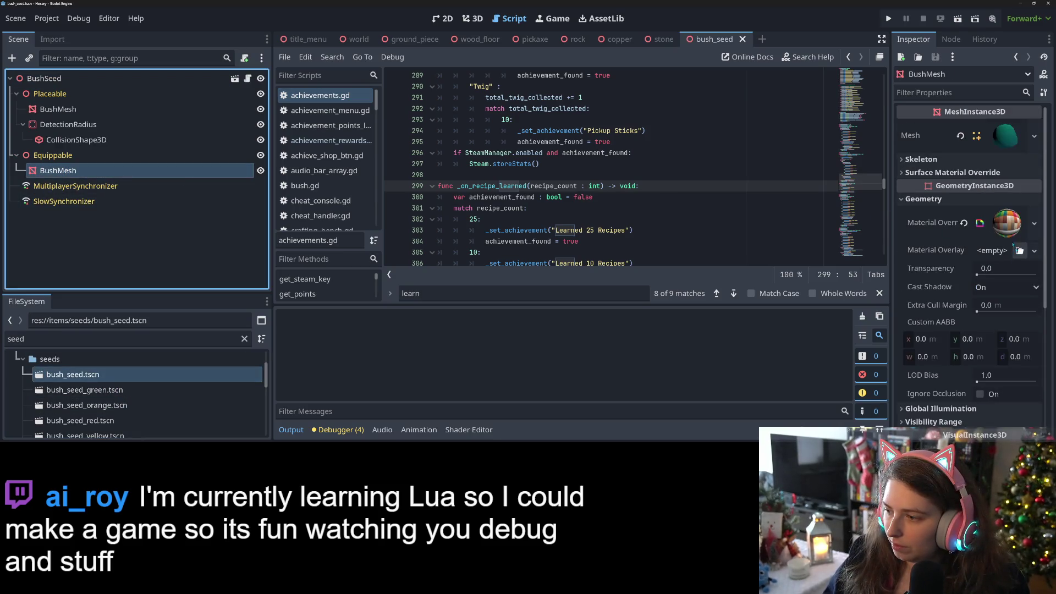
pyautogui.click(121, 77)
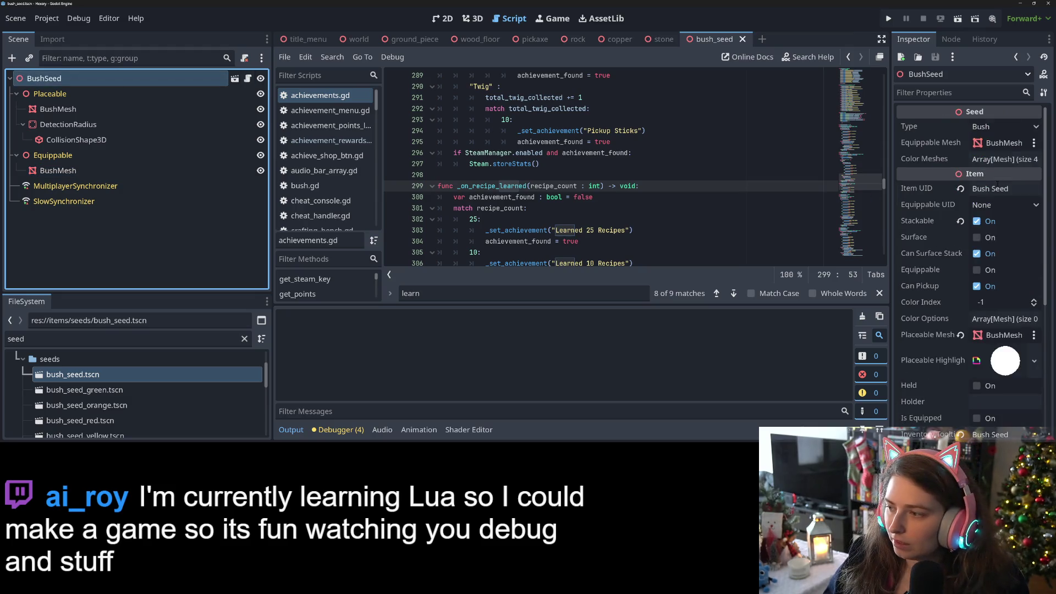
pyautogui.click(1001, 205)
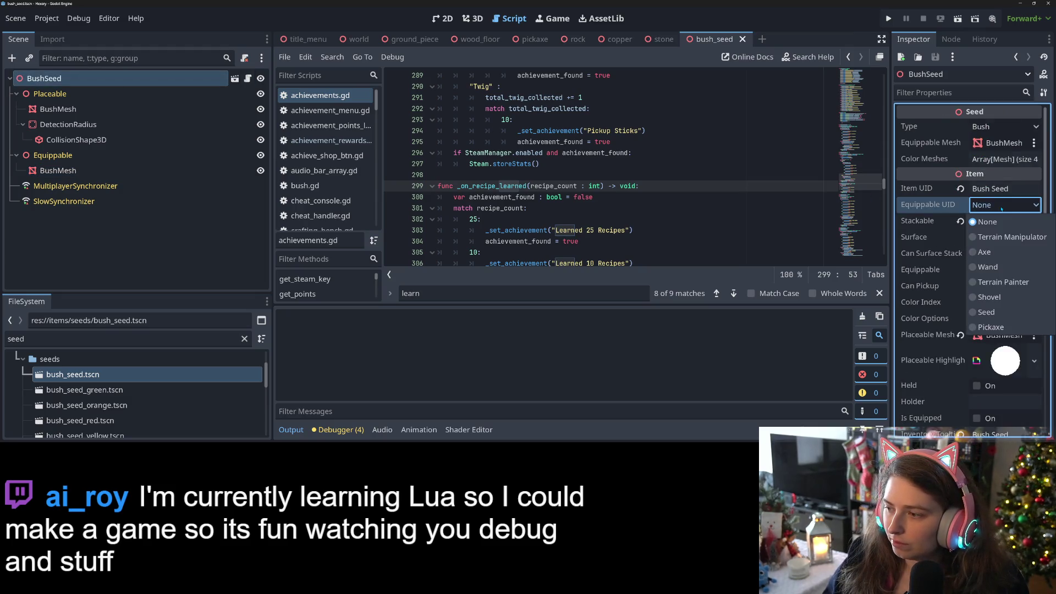
pyautogui.click(990, 313)
pyautogui.hotkey('ctrl', 's')
# Extend the commit summary to "fixes seed bug with equippable always showing"
pyautogui.scroll(-10, 119, 377)
pyautogui.scroll(2, 100, 405)
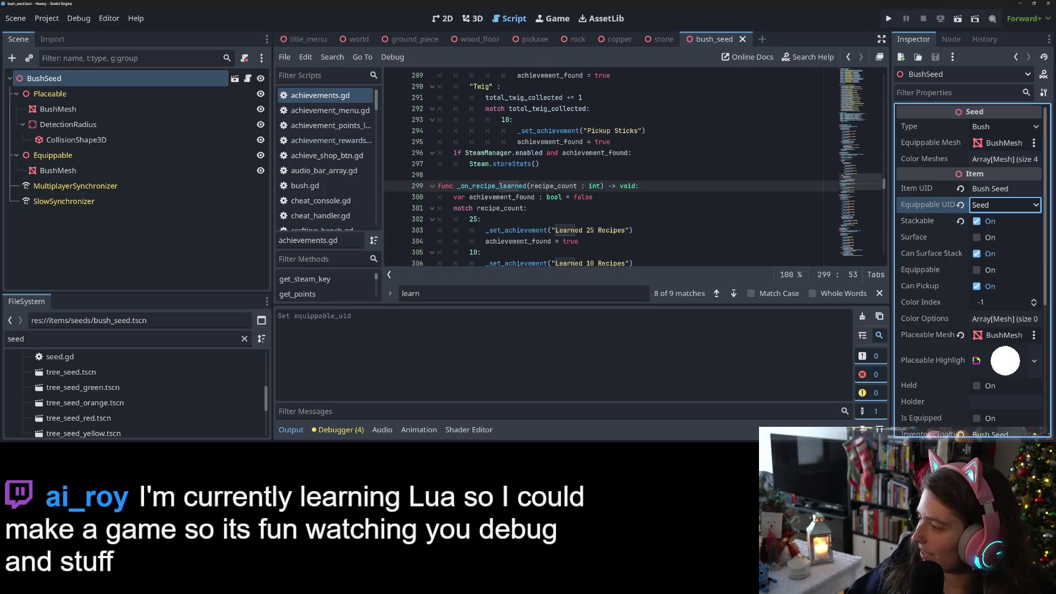
pyautogui.hotkey('alt', 'Tab')
pyautogui.write('alwasy')
pyautogui.press('BackSpace')
pyautogui.press('BackSpace')
pyautogui.write('ys showing')
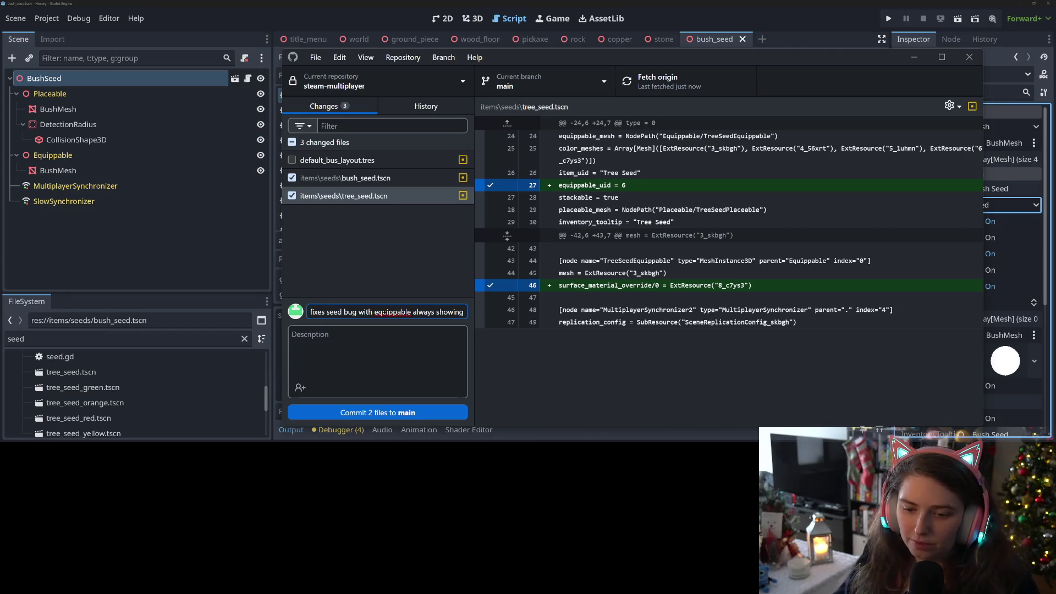
# Commit "fixes seed bug with equippable always showing" to main, push it, and minimize GitHub Desktop
pyautogui.hotkey('ctrl', 'Return')
pyautogui.click(703, 95)
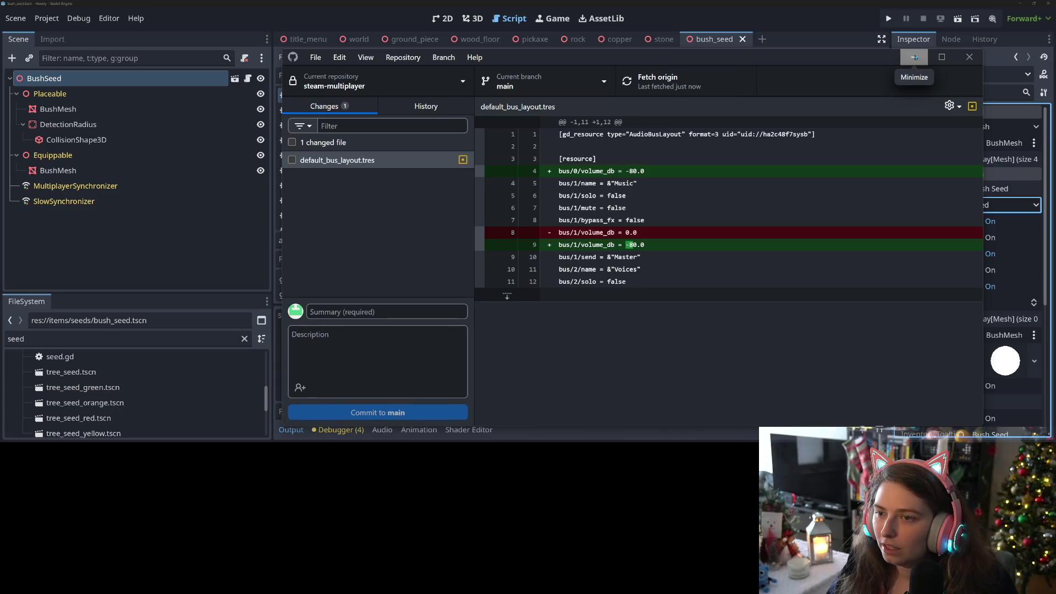
pyautogui.click(914, 57)
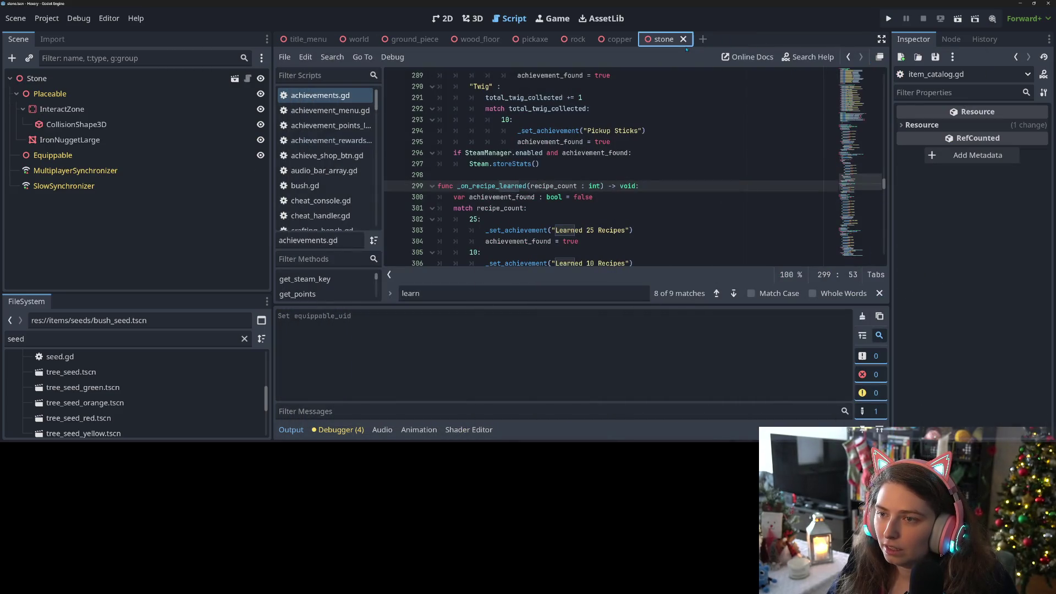
# Close the stone, copper, rock, wood_floor and ground_piece scene tabs
pyautogui.click(683, 39)
pyautogui.click(642, 39)
pyautogui.click(594, 39)
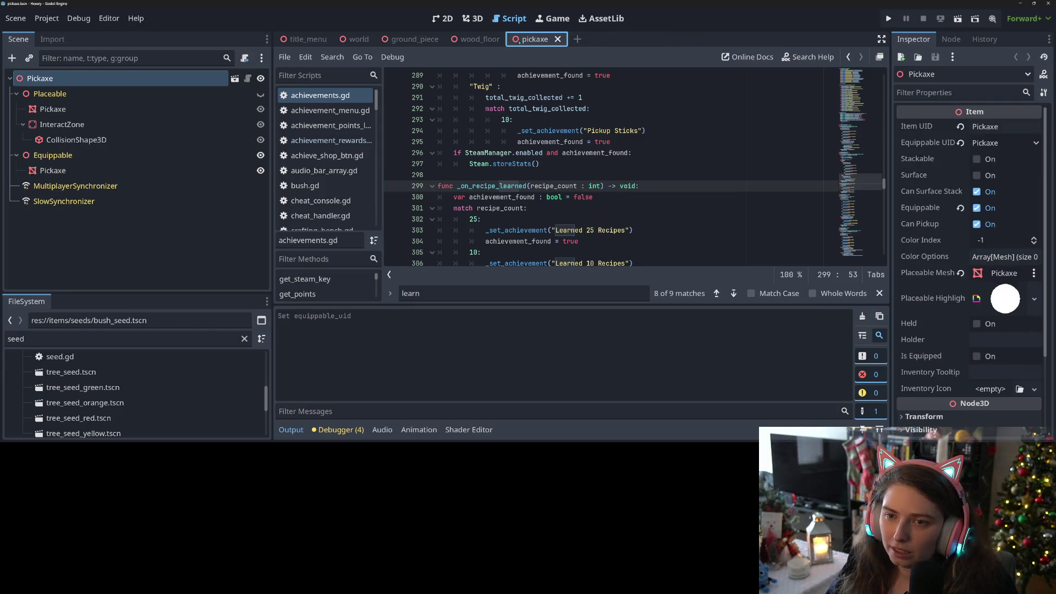
pyautogui.click(491, 39)
pyautogui.click(509, 39)
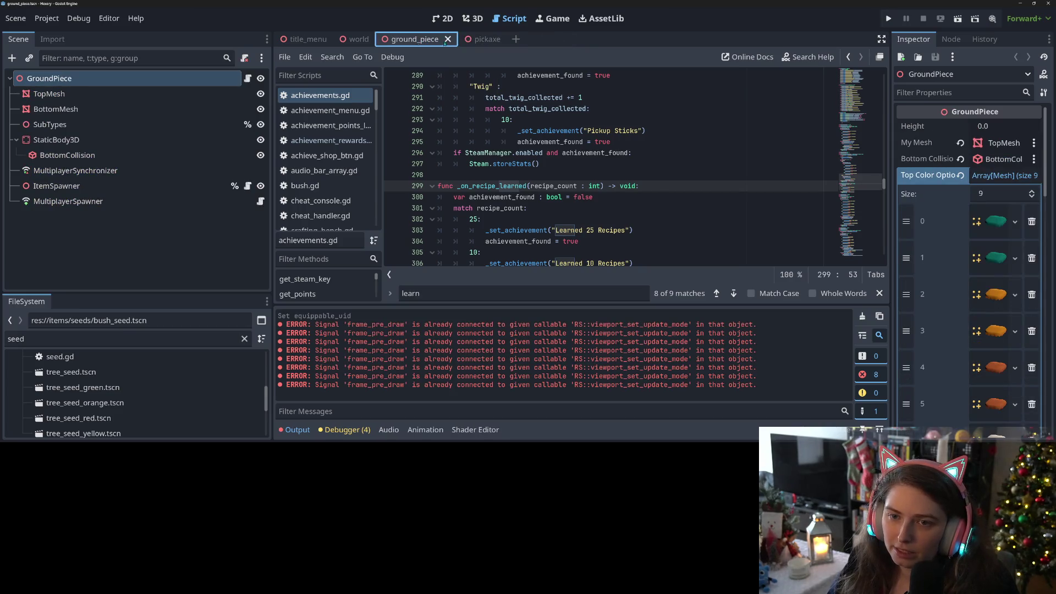
pyautogui.click(448, 39)
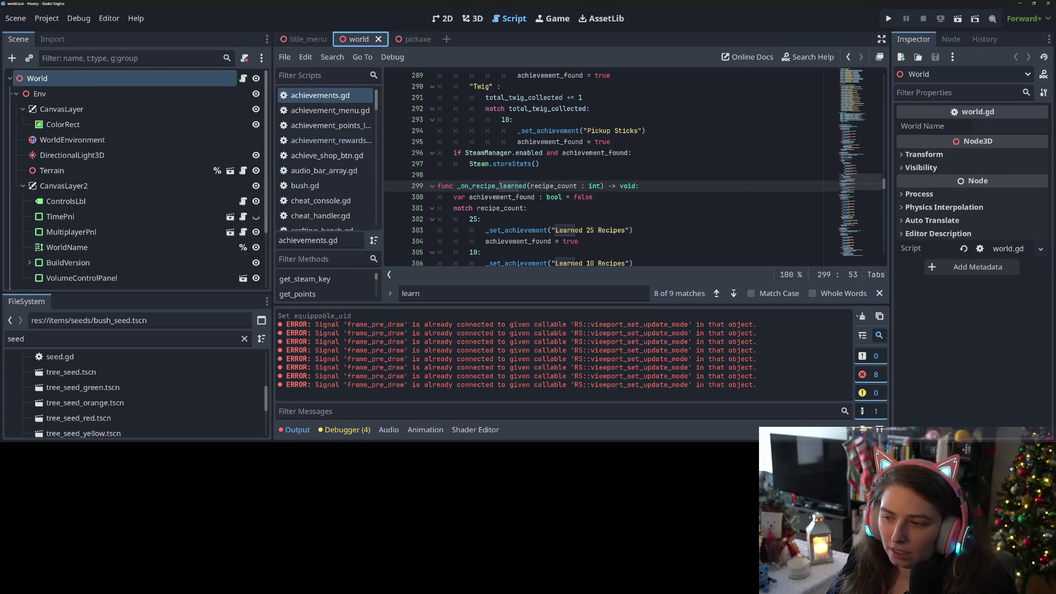
# Clear the output log, close the script find bar, and collapse the bottom panel
pyautogui.click(862, 316)
pyautogui.click(879, 293)
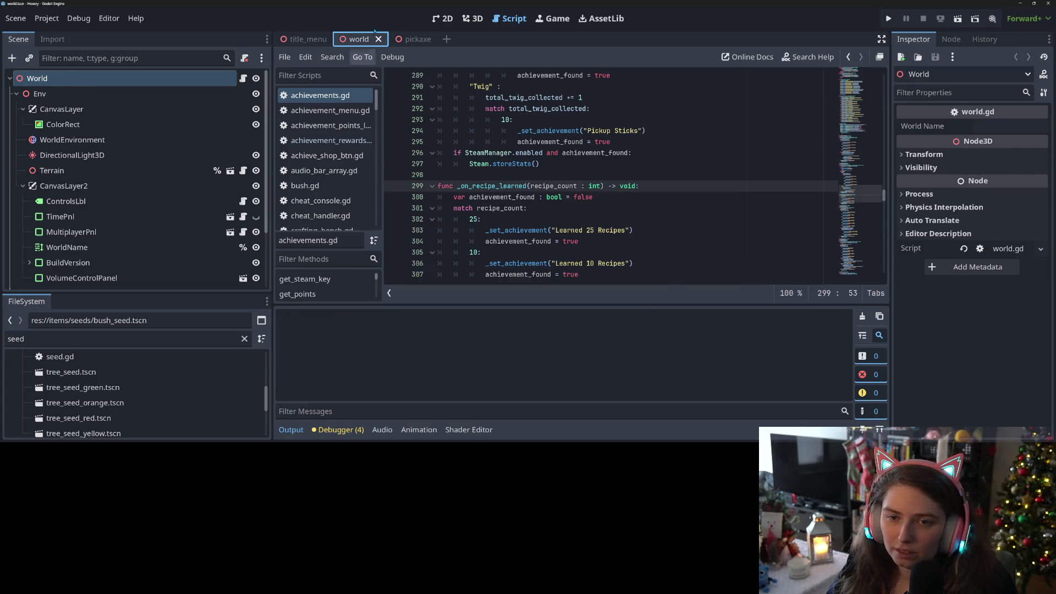
pyautogui.click(535, 197)
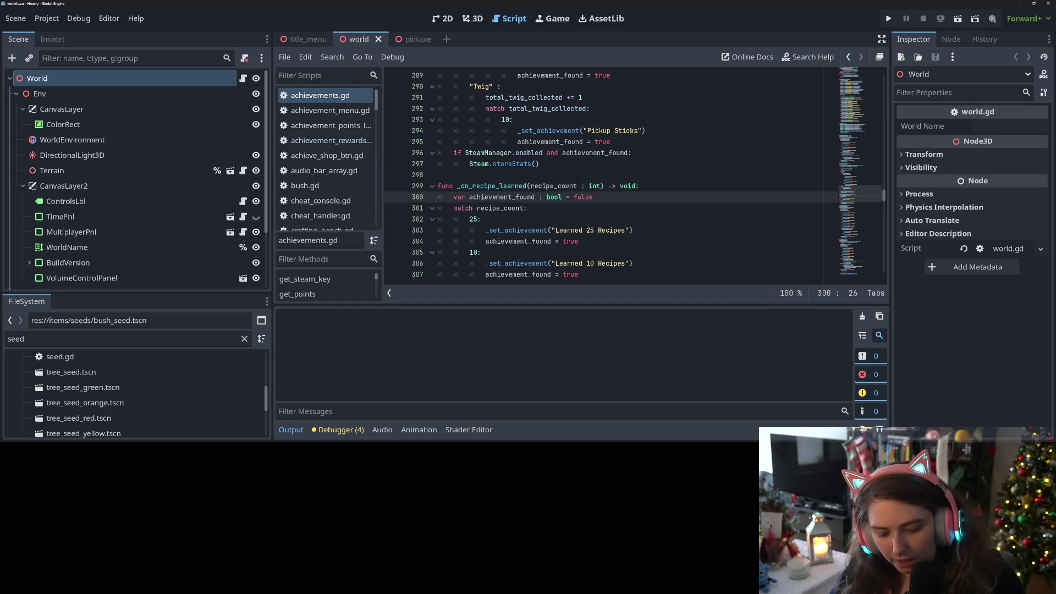
pyautogui.click(291, 430)
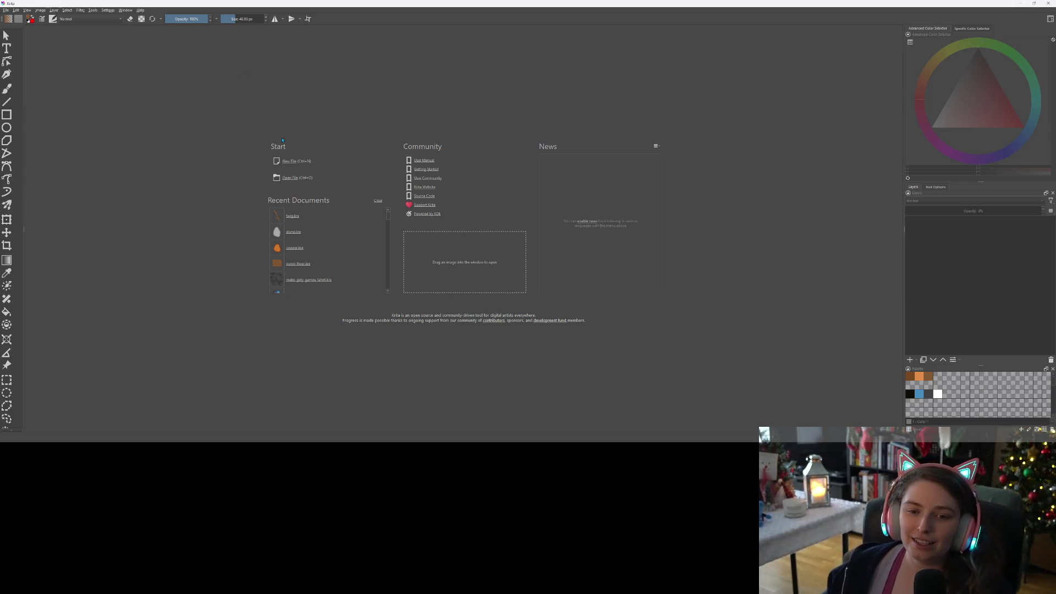
# Create a new blank transparent document and set the brush size to 5 px from the pop-up palette
pyautogui.click(297, 164)
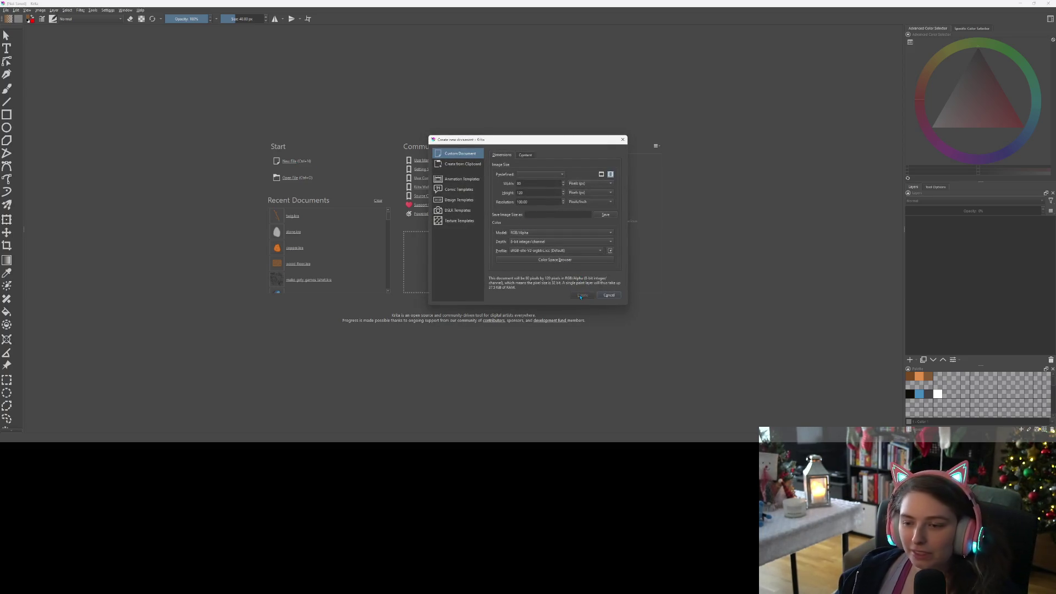
pyautogui.click(581, 296)
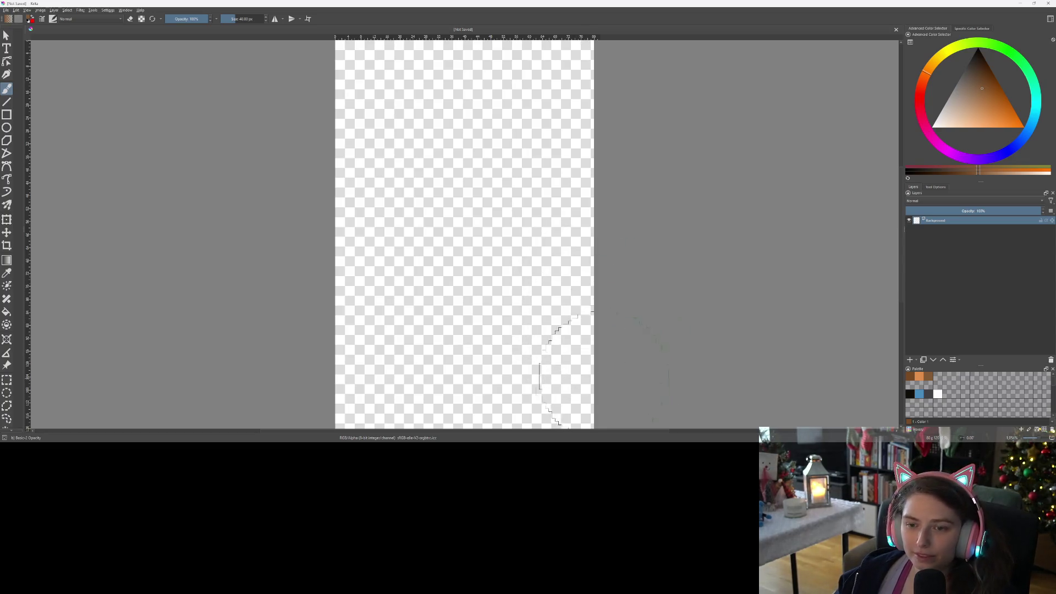
pyautogui.rightClick(480, 255)
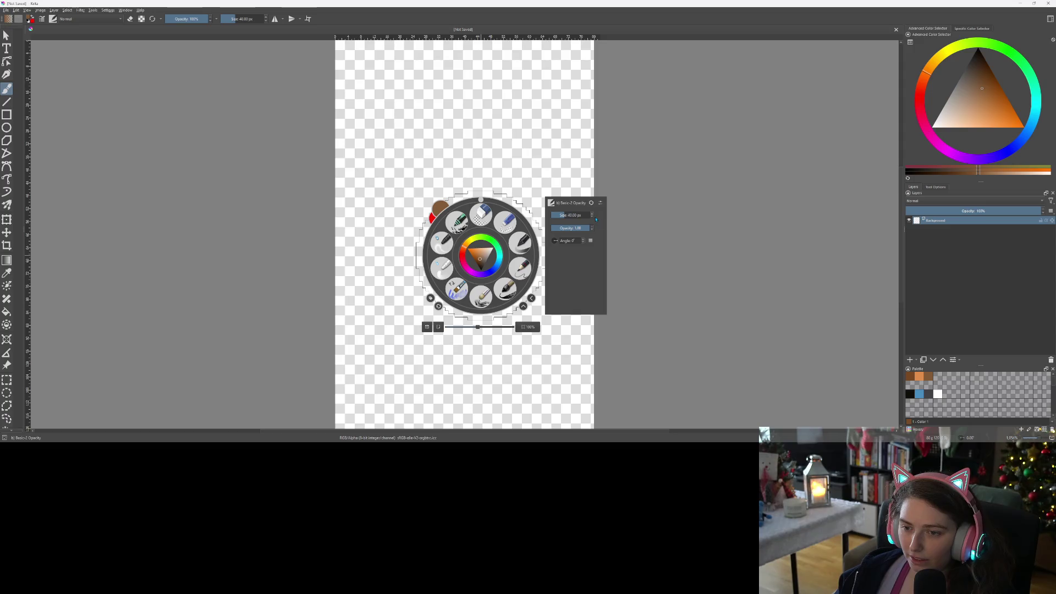
pyautogui.moveTo(587, 214); pyautogui.dragTo(554, 214)
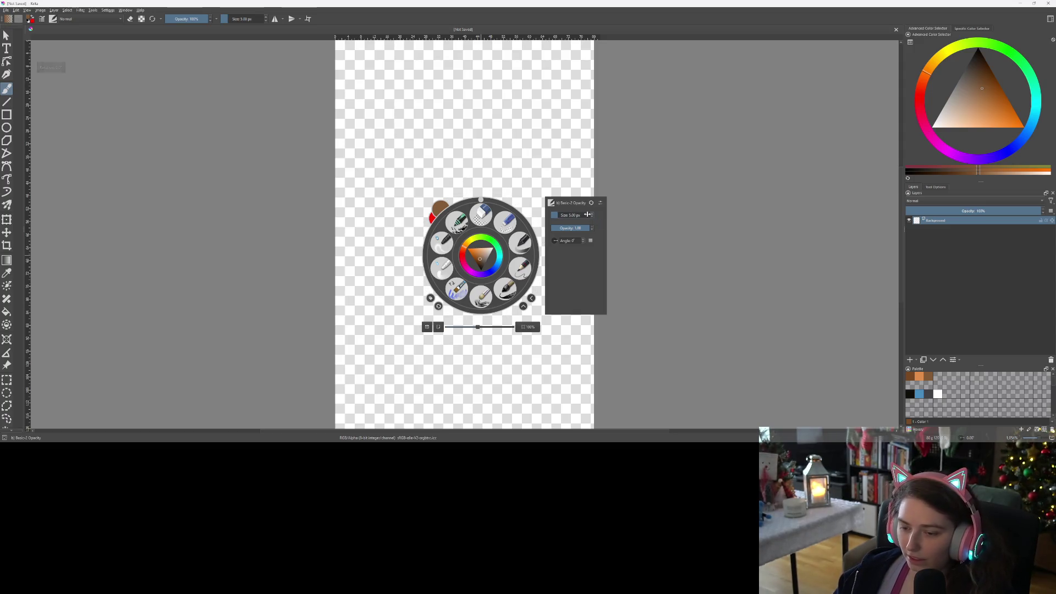
# Darken the brown slightly, test it, and paint the brown pickaxe handle down the canvas
pyautogui.click(578, 174)
pyautogui.scroll(-1, 438, 266)
pyautogui.scroll(2, 438, 267)
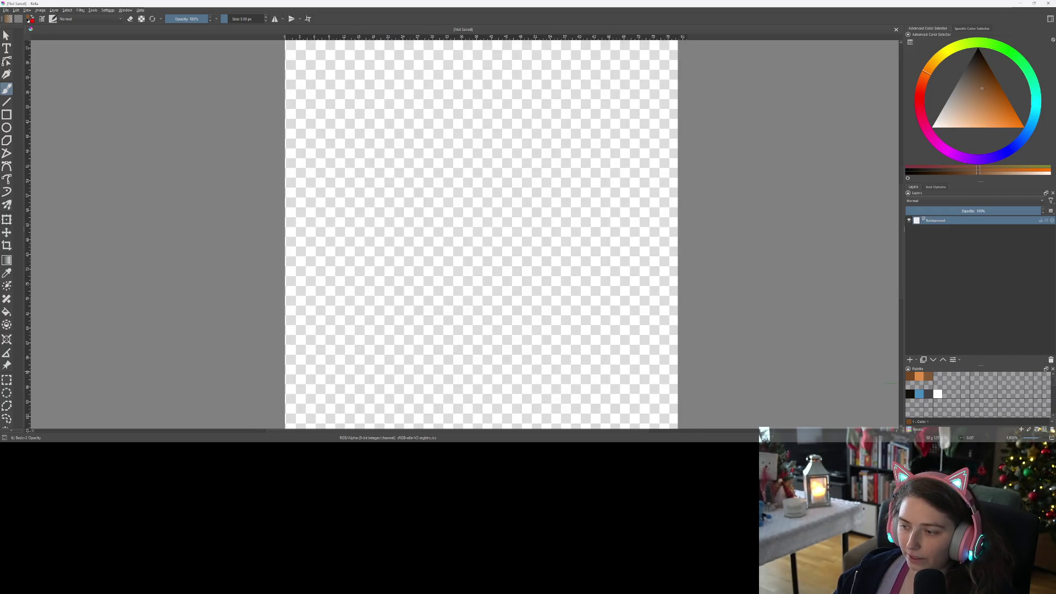
pyautogui.press('k')
pyautogui.scroll(-1, 582, 319)
pyautogui.scroll(-1, 528, 273)
pyautogui.moveTo(510, 216); pyautogui.dragTo(501, 349)
pyautogui.click(517, 371)
pyautogui.hotkey('ctrl', 'z')
pyautogui.hotkey('ctrl', 'z')
pyautogui.moveTo(505, 193)
pyautogui.mouseDown()
pyautogui.moveTo(509, 345)
pyautogui.moveTo(519, 337)
pyautogui.moveTo(508, 175)
pyautogui.moveTo(512, 204)
pyautogui.mouseUp()
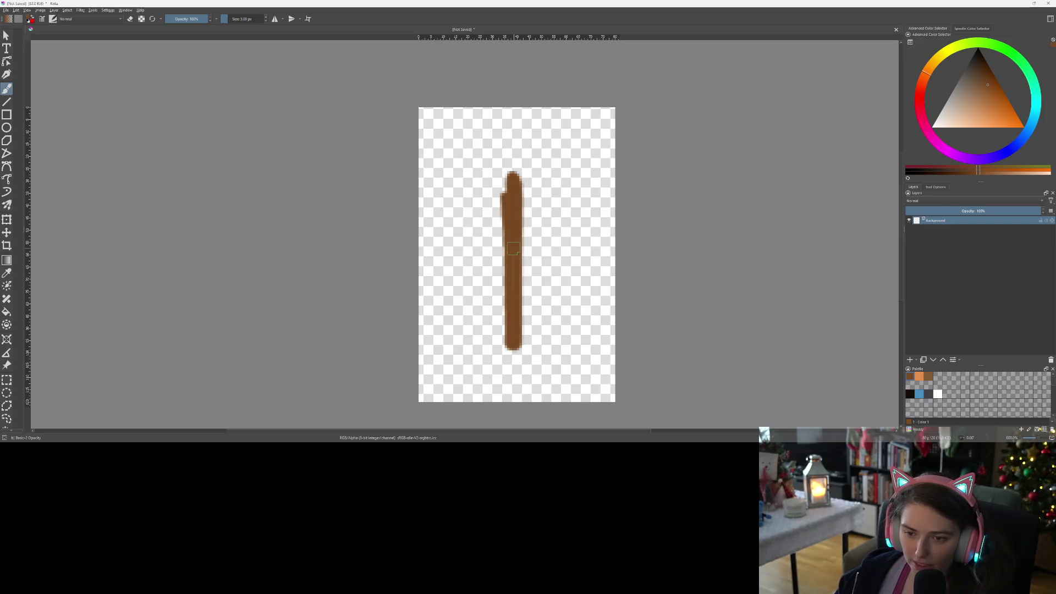
# Erase the bump off the handle's left edge, then switch over to the Godot editor
pyautogui.scroll(5, 511, 202)
pyautogui.press('e')
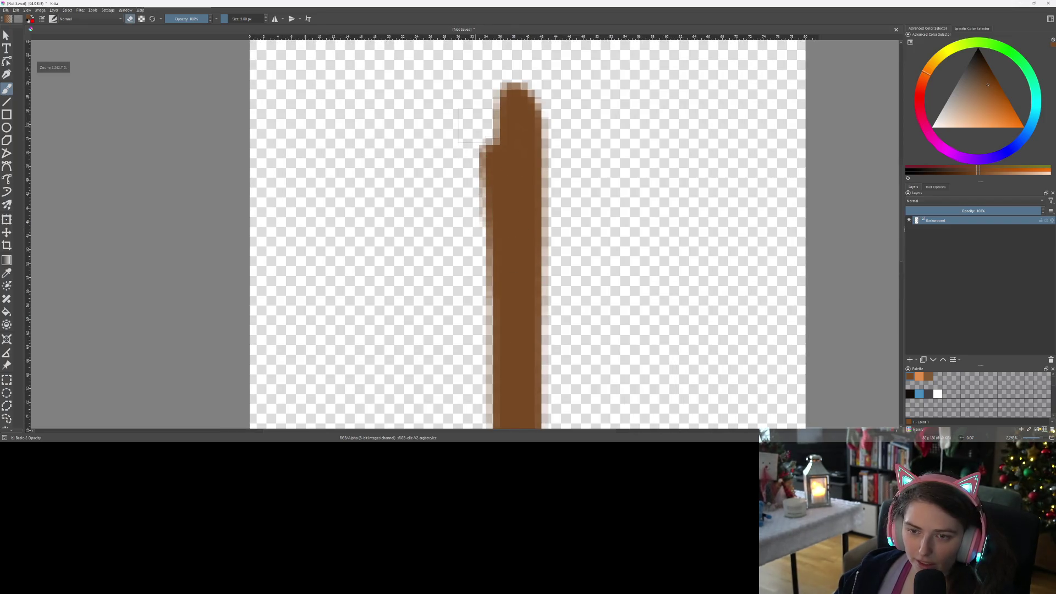
pyautogui.moveTo(482, 152); pyautogui.dragTo(473, 368)
pyautogui.scroll(-5, 474, 363)
pyautogui.scroll(-1, 474, 363)
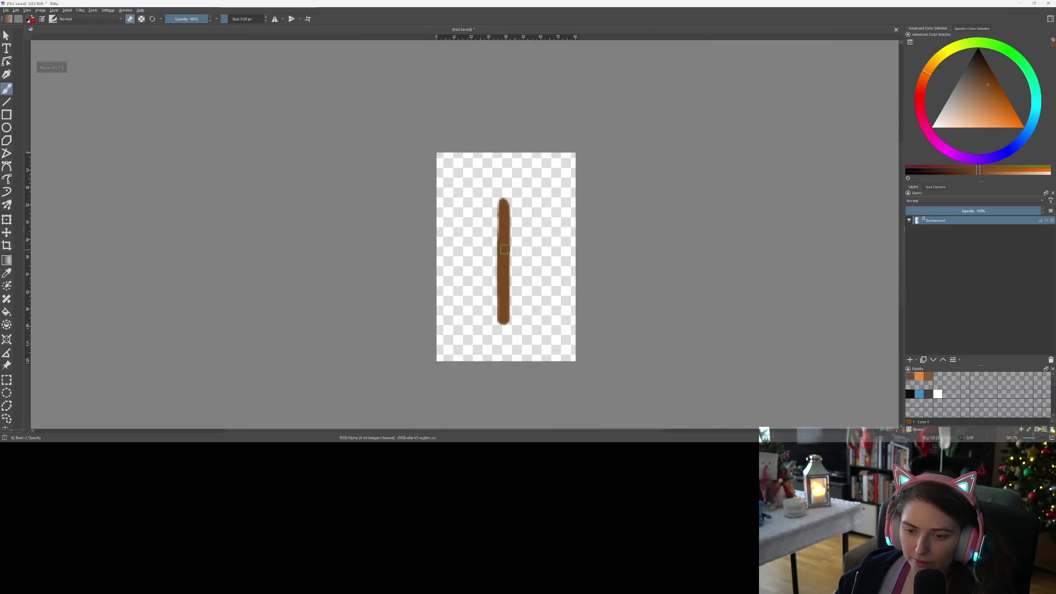
pyautogui.scroll(3, 509, 177)
pyautogui.scroll(-2, 509, 177)
pyautogui.scroll(1, 508, 182)
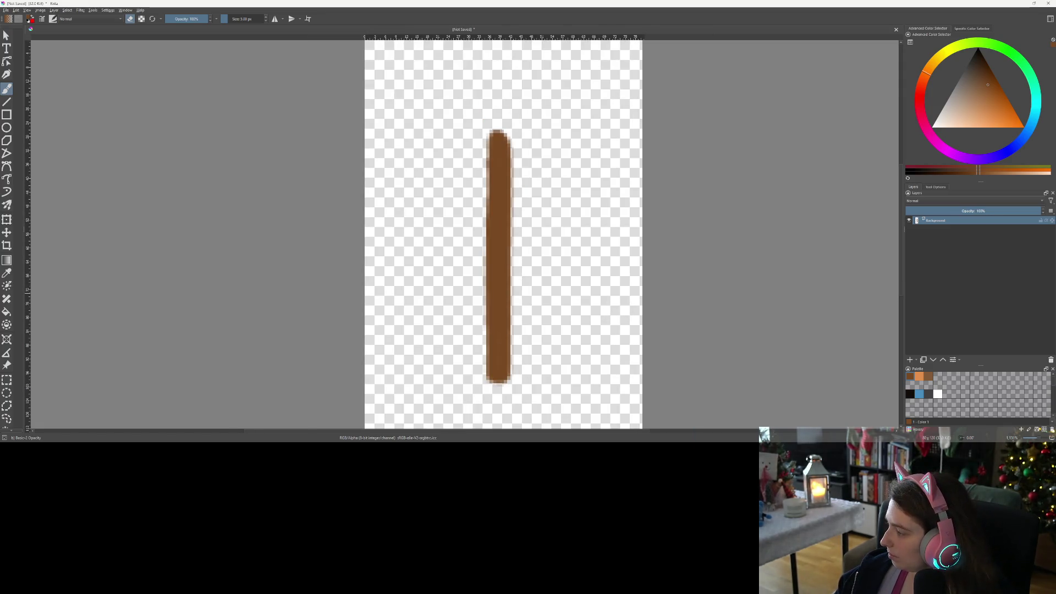
pyautogui.hotkey('alt', 'Tab')
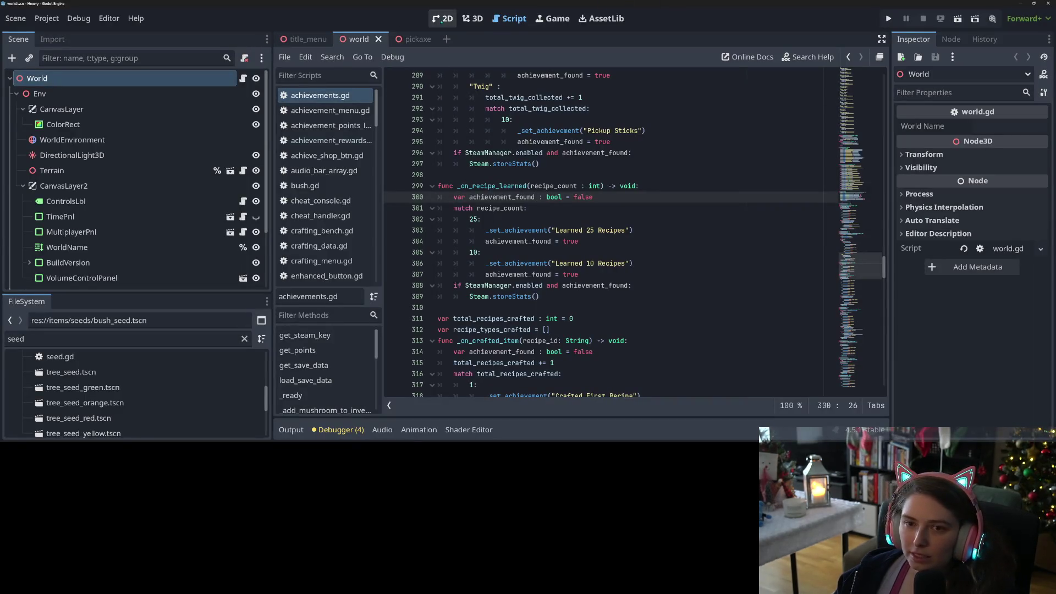
# Show the pickaxe scene's 3D model in Godot, then return to the Krita canvas
pyautogui.hotkey('ctrl', 'Tab')
pyautogui.click(475, 14)
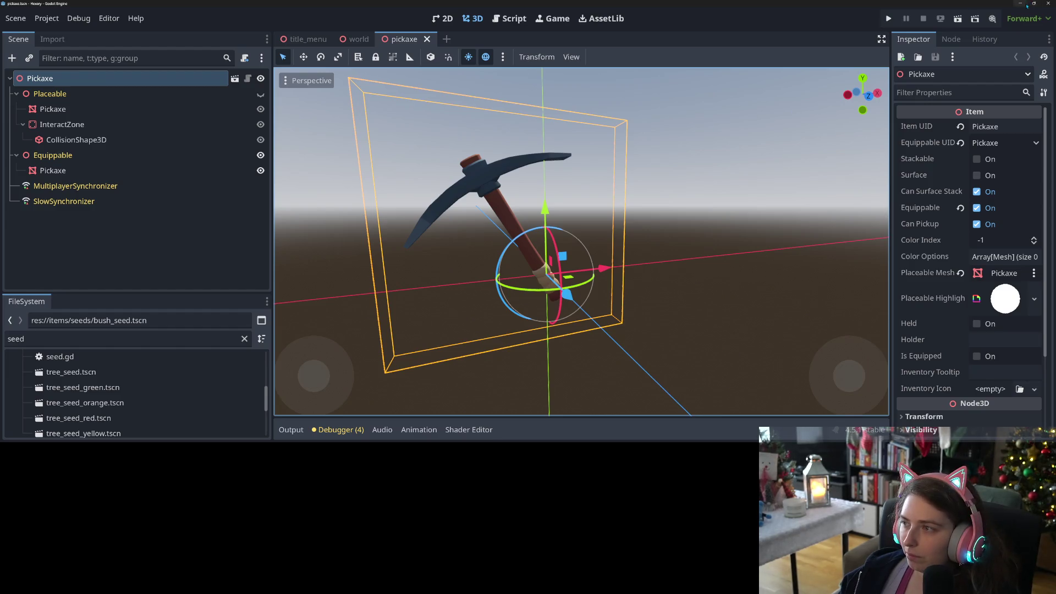
pyautogui.hotkey('alt', 'Tab')
pyautogui.scroll(-3, 556, 292)
pyautogui.scroll(5, 572, 264)
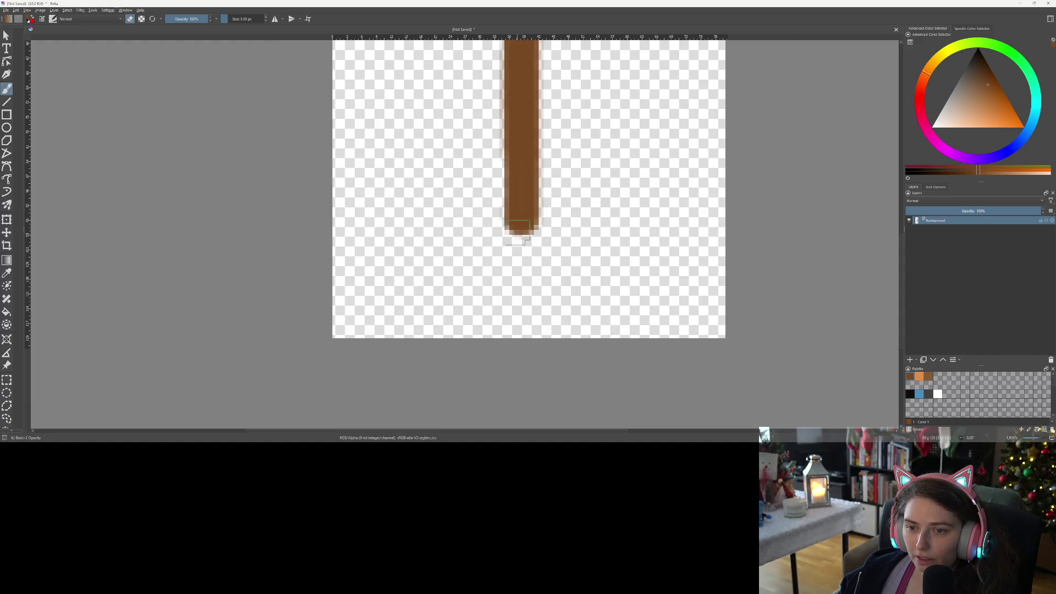
# Lengthen the brown handle downward and add a new paint layer for the wrap
pyautogui.moveTo(521, 220)
pyautogui.mouseDown()
pyautogui.moveTo(520, 294)
pyautogui.moveTo(528, 237)
pyautogui.mouseUp()
pyautogui.scroll(-5, 528, 236)
pyautogui.scroll(6, 529, 237)
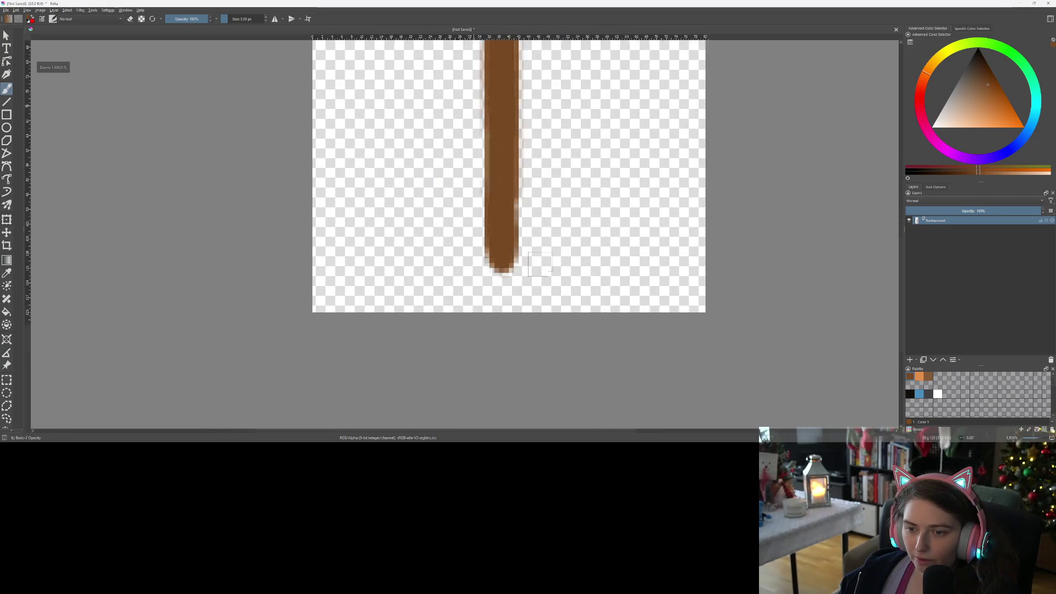
pyautogui.scroll(-3, 528, 217)
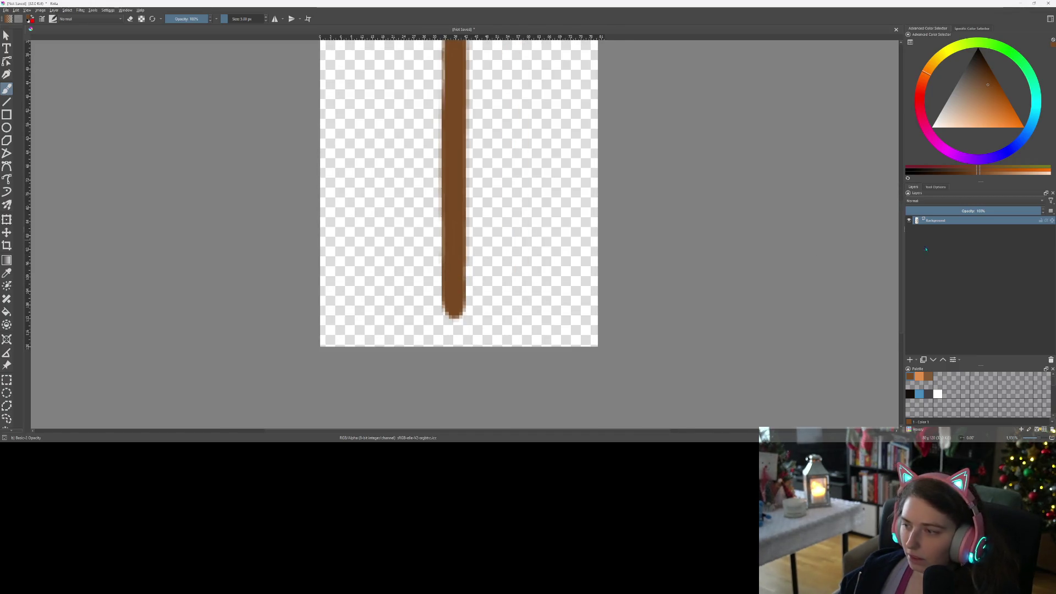
pyautogui.click(911, 361)
# Pick the orange palette colour and paint a wrap band across the handle
pyautogui.click(920, 377)
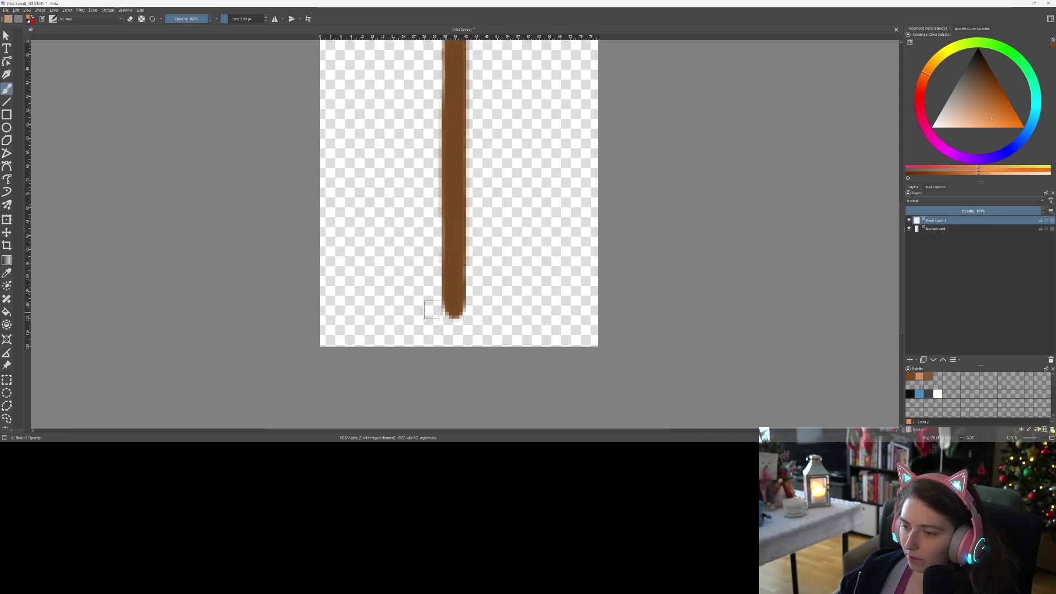
pyautogui.scroll(2, 435, 289)
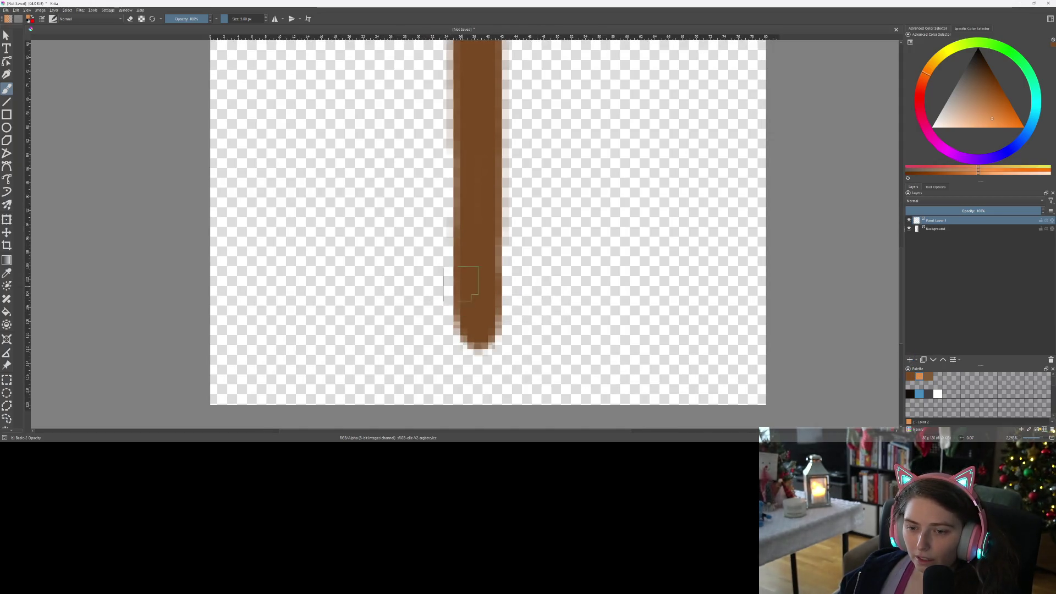
pyautogui.moveTo(465, 253)
pyautogui.mouseDown()
pyautogui.moveTo(501, 252)
pyautogui.moveTo(465, 225)
pyautogui.moveTo(501, 216)
pyautogui.moveTo(471, 198)
pyautogui.moveTo(454, 204)
pyautogui.moveTo(503, 214)
pyautogui.moveTo(479, 260)
pyautogui.moveTo(459, 249)
pyautogui.moveTo(504, 247)
pyautogui.moveTo(487, 195)
pyautogui.moveTo(498, 187)
pyautogui.moveTo(511, 201)
pyautogui.mouseUp()
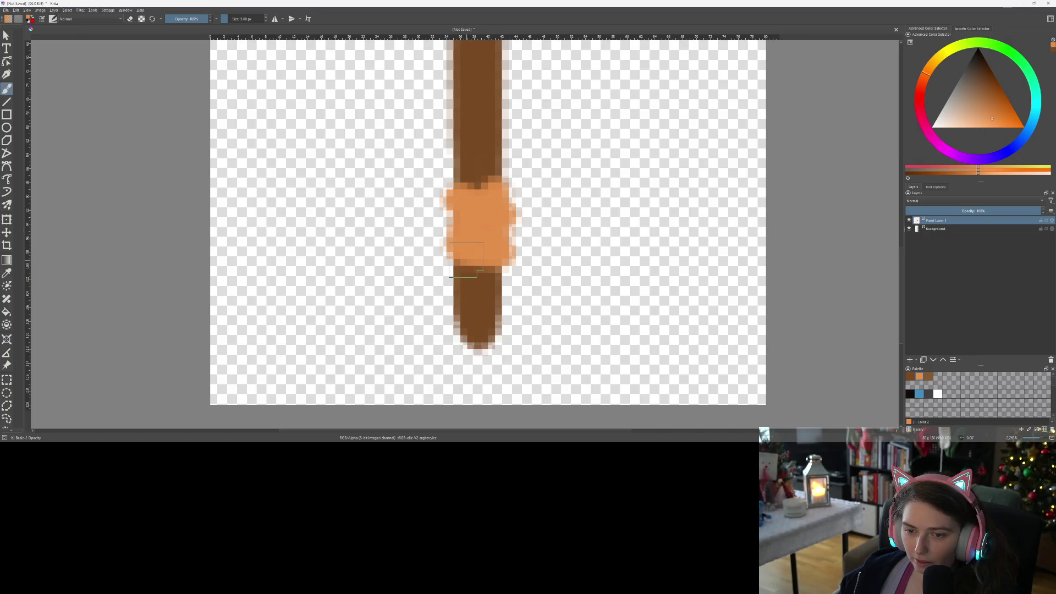
pyautogui.scroll(-5, 559, 302)
pyautogui.scroll(4, 569, 284)
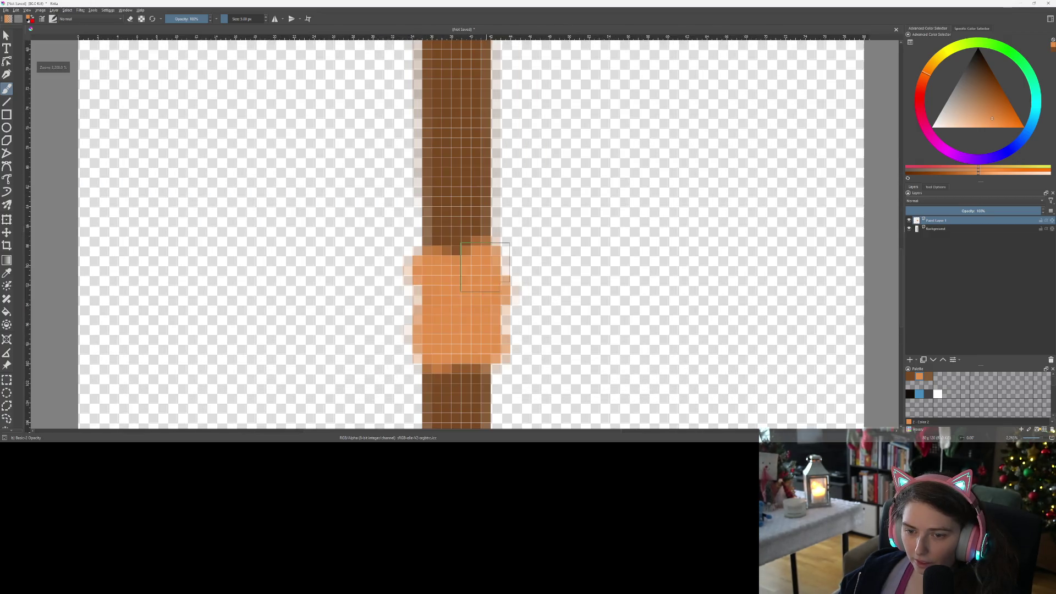
pyautogui.press('e')
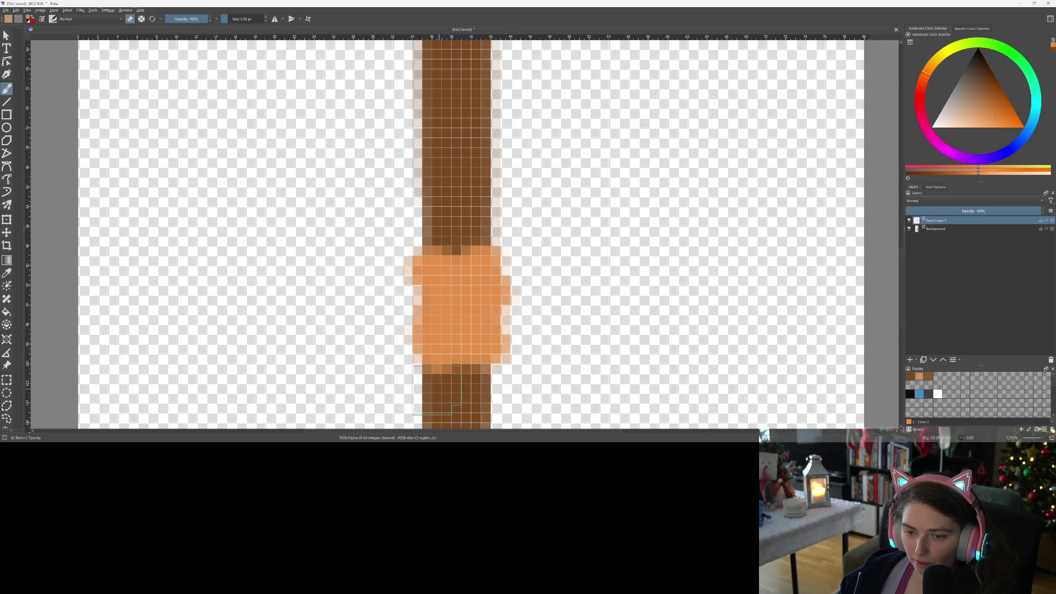
pyautogui.press('e')
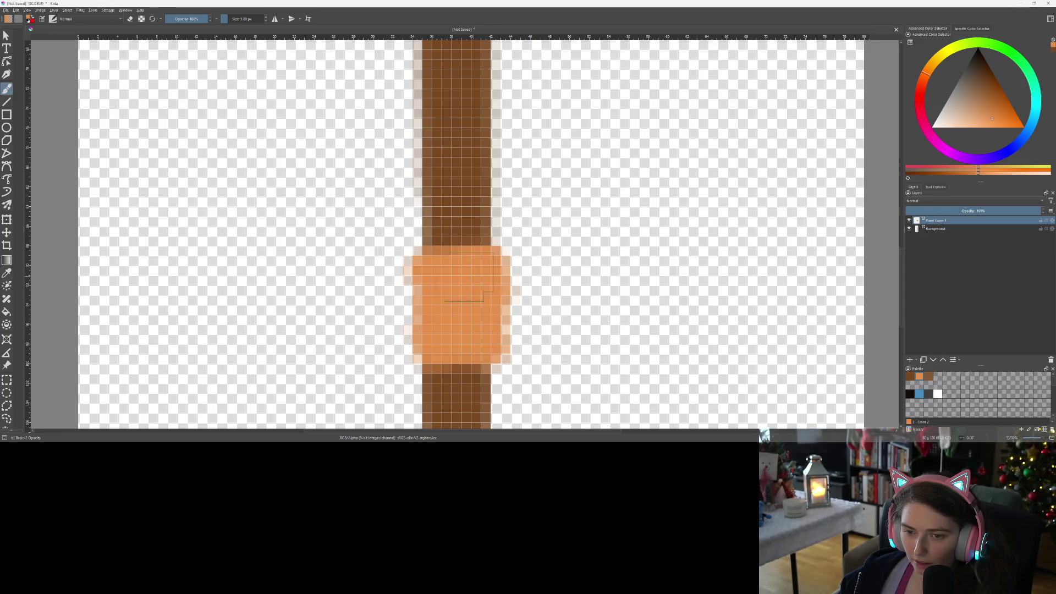
pyautogui.scroll(-4, 450, 273)
pyautogui.scroll(4, 450, 274)
pyautogui.scroll(-4, 558, 290)
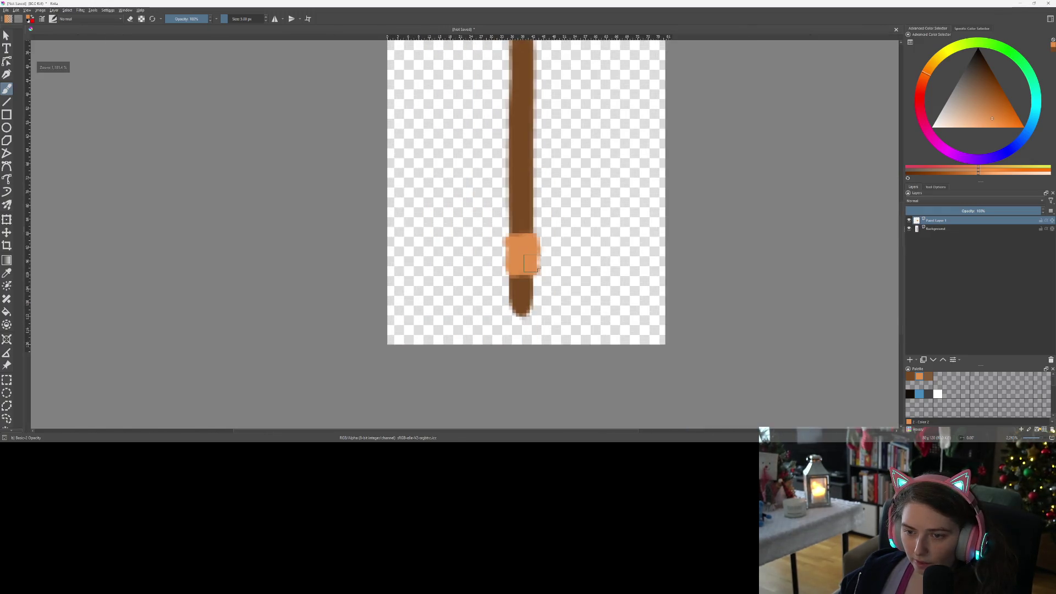
pyautogui.scroll(4, 558, 290)
# Erase the orange band's top row and trim its right and left edges
pyautogui.press('e')
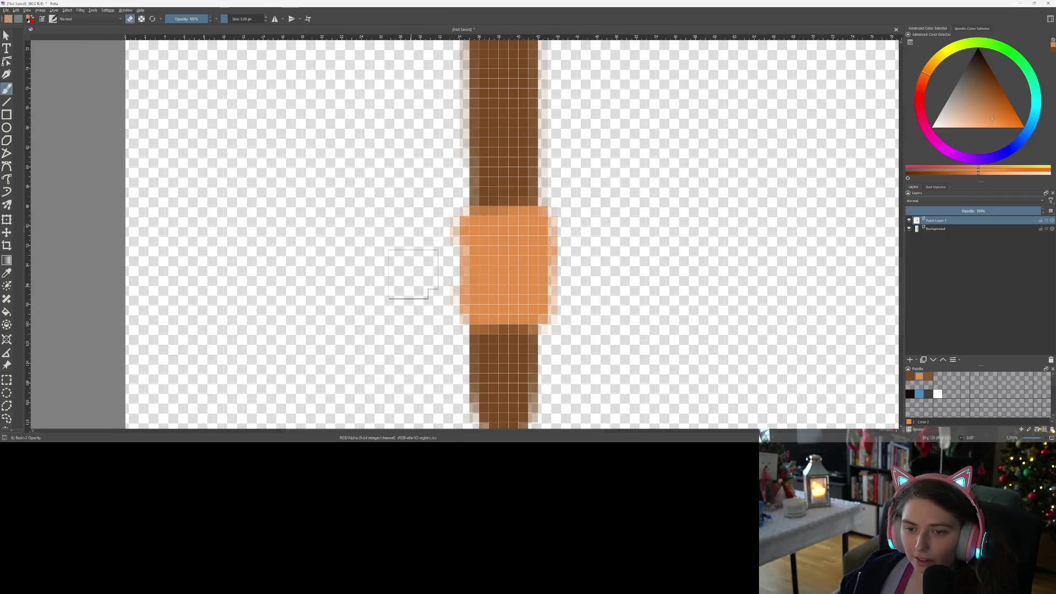
pyautogui.scroll(-1, 584, 348)
pyautogui.scroll(1, 585, 348)
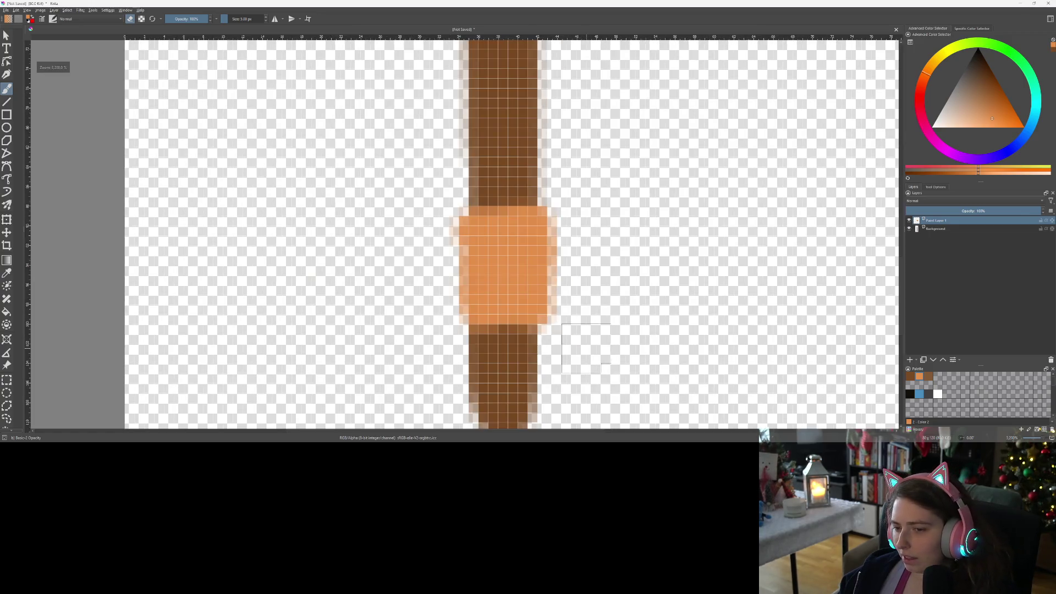
pyautogui.scroll(2, 586, 347)
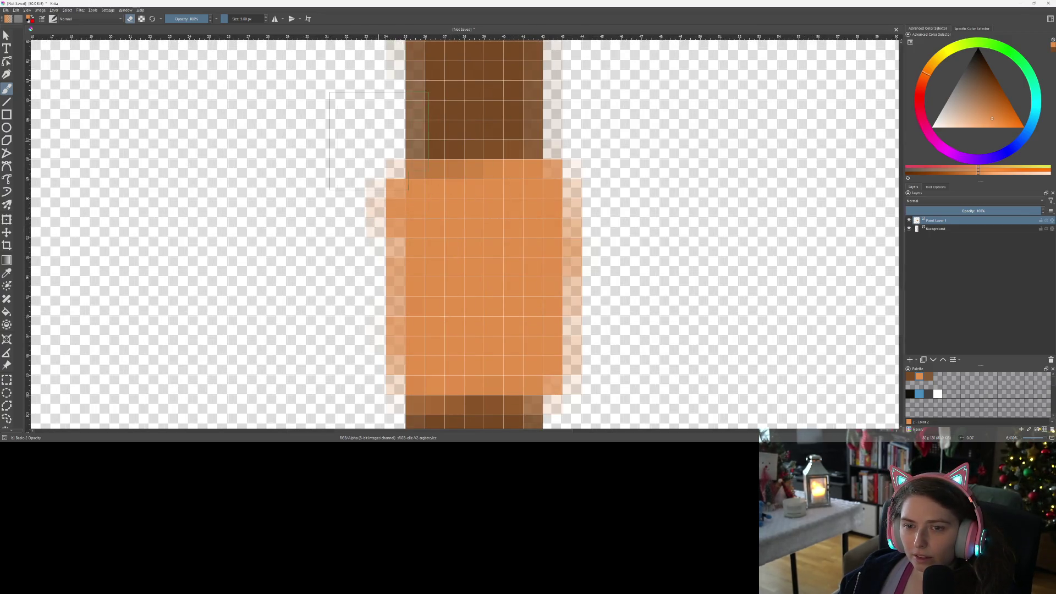
pyautogui.moveTo(378, 140); pyautogui.dragTo(605, 149)
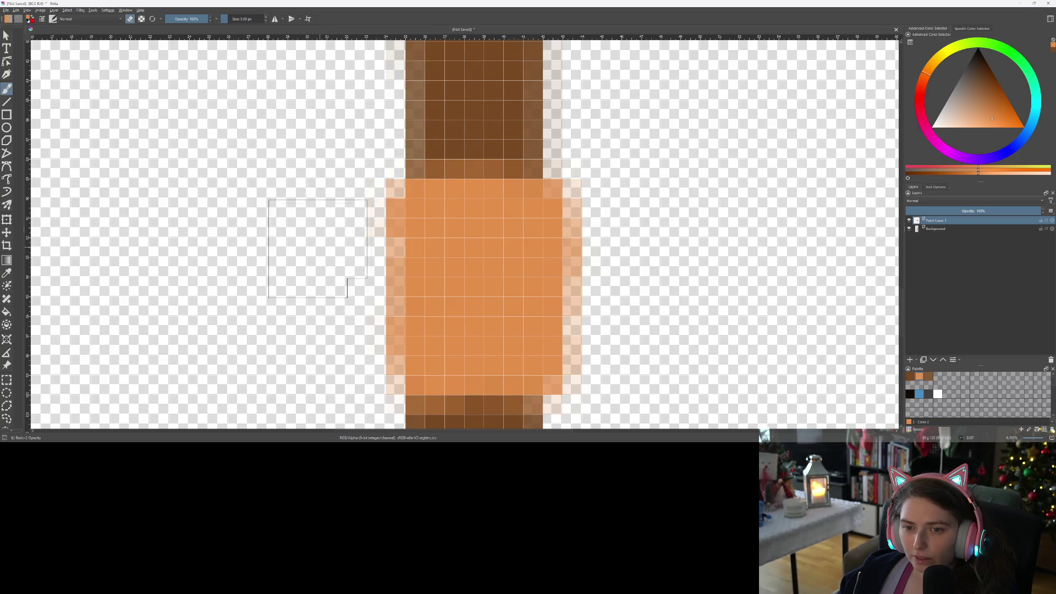
pyautogui.scroll(-2, 363, 264)
pyautogui.scroll(1, 376, 272)
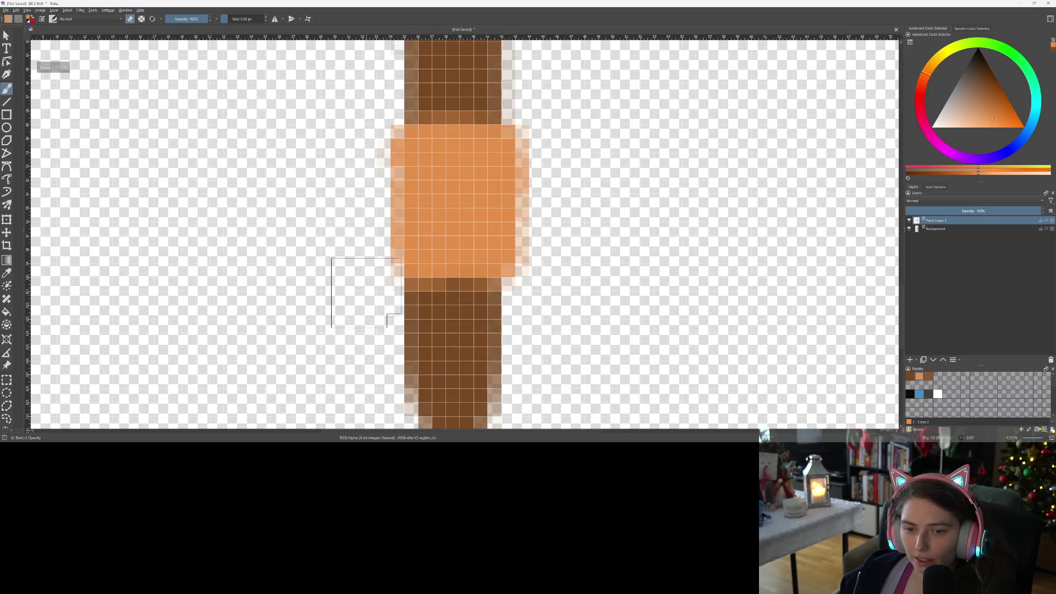
pyautogui.scroll(-4, 596, 213)
pyautogui.scroll(4, 569, 290)
pyautogui.moveTo(569, 290)
pyautogui.mouseDown()
pyautogui.moveTo(558, 220)
pyautogui.moveTo(550, 341)
pyautogui.mouseUp()
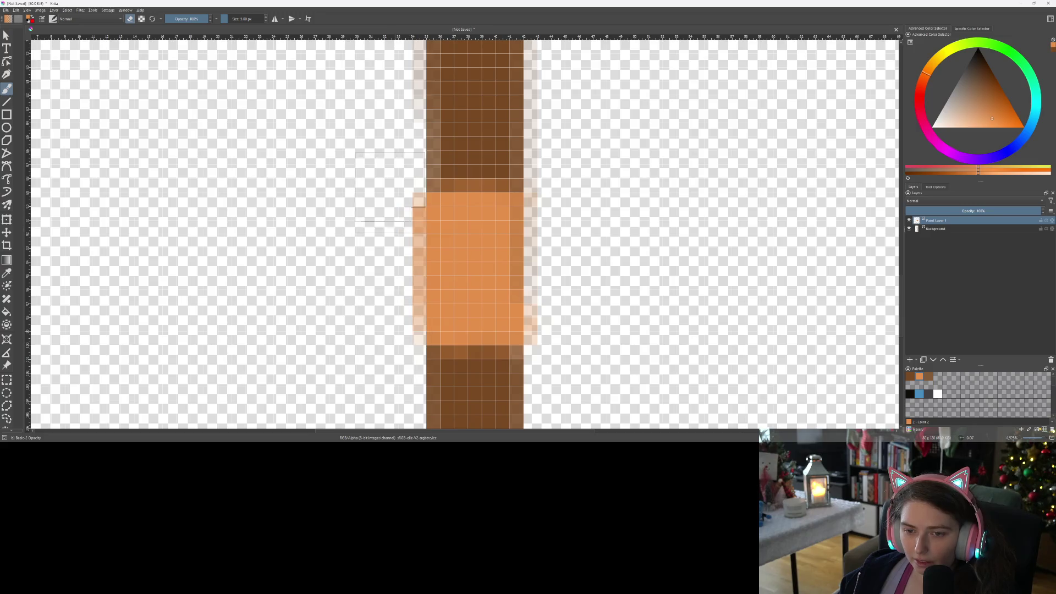
pyautogui.moveTo(390, 183); pyautogui.dragTo(393, 334)
# Fill in orange pixels along the band's left edge and erase the stray ones
pyautogui.scroll(1, 424, 338)
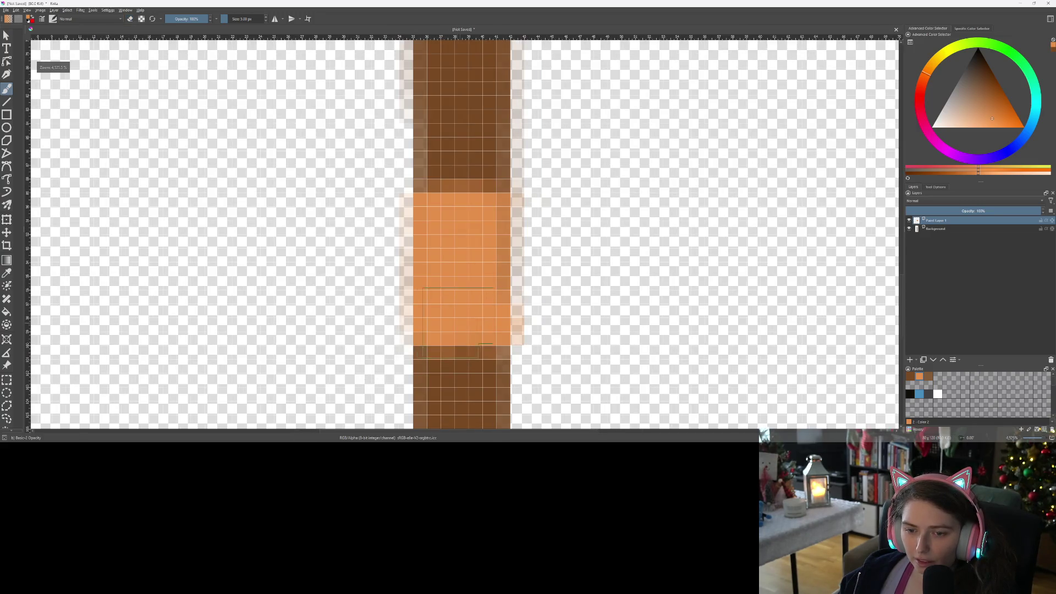
pyautogui.moveTo(432, 330); pyautogui.dragTo(441, 228)
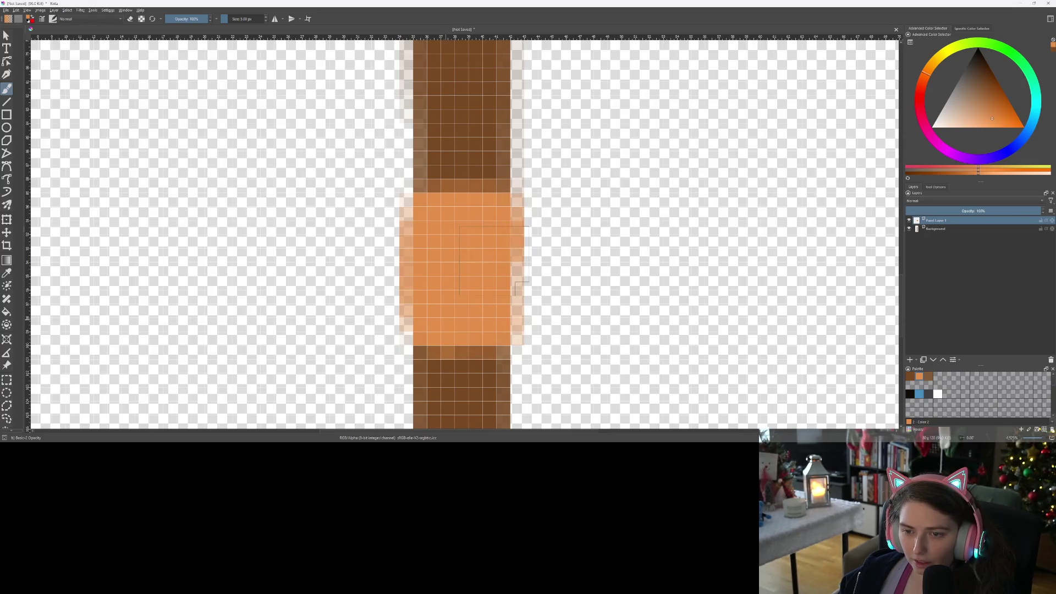
pyautogui.moveTo(462, 312)
pyautogui.mouseDown()
pyautogui.moveTo(419, 311)
pyautogui.moveTo(421, 253)
pyautogui.mouseUp()
pyautogui.press('e')
pyautogui.moveTo(356, 198)
pyautogui.mouseDown()
pyautogui.moveTo(362, 341)
pyautogui.moveTo(366, 212)
pyautogui.moveTo(371, 311)
pyautogui.moveTo(374, 266)
pyautogui.mouseUp()
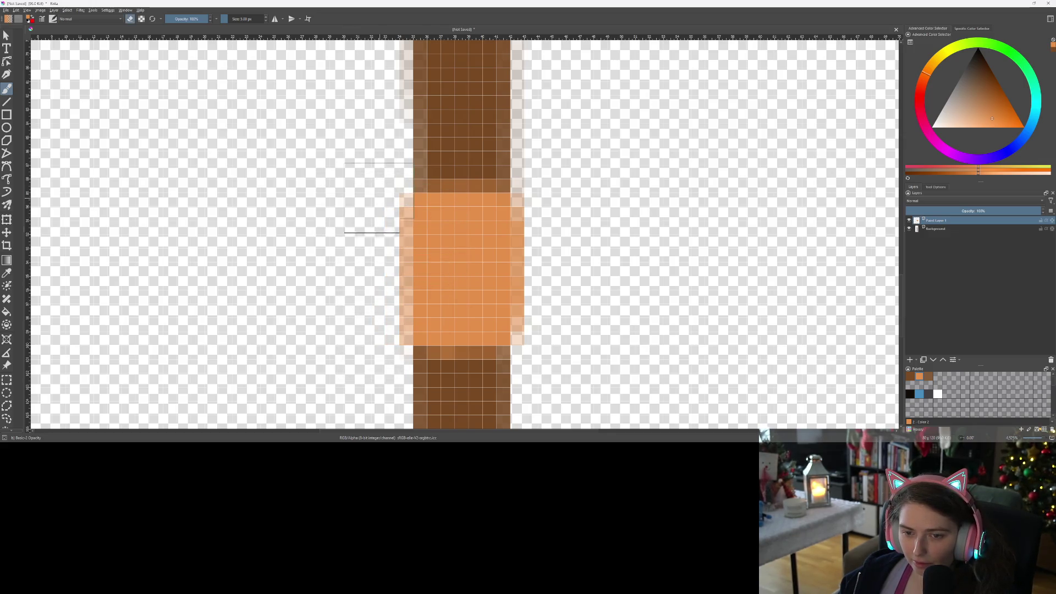
pyautogui.scroll(-4, 416, 295)
pyautogui.scroll(5, 500, 332)
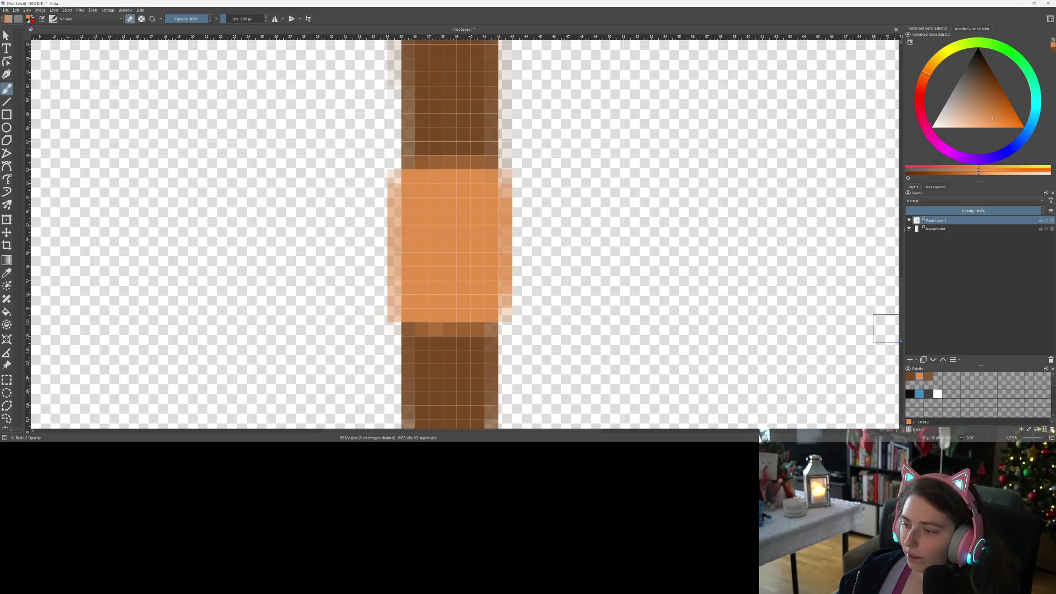
# Add a shading layer, group the two paint layers, and set the shading layer to Multiply
pyautogui.click(909, 361)
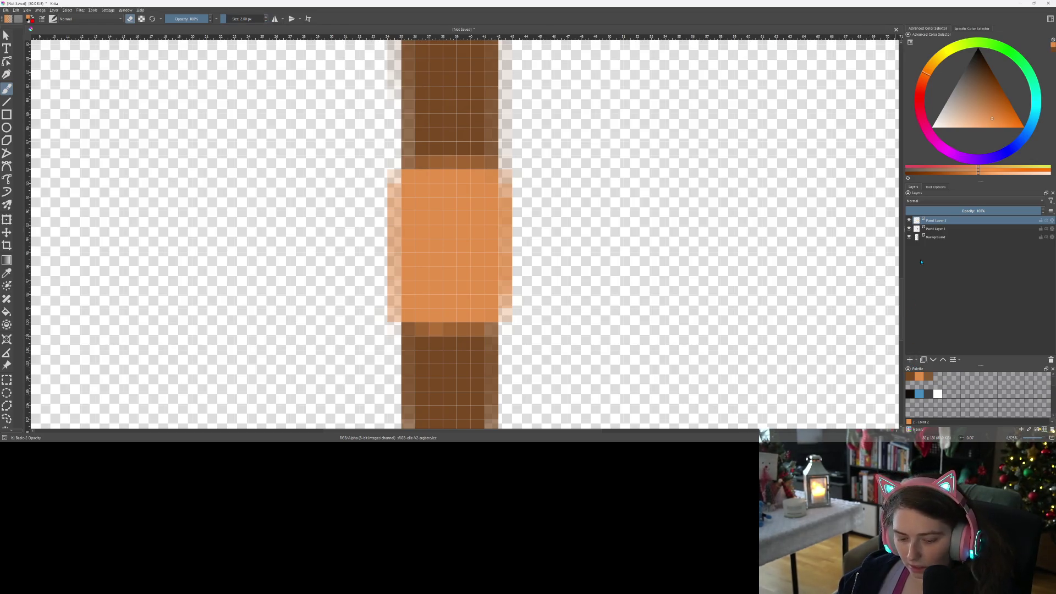
pyautogui.keyDown('ctrl'); pyautogui.click(937, 229); pyautogui.keyUp('ctrl')
pyautogui.hotkey('ctrl', 'g')
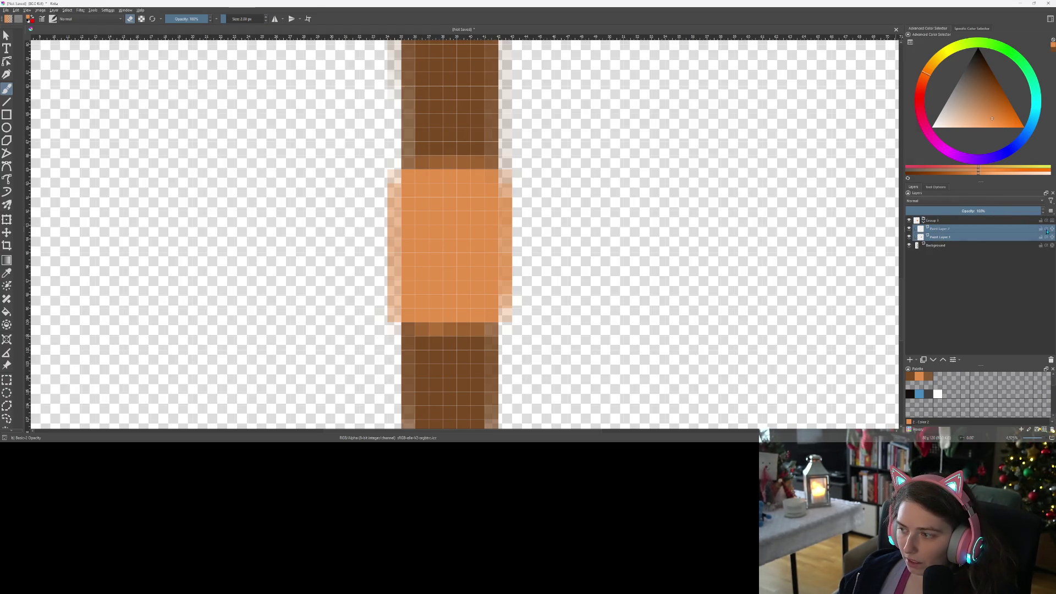
pyautogui.click(1026, 230)
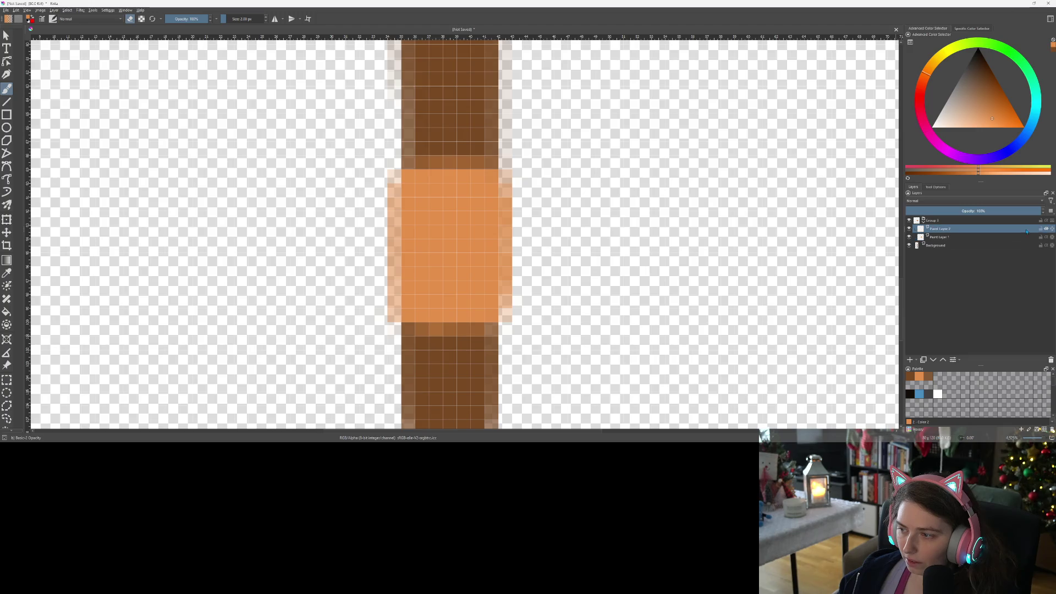
pyautogui.click(968, 204)
pyautogui.click(968, 189)
pyautogui.scroll(1, 448, 190)
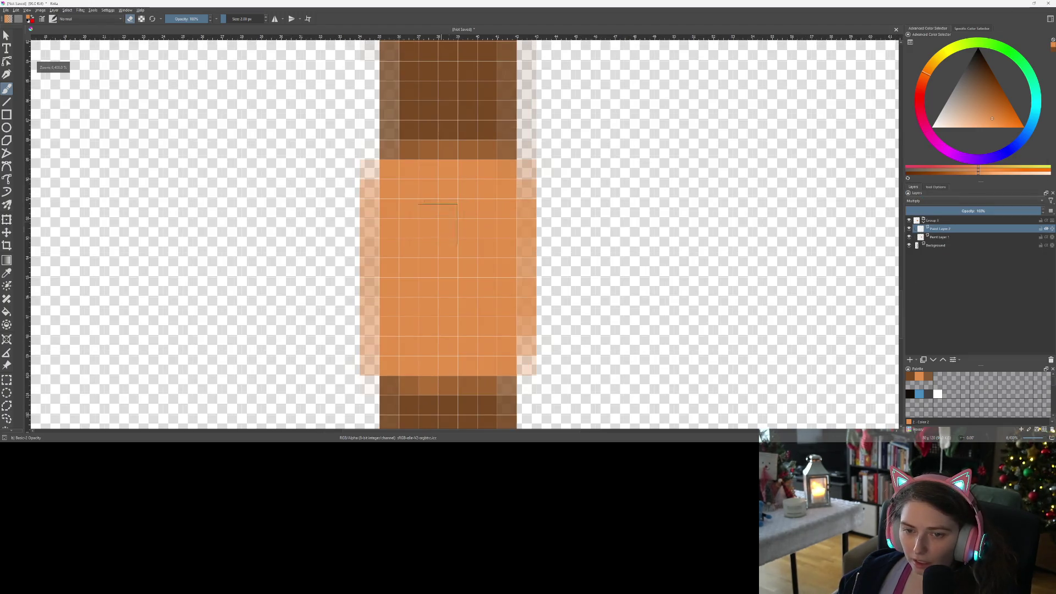
# Paint three darker shading strokes across the orange wrap
pyautogui.moveTo(506, 230); pyautogui.dragTo(410, 231)
pyautogui.moveTo(399, 289); pyautogui.dragTo(419, 288)
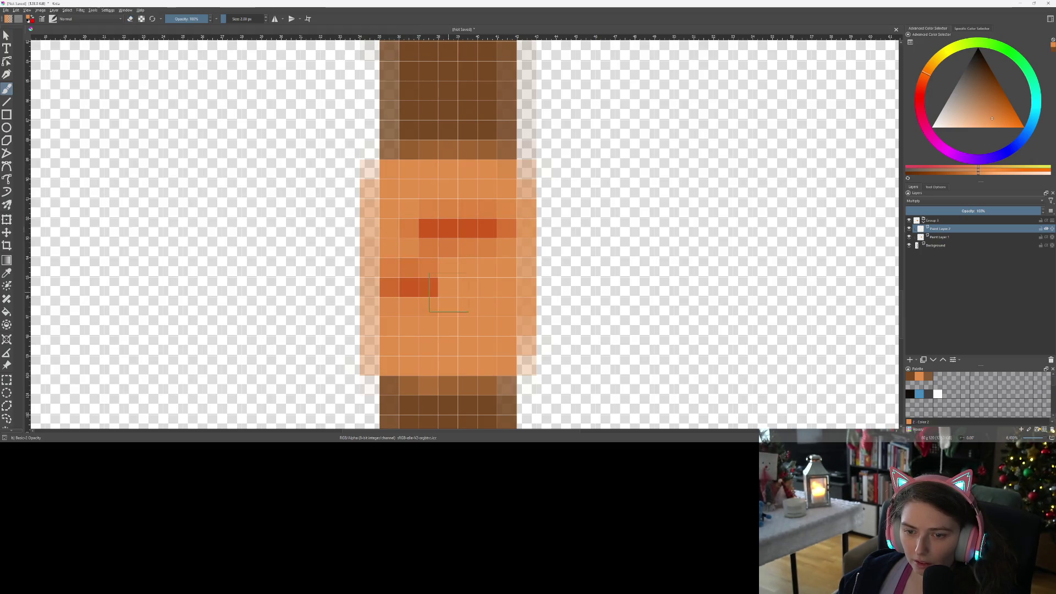
pyautogui.moveTo(459, 326); pyautogui.dragTo(506, 326)
pyautogui.scroll(-5, 554, 345)
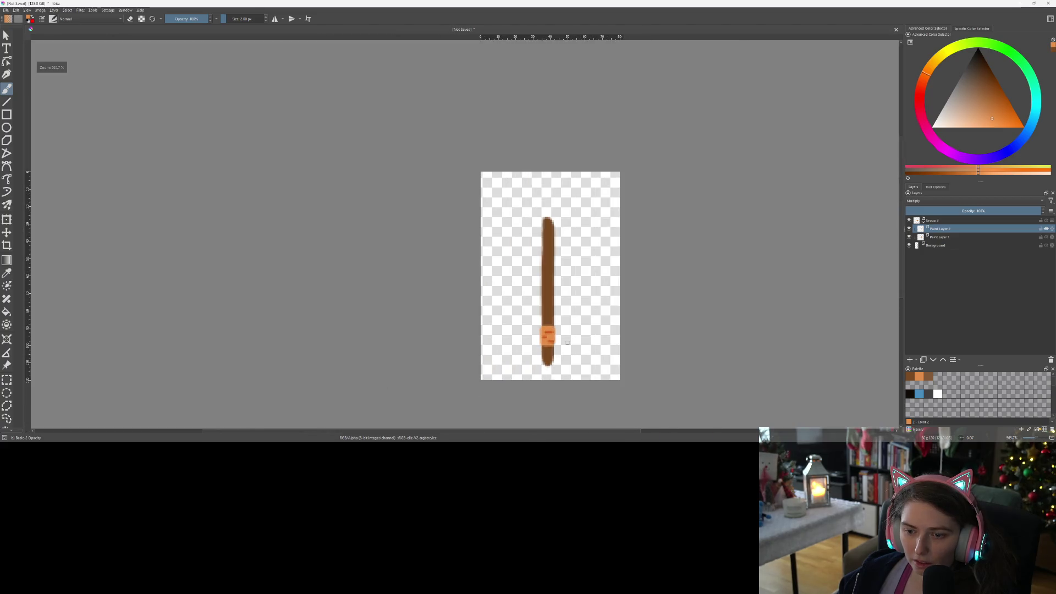
pyautogui.scroll(3, 553, 345)
pyautogui.scroll(2, 553, 345)
# Replace them with two dark orange stripes and lower the layer opacity to about 63%
pyautogui.hotkey('ctrl', 'z')
pyautogui.hotkey('ctrl', 'z')
pyautogui.hotkey('ctrl', 'z')
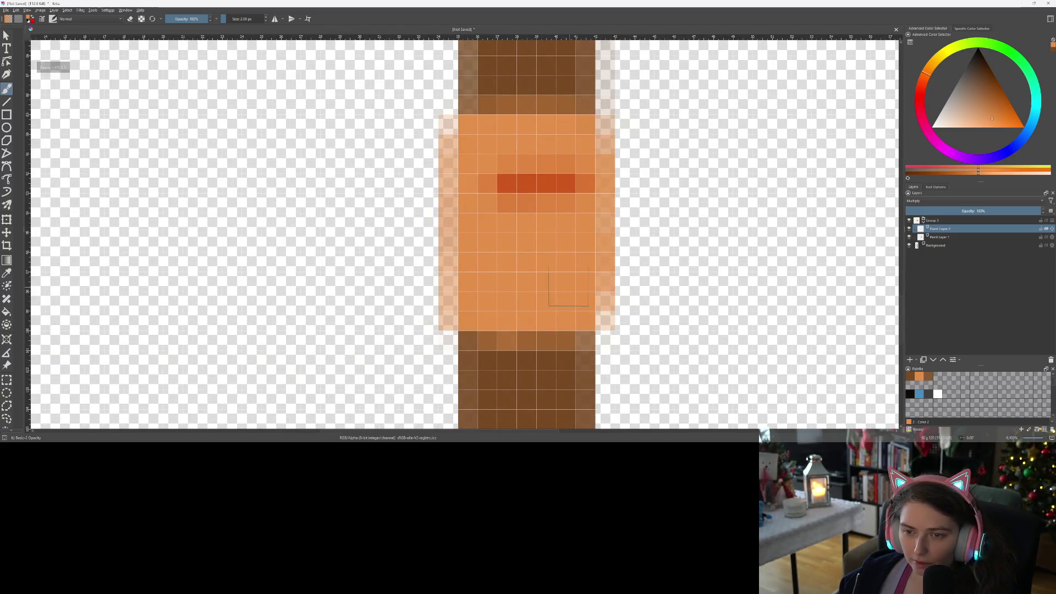
pyautogui.moveTo(478, 163); pyautogui.dragTo(605, 157)
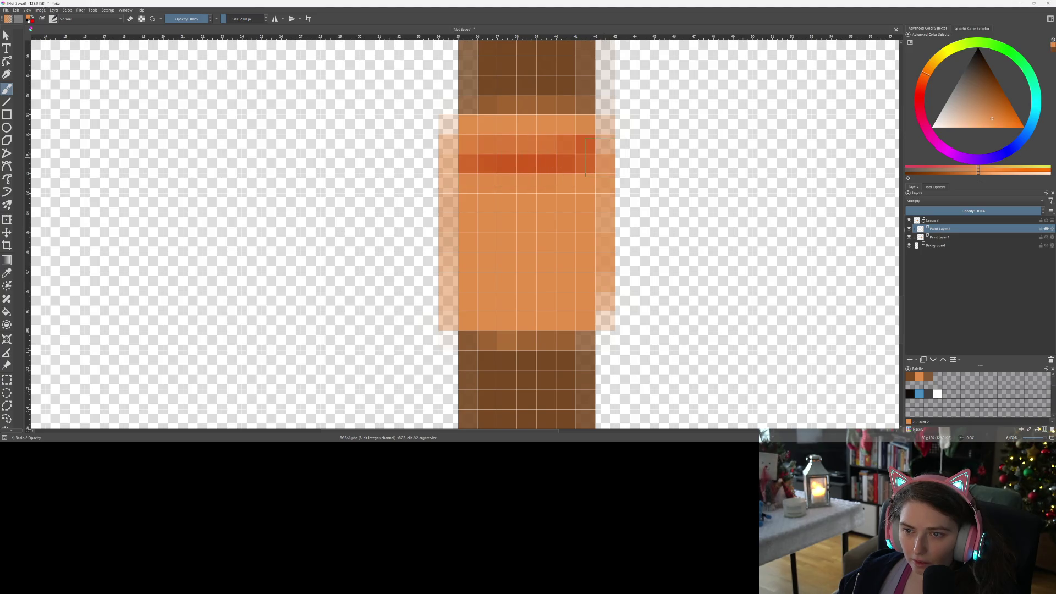
pyautogui.moveTo(476, 256); pyautogui.dragTo(605, 255)
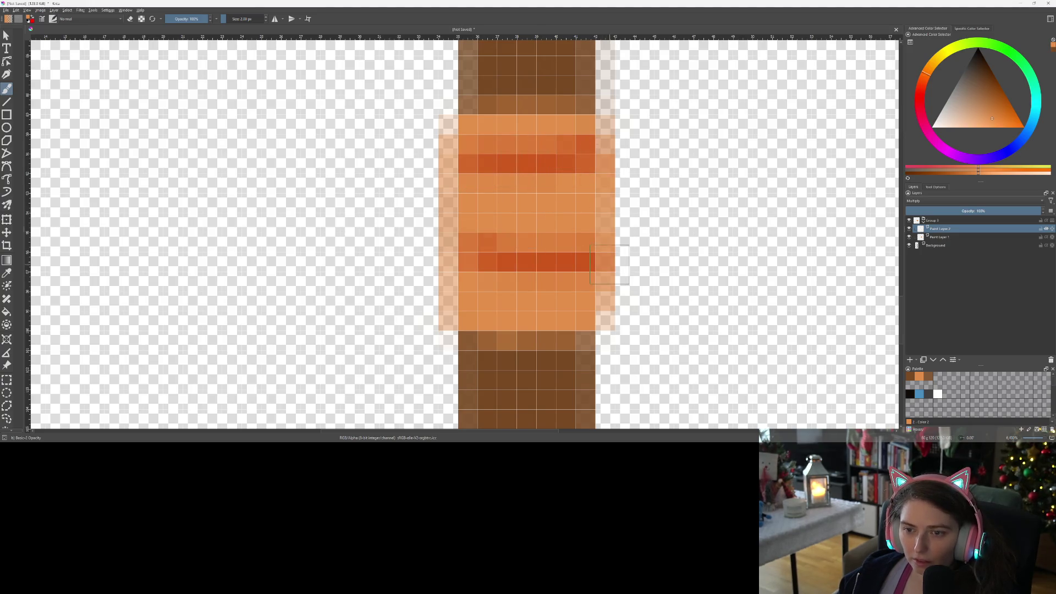
pyautogui.scroll(-4, 616, 258)
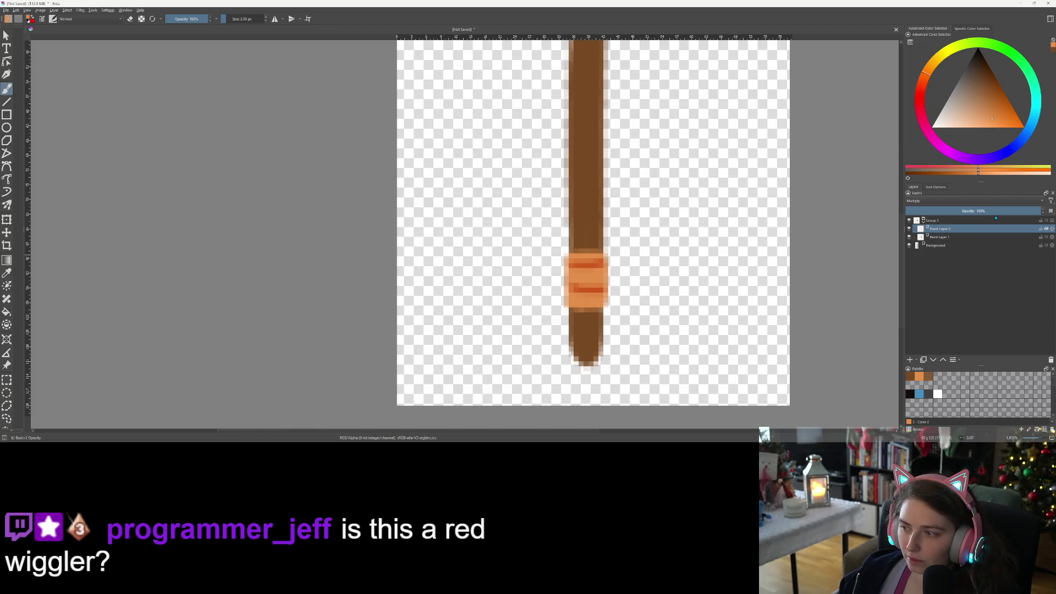
pyautogui.click(990, 209)
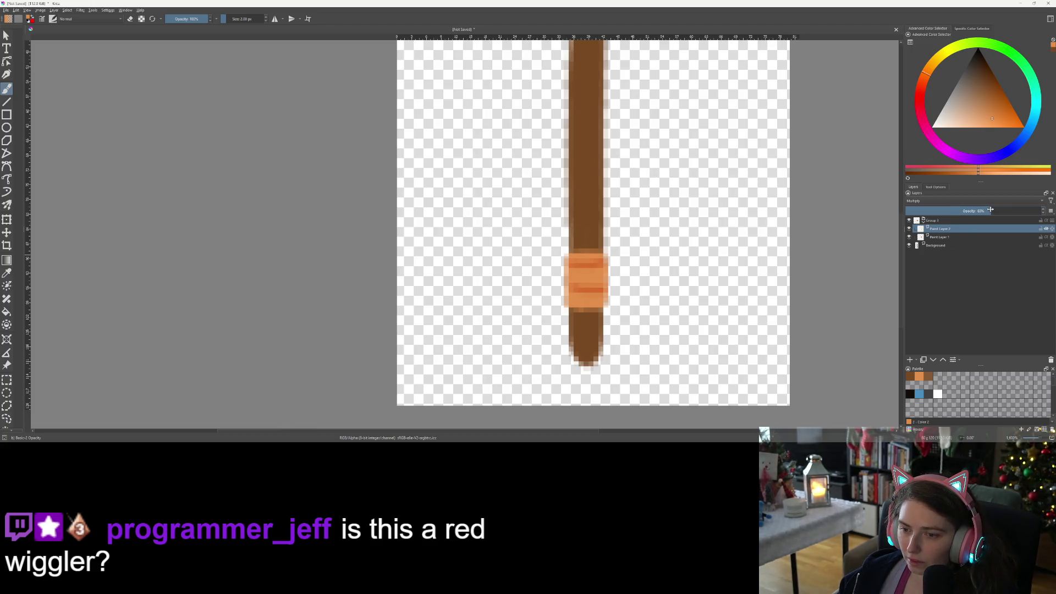
# Collapse Group 3, add a paint layer above it, and pick a light grey colour
pyautogui.scroll(-3, 622, 288)
pyautogui.scroll(2, 633, 264)
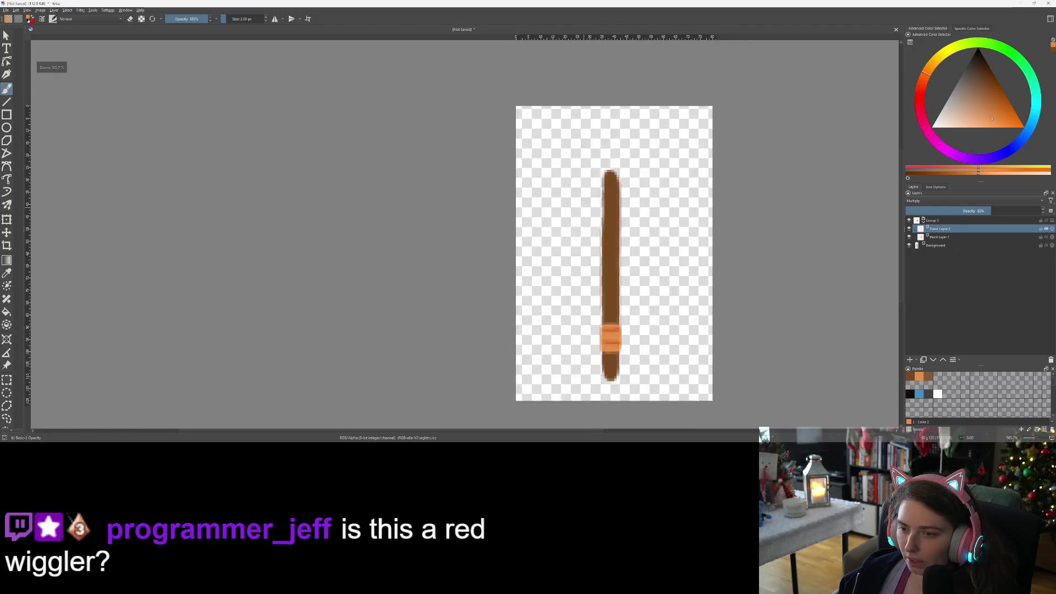
pyautogui.scroll(-1, 638, 308)
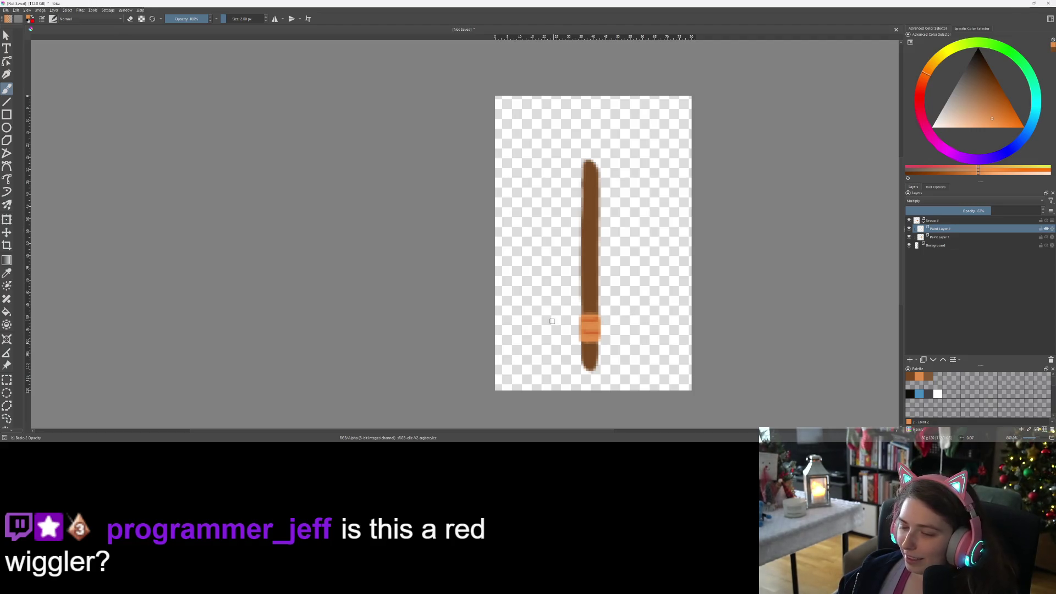
pyautogui.scroll(3, 552, 320)
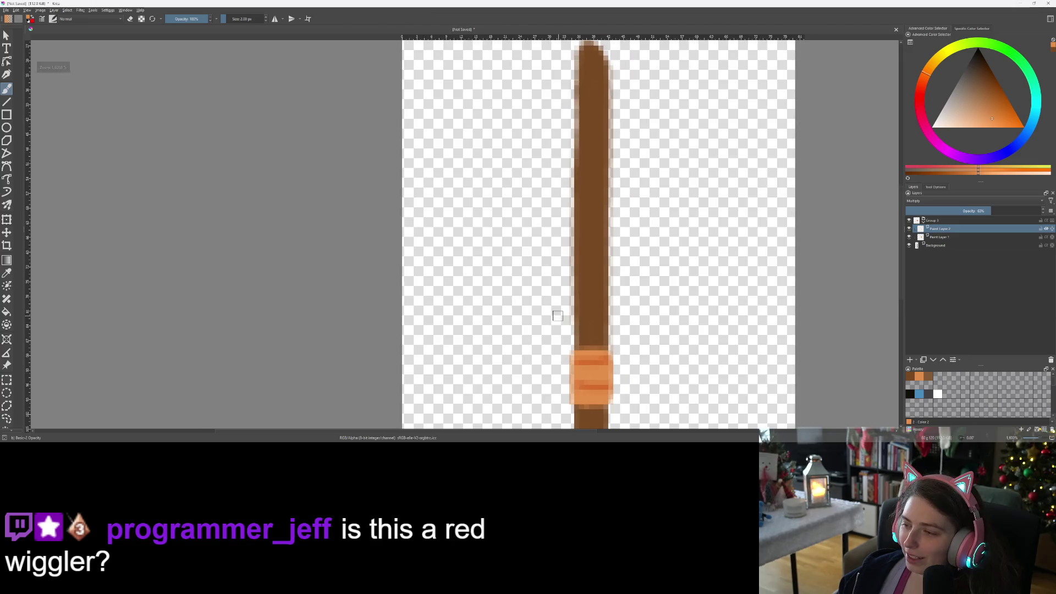
pyautogui.click(922, 220)
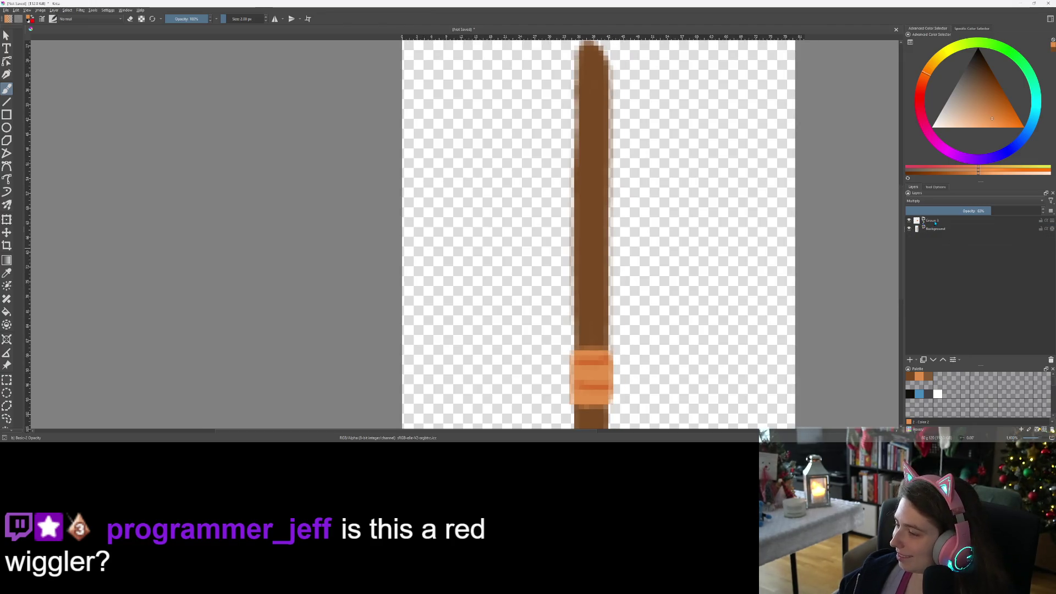
pyautogui.click(935, 221)
pyautogui.click(909, 359)
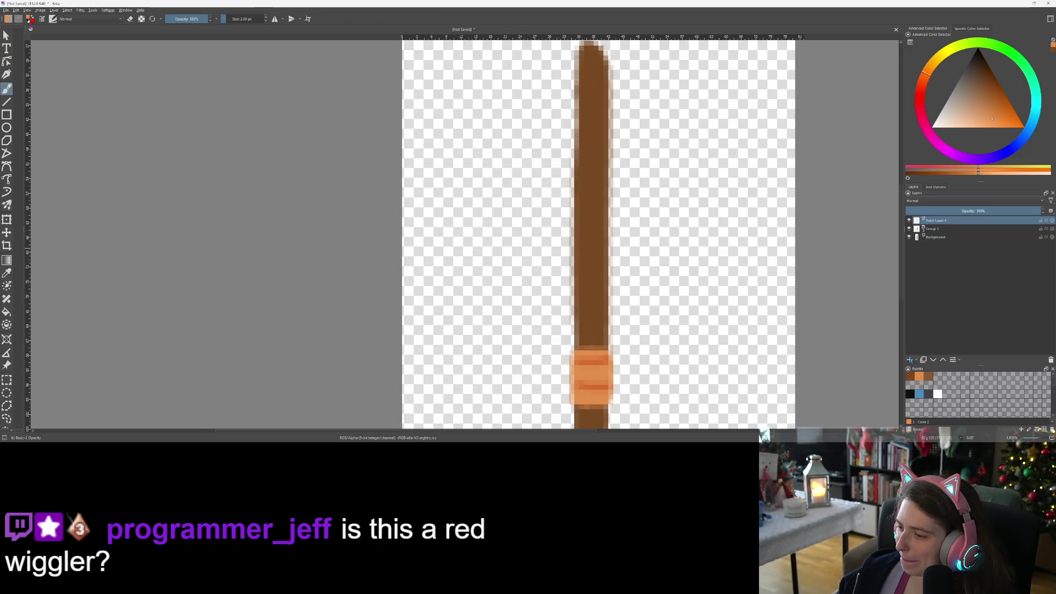
pyautogui.moveTo(976, 120); pyautogui.dragTo(964, 101)
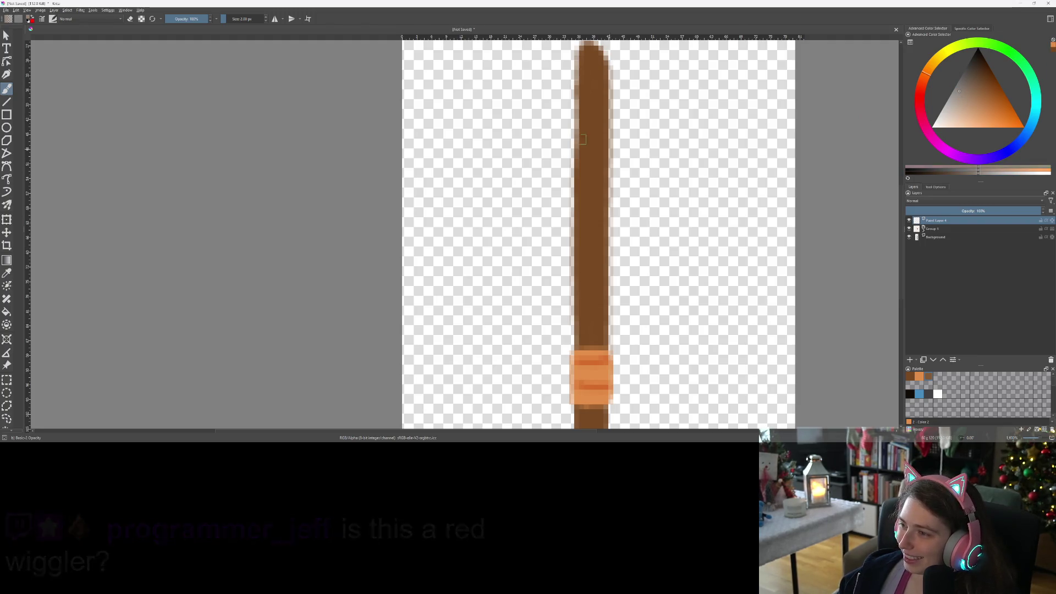
# Check the 3D pickaxe model in Godot for reference and return to Krita
pyautogui.scroll(-1, 531, 211)
pyautogui.scroll(1, 531, 212)
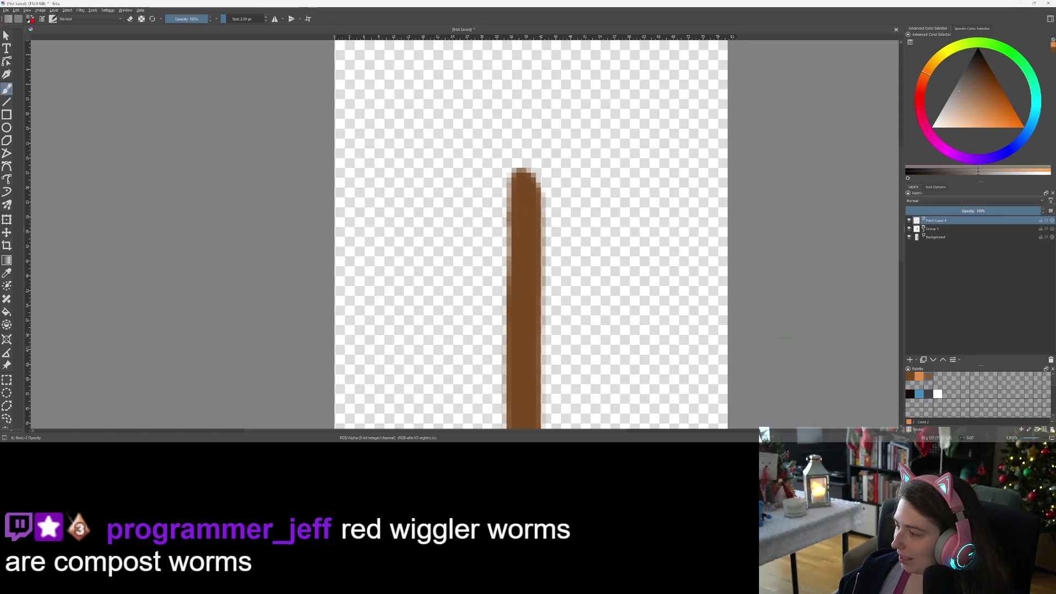
pyautogui.scroll(-2, 710, 335)
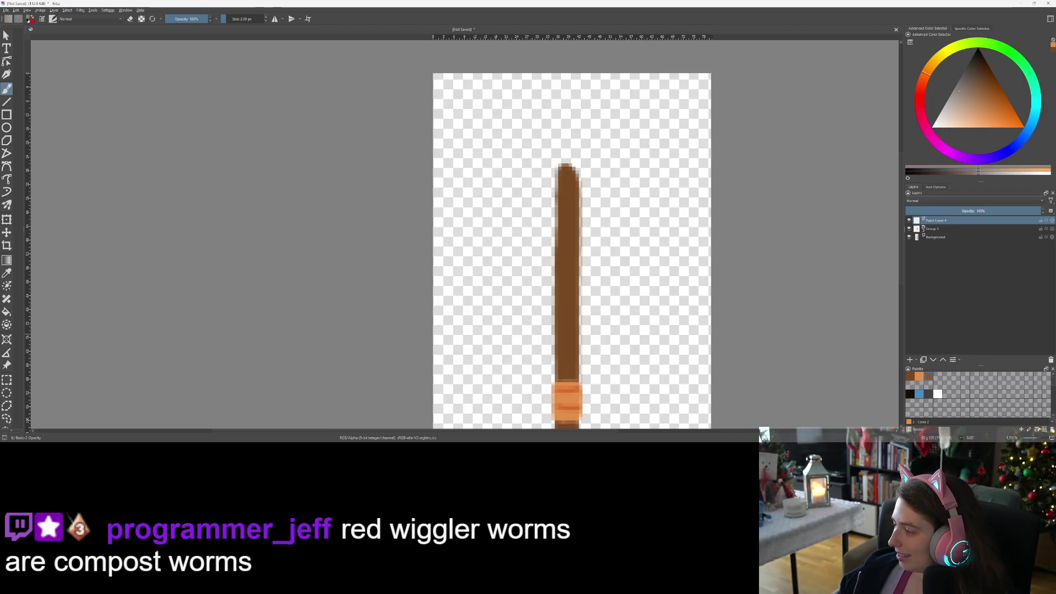
pyautogui.hotkey('alt', 'Tab')
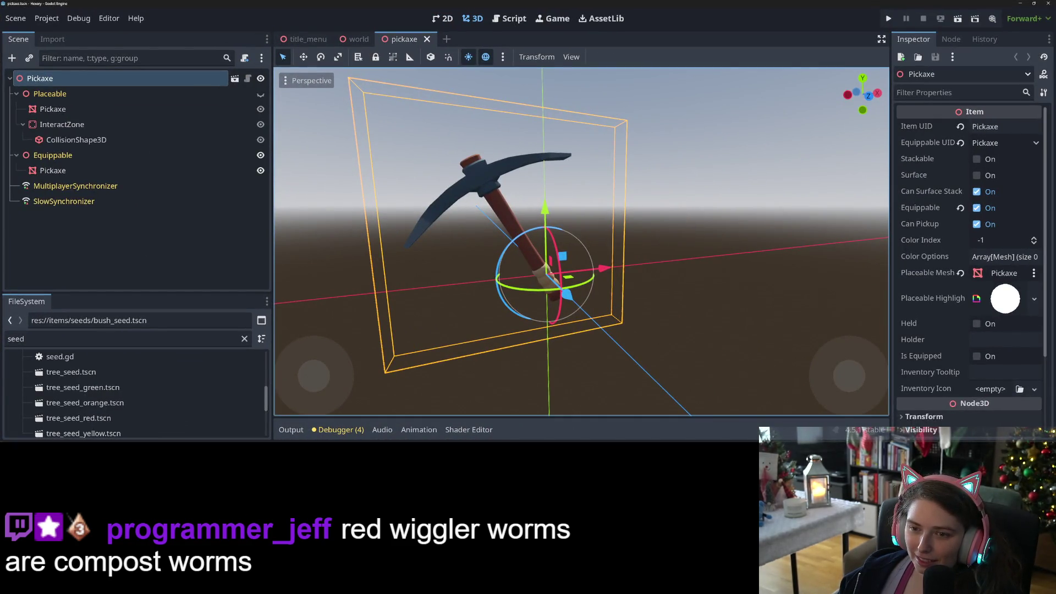
pyautogui.hotkey('alt', 'Tab')
pyautogui.scroll(2, 724, 233)
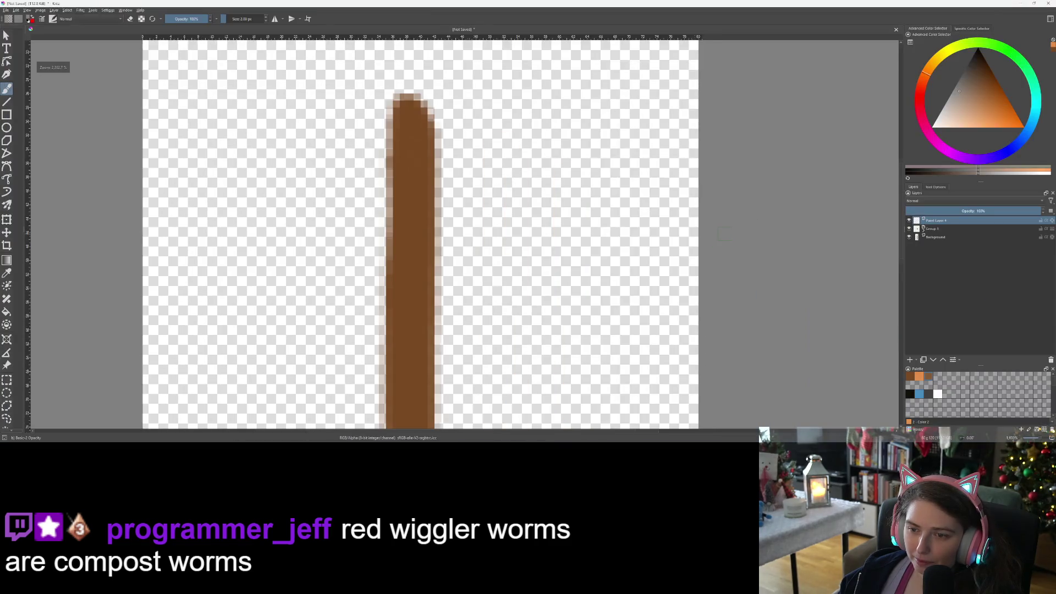
# Paint a slightly darker grey block across the handle top and move its layer below the handle group
pyautogui.scroll(2, 474, 217)
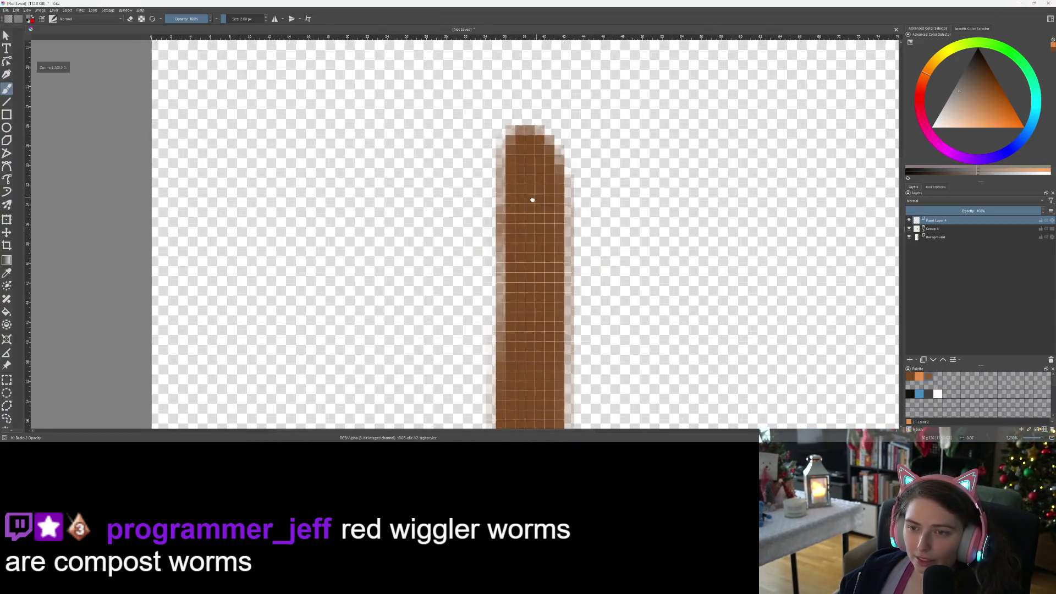
pyautogui.moveTo(493, 191)
pyautogui.mouseDown()
pyautogui.moveTo(549, 195)
pyautogui.moveTo(561, 207)
pyautogui.moveTo(487, 212)
pyautogui.moveTo(538, 208)
pyautogui.mouseUp()
pyautogui.hotkey('ctrl', 'z')
pyautogui.hotkey('ctrl', 'z')
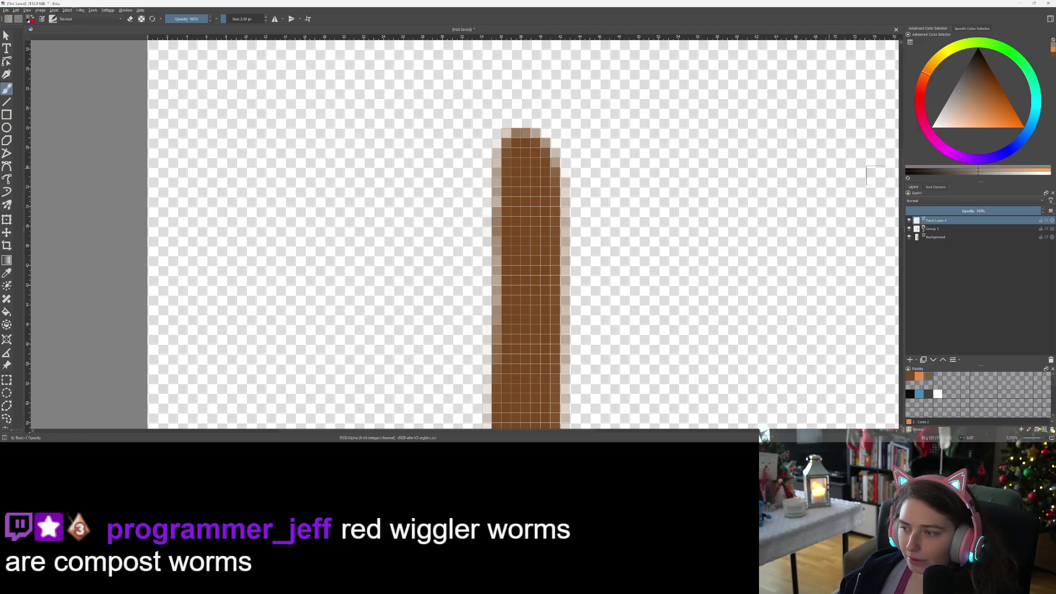
pyautogui.click(962, 83)
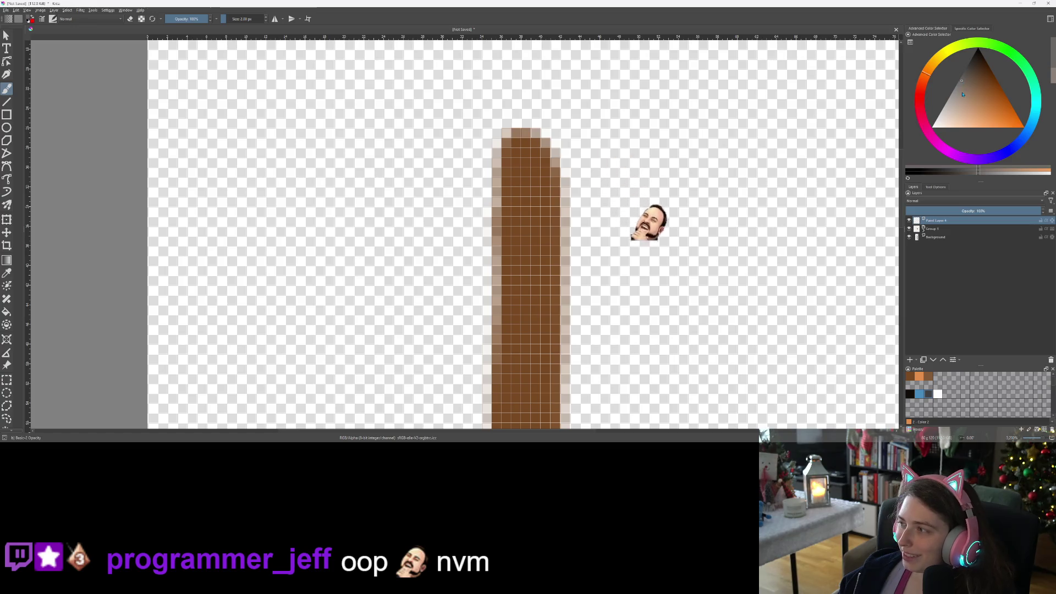
pyautogui.scroll(1, 559, 171)
pyautogui.moveTo(465, 198)
pyautogui.mouseDown()
pyautogui.moveTo(571, 198)
pyautogui.moveTo(467, 204)
pyautogui.moveTo(468, 305)
pyautogui.moveTo(536, 297)
pyautogui.moveTo(566, 209)
pyautogui.moveTo(542, 294)
pyautogui.moveTo(497, 220)
pyautogui.moveTo(488, 294)
pyautogui.moveTo(509, 220)
pyautogui.moveTo(536, 247)
pyautogui.mouseUp()
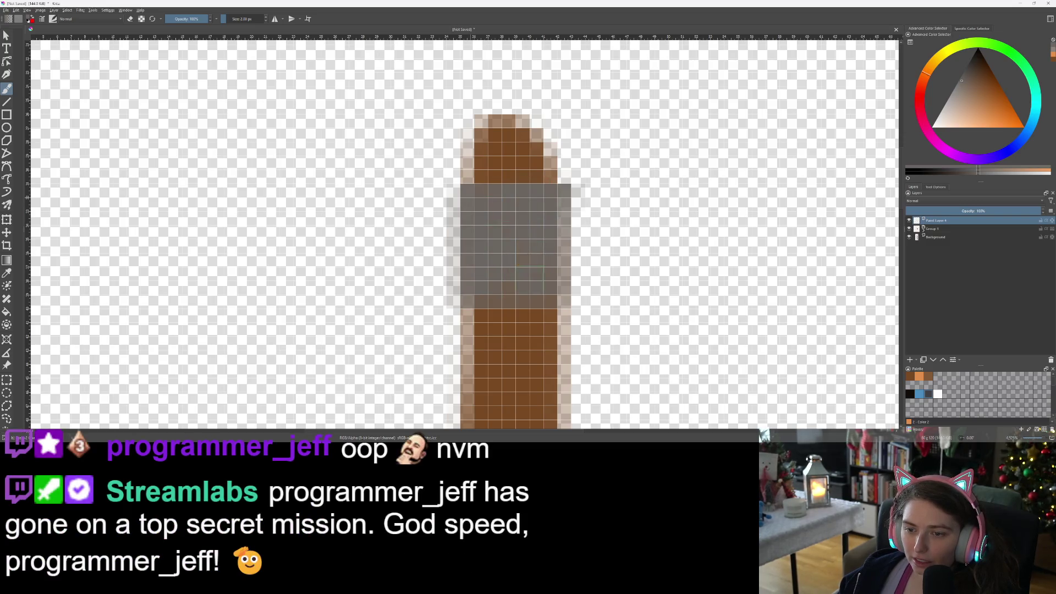
pyautogui.moveTo(512, 288); pyautogui.dragTo(541, 279)
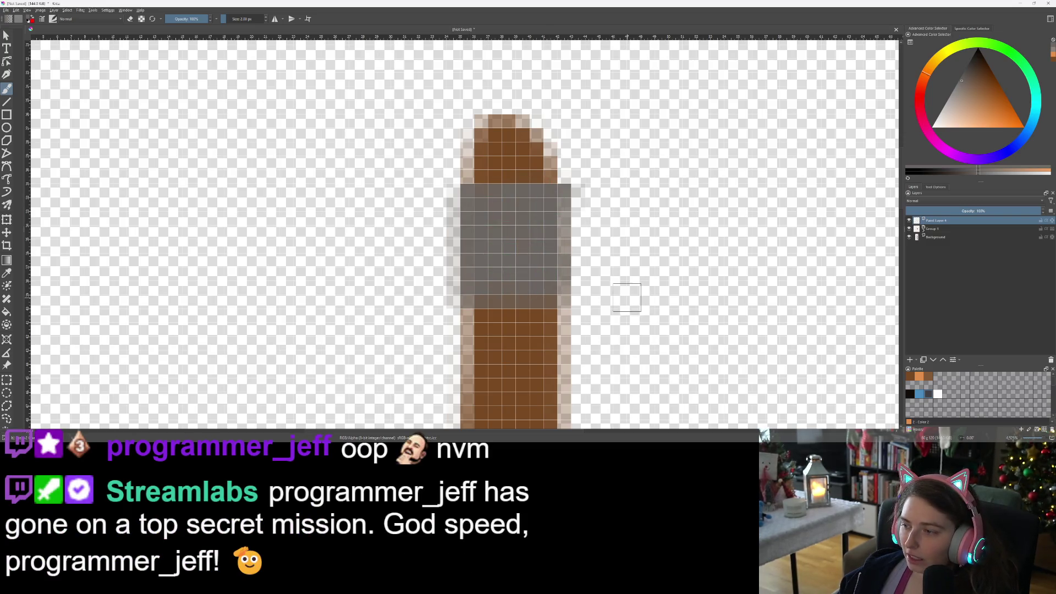
pyautogui.moveTo(946, 221); pyautogui.dragTo(950, 238)
# Group the grey paint layer together with the Background layer
pyautogui.keyDown('ctrl'); pyautogui.click(943, 241); pyautogui.keyUp('ctrl')
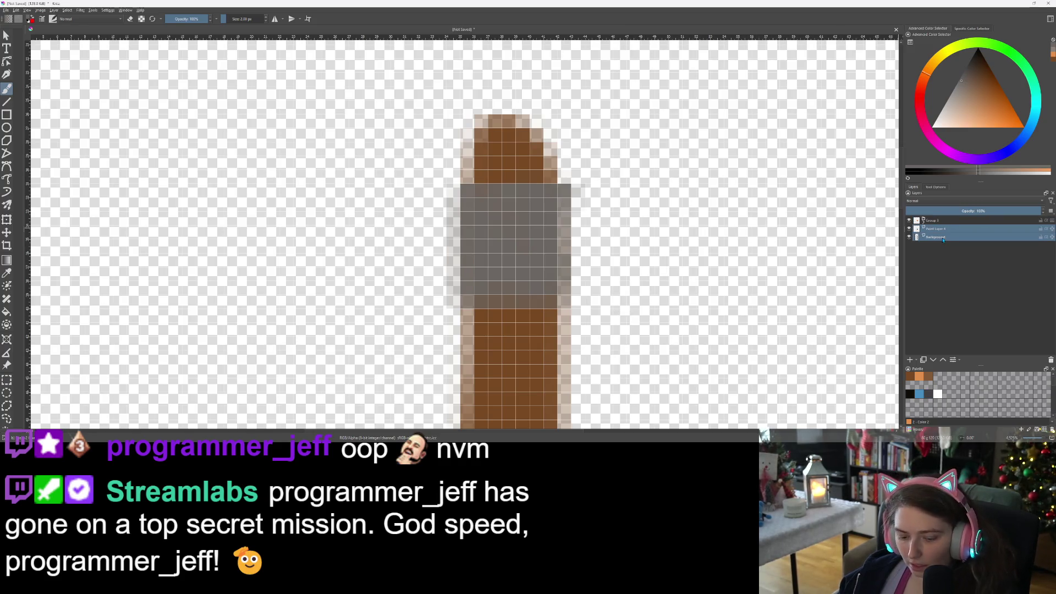
pyautogui.hotkey('ctrl', 'g')
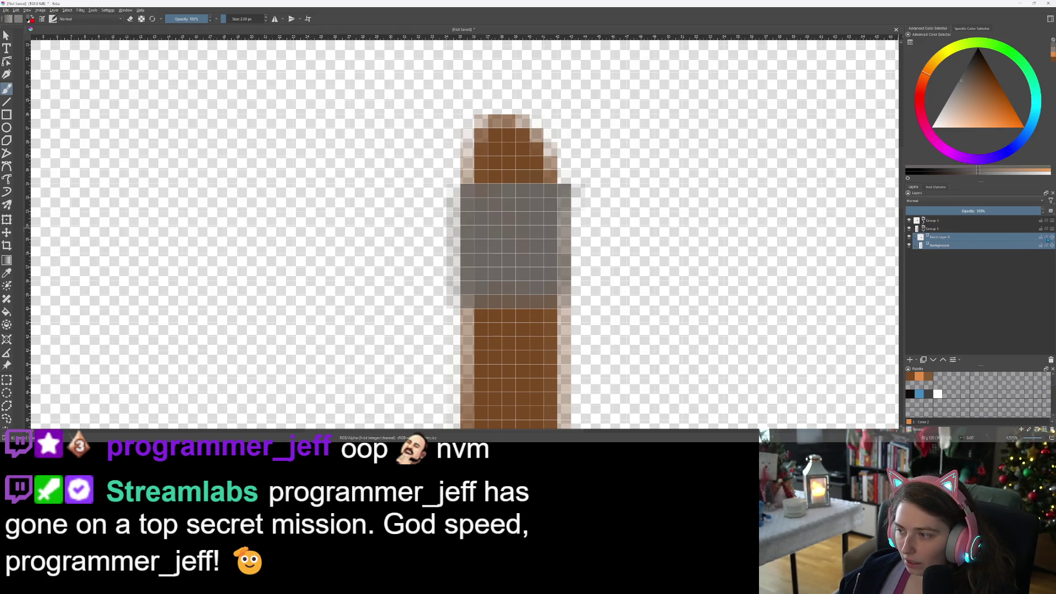
pyautogui.click(979, 266)
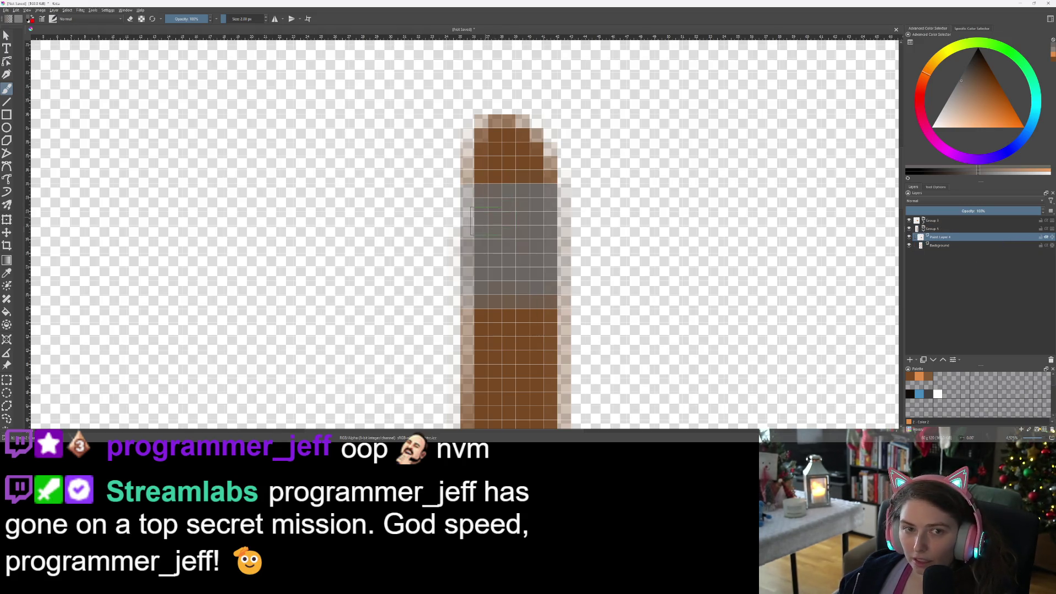
pyautogui.scroll(-4, 471, 221)
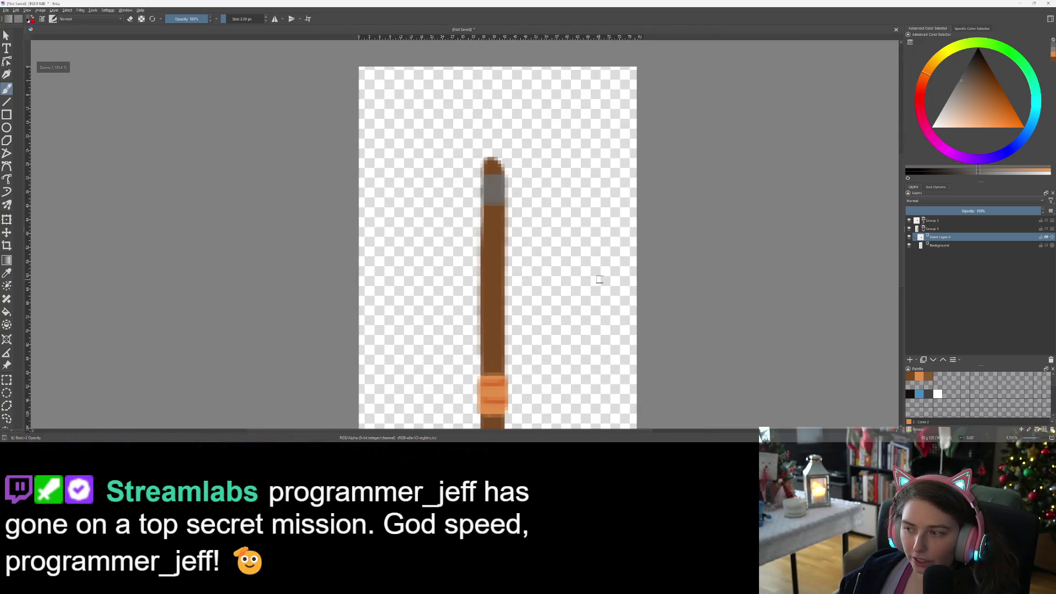
pyautogui.scroll(4, 722, 238)
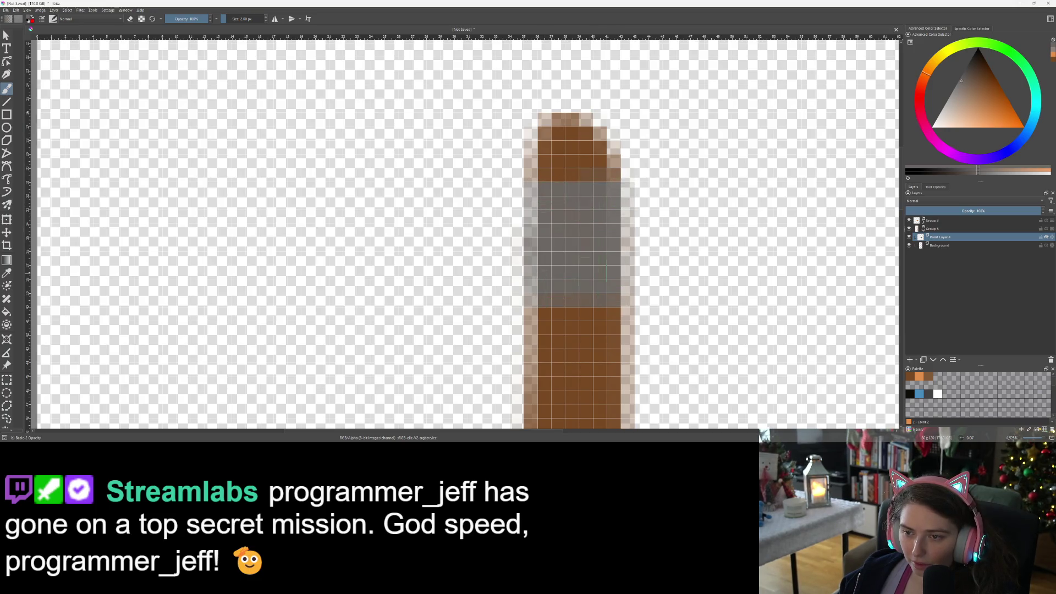
pyautogui.scroll(-4, 607, 273)
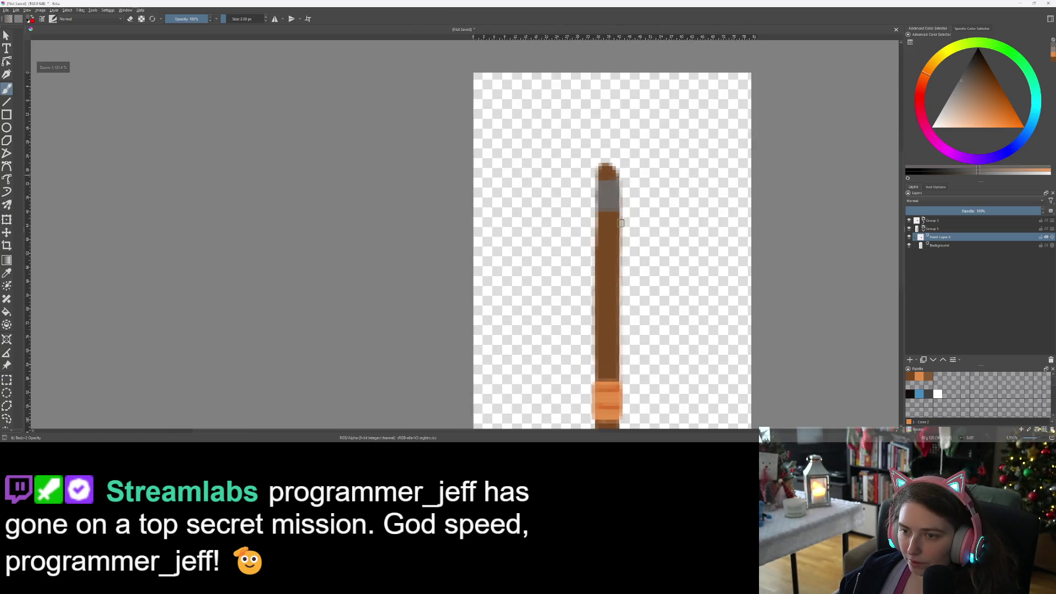
pyautogui.scroll(2, 620, 223)
# Select the handle group Group 3 and add a new paint layer at the top
pyautogui.moveTo(571, 224)
pyautogui.mouseDown()
pyautogui.moveTo(615, 225)
pyautogui.moveTo(578, 207)
pyautogui.mouseUp()
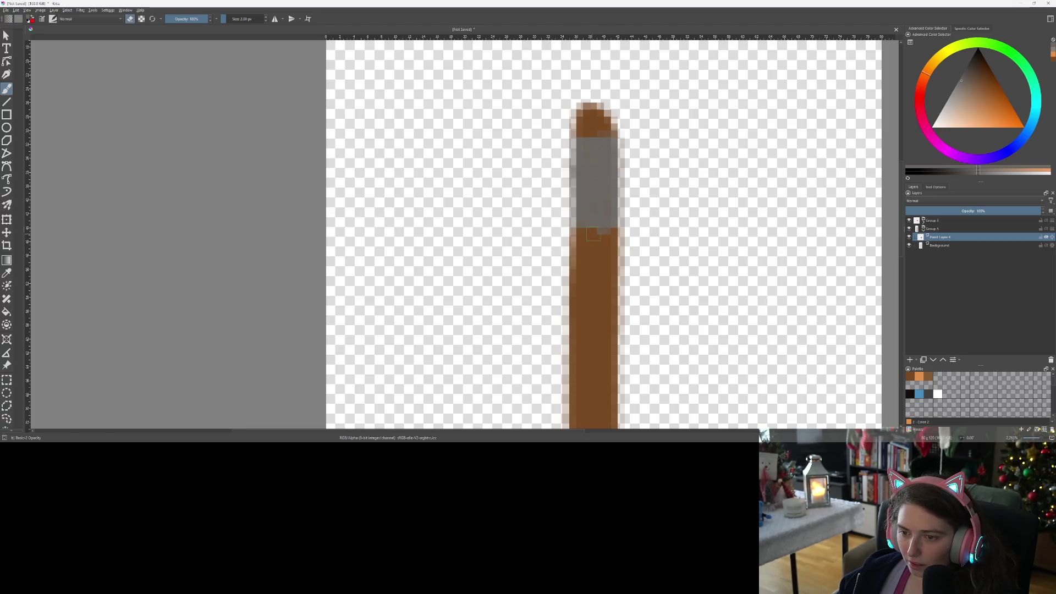
pyautogui.scroll(-1, 613, 232)
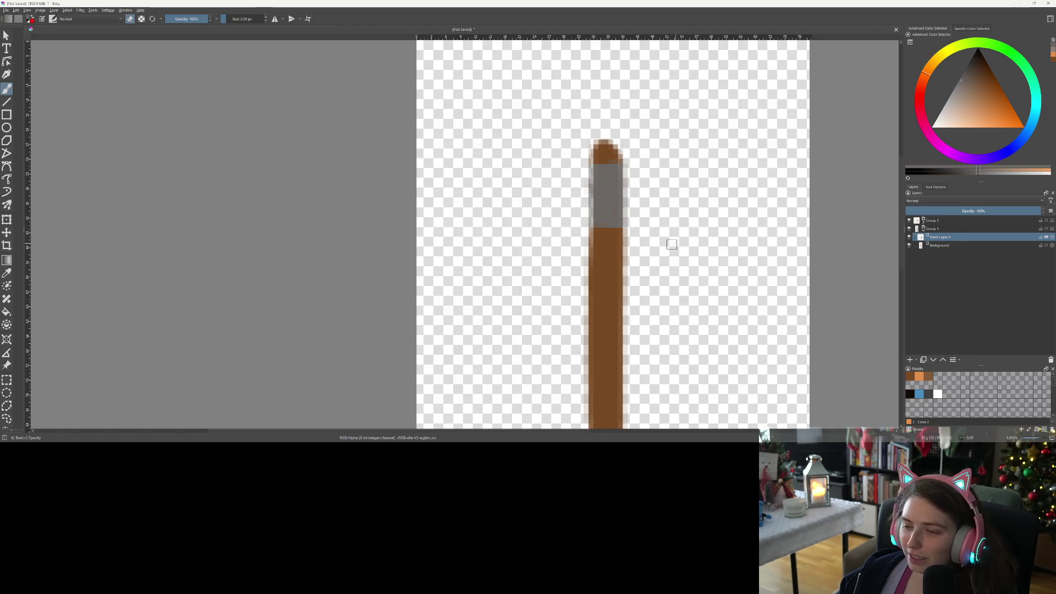
pyautogui.click(973, 220)
pyautogui.click(911, 361)
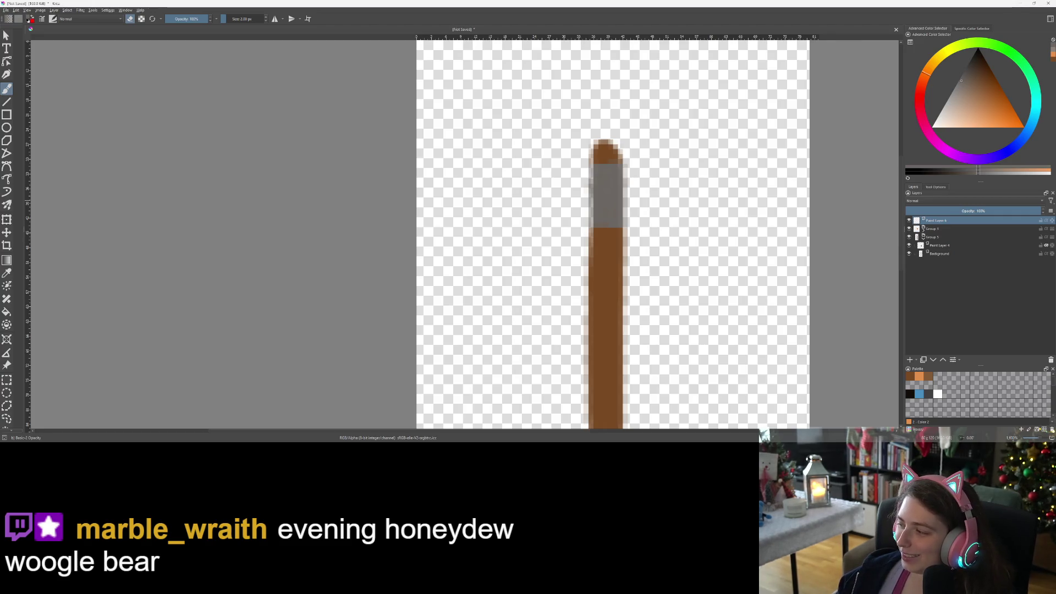
# Paint a grey arm reaching right from the grey block and curving down at its tip
pyautogui.press('e')
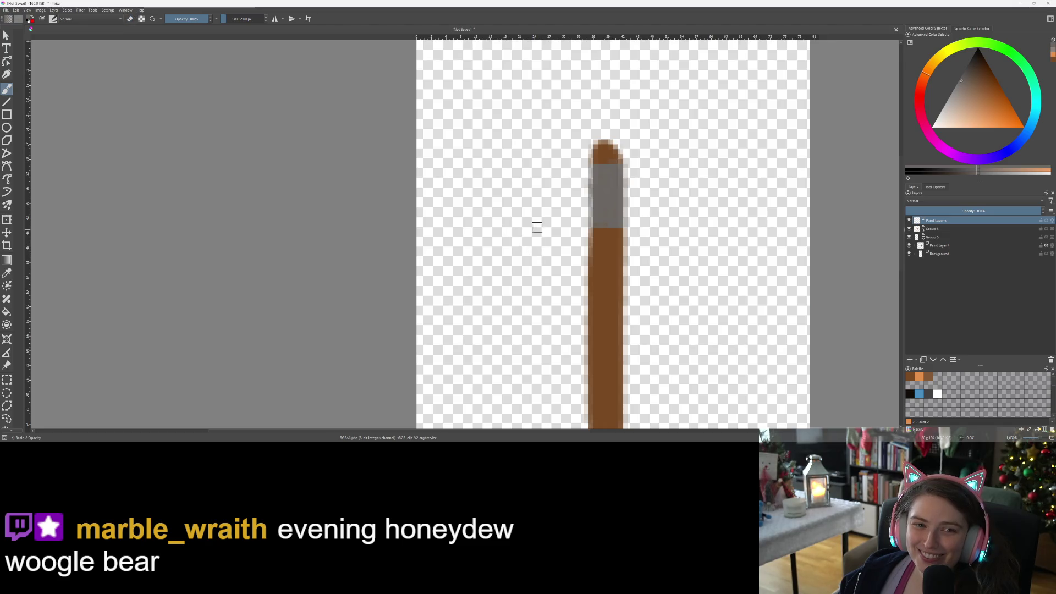
pyautogui.scroll(-5, 653, 237)
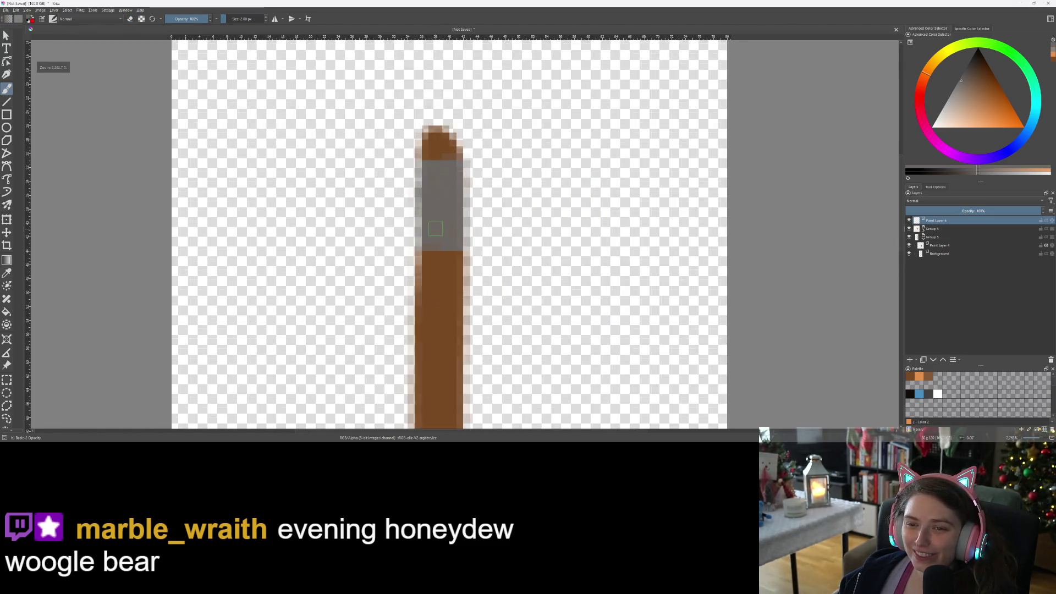
pyautogui.scroll(2, 523, 242)
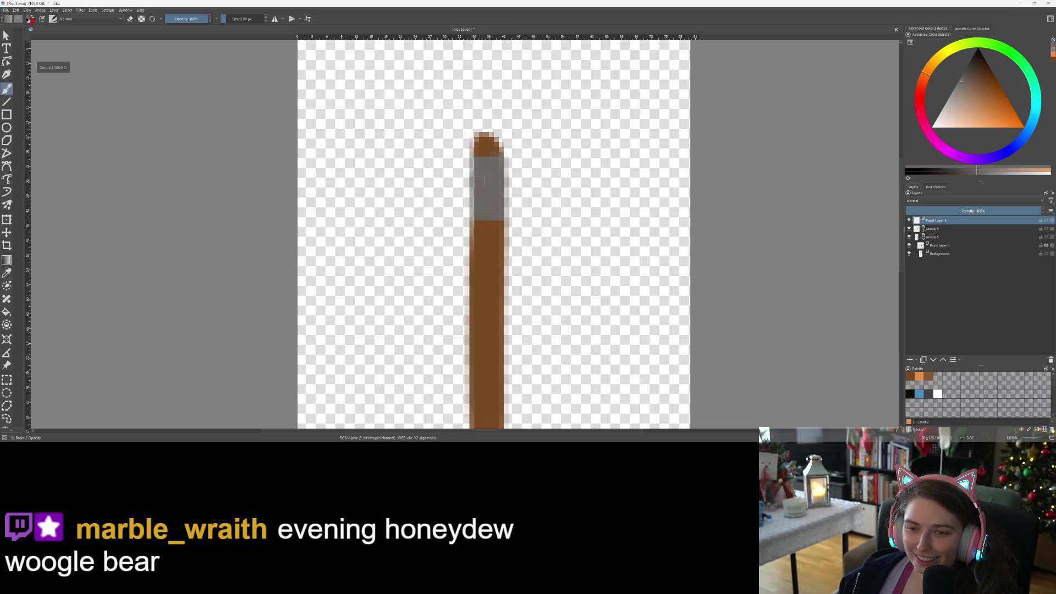
pyautogui.moveTo(484, 180)
pyautogui.mouseDown()
pyautogui.moveTo(485, 196)
pyautogui.moveTo(561, 196)
pyautogui.mouseUp()
pyautogui.hotkey('ctrl', 'z')
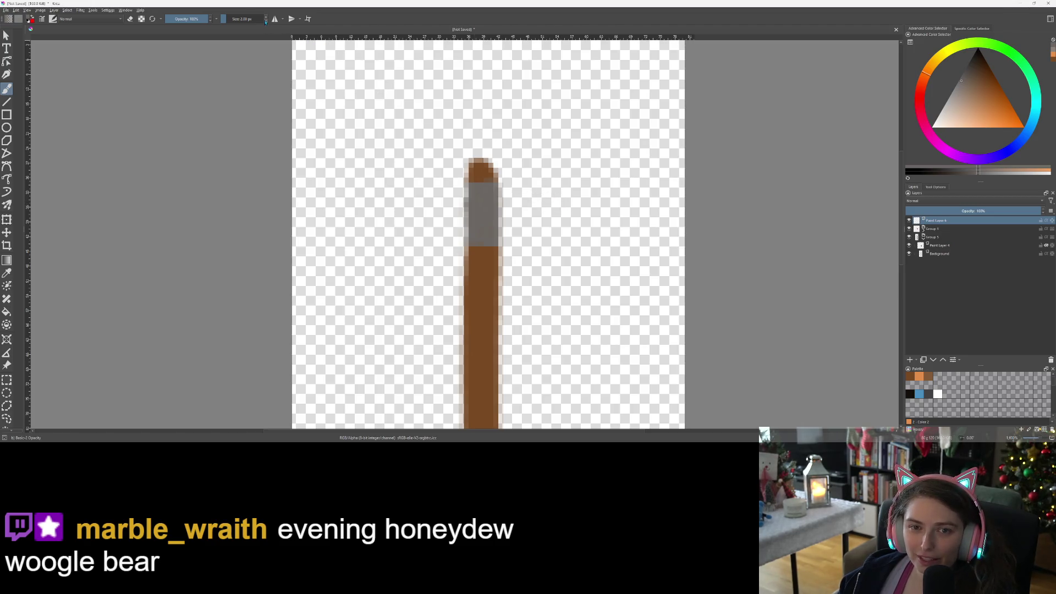
pyautogui.moveTo(485, 205); pyautogui.dragTo(600, 228)
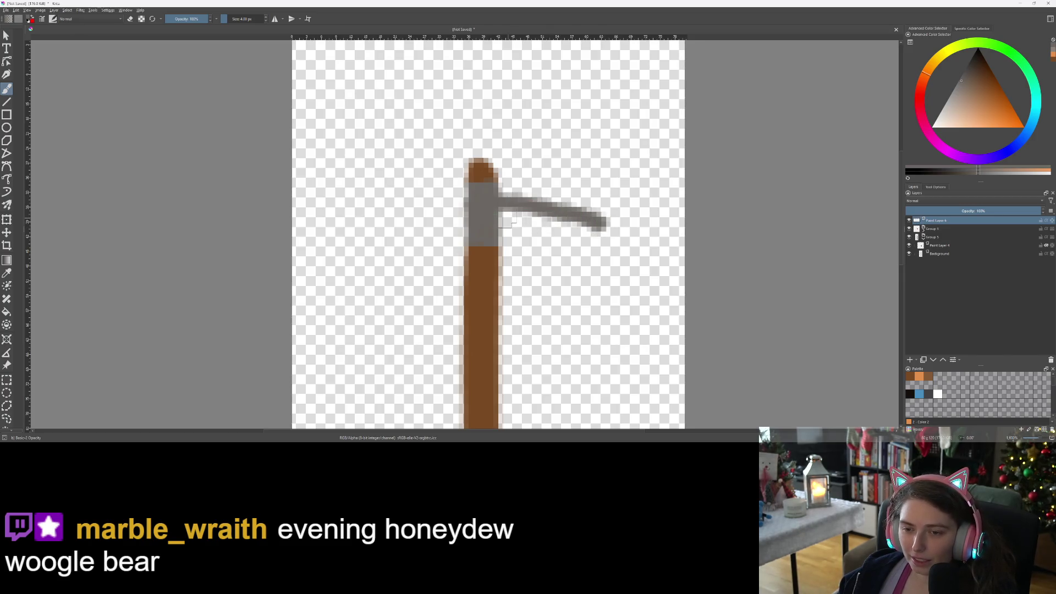
pyautogui.moveTo(489, 207); pyautogui.dragTo(653, 235)
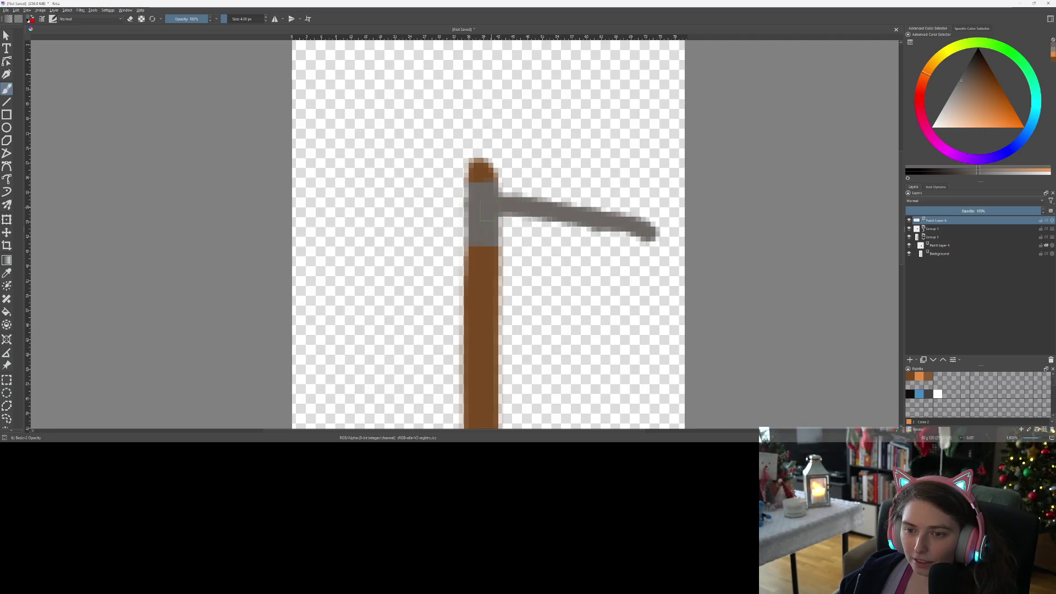
pyautogui.moveTo(492, 215); pyautogui.dragTo(663, 256)
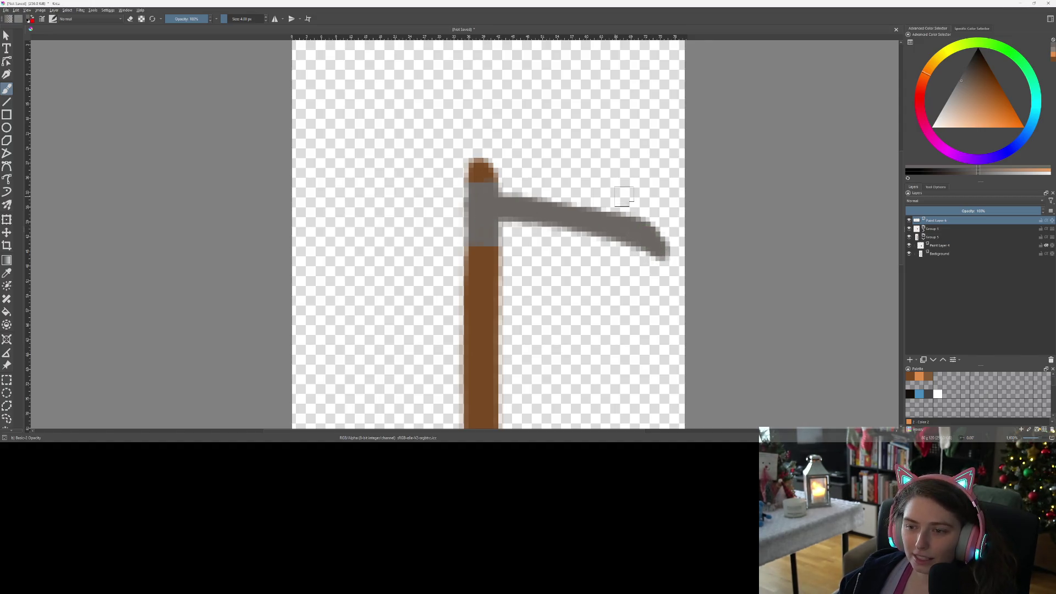
pyautogui.scroll(2, 625, 197)
# Erase the arm's upper edge near the tip and the stray pixels beneath it
pyautogui.press('e')
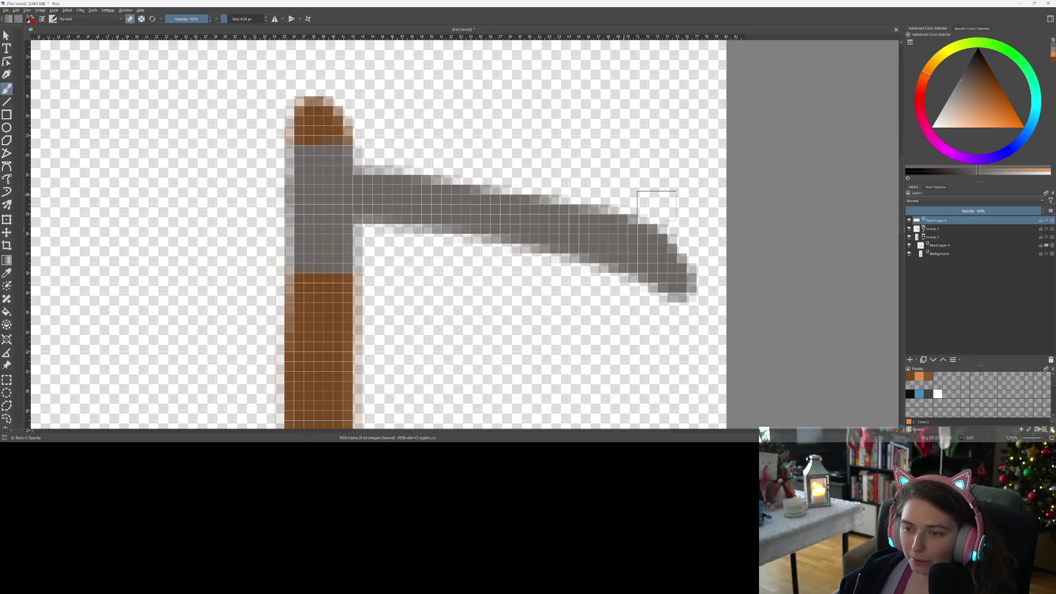
pyautogui.moveTo(583, 182); pyautogui.dragTo(672, 223)
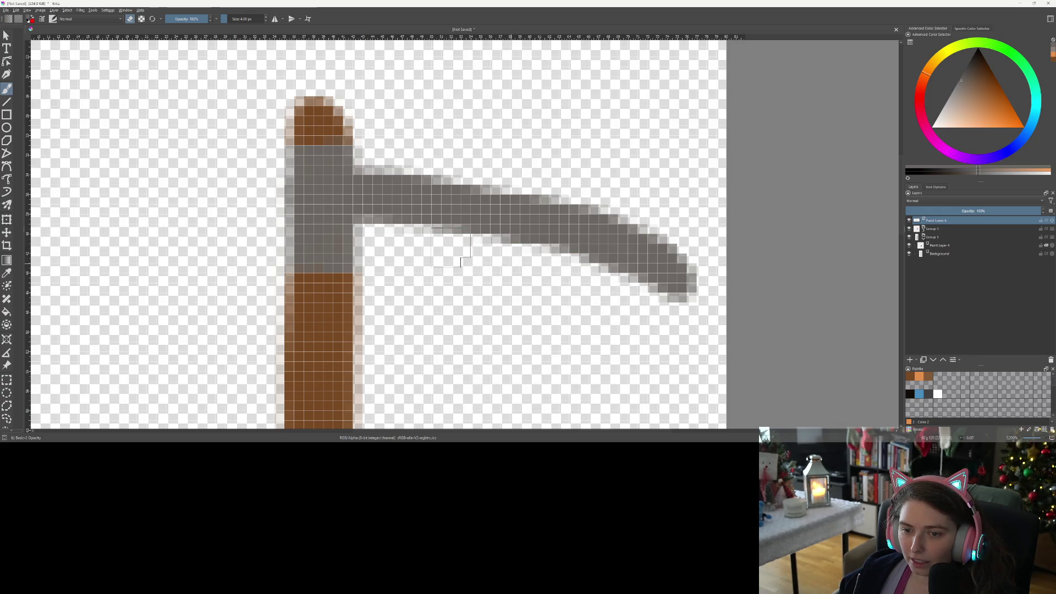
pyautogui.moveTo(603, 308)
pyautogui.mouseDown()
pyautogui.moveTo(536, 275)
pyautogui.moveTo(686, 315)
pyautogui.mouseUp()
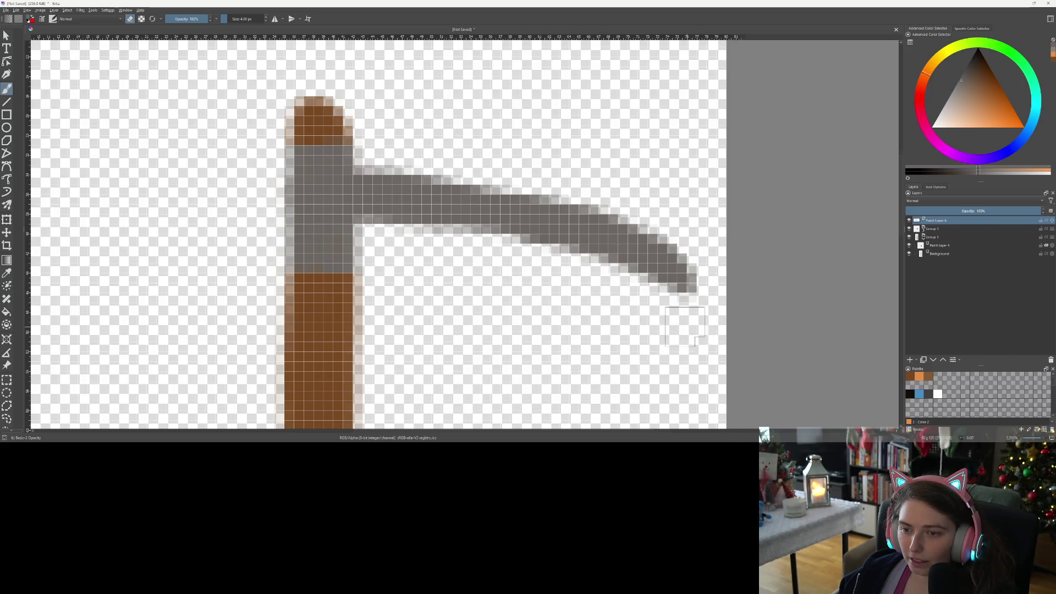
pyautogui.scroll(-3, 596, 338)
pyautogui.scroll(1, 596, 338)
pyautogui.scroll(-4, 595, 338)
pyautogui.scroll(5, 595, 338)
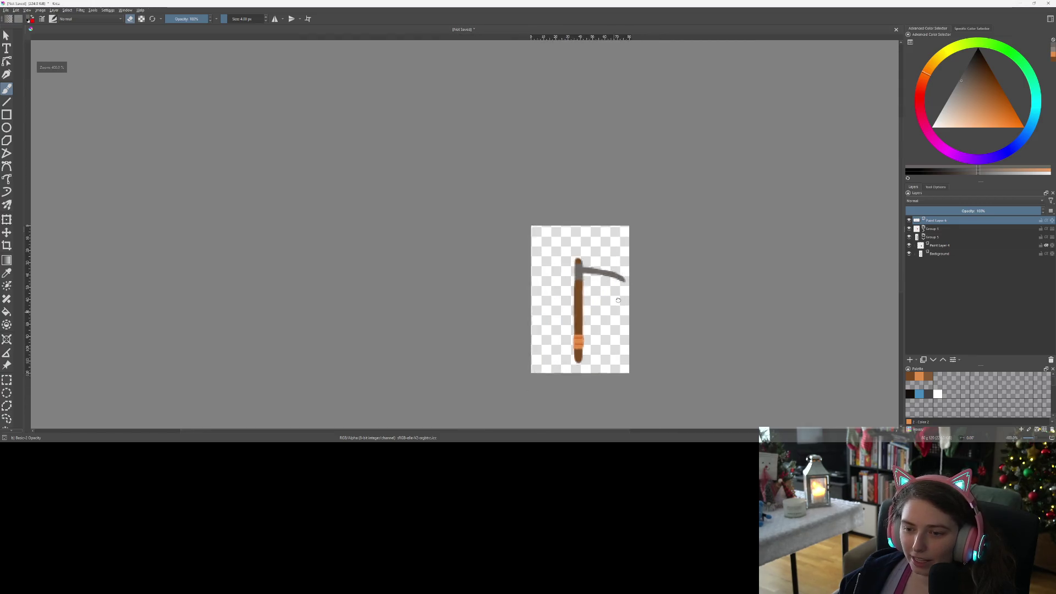
pyautogui.press('e')
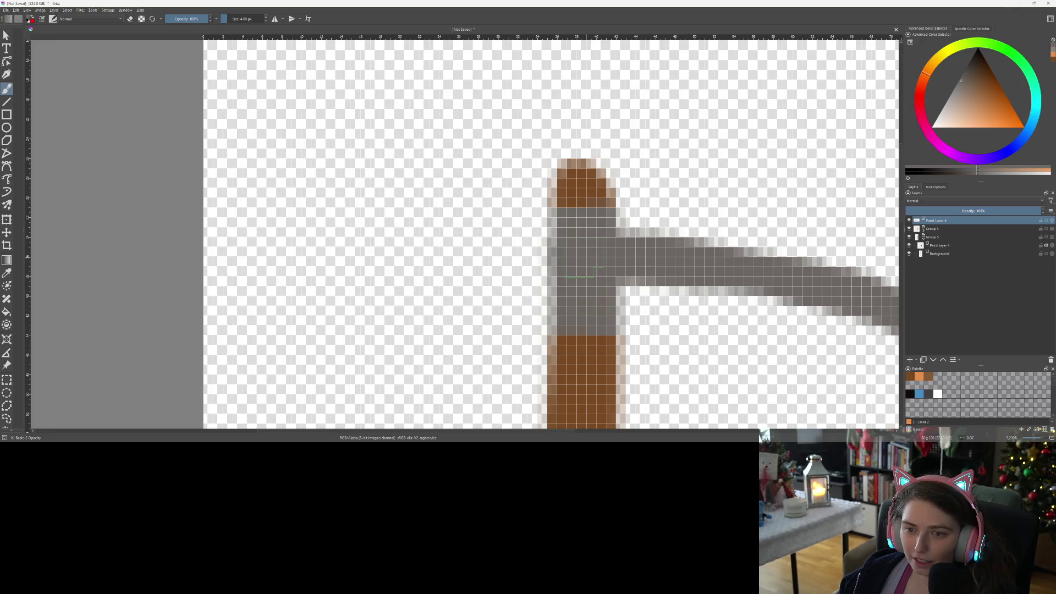
# Paint the grey left arm leftward from the handle, redoing two false-start strokes
pyautogui.moveTo(550, 245); pyautogui.dragTo(372, 188)
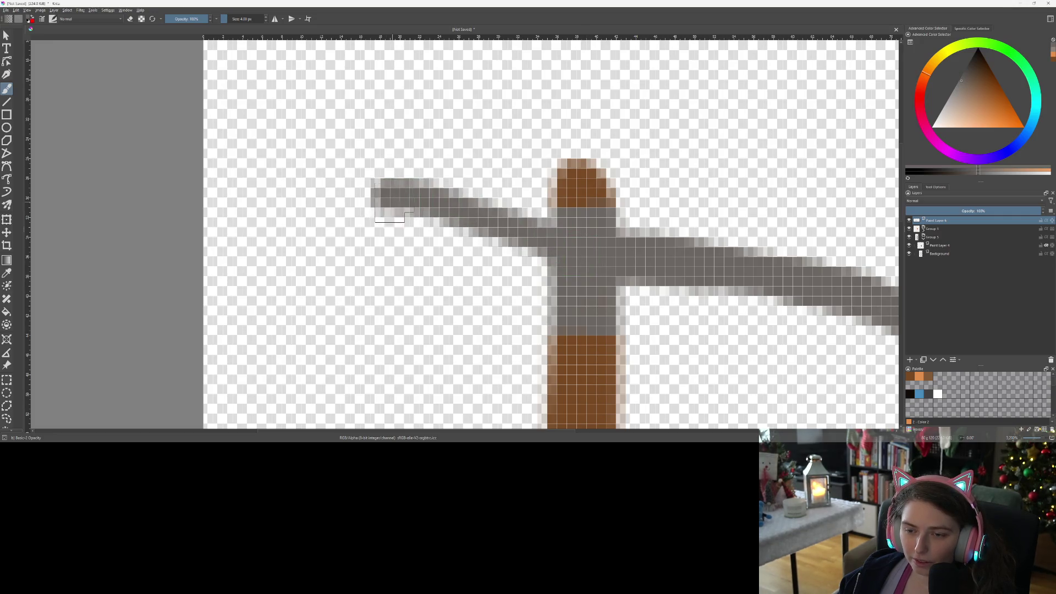
pyautogui.hotkey('ctrl', 'z')
pyautogui.moveTo(602, 256)
pyautogui.mouseDown()
pyautogui.moveTo(347, 232)
pyautogui.moveTo(297, 278)
pyautogui.moveTo(385, 263)
pyautogui.moveTo(552, 266)
pyautogui.mouseUp()
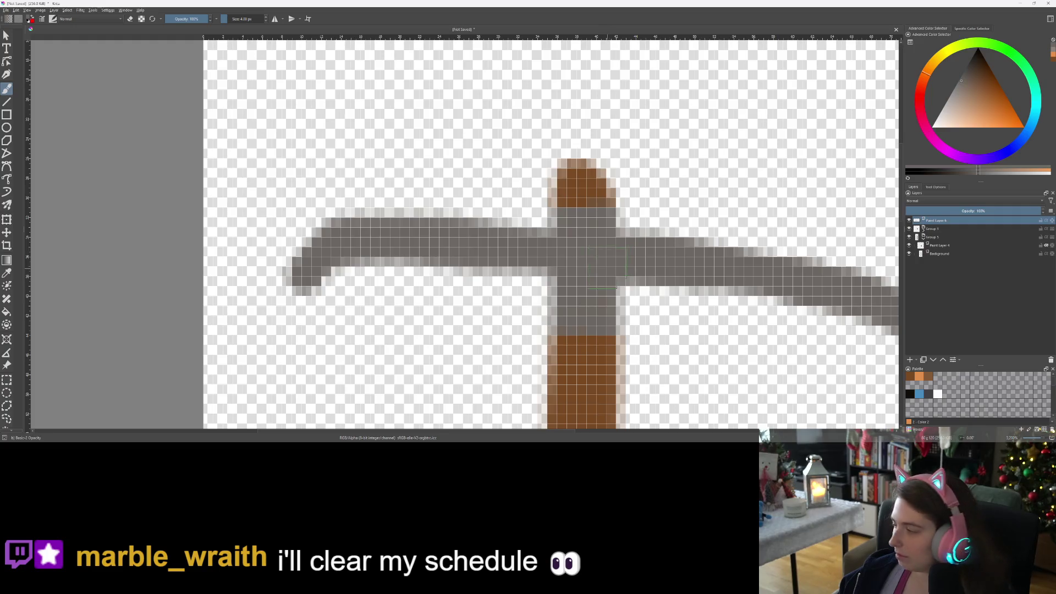
pyautogui.scroll(-3, 581, 227)
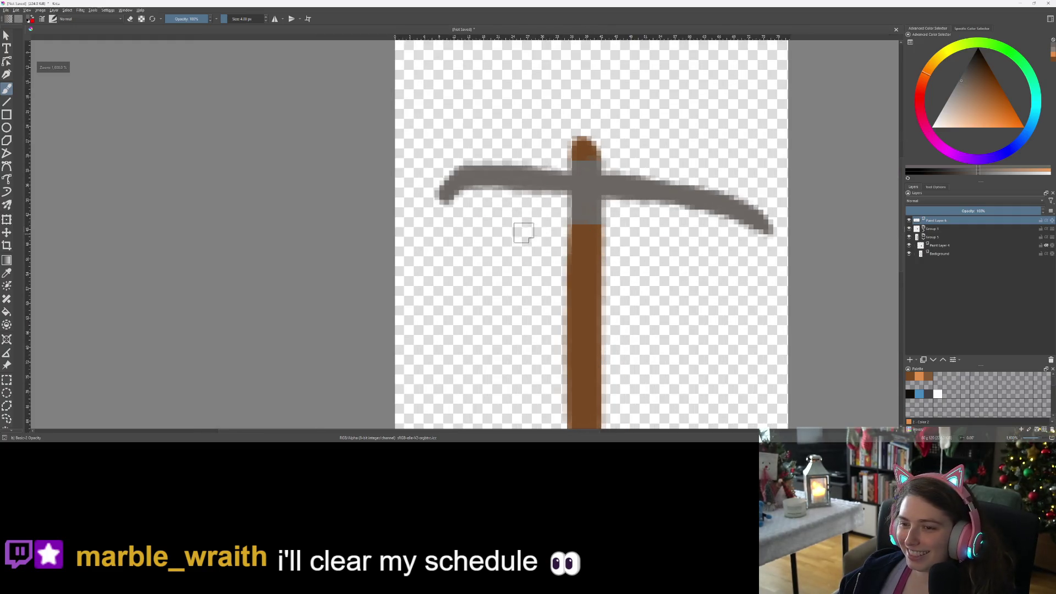
pyautogui.scroll(2, 523, 232)
pyautogui.hotkey('ctrl', 'z')
pyautogui.moveTo(621, 230)
pyautogui.mouseDown()
pyautogui.moveTo(434, 235)
pyautogui.moveTo(397, 259)
pyautogui.moveTo(497, 220)
pyautogui.moveTo(607, 221)
pyautogui.mouseUp()
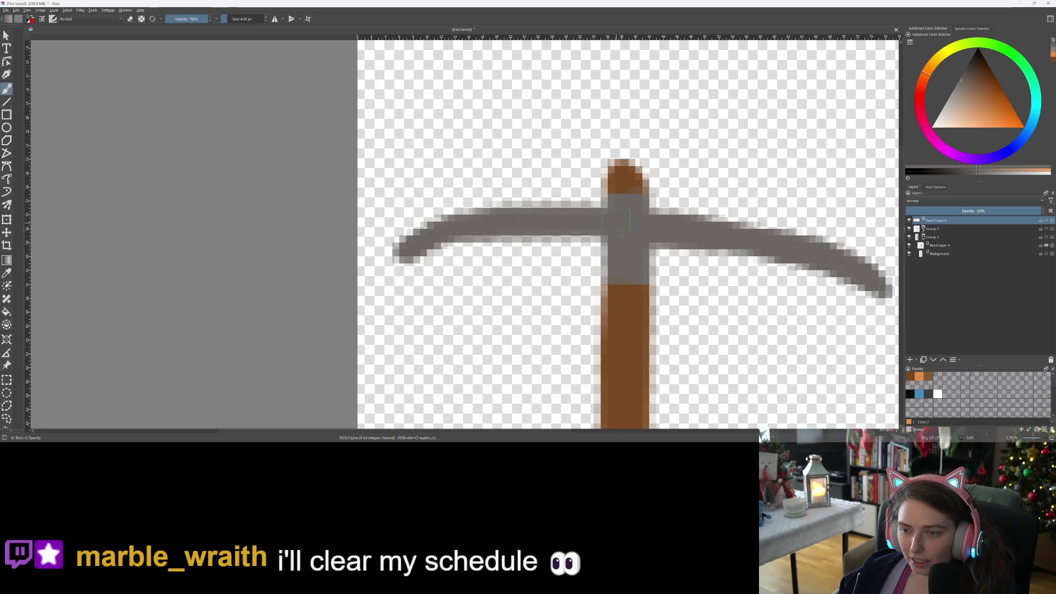
# Thicken the left arm's tip, fill a gap on its lower edge and raise its top edge
pyautogui.moveTo(407, 251)
pyautogui.mouseDown()
pyautogui.moveTo(396, 258)
pyautogui.moveTo(416, 271)
pyautogui.moveTo(404, 274)
pyautogui.mouseUp()
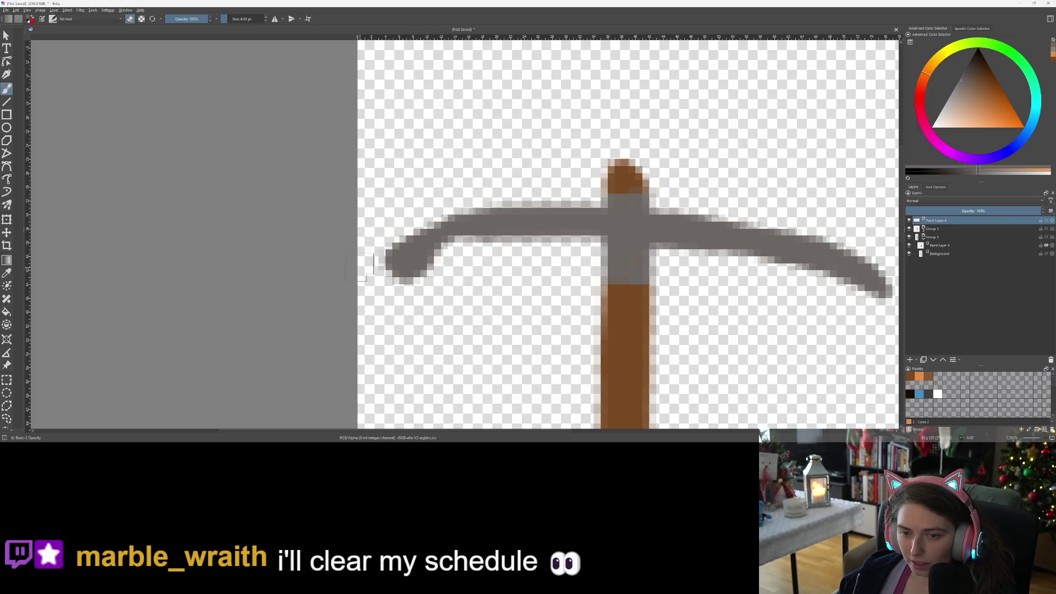
pyautogui.scroll(-3, 365, 268)
pyautogui.scroll(6, 385, 270)
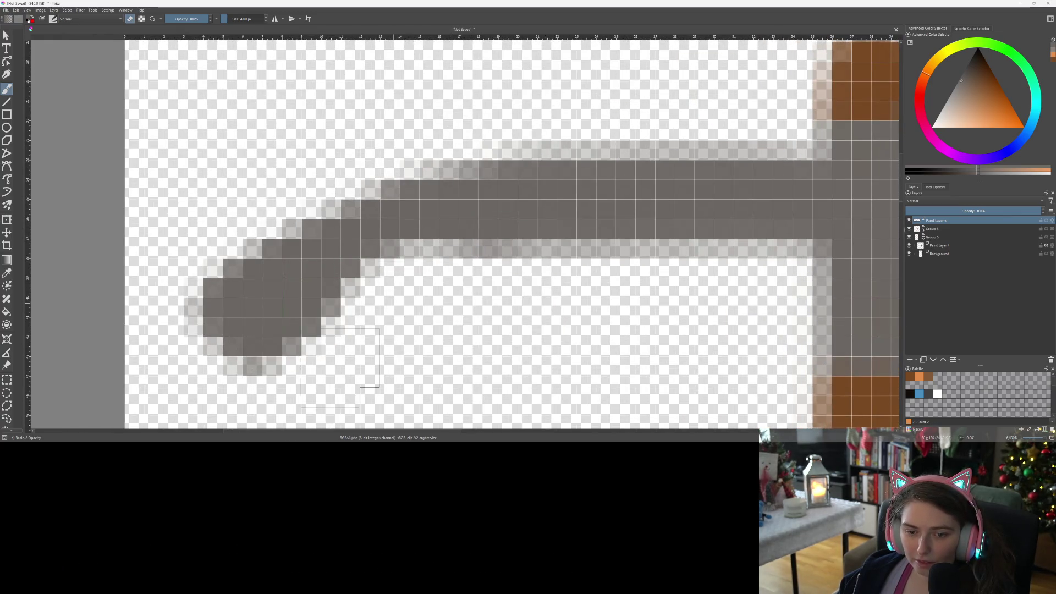
pyautogui.press('e')
pyautogui.click(389, 247)
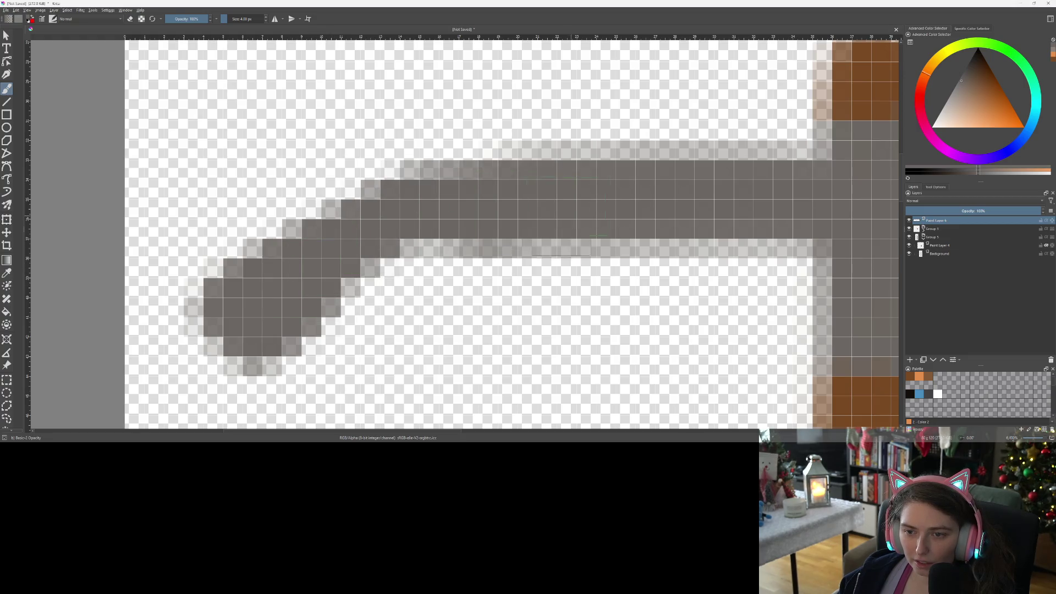
pyautogui.scroll(-8, 490, 274)
pyautogui.scroll(3, 490, 275)
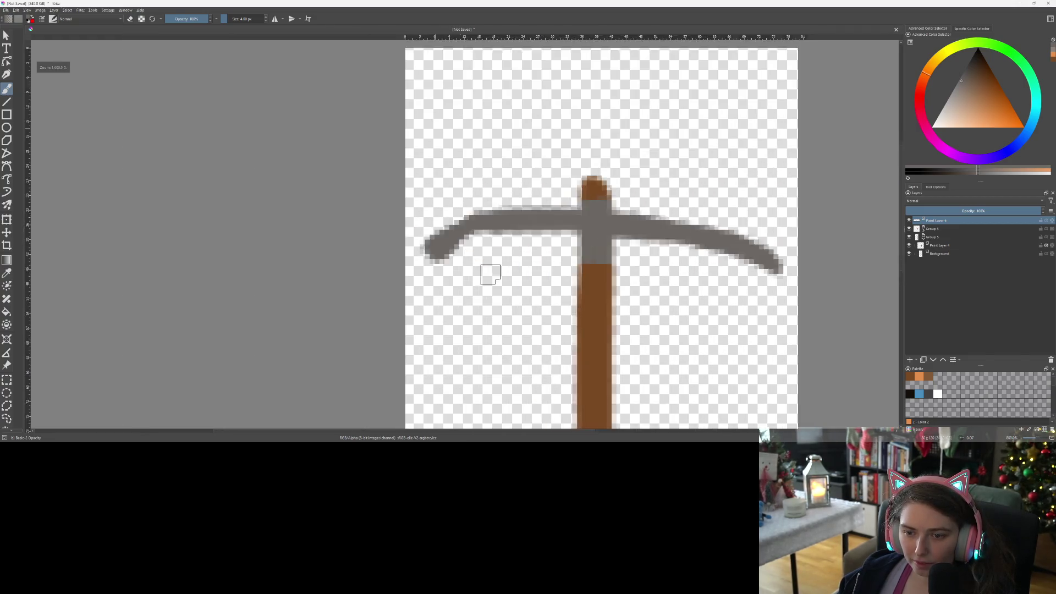
pyautogui.scroll(2, 490, 274)
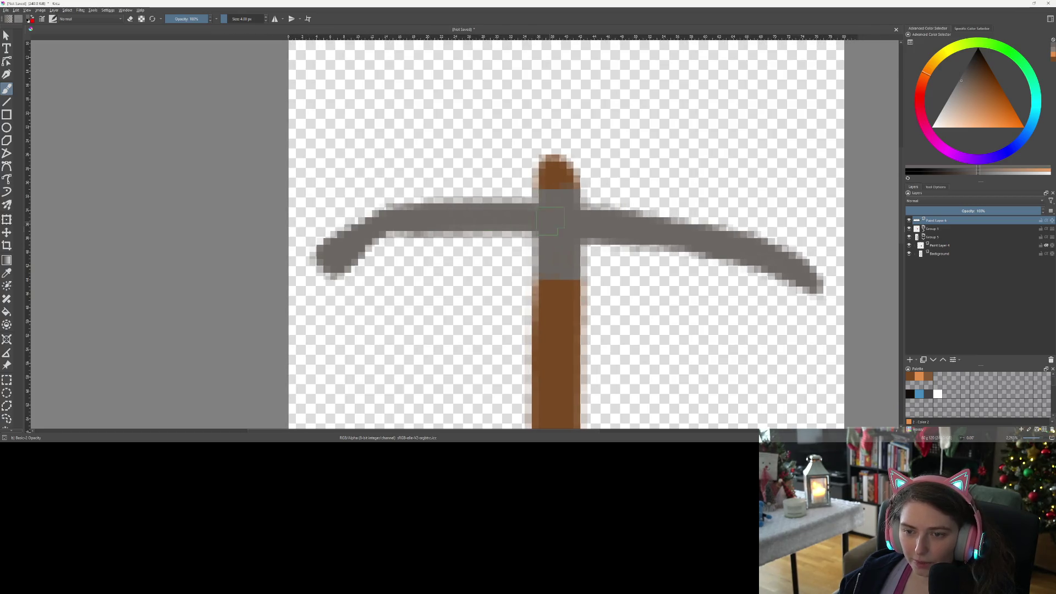
pyautogui.moveTo(536, 212)
pyautogui.mouseDown()
pyautogui.moveTo(410, 187)
pyautogui.moveTo(478, 208)
pyautogui.moveTo(388, 197)
pyautogui.moveTo(401, 219)
pyautogui.moveTo(506, 236)
pyautogui.moveTo(401, 224)
pyautogui.moveTo(404, 241)
pyautogui.mouseUp()
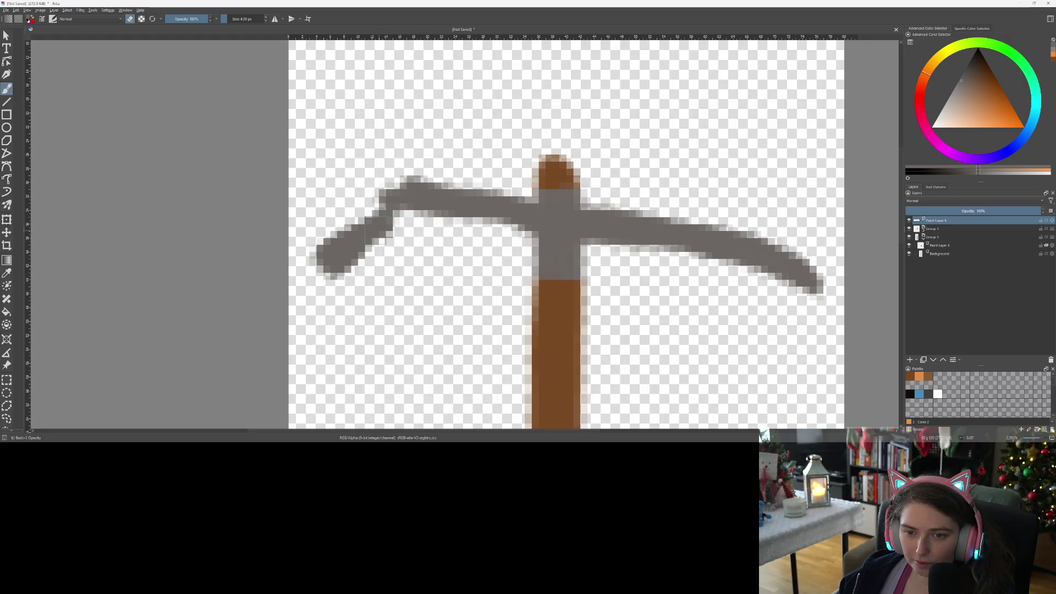
# Erase the arm's lower-left end and fill its lower edge near the handle
pyautogui.press('e')
pyautogui.moveTo(385, 251)
pyautogui.mouseDown()
pyautogui.moveTo(322, 254)
pyautogui.moveTo(330, 266)
pyautogui.moveTo(370, 219)
pyautogui.moveTo(352, 250)
pyautogui.mouseUp()
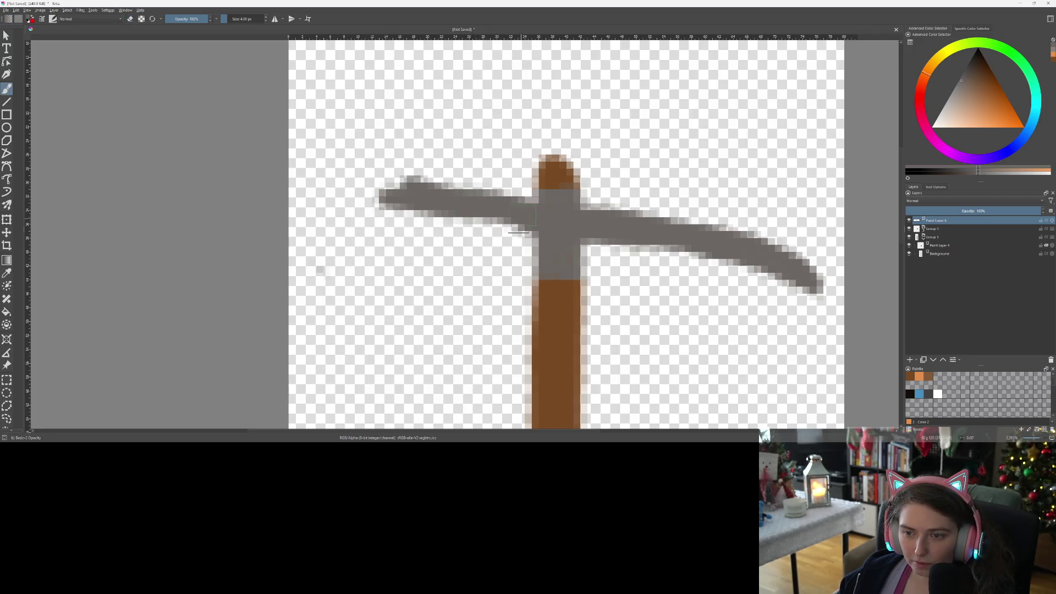
pyautogui.moveTo(551, 225)
pyautogui.mouseDown()
pyautogui.moveTo(363, 211)
pyautogui.moveTo(390, 195)
pyautogui.moveTo(360, 237)
pyautogui.moveTo(385, 239)
pyautogui.moveTo(395, 225)
pyautogui.moveTo(346, 220)
pyautogui.moveTo(372, 234)
pyautogui.mouseUp()
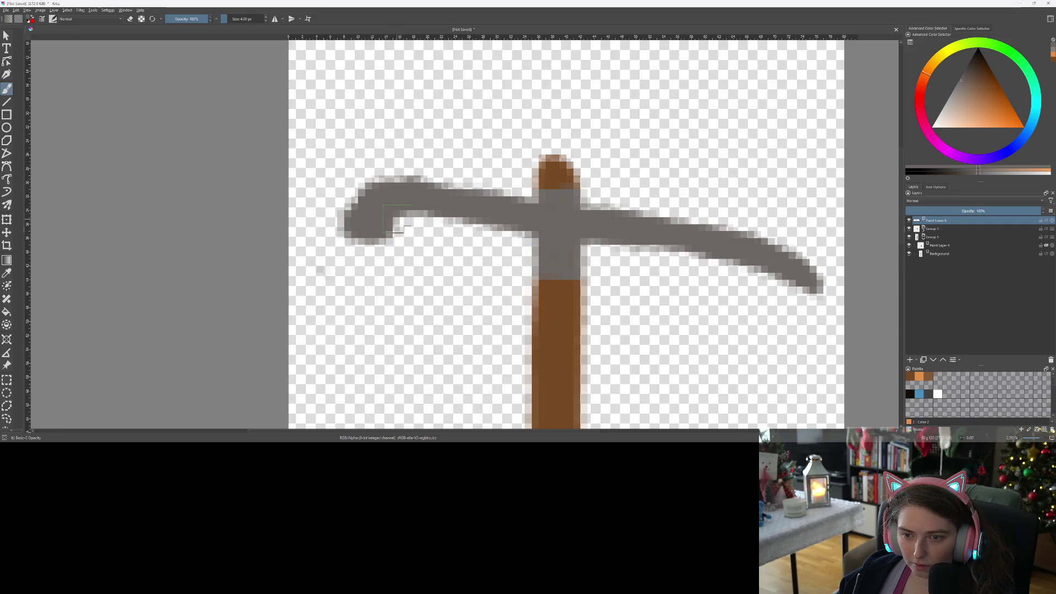
pyautogui.scroll(-5, 396, 230)
pyautogui.scroll(8, 396, 230)
# Erase the hook's rightmost grey column and the fuzzy pixels along the arm's top edge
pyautogui.press('e')
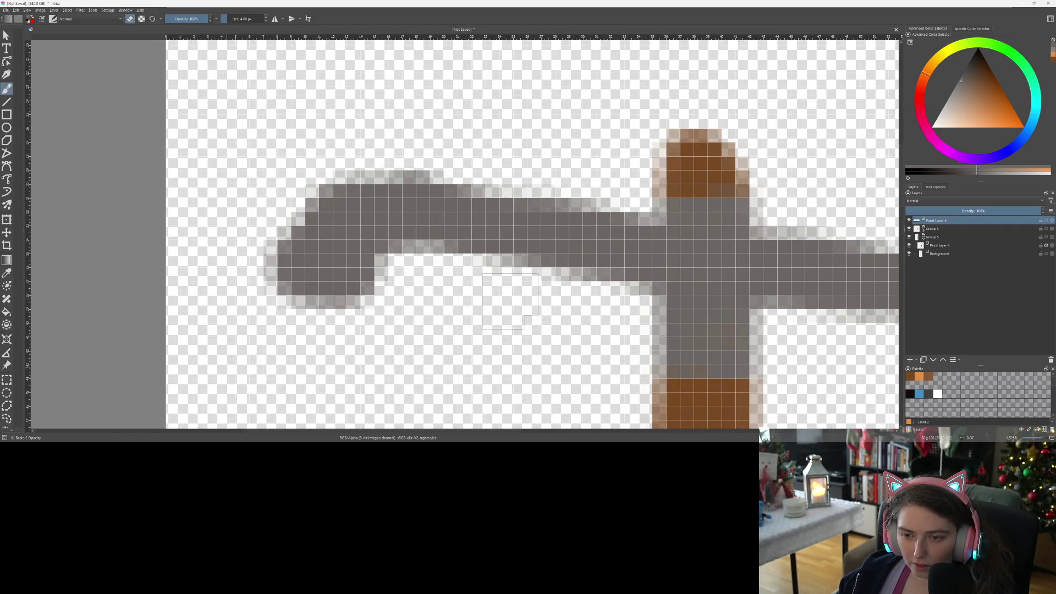
pyautogui.click(376, 288)
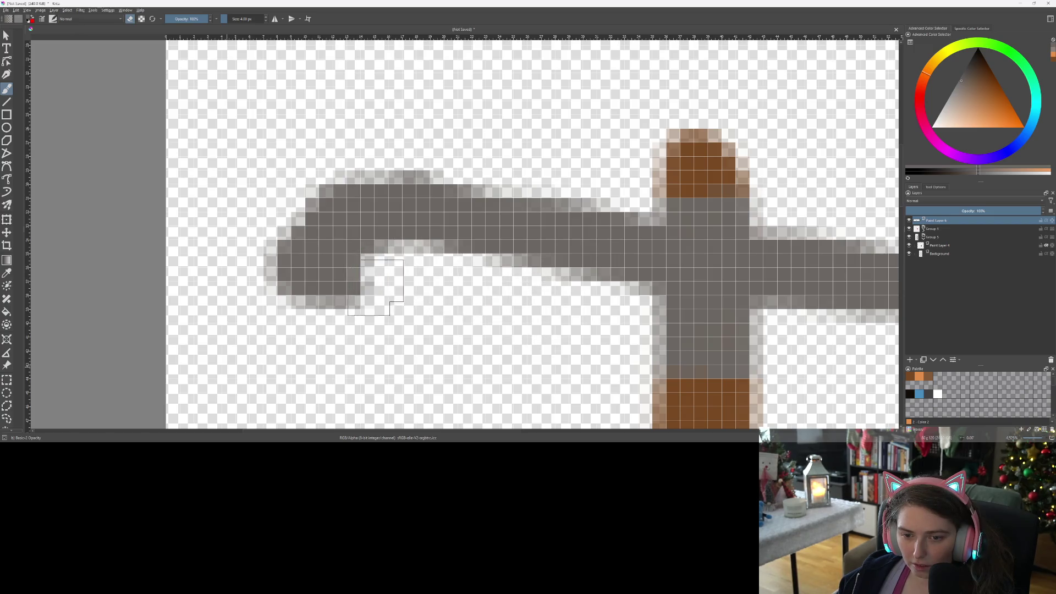
pyautogui.click(375, 288)
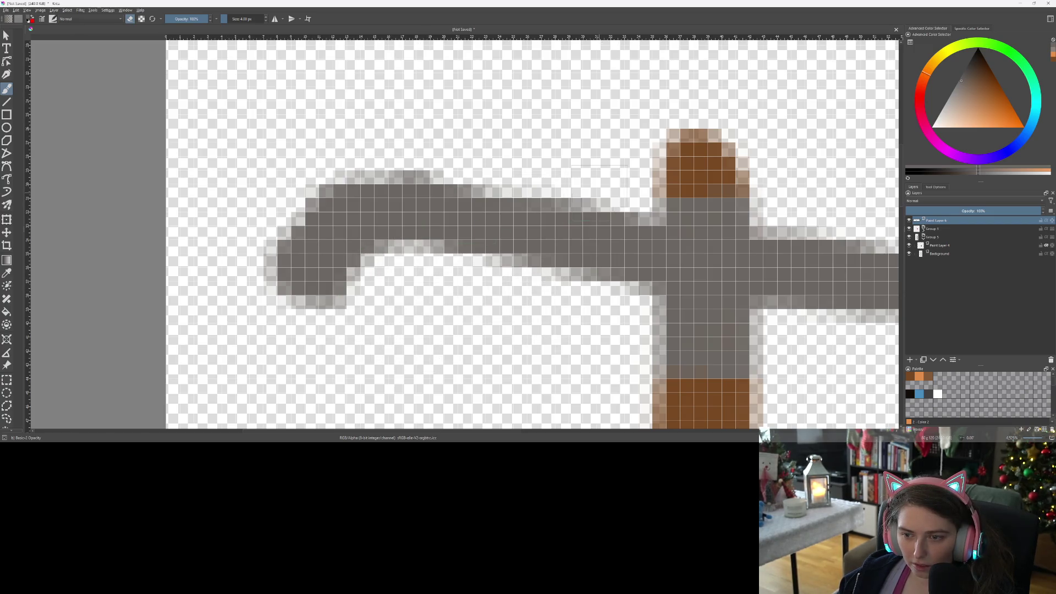
pyautogui.moveTo(608, 189)
pyautogui.mouseDown()
pyautogui.moveTo(445, 157)
pyautogui.moveTo(361, 159)
pyautogui.moveTo(266, 250)
pyautogui.moveTo(269, 239)
pyautogui.mouseUp()
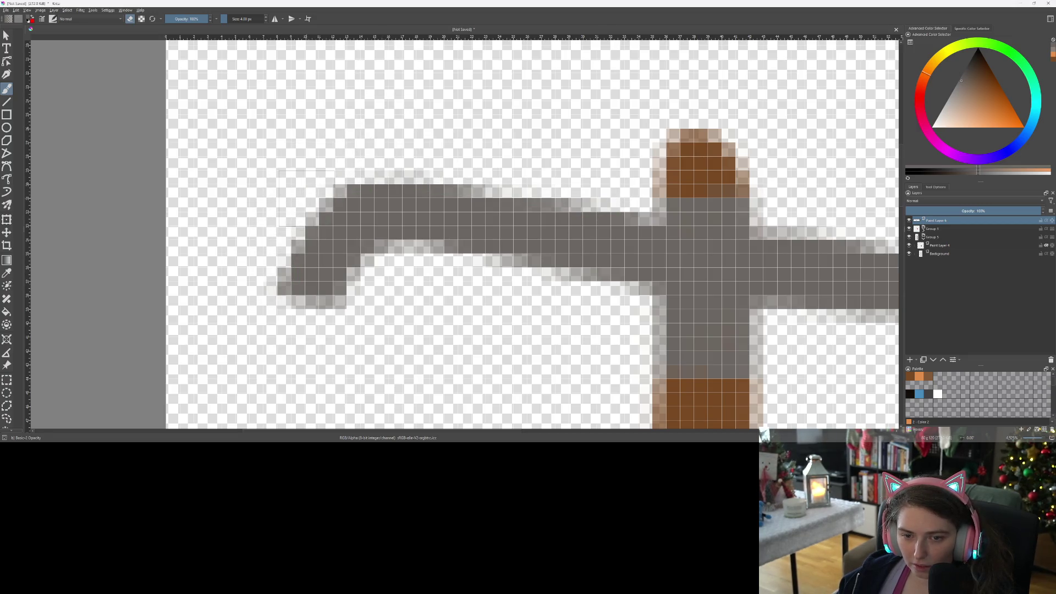
pyautogui.moveTo(331, 188); pyautogui.dragTo(405, 174)
pyautogui.scroll(-5, 596, 176)
pyautogui.scroll(3, 583, 192)
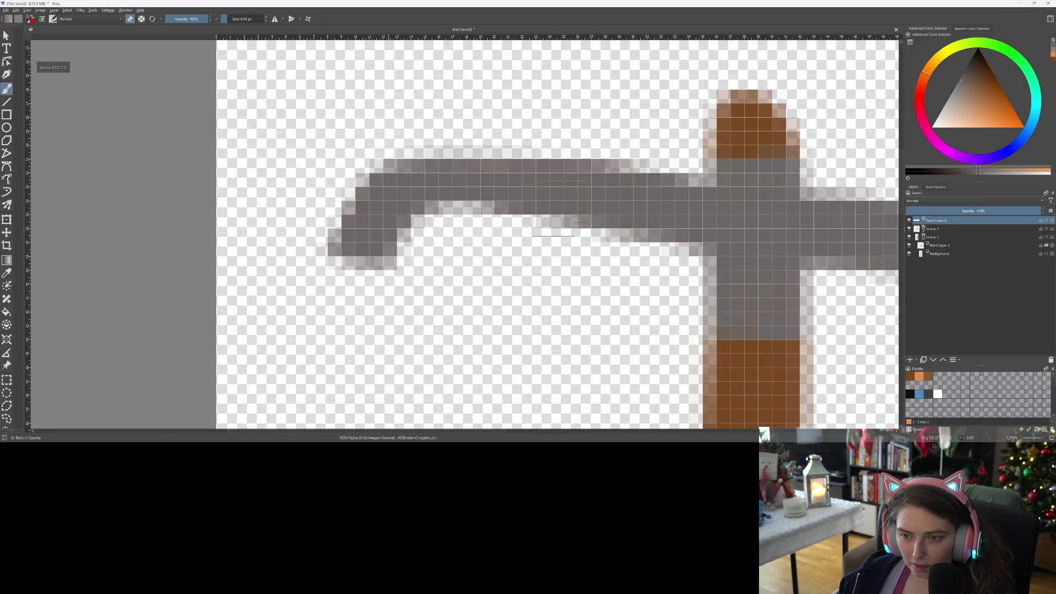
pyautogui.scroll(-3, 573, 213)
pyautogui.scroll(4, 618, 217)
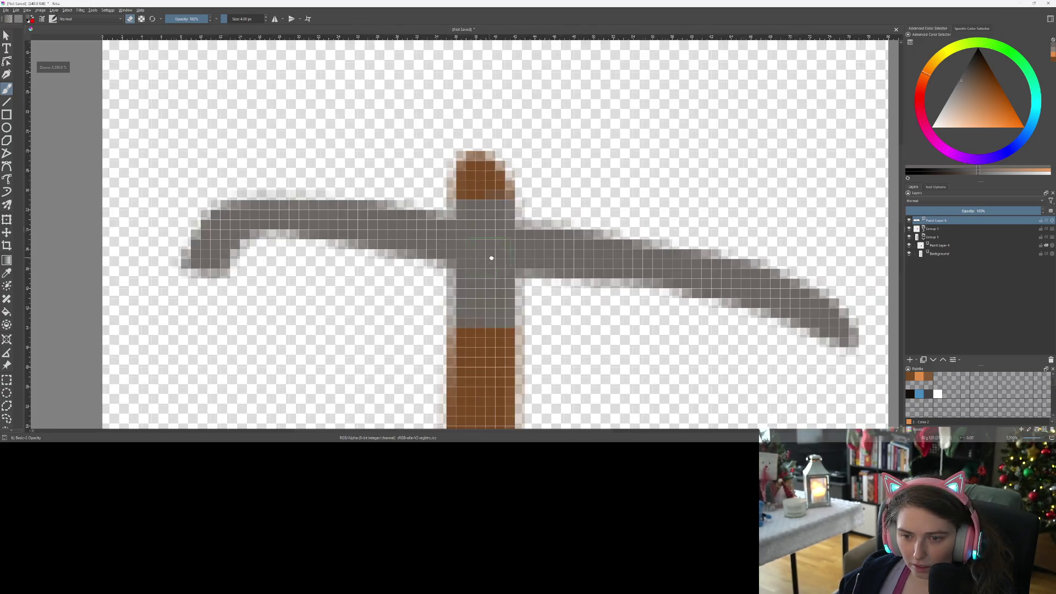
# Fill the left arm's underside and extend its tip downward into a hook
pyautogui.moveTo(520, 231)
pyautogui.mouseDown()
pyautogui.moveTo(382, 218)
pyautogui.moveTo(263, 242)
pyautogui.mouseUp()
pyautogui.moveTo(285, 185)
pyautogui.mouseDown()
pyautogui.moveTo(509, 169)
pyautogui.moveTo(330, 168)
pyautogui.mouseUp()
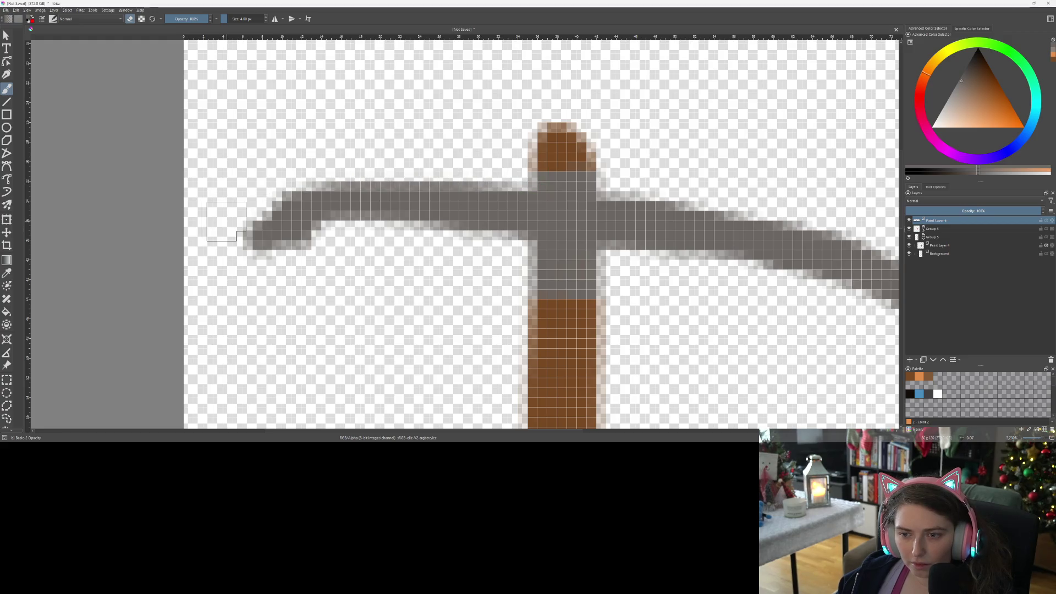
pyautogui.moveTo(269, 239)
pyautogui.mouseDown()
pyautogui.moveTo(300, 258)
pyautogui.moveTo(249, 257)
pyautogui.mouseUp()
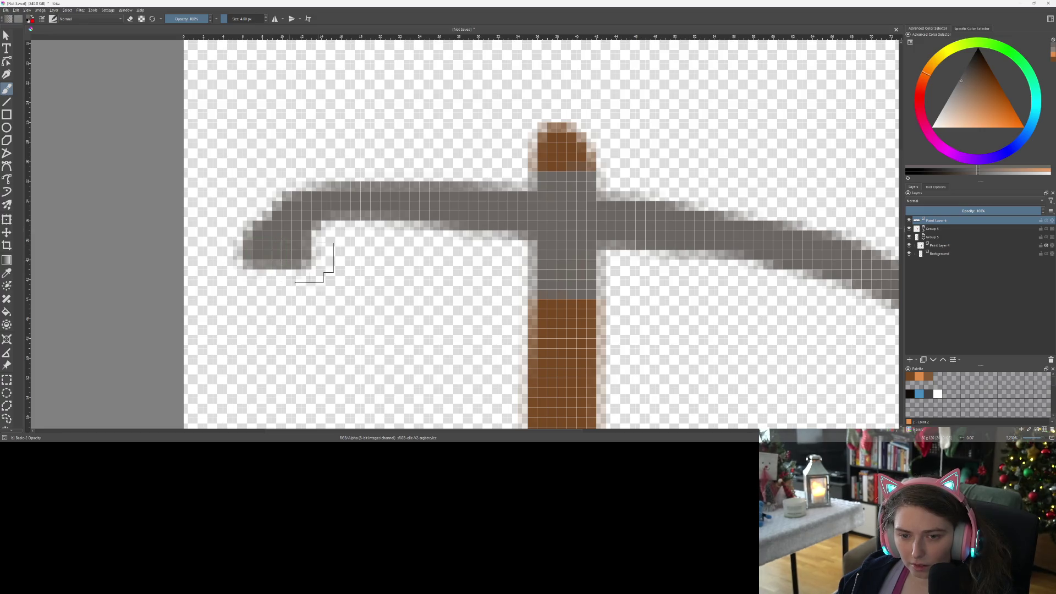
pyautogui.scroll(-5, 323, 262)
pyautogui.scroll(4, 334, 275)
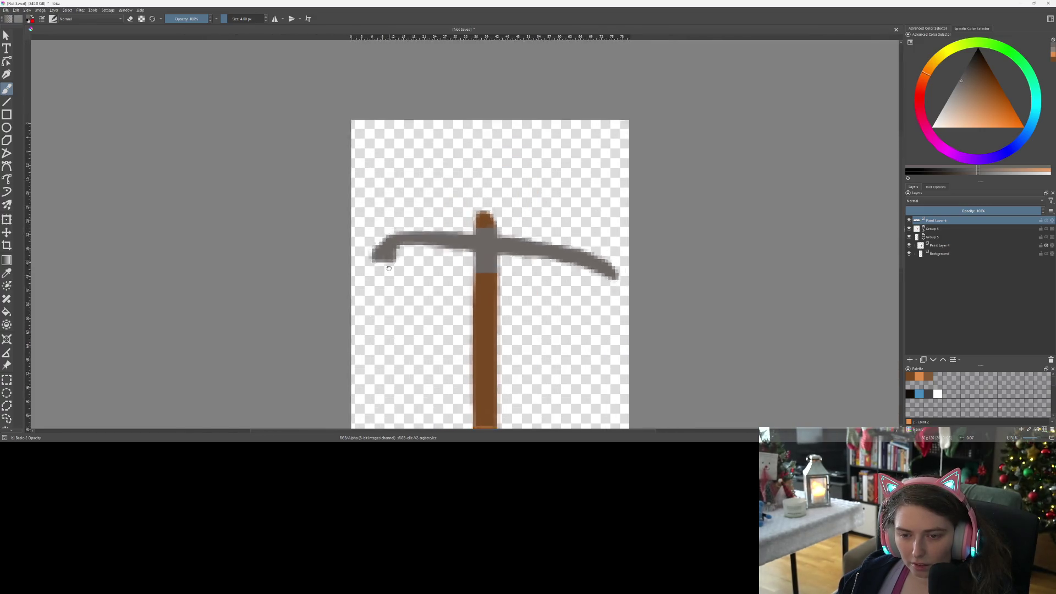
# Add a row of grey pixels along the top of the left arm
pyautogui.moveTo(344, 223); pyautogui.dragTo(543, 238)
pyautogui.scroll(-4, 550, 253)
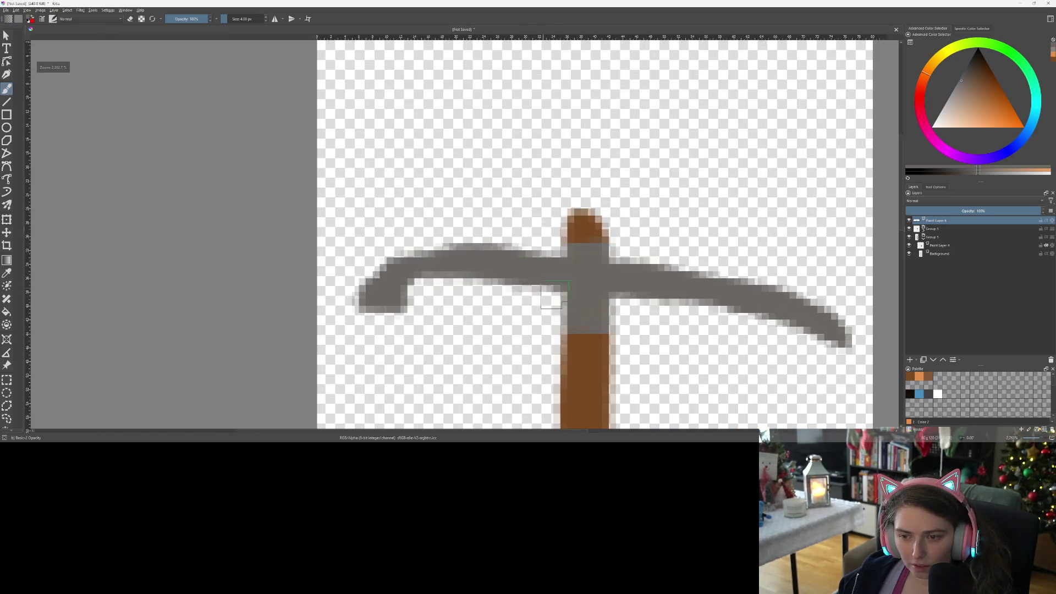
pyautogui.scroll(4, 550, 264)
pyautogui.scroll(-2, 556, 298)
pyautogui.scroll(-8, 556, 299)
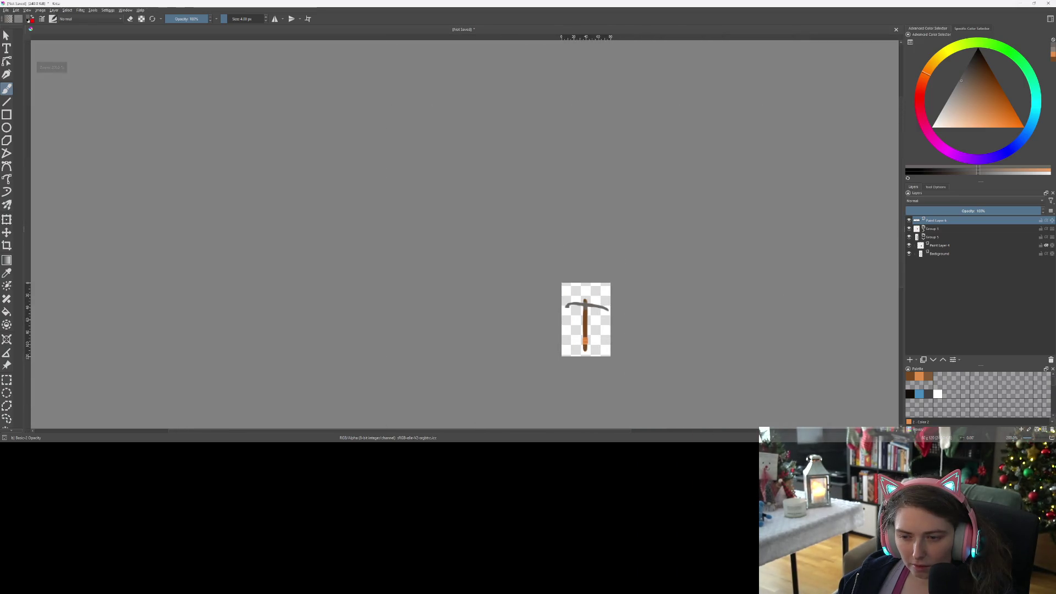
pyautogui.scroll(6, 597, 319)
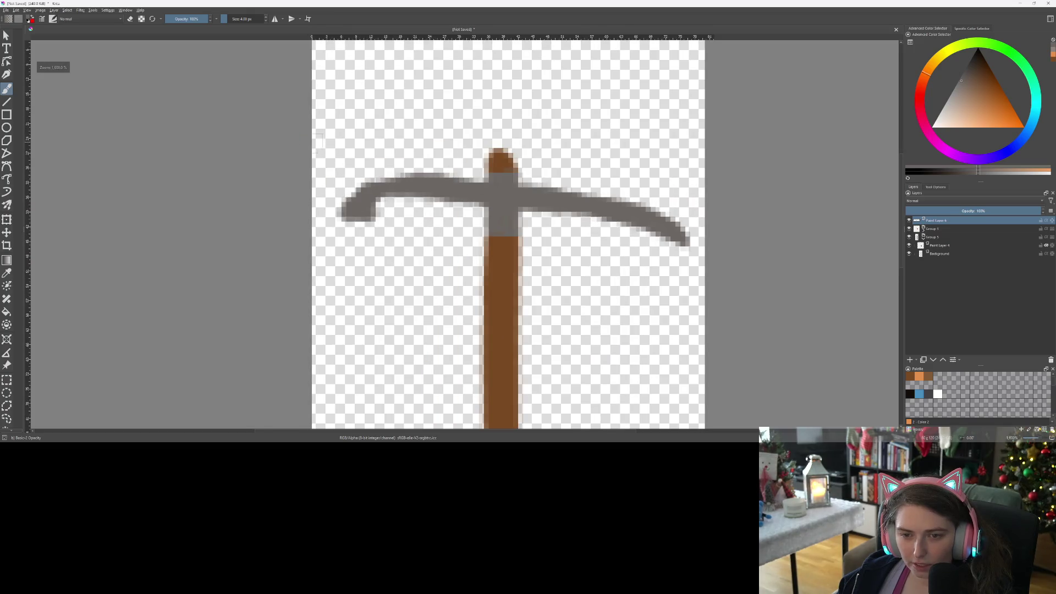
# Erase the hooked left end of the pick head back toward the handle
pyautogui.press('e')
pyautogui.moveTo(333, 231); pyautogui.dragTo(383, 189)
pyautogui.moveTo(355, 236); pyautogui.dragTo(424, 144)
pyautogui.moveTo(389, 212)
pyautogui.mouseDown()
pyautogui.moveTo(431, 184)
pyautogui.moveTo(456, 190)
pyautogui.moveTo(472, 222)
pyautogui.moveTo(473, 184)
pyautogui.moveTo(472, 194)
pyautogui.moveTo(404, 200)
pyautogui.moveTo(356, 239)
pyautogui.moveTo(399, 213)
pyautogui.moveTo(477, 206)
pyautogui.moveTo(436, 190)
pyautogui.mouseUp()
# Repaint the left arm in grey as a narrower point curving downward
pyautogui.press('e')
pyautogui.moveTo(360, 250); pyautogui.dragTo(374, 237)
pyautogui.moveTo(462, 205)
pyautogui.mouseDown()
pyautogui.moveTo(404, 218)
pyautogui.moveTo(359, 252)
pyautogui.mouseUp()
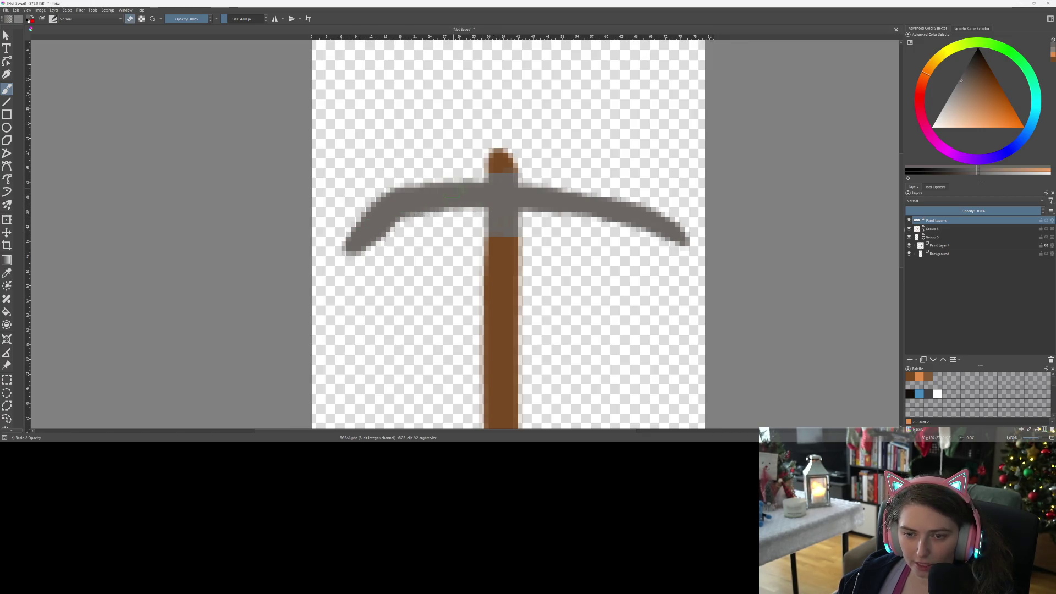
pyautogui.moveTo(473, 175)
pyautogui.mouseDown()
pyautogui.moveTo(391, 187)
pyautogui.moveTo(353, 216)
pyautogui.moveTo(355, 237)
pyautogui.mouseUp()
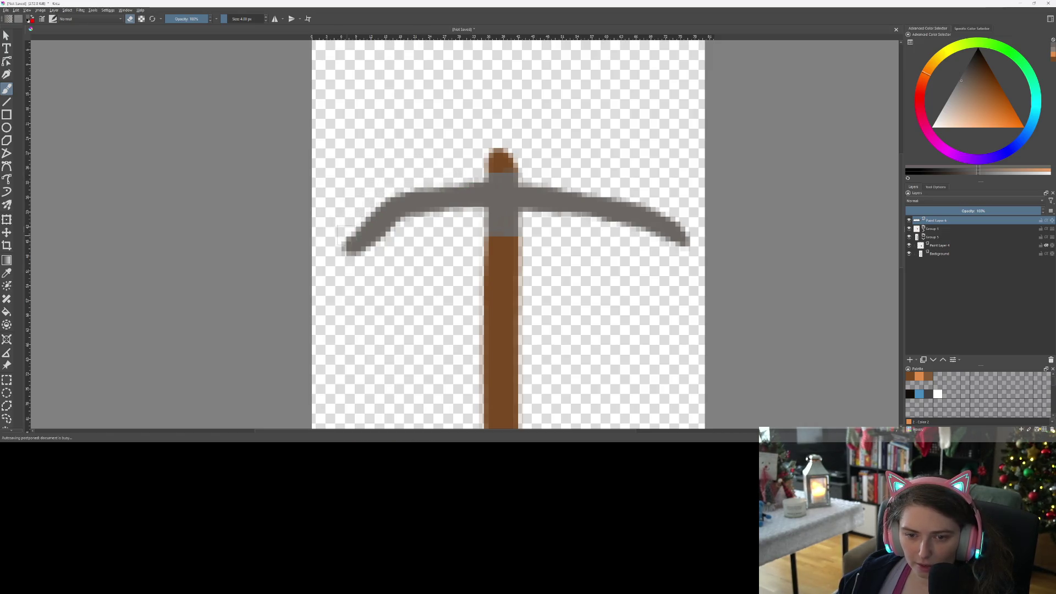
pyautogui.moveTo(426, 179)
pyautogui.mouseDown()
pyautogui.moveTo(354, 236)
pyautogui.moveTo(355, 251)
pyautogui.mouseUp()
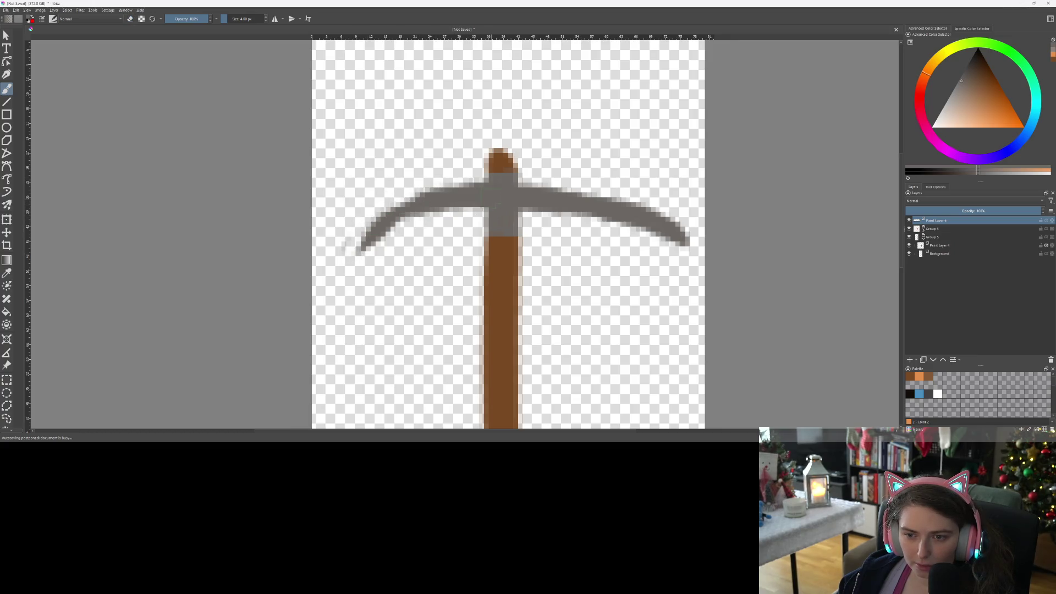
pyautogui.moveTo(421, 190)
pyautogui.mouseDown()
pyautogui.moveTo(352, 260)
pyautogui.moveTo(440, 212)
pyautogui.moveTo(348, 227)
pyautogui.mouseUp()
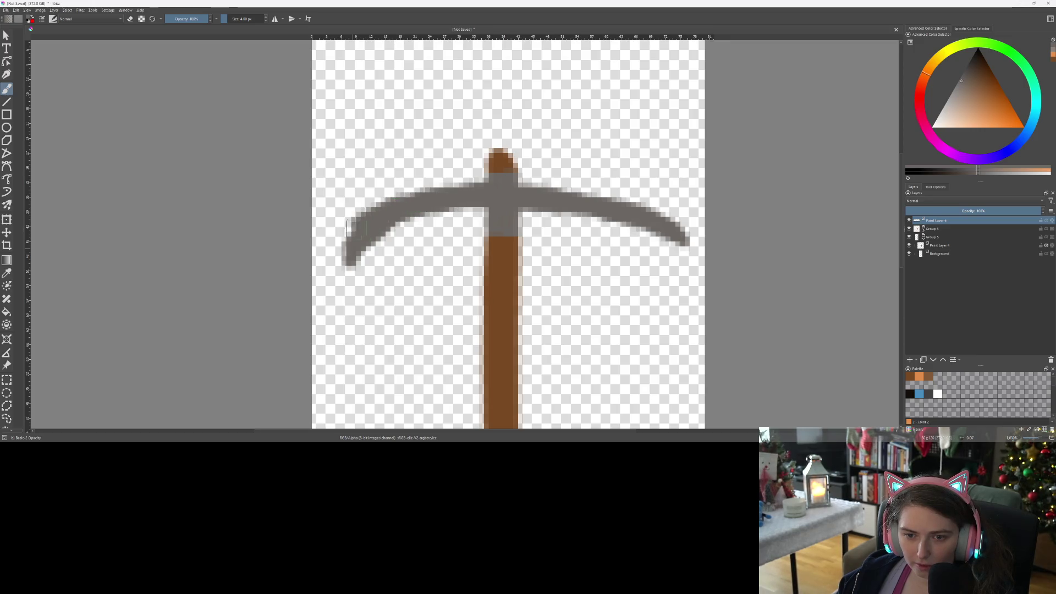
# Trim the left arm's lower tip and lighten its lower edge with the eraser
pyautogui.moveTo(352, 263)
pyautogui.mouseDown()
pyautogui.moveTo(459, 207)
pyautogui.moveTo(356, 261)
pyautogui.moveTo(391, 228)
pyautogui.moveTo(423, 218)
pyautogui.mouseUp()
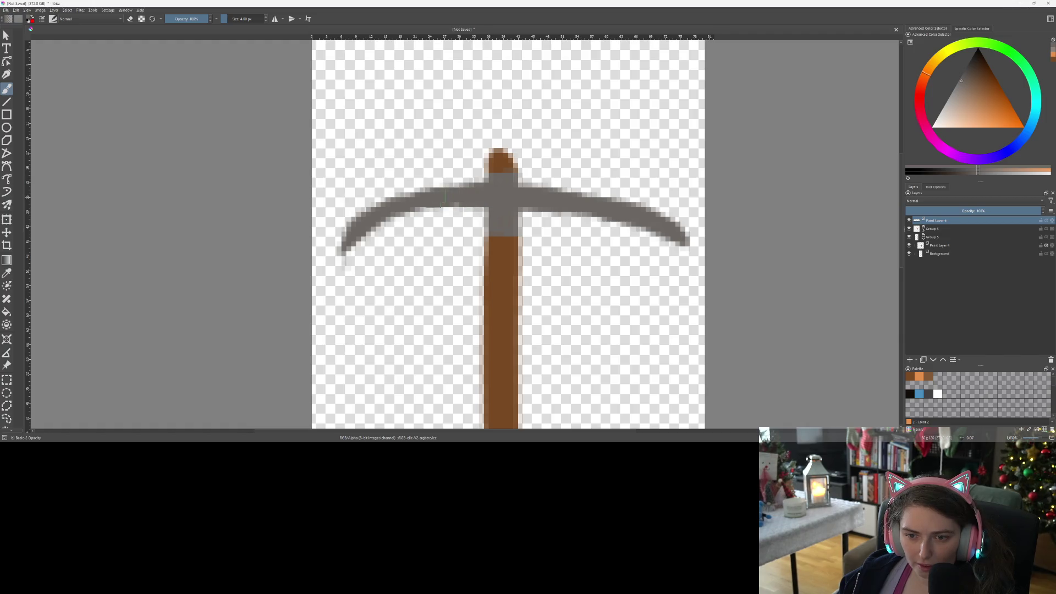
pyautogui.press('e')
pyautogui.moveTo(343, 255); pyautogui.dragTo(433, 219)
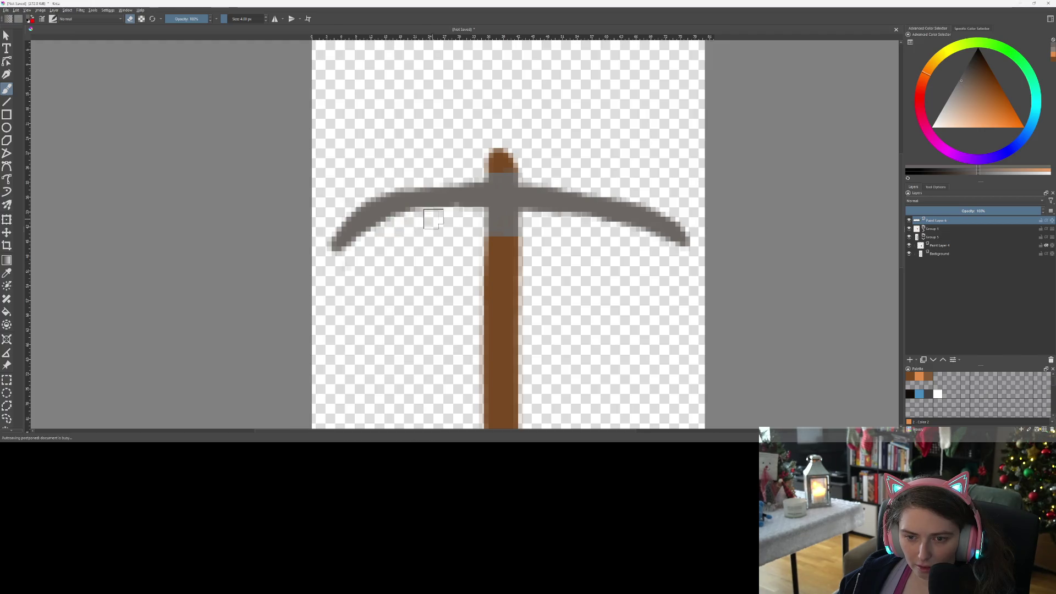
pyautogui.scroll(-6, 528, 221)
pyautogui.scroll(2, 512, 236)
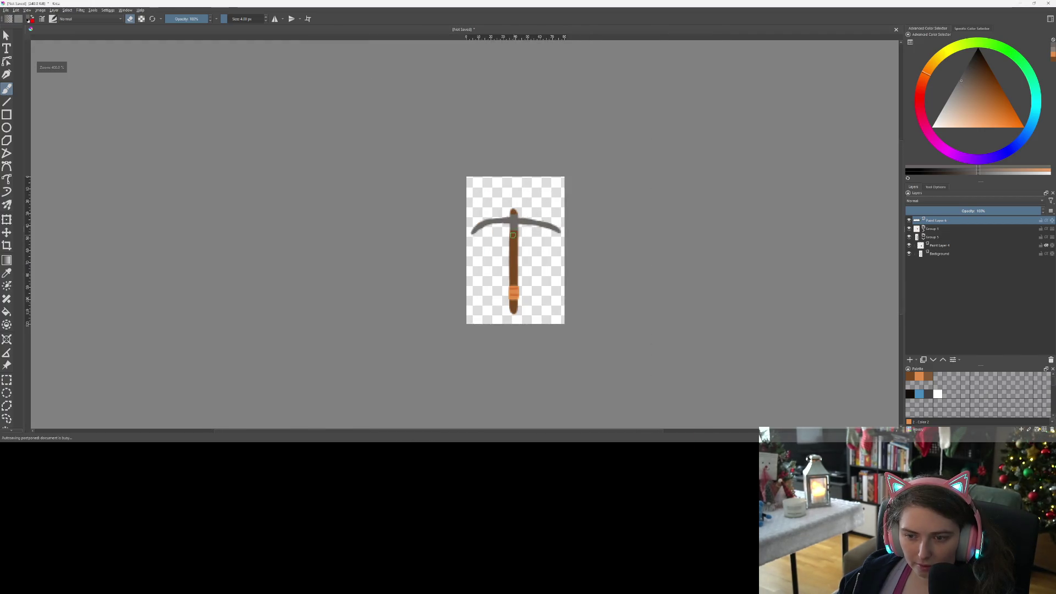
# Erase the left arm's tip and lower edge, then repaint the tip in grey
pyautogui.scroll(10, 513, 235)
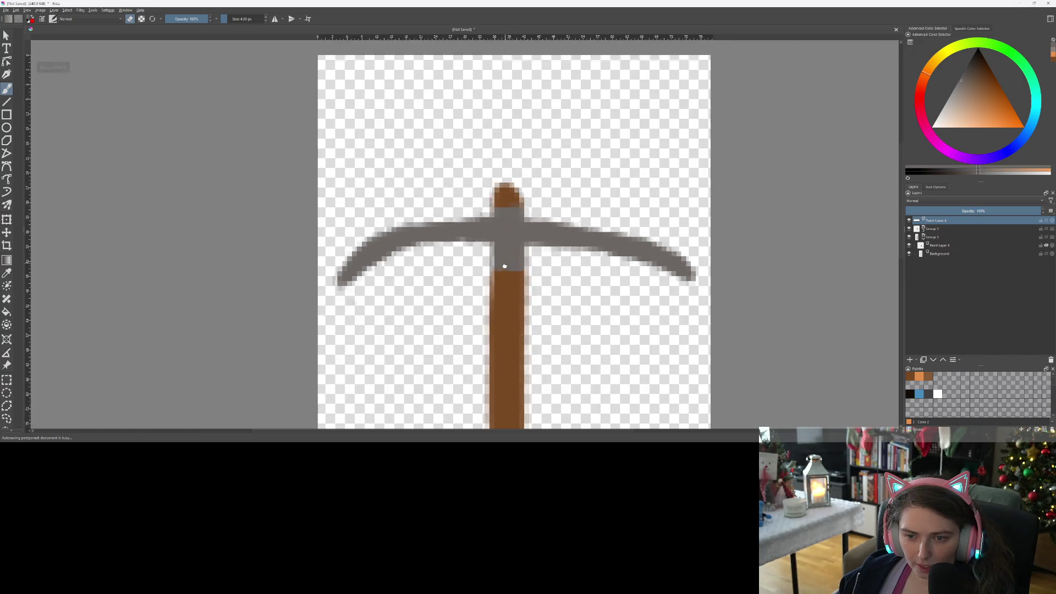
pyautogui.press('e')
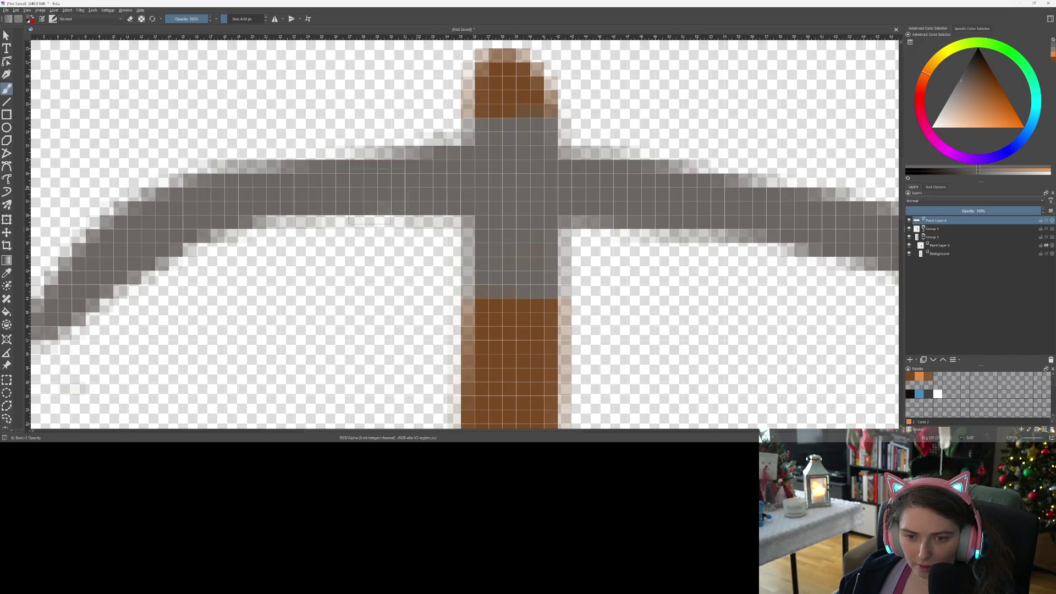
pyautogui.scroll(-9, 423, 220)
pyautogui.scroll(6, 479, 224)
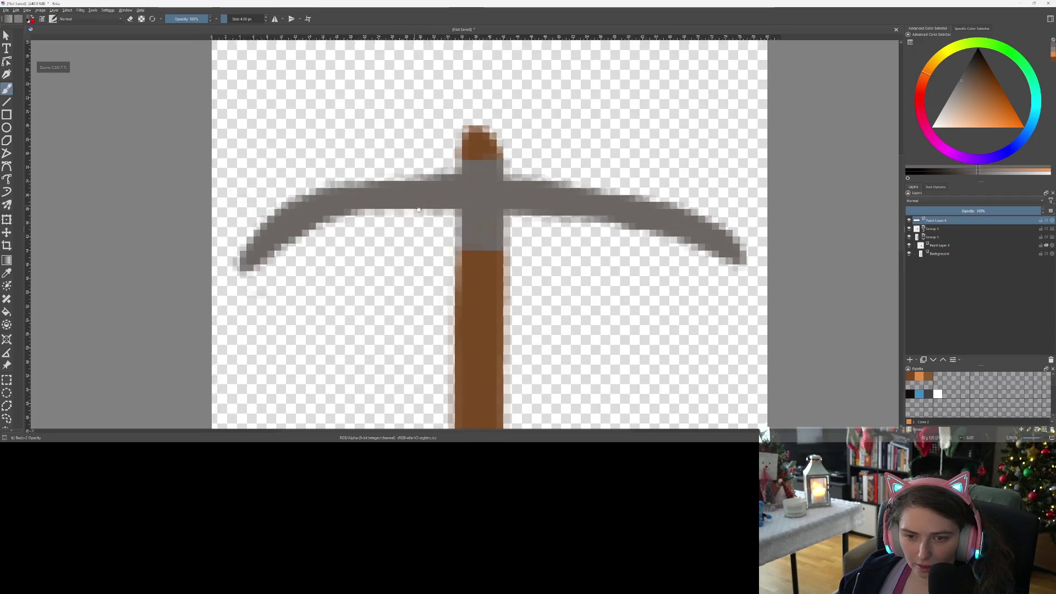
pyautogui.press('e')
pyautogui.moveTo(396, 244); pyautogui.dragTo(314, 286)
pyautogui.press('e')
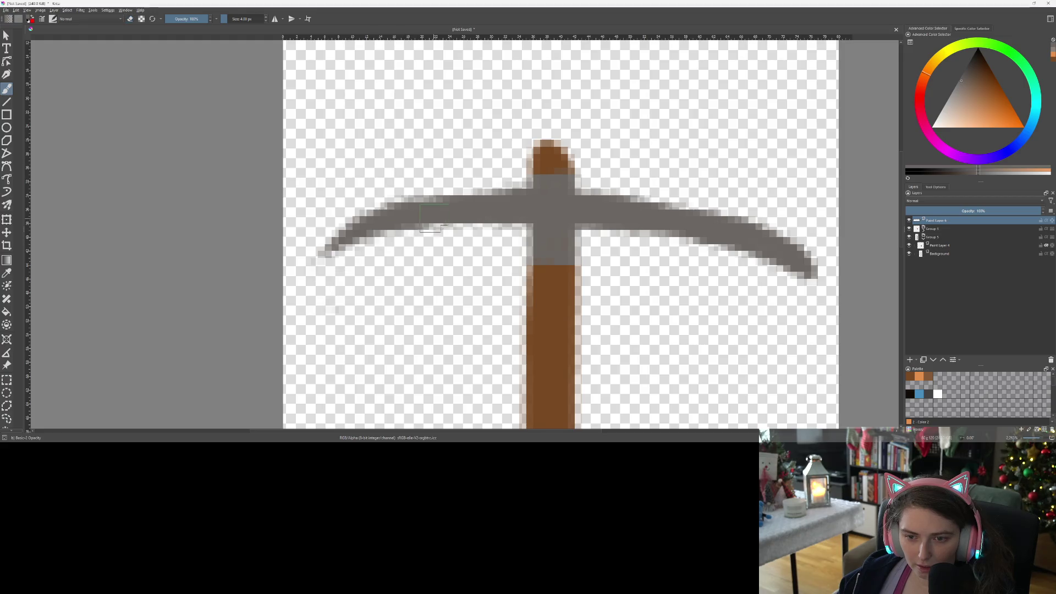
pyautogui.moveTo(341, 242)
pyautogui.mouseDown()
pyautogui.moveTo(316, 262)
pyautogui.moveTo(358, 217)
pyautogui.mouseUp()
# Darken the head's bottom edge right of the handle, undoing an accidental erased gap
pyautogui.scroll(-5, 454, 228)
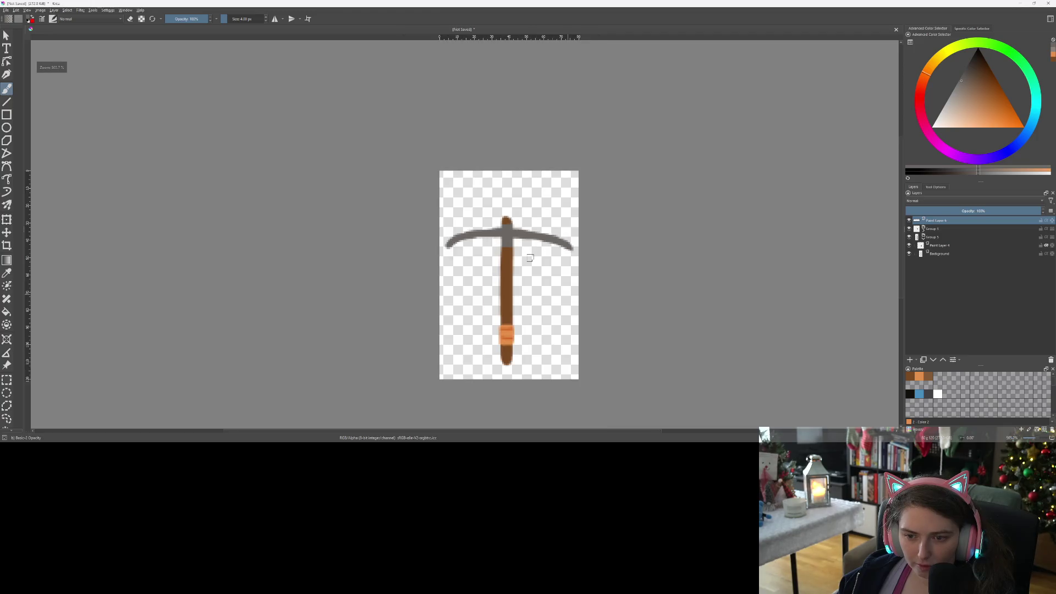
pyautogui.scroll(2, 529, 261)
pyautogui.scroll(5, 529, 261)
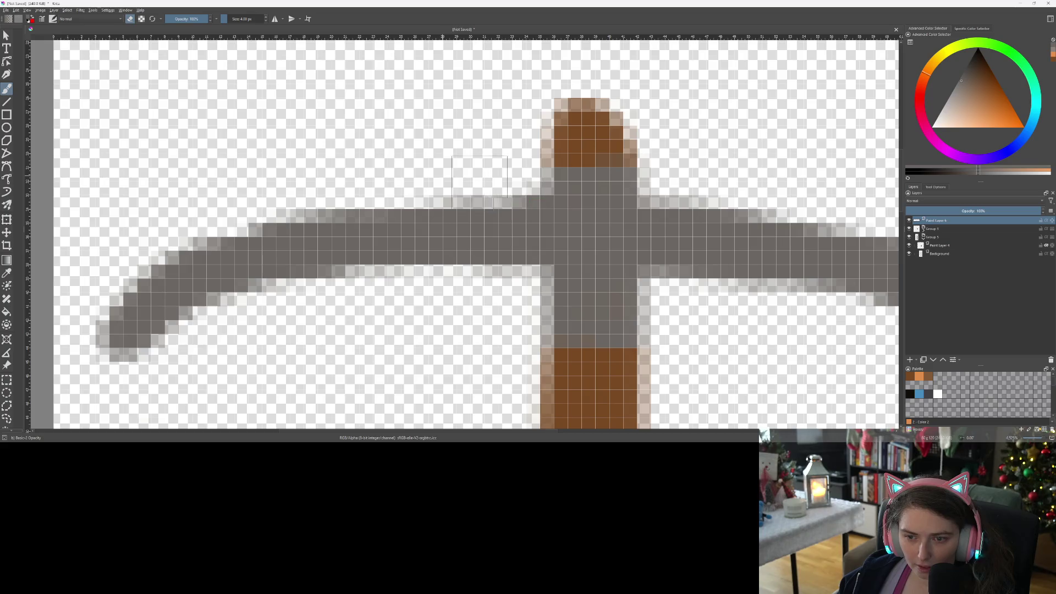
pyautogui.scroll(-6, 545, 187)
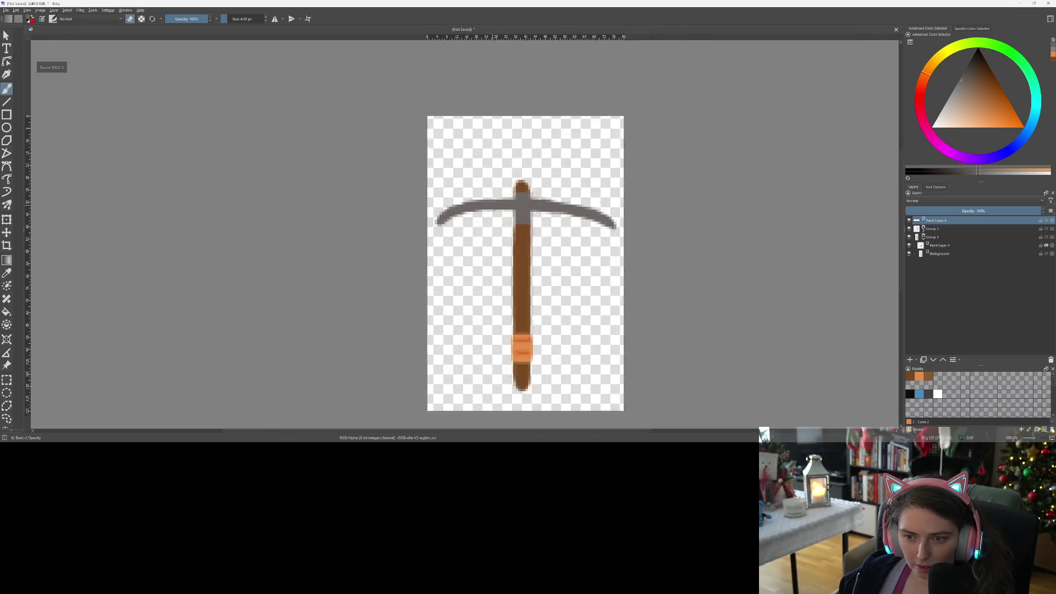
pyautogui.scroll(1, 525, 264)
pyautogui.scroll(5, 525, 268)
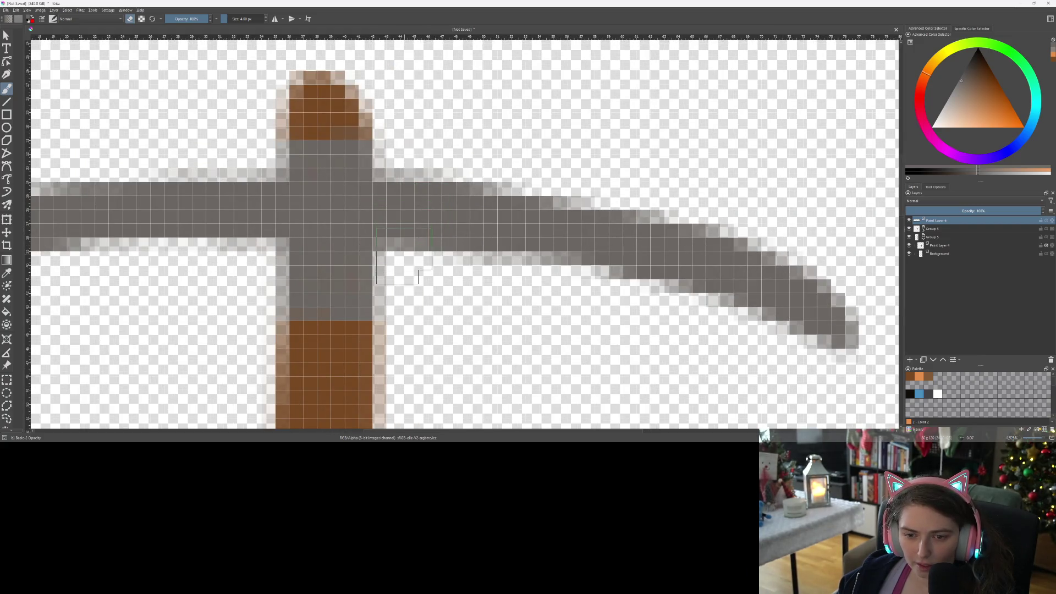
pyautogui.moveTo(393, 209); pyautogui.dragTo(431, 225)
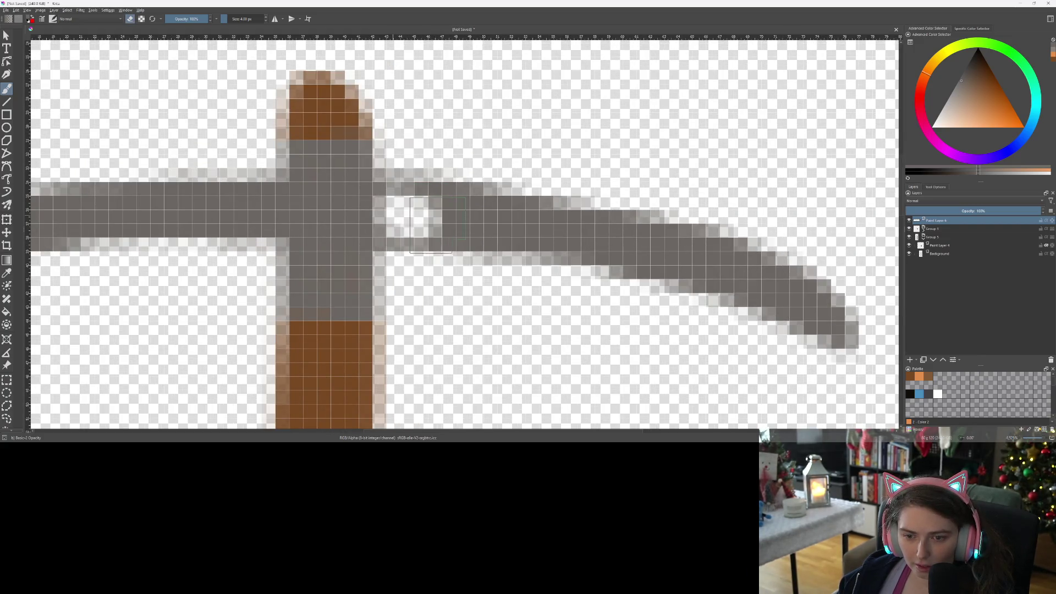
pyautogui.hotkey('ctrl', 'z')
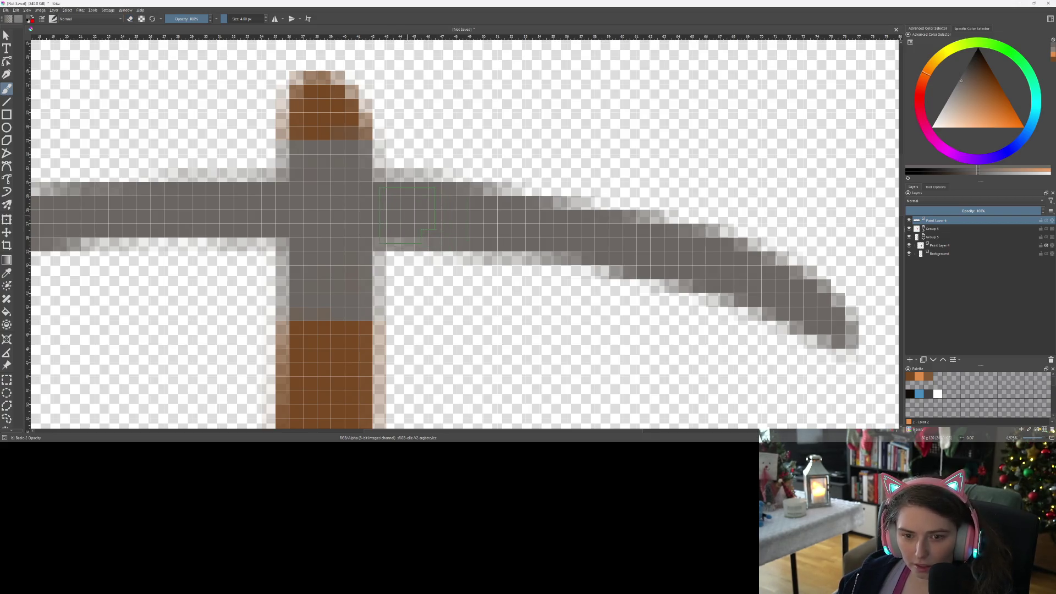
pyautogui.moveTo(400, 226); pyautogui.dragTo(440, 229)
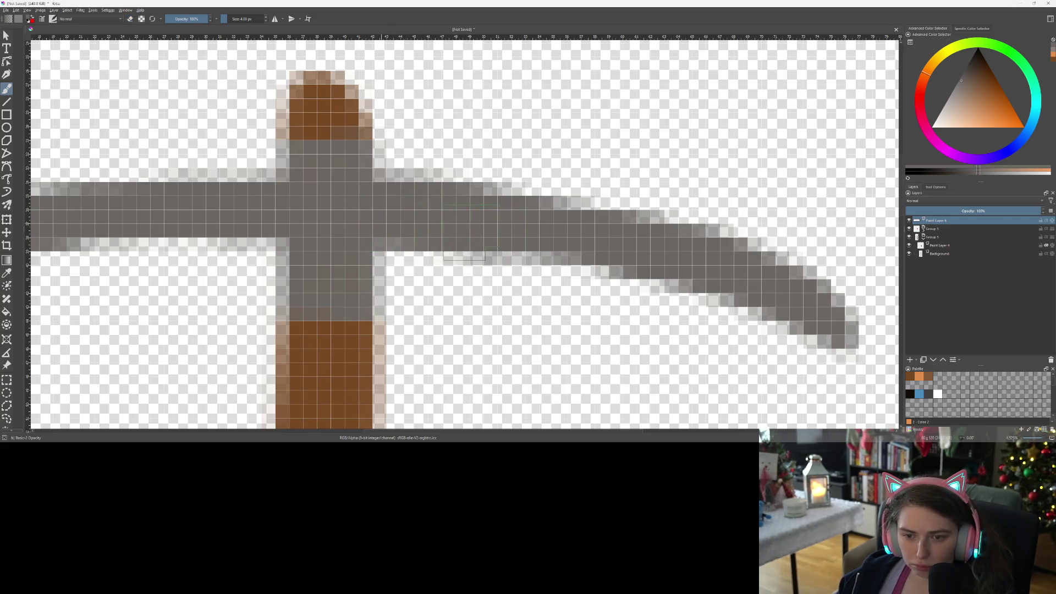
pyautogui.scroll(-5, 511, 264)
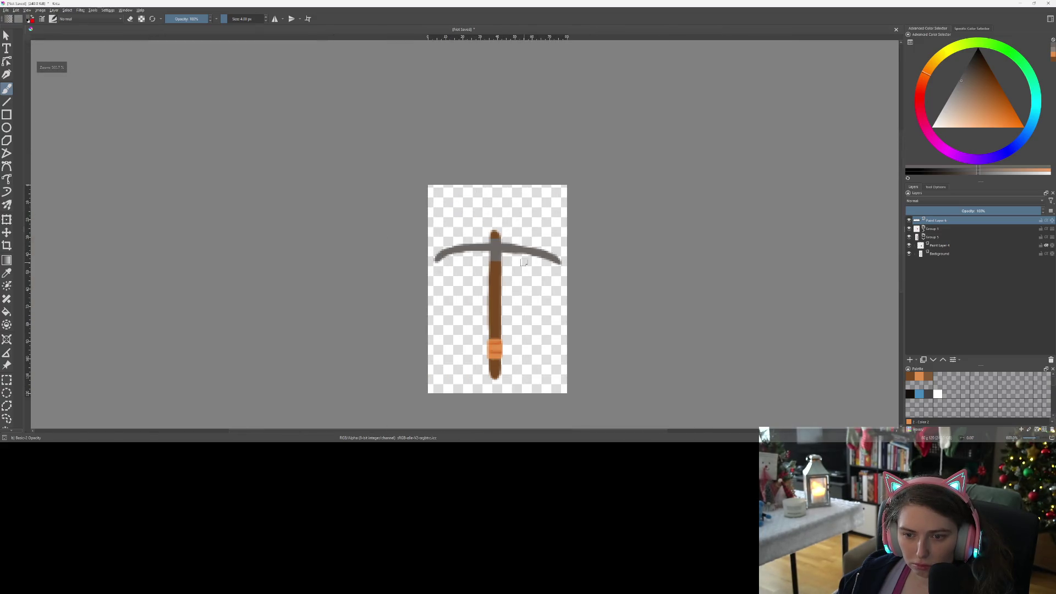
# Darken the lower edge of the right arm with grey
pyautogui.scroll(-1, 526, 276)
pyautogui.scroll(10, 526, 276)
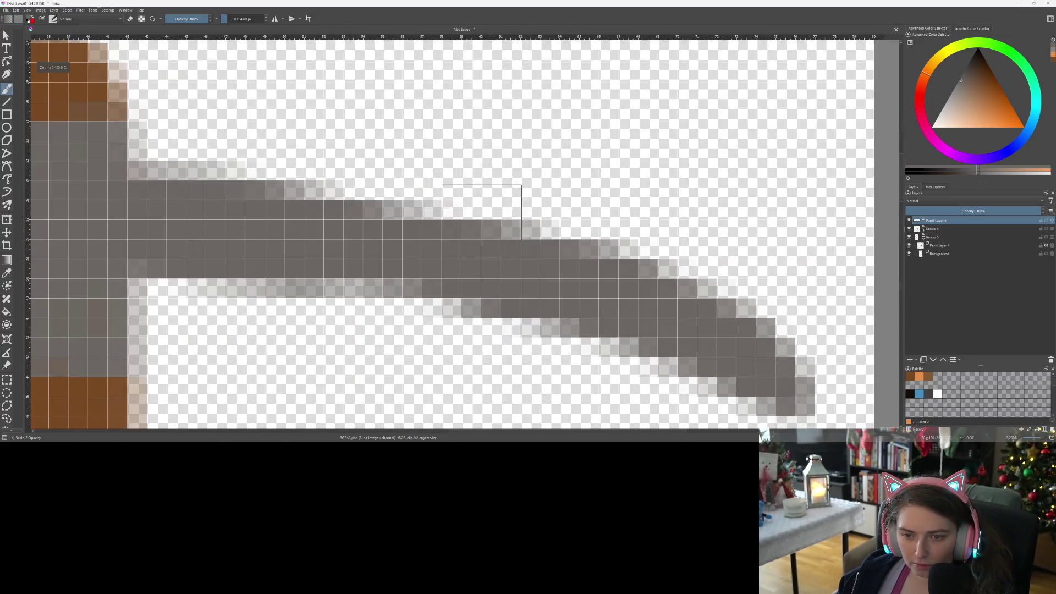
pyautogui.moveTo(275, 296)
pyautogui.mouseDown()
pyautogui.moveTo(644, 360)
pyautogui.moveTo(733, 361)
pyautogui.mouseUp()
pyautogui.scroll(-10, 715, 352)
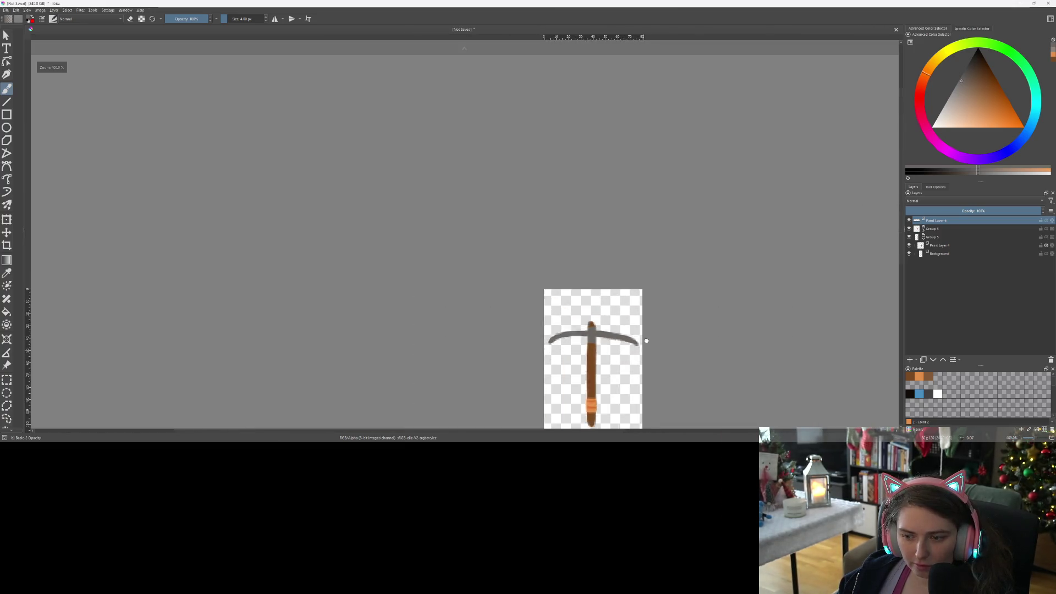
pyautogui.scroll(3, 648, 272)
pyautogui.scroll(2, 504, 240)
pyautogui.scroll(2, 504, 239)
pyautogui.scroll(-2, 504, 239)
# Erase stray pixels along the right arm's lower edge and bottom of its tip
pyautogui.press('e')
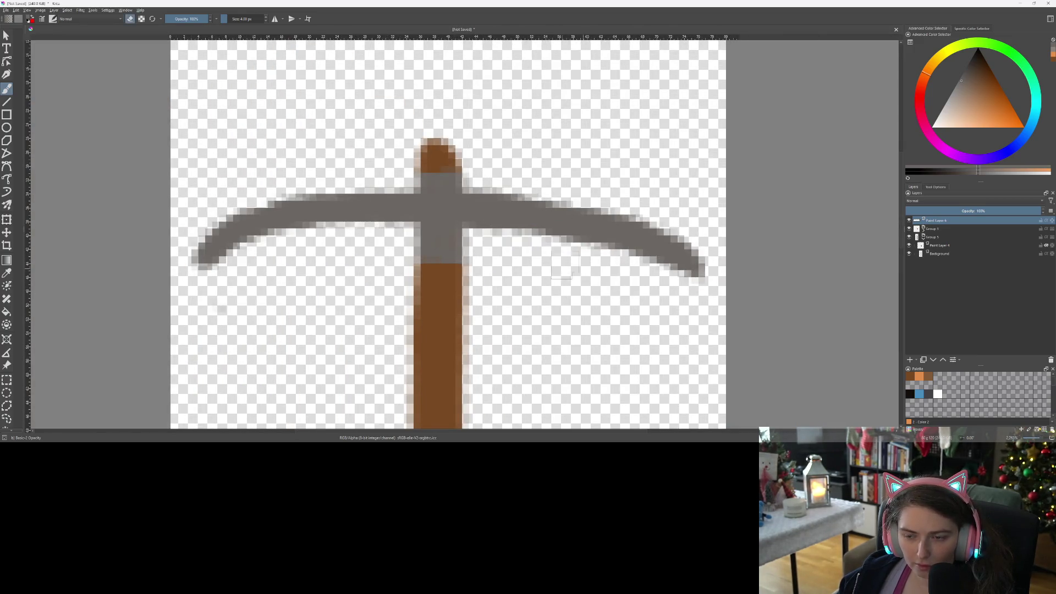
pyautogui.moveTo(546, 247); pyautogui.dragTo(613, 261)
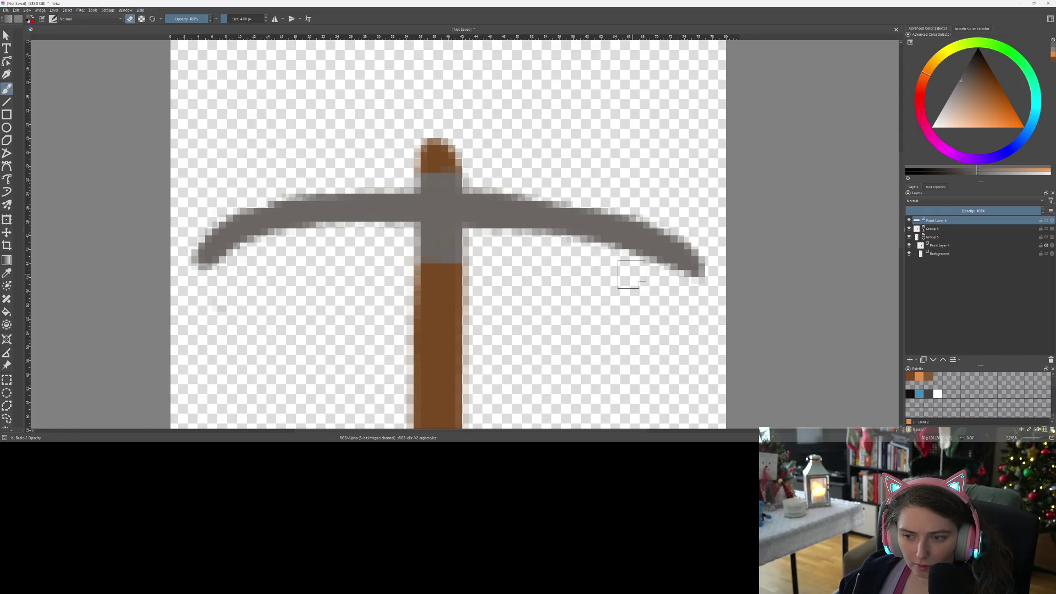
pyautogui.scroll(-3, 629, 273)
pyautogui.scroll(1, 598, 292)
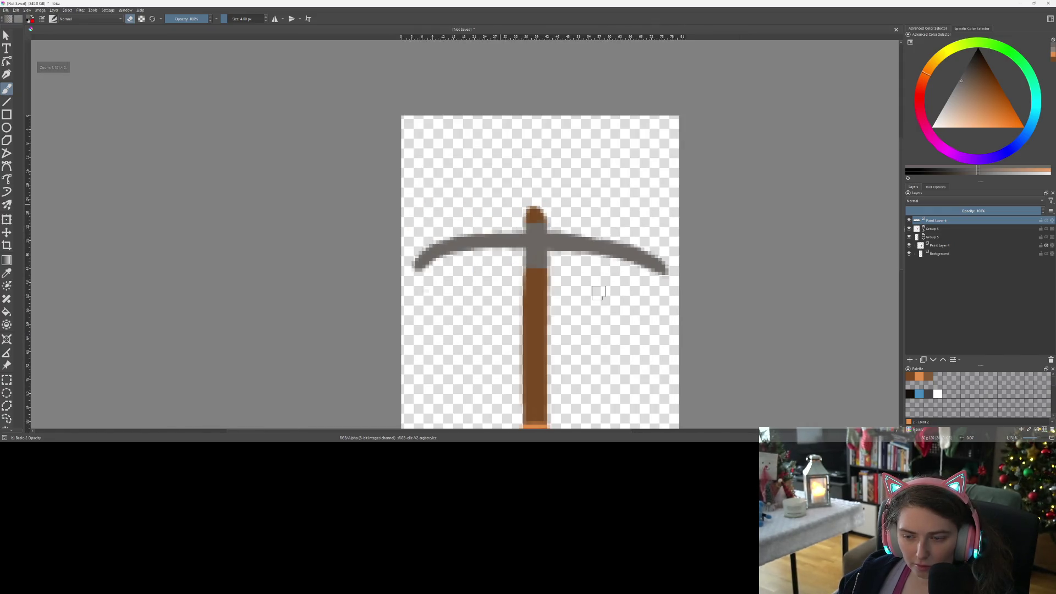
pyautogui.scroll(2, 598, 292)
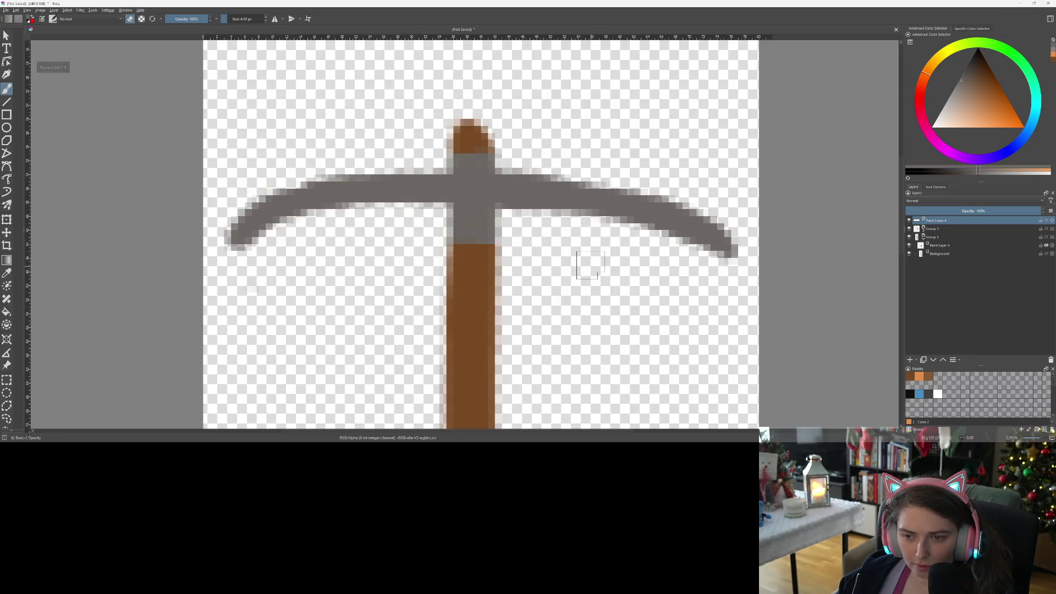
pyautogui.scroll(-6, 590, 265)
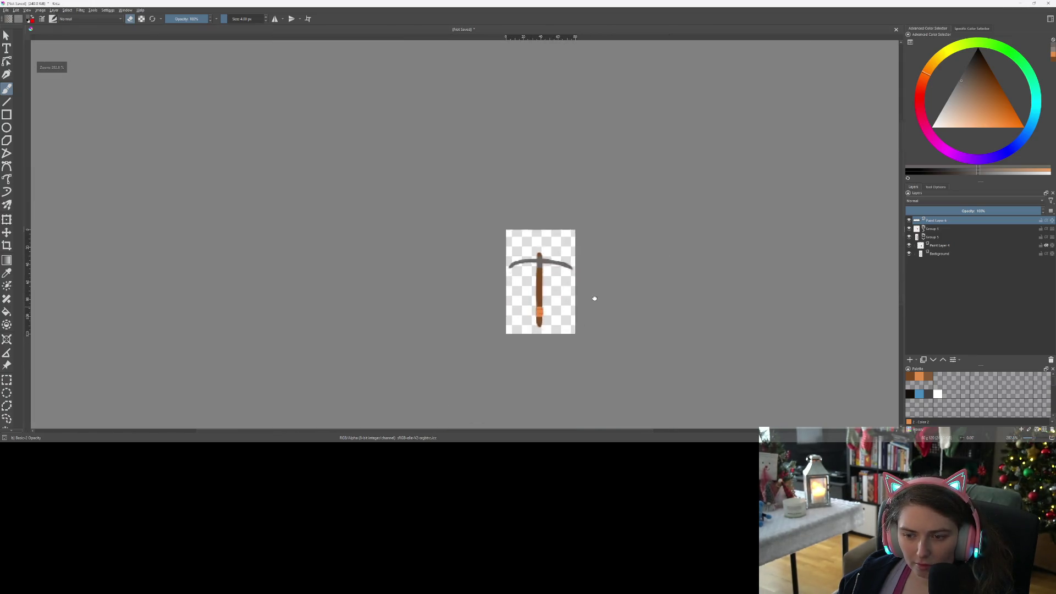
pyautogui.scroll(7, 594, 298)
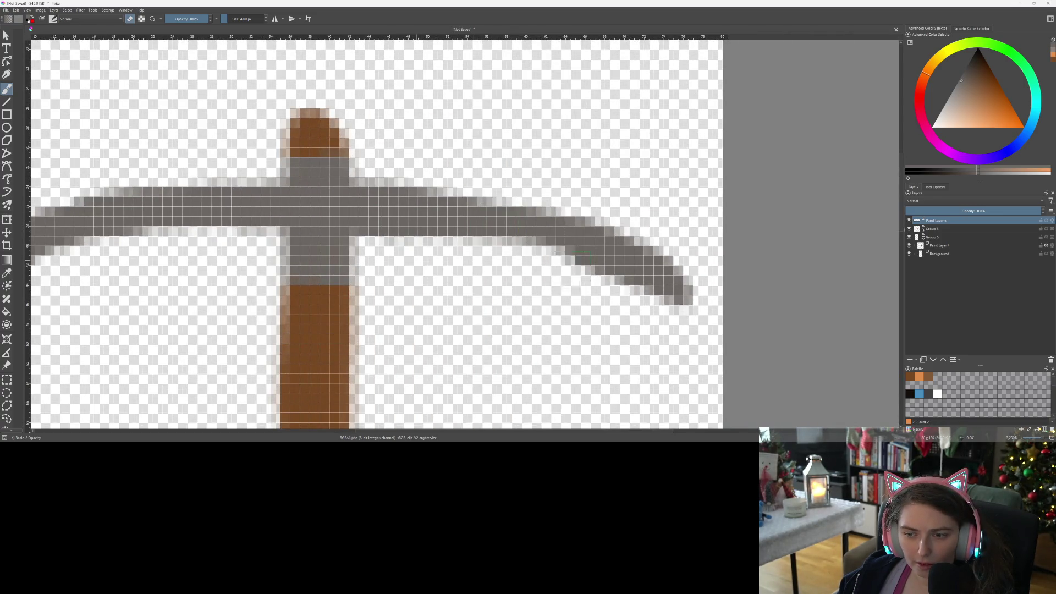
pyautogui.moveTo(649, 302); pyautogui.dragTo(616, 307)
pyautogui.scroll(-2, 507, 266)
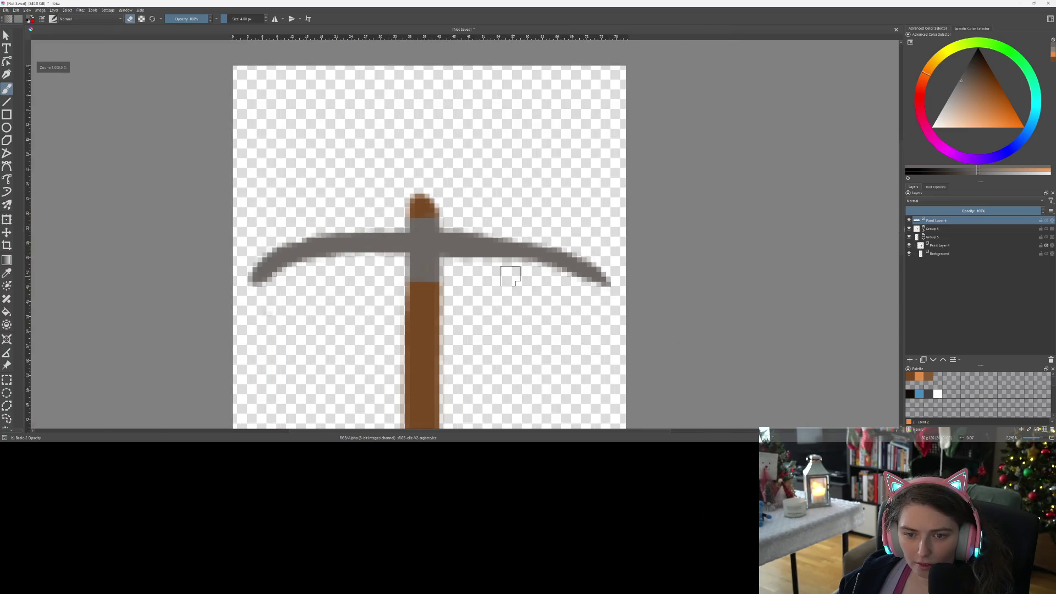
pyautogui.scroll(1, 498, 286)
# Thicken the right arm's upper edge and fill the area beside the handle
pyautogui.moveTo(461, 240)
pyautogui.mouseDown()
pyautogui.moveTo(509, 234)
pyautogui.moveTo(581, 251)
pyautogui.mouseUp()
pyautogui.moveTo(624, 281)
pyautogui.mouseDown()
pyautogui.moveTo(561, 244)
pyautogui.moveTo(488, 232)
pyautogui.mouseUp()
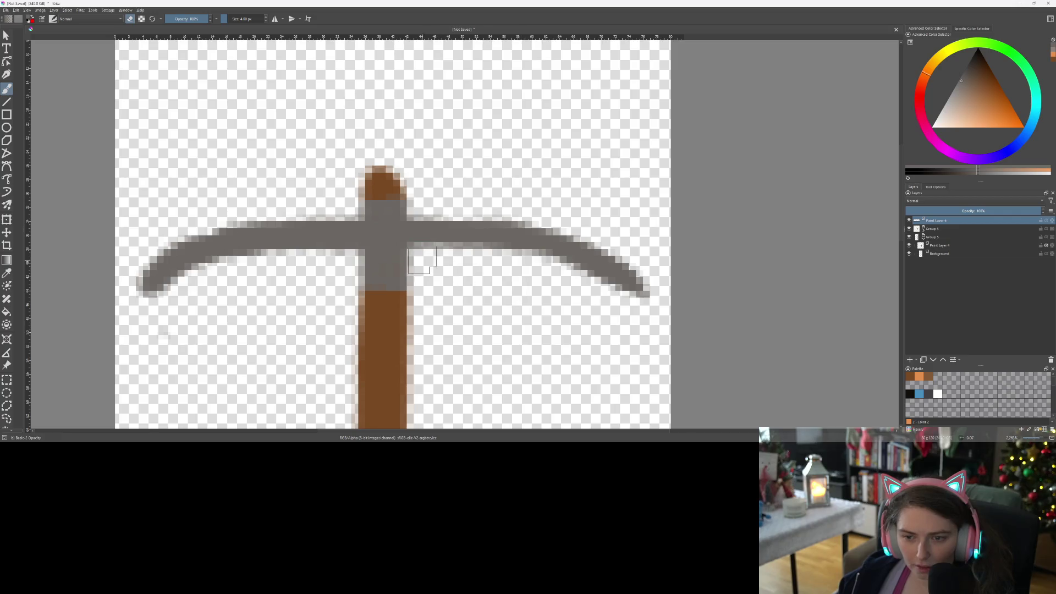
pyautogui.moveTo(413, 239); pyautogui.dragTo(452, 243)
pyautogui.moveTo(517, 241)
pyautogui.mouseDown()
pyautogui.moveTo(559, 247)
pyautogui.moveTo(567, 235)
pyautogui.moveTo(627, 270)
pyautogui.mouseUp()
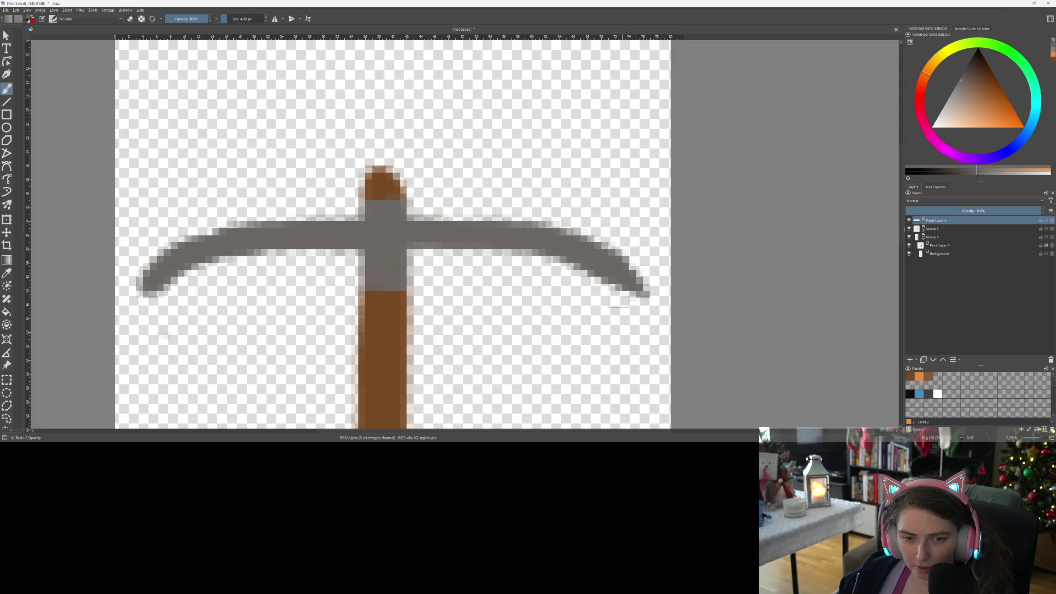
# Trim the right arm's tip and upper edge, then repaint it as a tapered point
pyautogui.press('e')
pyautogui.click(647, 293)
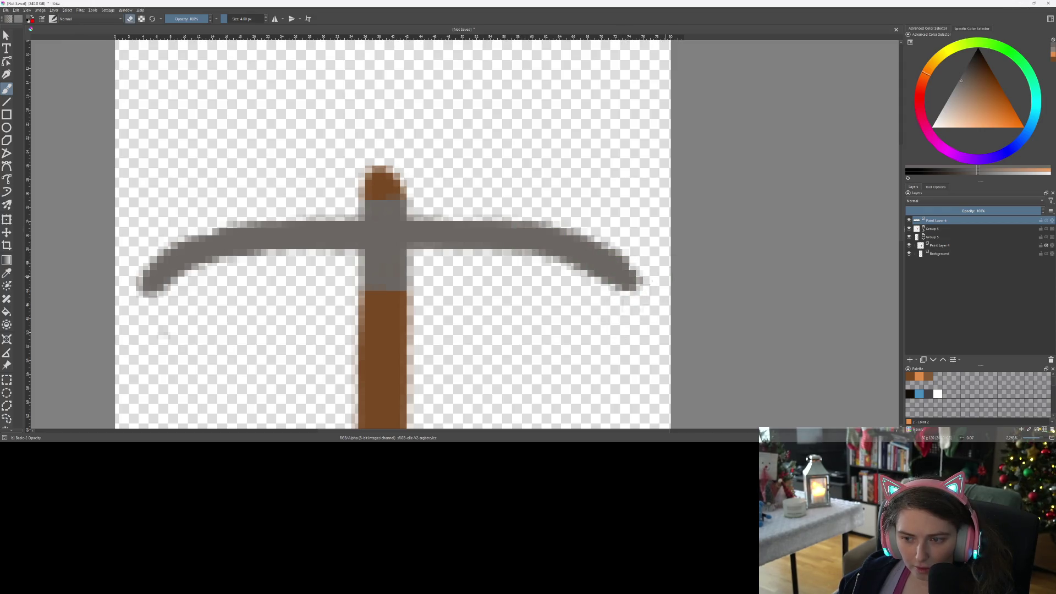
pyautogui.scroll(-2, 657, 267)
pyautogui.scroll(-3, 567, 305)
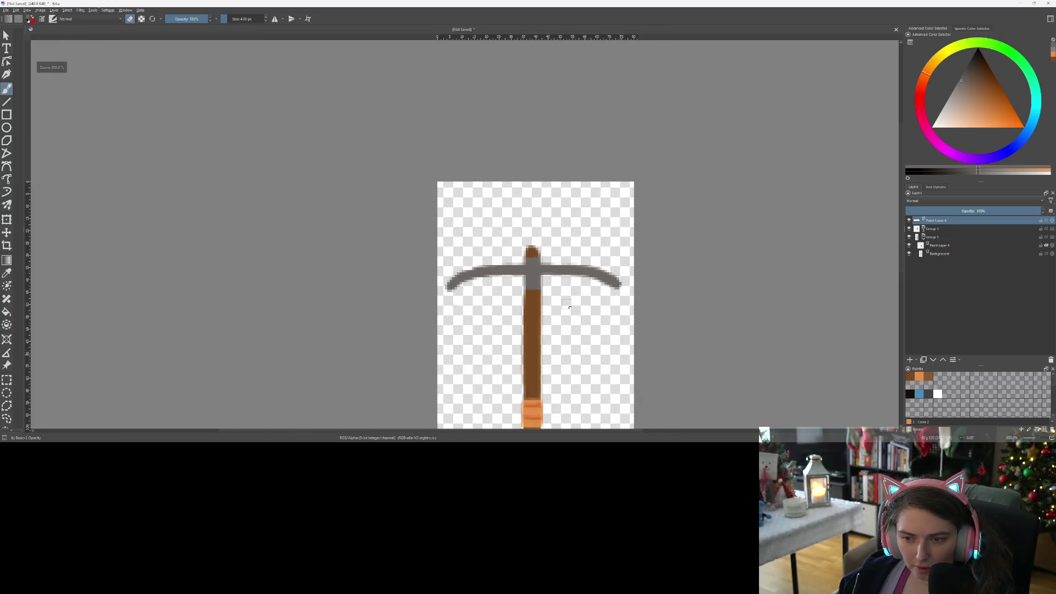
pyautogui.scroll(7, 577, 286)
pyautogui.scroll(-4, 543, 314)
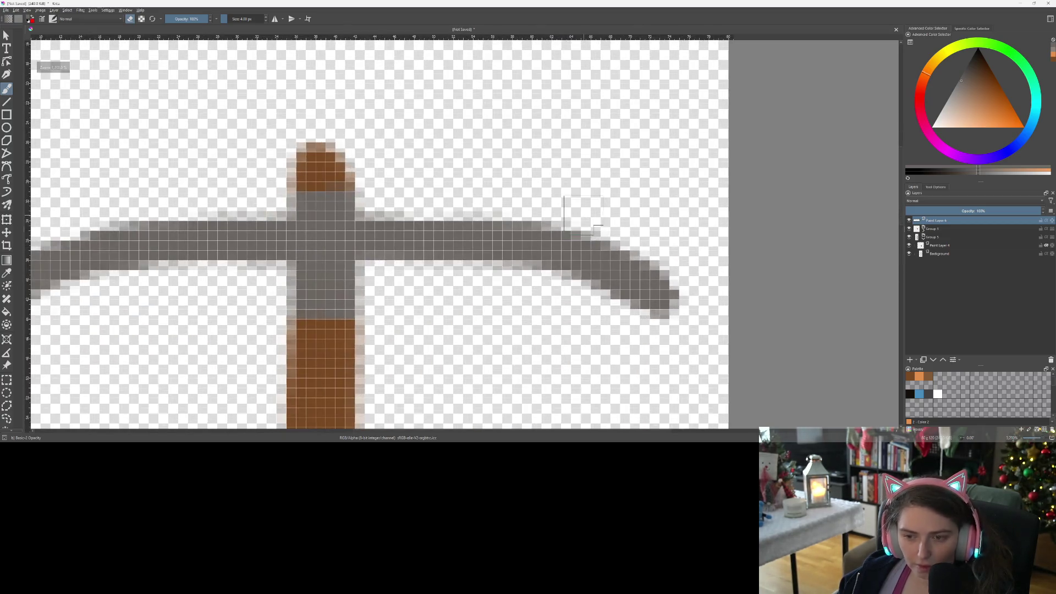
pyautogui.scroll(3, 554, 253)
pyautogui.moveTo(555, 253); pyautogui.dragTo(601, 242)
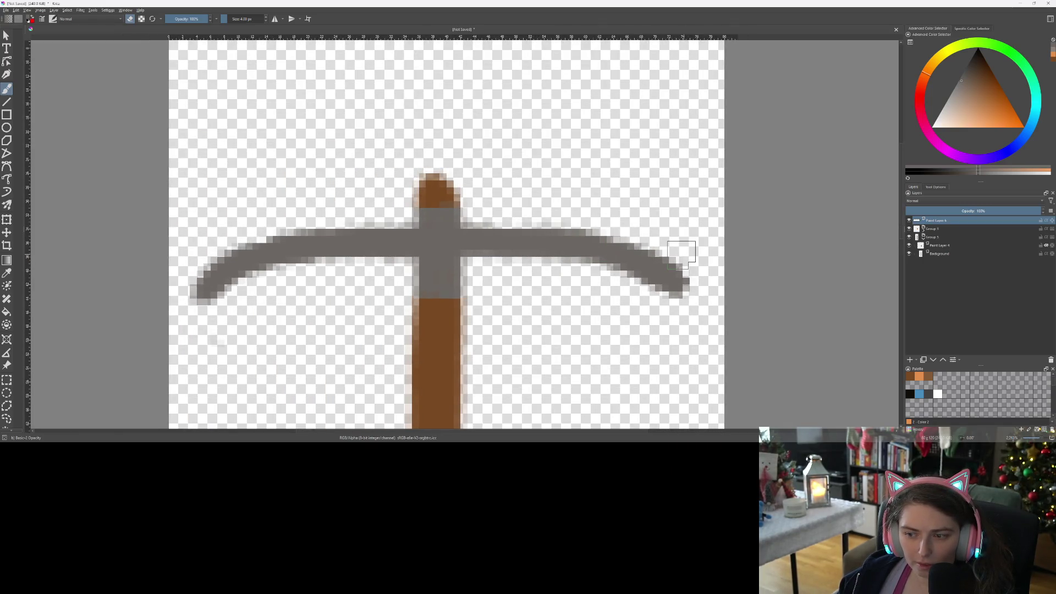
pyautogui.moveTo(646, 226)
pyautogui.mouseDown()
pyautogui.moveTo(649, 250)
pyautogui.moveTo(707, 299)
pyautogui.mouseUp()
pyautogui.press('e')
pyautogui.moveTo(574, 242)
pyautogui.mouseDown()
pyautogui.moveTo(627, 250)
pyautogui.moveTo(682, 292)
pyautogui.mouseUp()
pyautogui.scroll(-5, 608, 308)
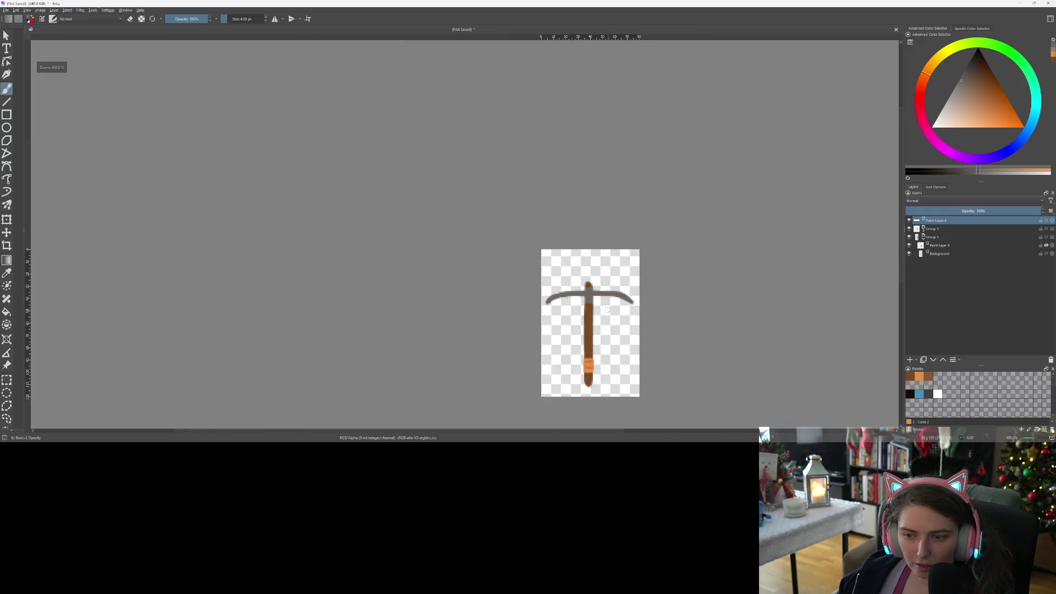
pyautogui.scroll(4, 589, 266)
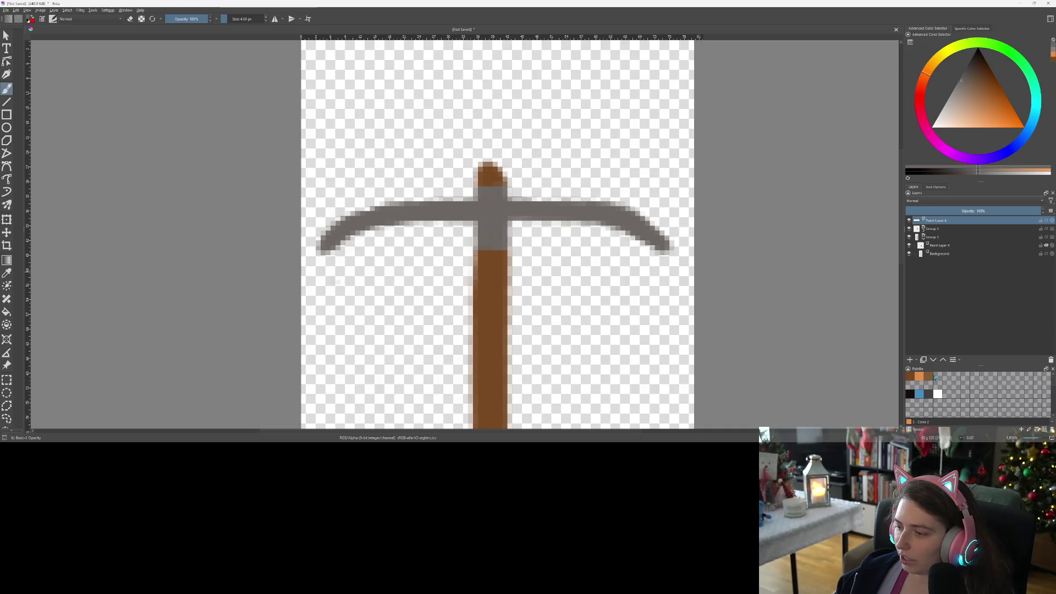
# Add Paint Layer 7 and group it with Paint Layer 6 as Group 6
pyautogui.click(910, 360)
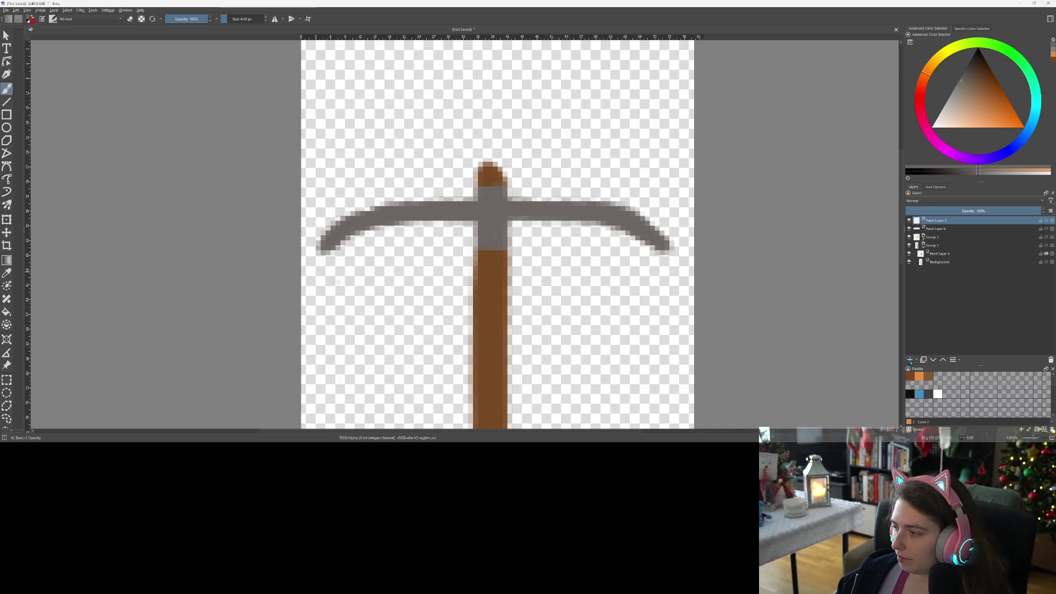
pyautogui.keyDown('shift'); pyautogui.click(946, 230); pyautogui.keyUp('shift')
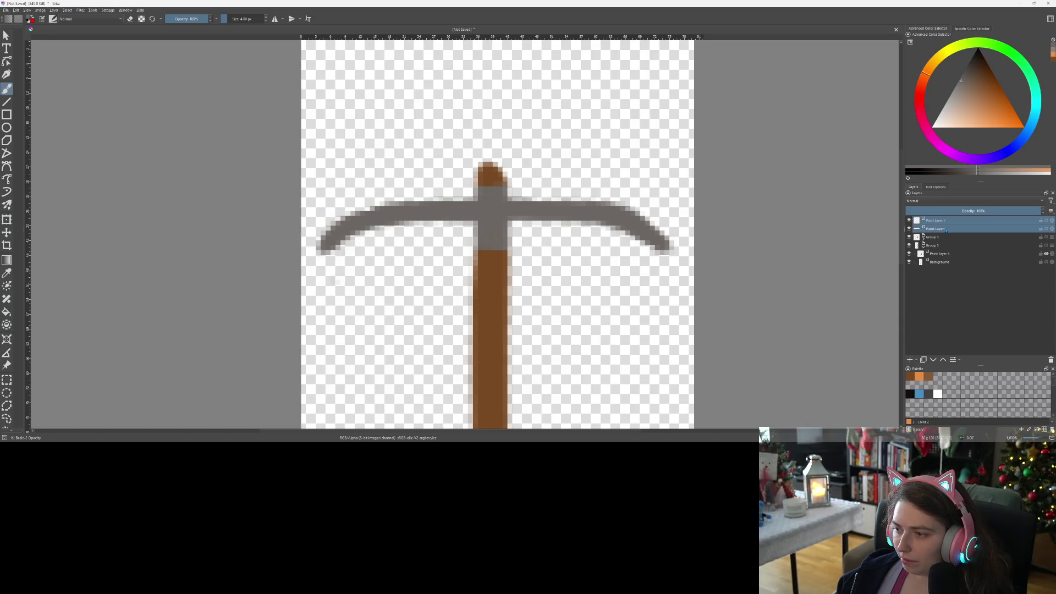
pyautogui.hotkey('ctrl', 'g')
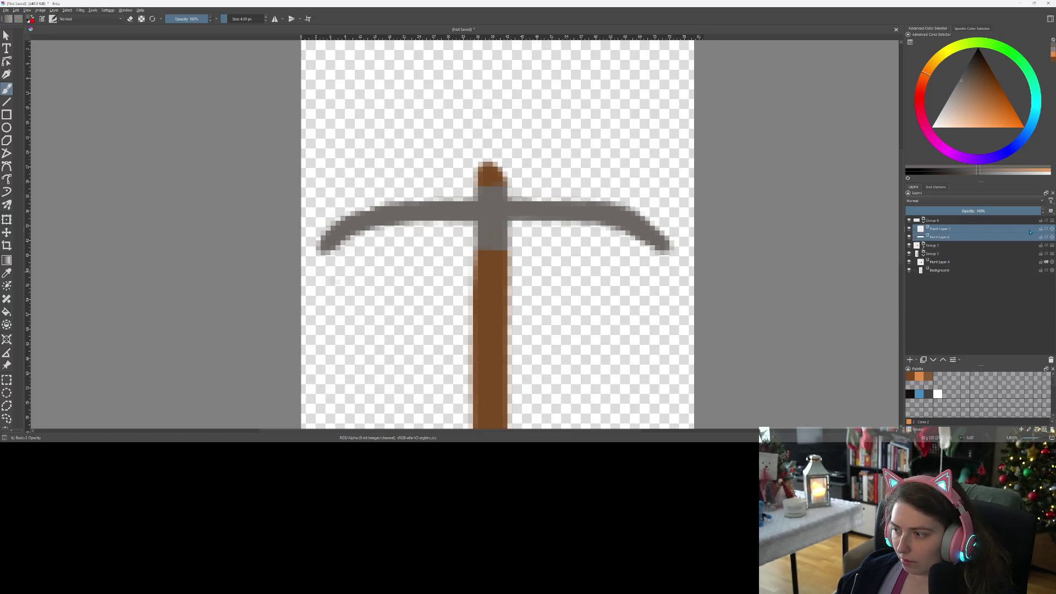
pyautogui.click(1030, 230)
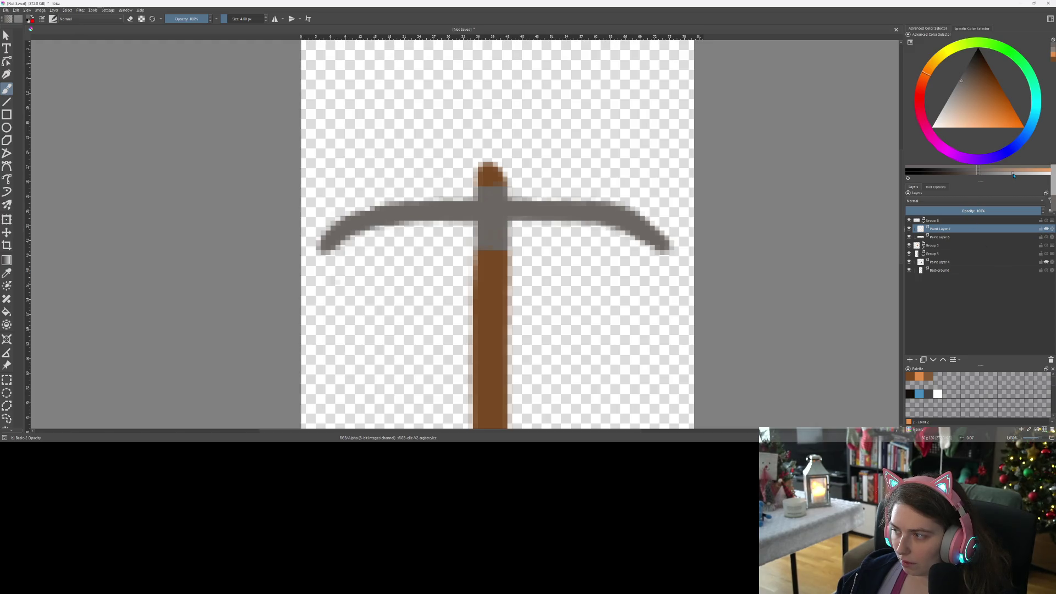
# On Paint Layer 6, lighten the right arm's top edge with the eraser
pyautogui.scroll(2, 679, 236)
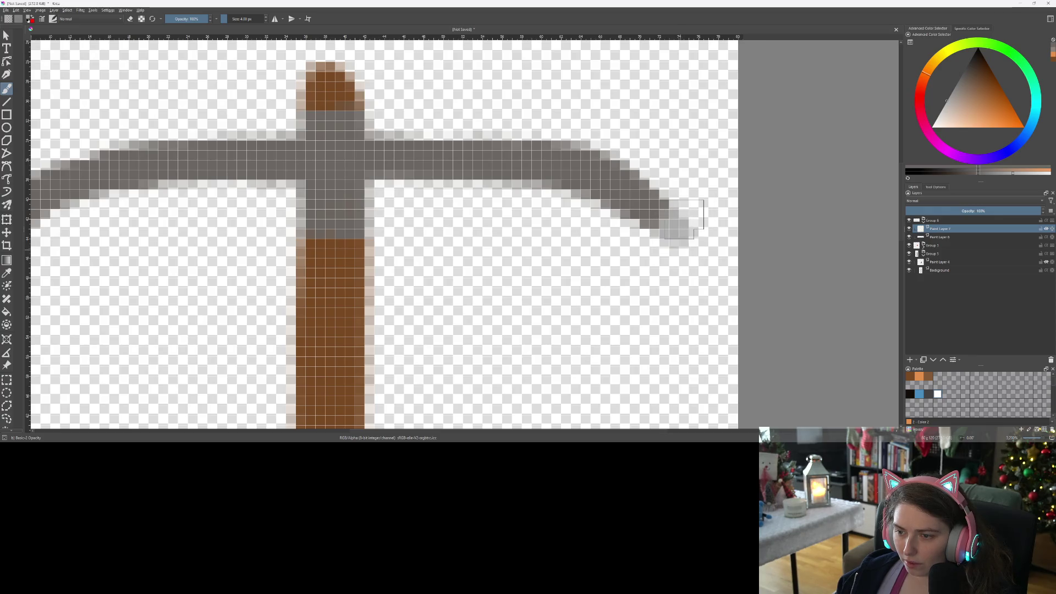
pyautogui.scroll(-1, 682, 220)
pyautogui.moveTo(171, 283)
pyautogui.mouseDown()
pyautogui.moveTo(407, 294)
pyautogui.moveTo(391, 269)
pyautogui.mouseUp()
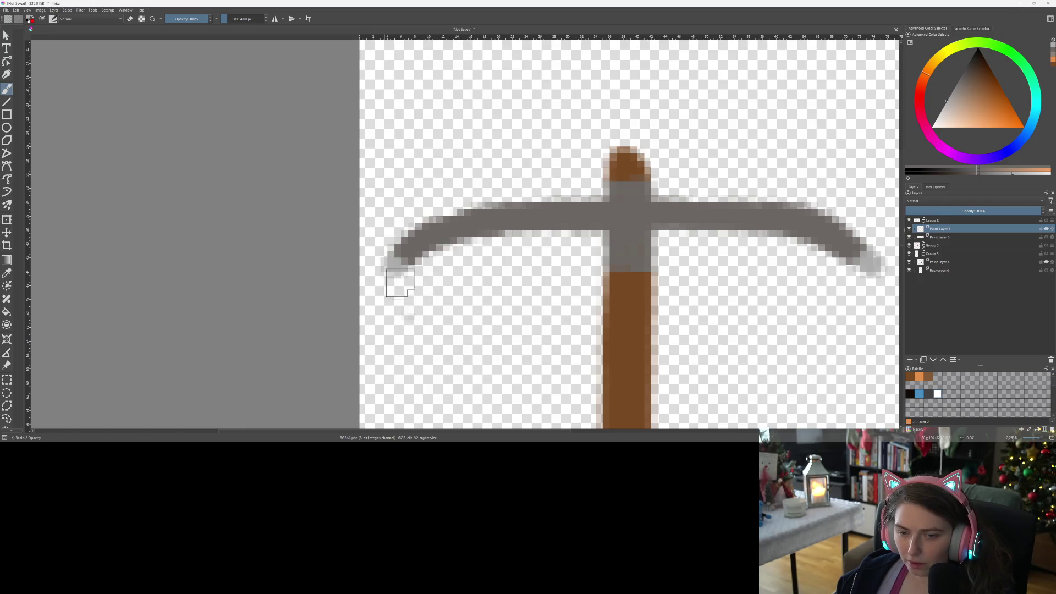
pyautogui.scroll(-4, 399, 282)
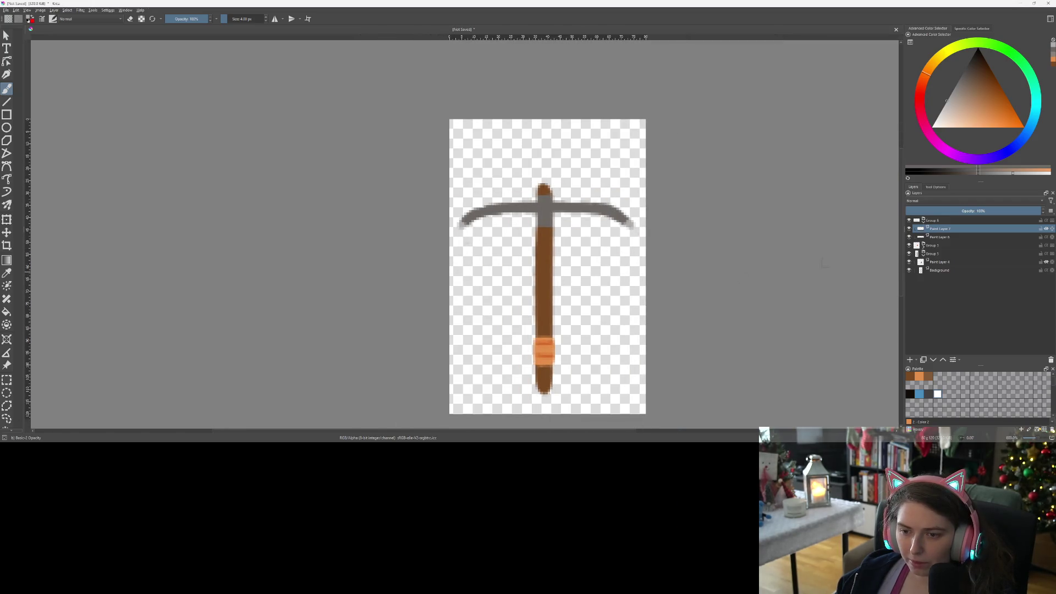
pyautogui.scroll(3, 575, 184)
pyautogui.press('pagedown')
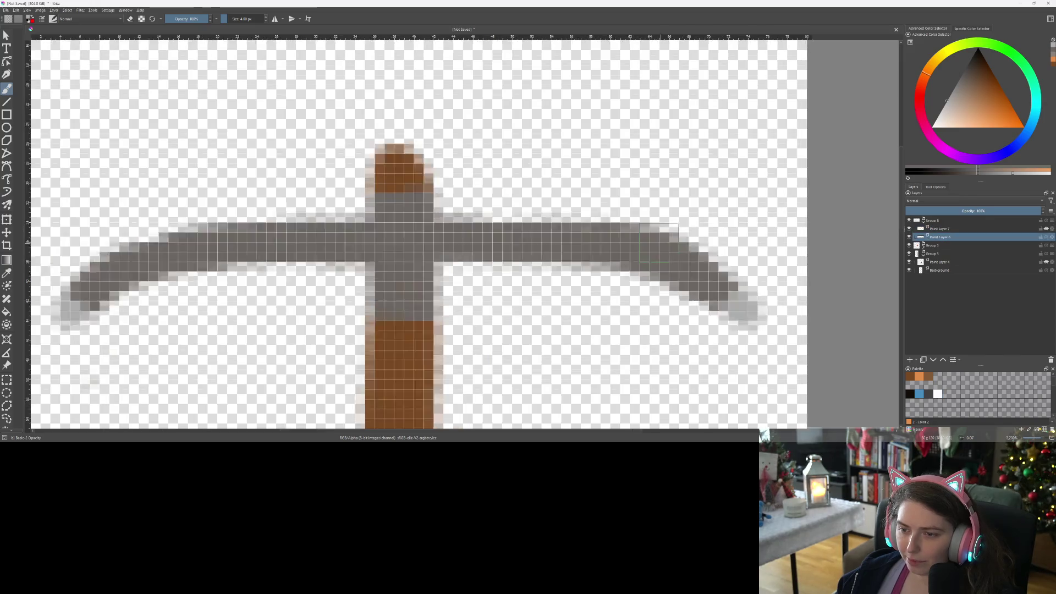
pyautogui.scroll(3, 621, 213)
pyautogui.press('e')
pyautogui.moveTo(600, 198)
pyautogui.mouseDown()
pyautogui.moveTo(660, 231)
pyautogui.moveTo(743, 247)
pyautogui.mouseUp()
# Expand Group 3 in the Layers panel to show its layers
pyautogui.scroll(-1, 677, 258)
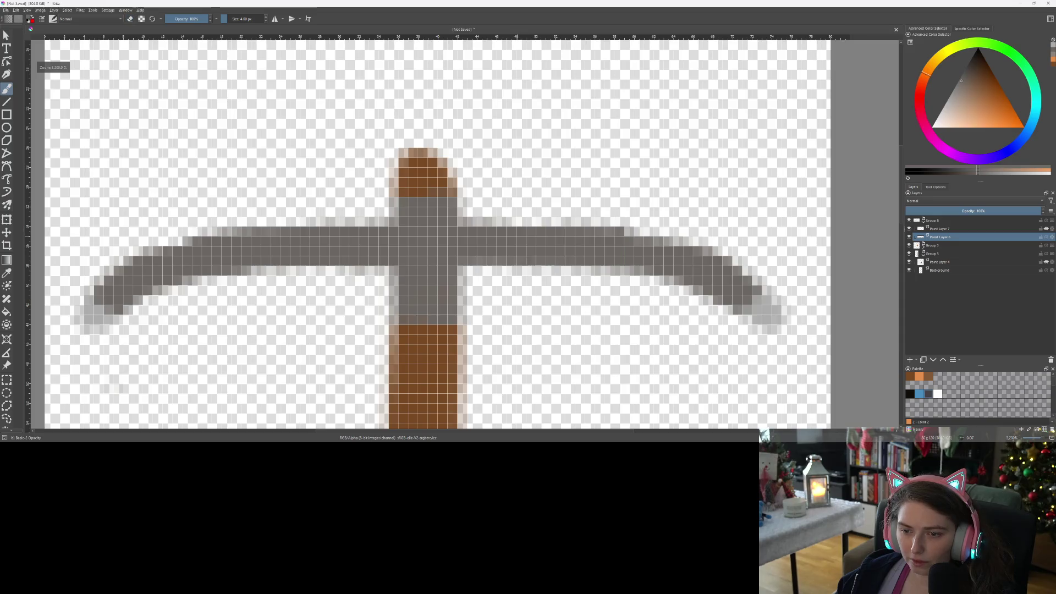
pyautogui.scroll(1, 621, 237)
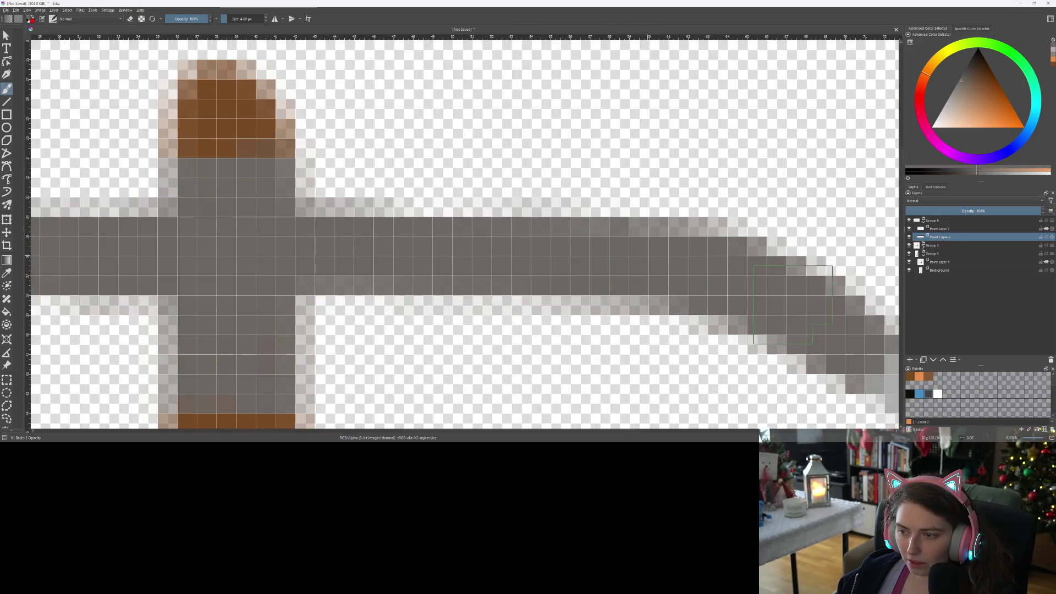
pyautogui.scroll(-3, 793, 305)
pyautogui.scroll(1, 667, 220)
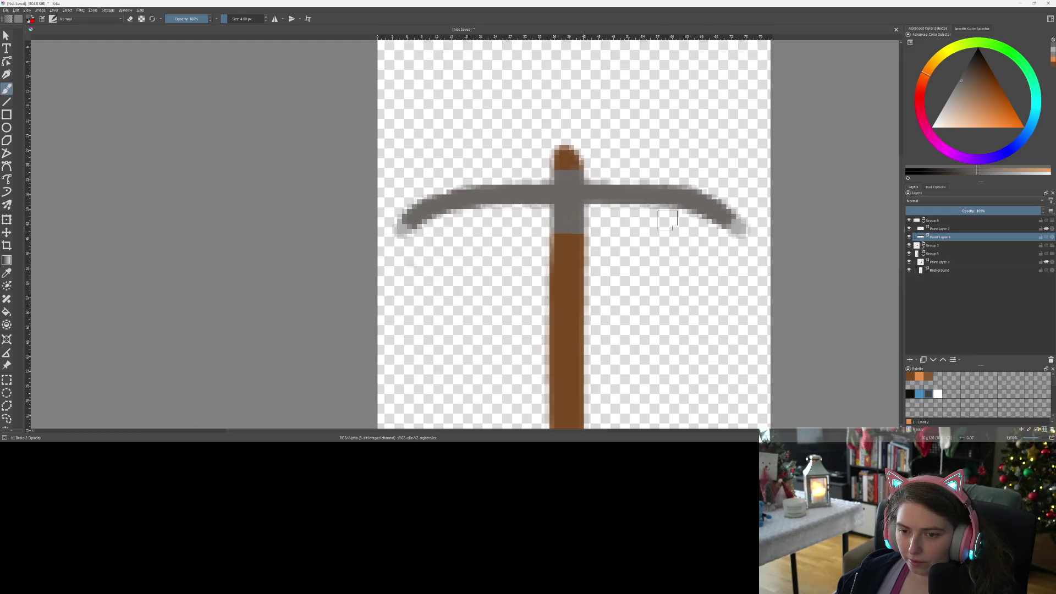
pyautogui.scroll(-1, 667, 220)
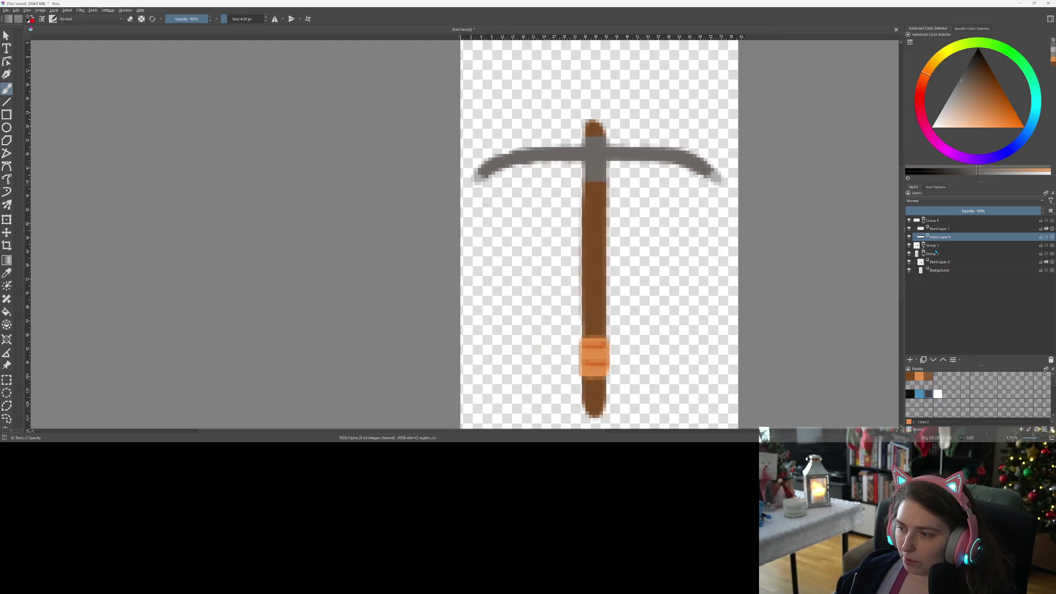
pyautogui.click(923, 246)
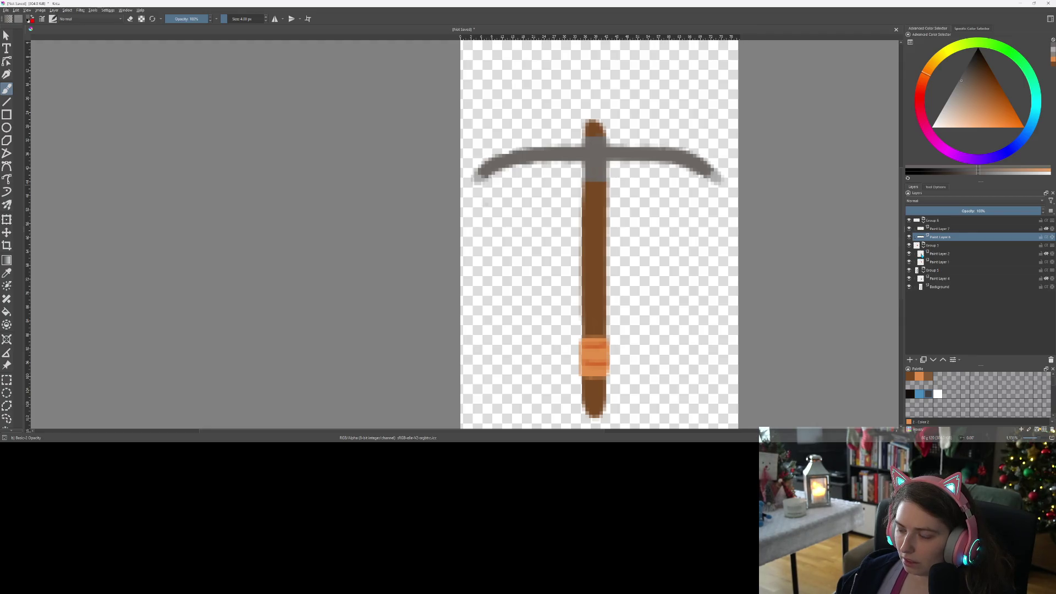
# Move Paint Layer 9 above Paint Layer 4 and set its blending mode to Multiply
pyautogui.click(936, 286)
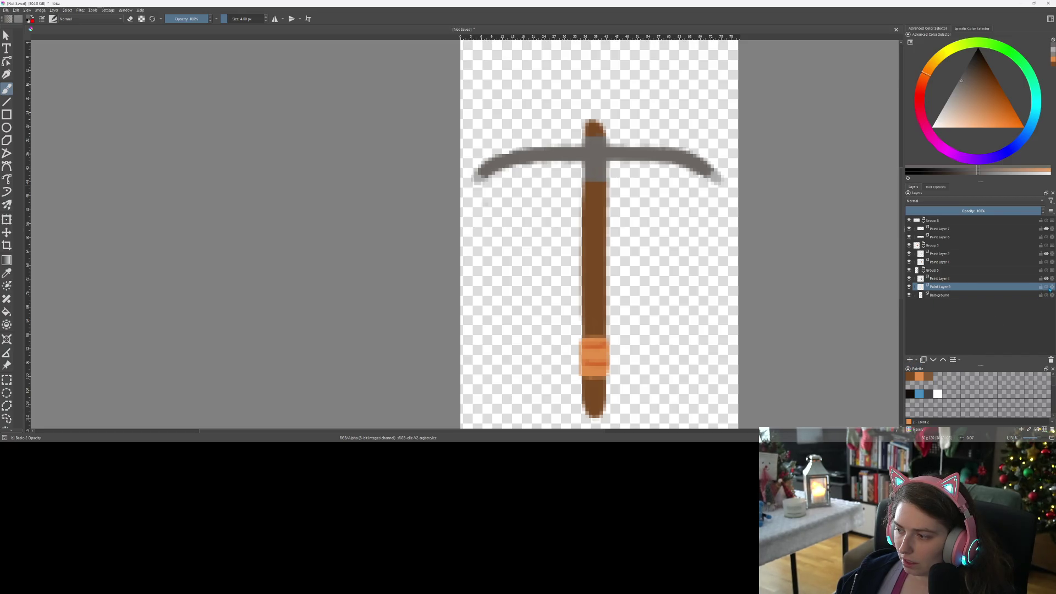
pyautogui.moveTo(1015, 291); pyautogui.dragTo(1017, 279)
pyautogui.click(942, 202)
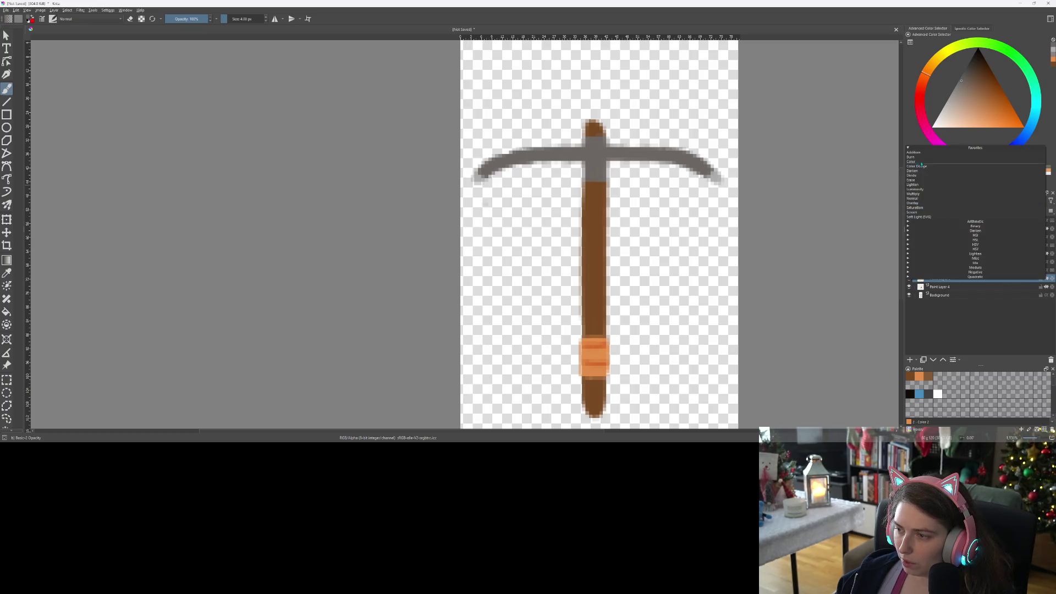
pyautogui.click(923, 195)
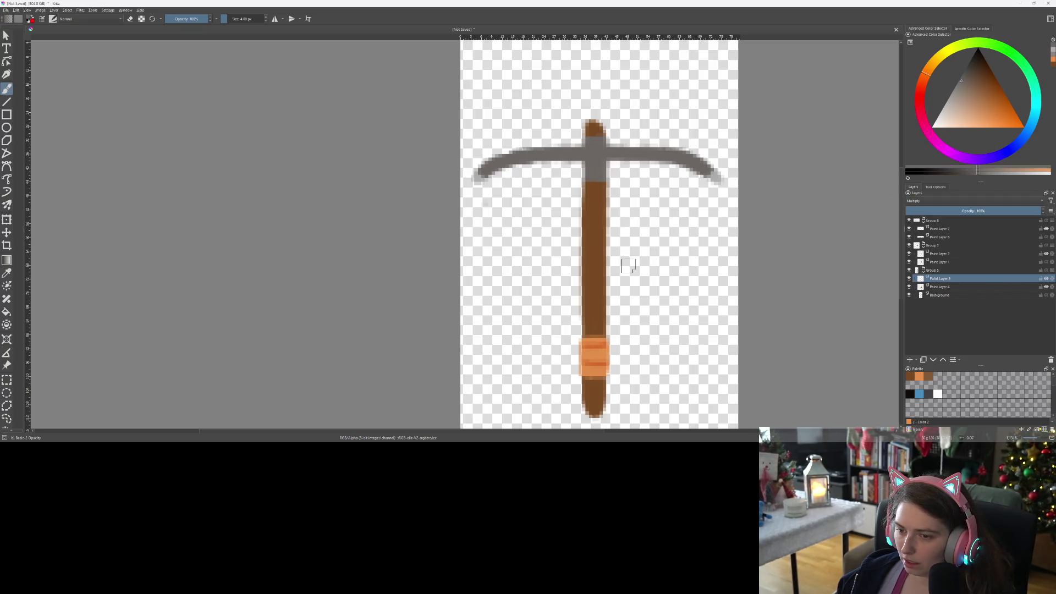
pyautogui.scroll(3, 597, 299)
pyautogui.scroll(-3, 600, 316)
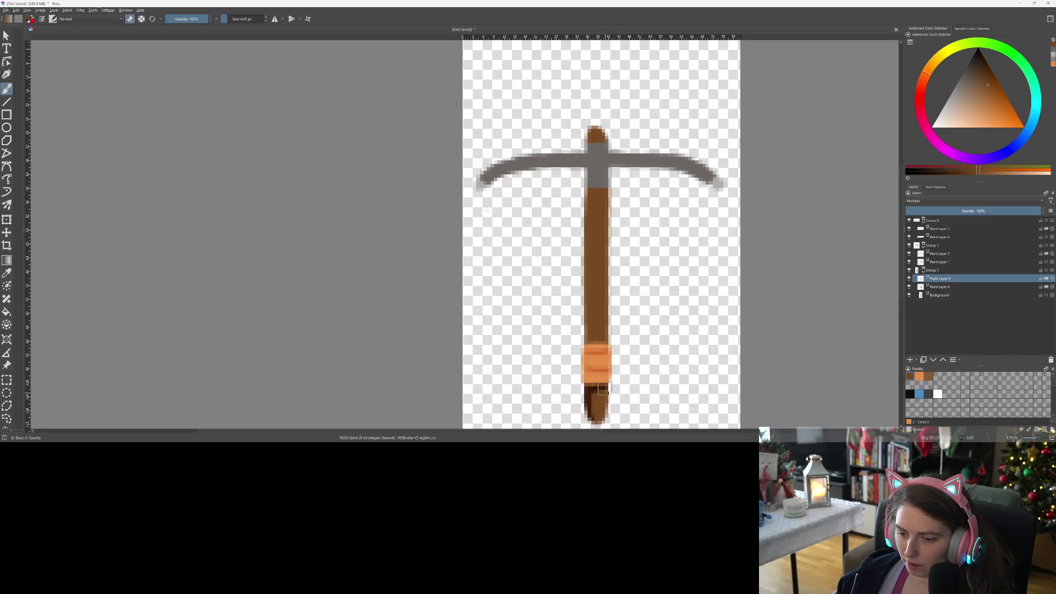
# Paint a dark brown shading strip down the pickaxe handle's left edge
pyautogui.moveTo(586, 268)
pyautogui.mouseDown()
pyautogui.moveTo(582, 333)
pyautogui.moveTo(586, 225)
pyautogui.mouseUp()
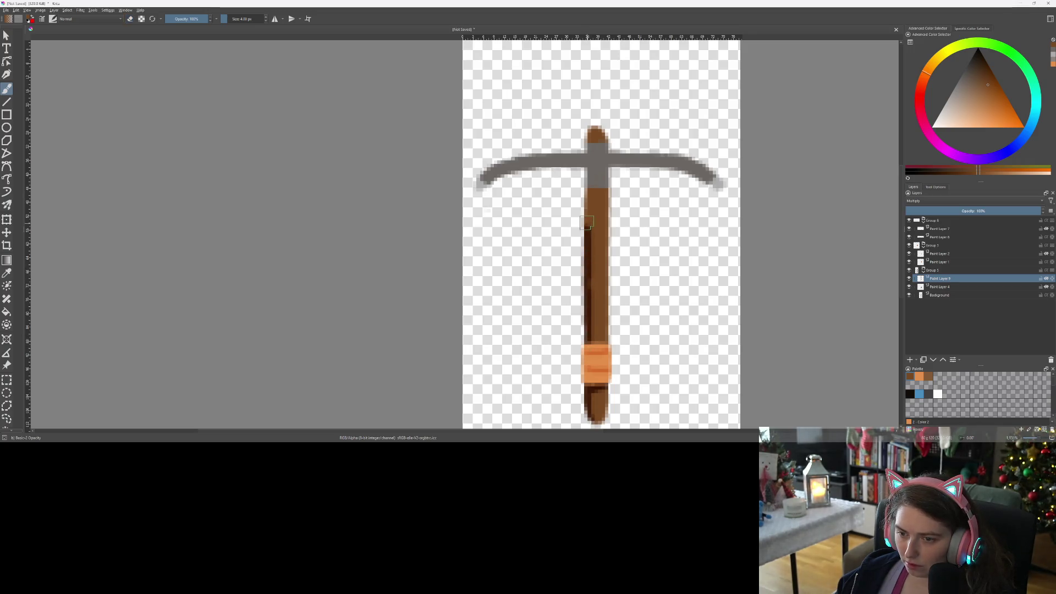
pyautogui.scroll(-2, 605, 352)
pyautogui.scroll(4, 610, 368)
pyautogui.scroll(-2, 613, 374)
pyautogui.scroll(-2, 613, 374)
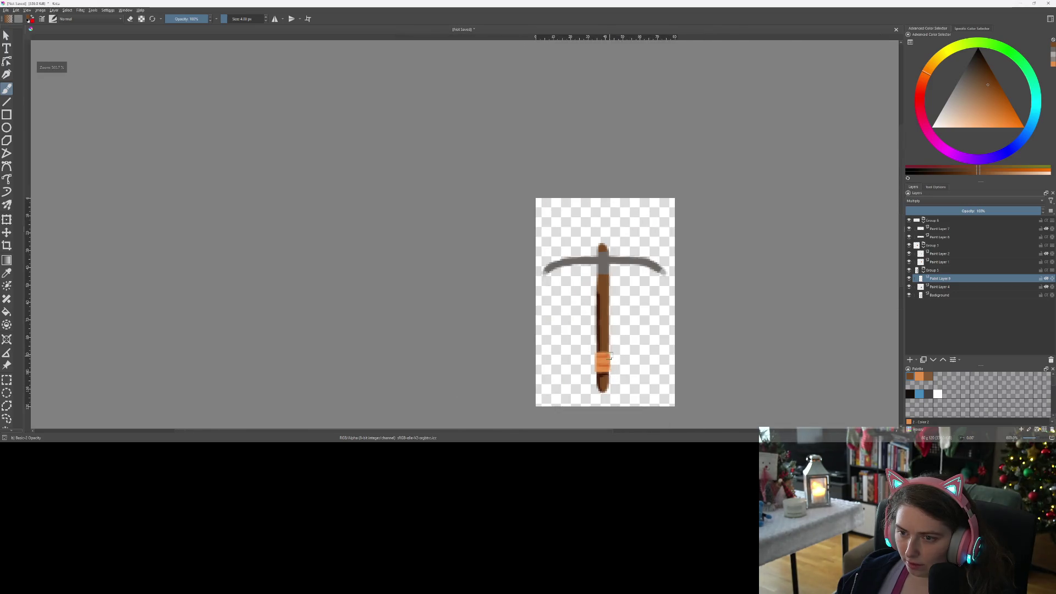
pyautogui.scroll(2, 612, 324)
pyautogui.scroll(3, 583, 154)
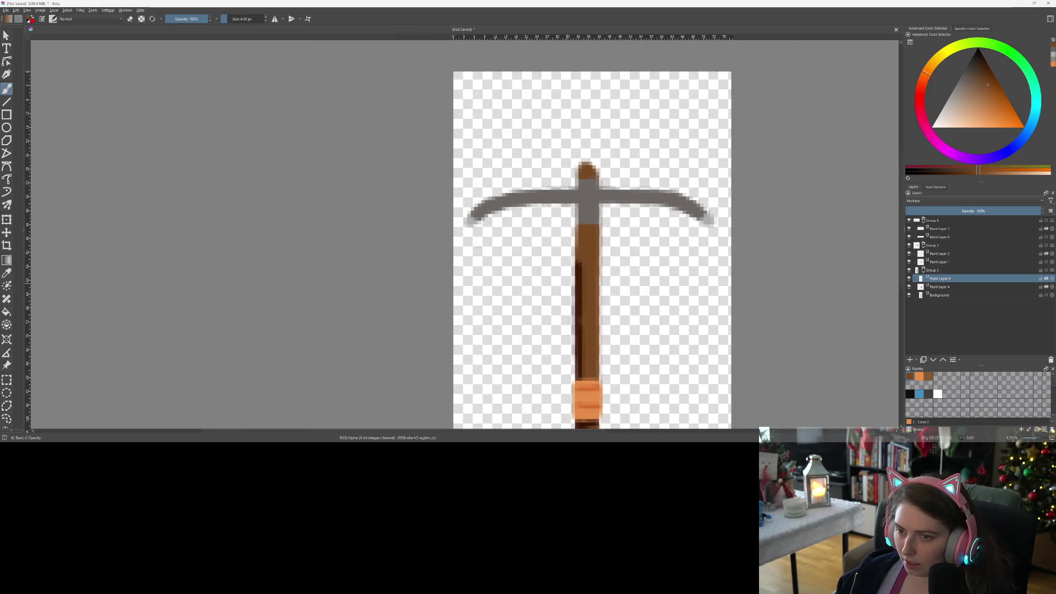
pyautogui.moveTo(593, 154); pyautogui.dragTo(592, 107)
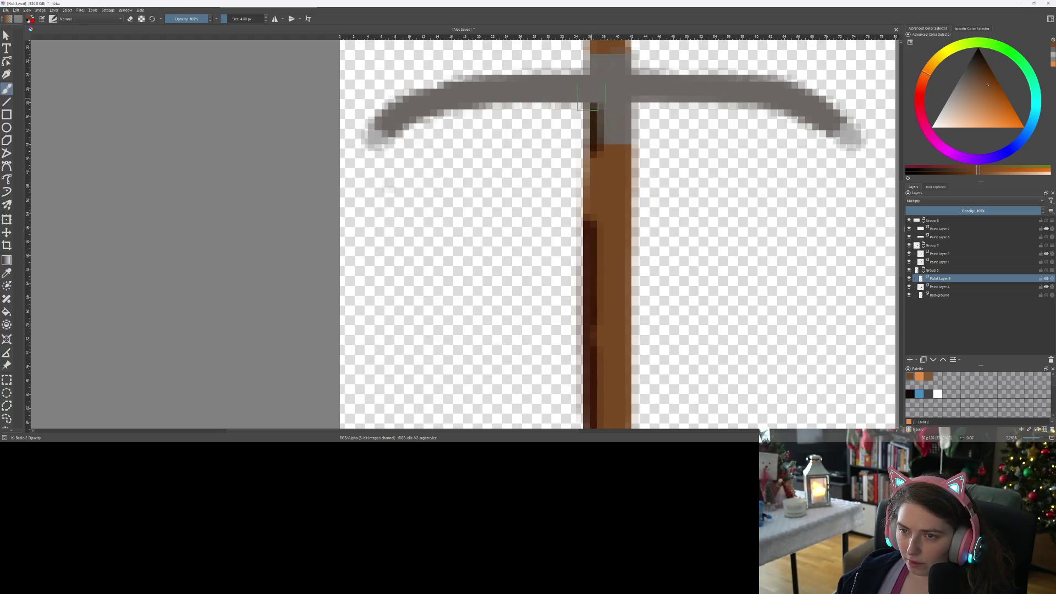
pyautogui.scroll(-6, 597, 209)
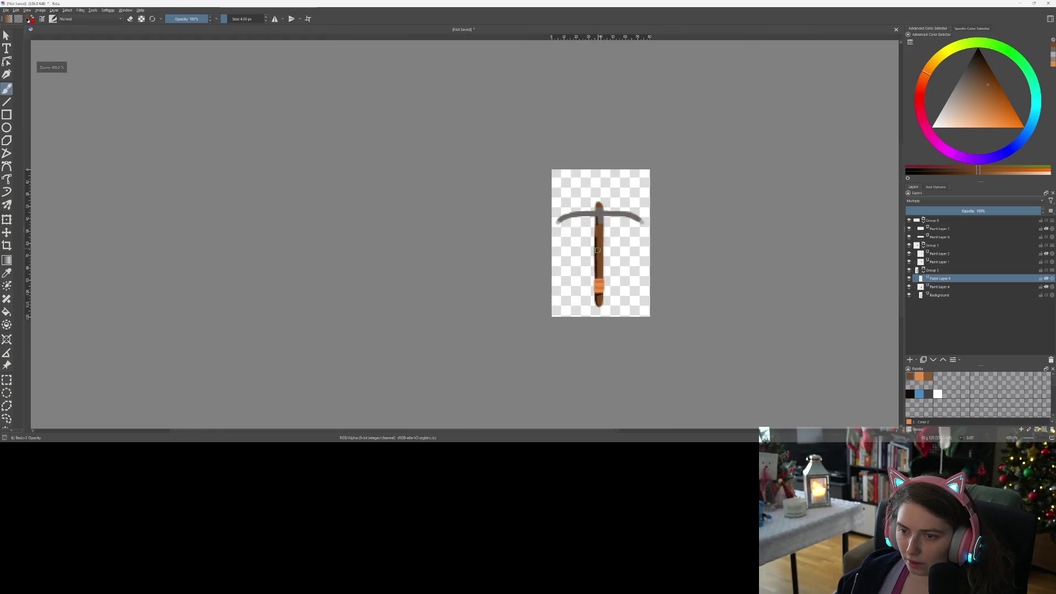
pyautogui.scroll(3, 599, 243)
pyautogui.scroll(2, 598, 243)
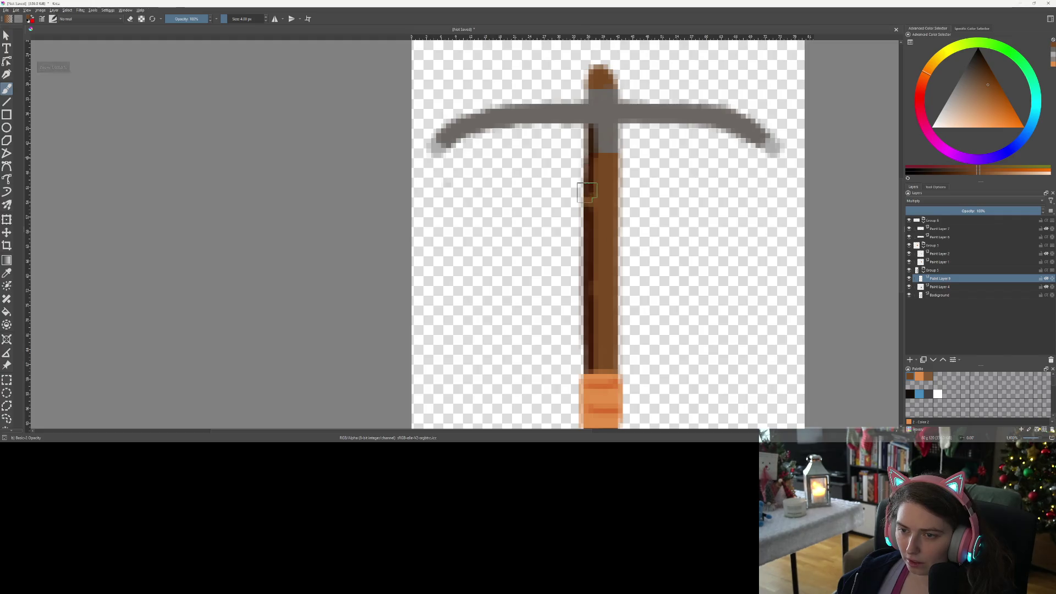
pyautogui.scroll(-3, 615, 260)
pyautogui.scroll(5, 662, 281)
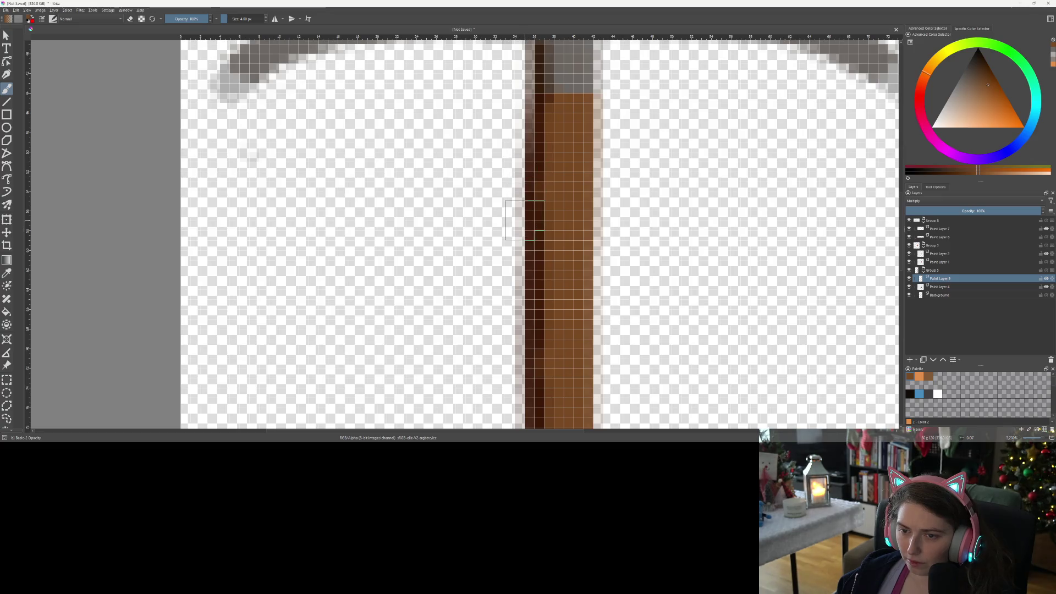
pyautogui.scroll(-4, 514, 109)
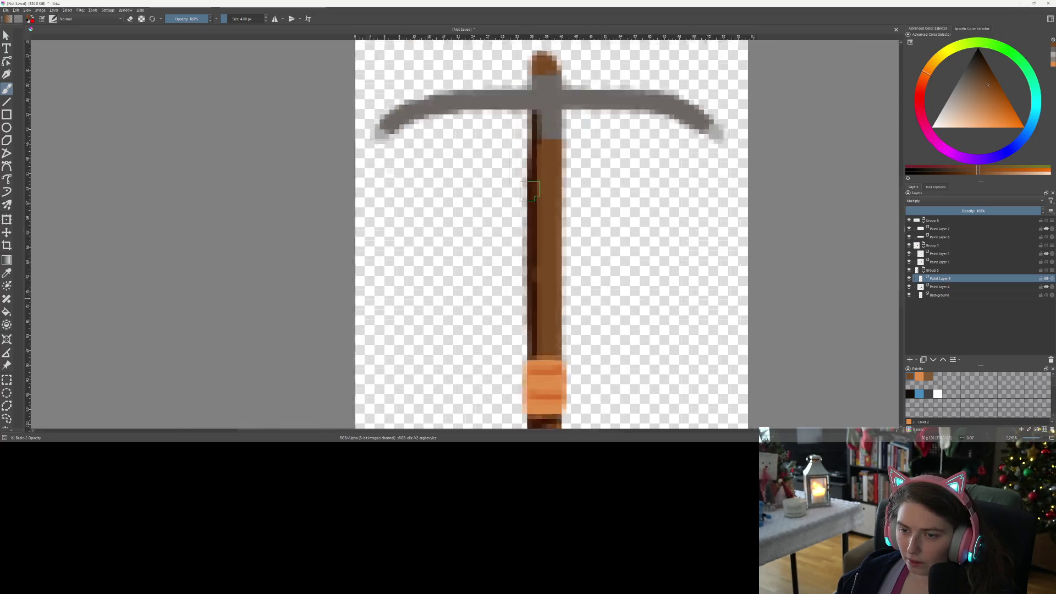
pyautogui.scroll(3, 594, 298)
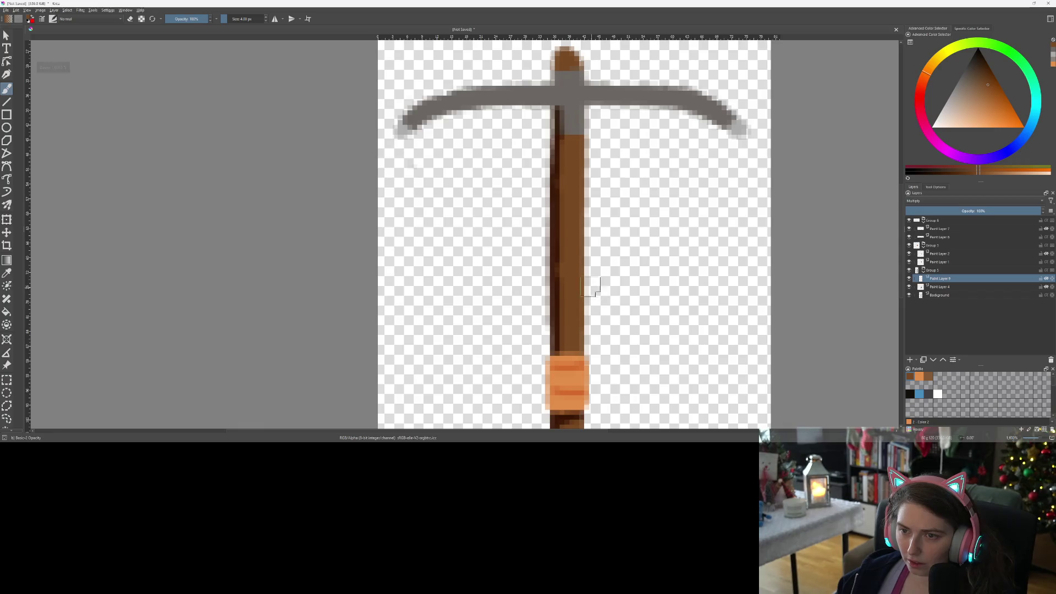
pyautogui.moveTo(567, 113); pyautogui.dragTo(560, 156)
# Erase part of the dark shading on the handle in eraser mode
pyautogui.press('e')
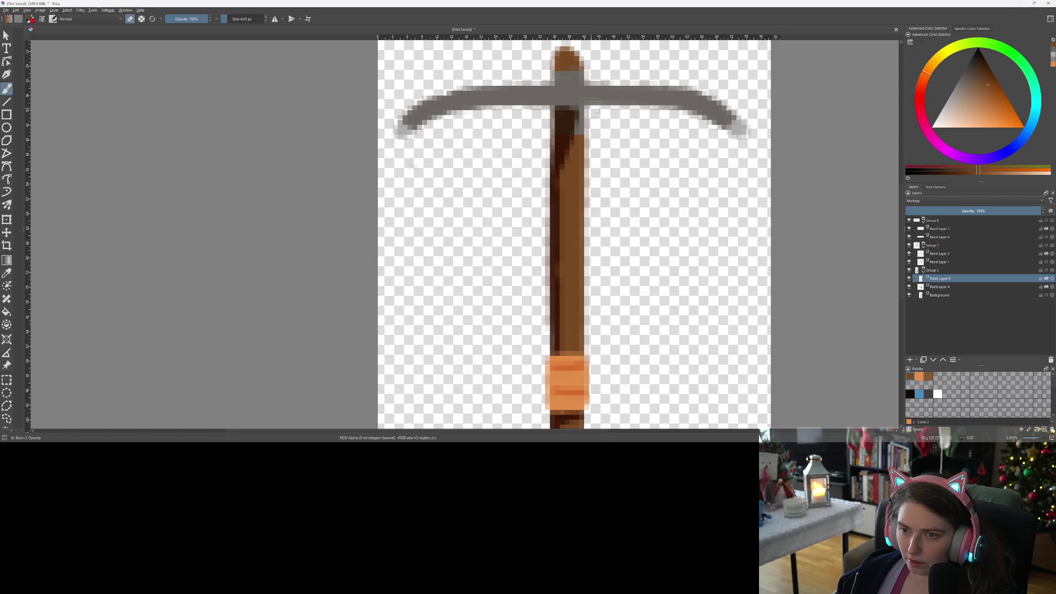
pyautogui.moveTo(566, 174); pyautogui.dragTo(588, 97)
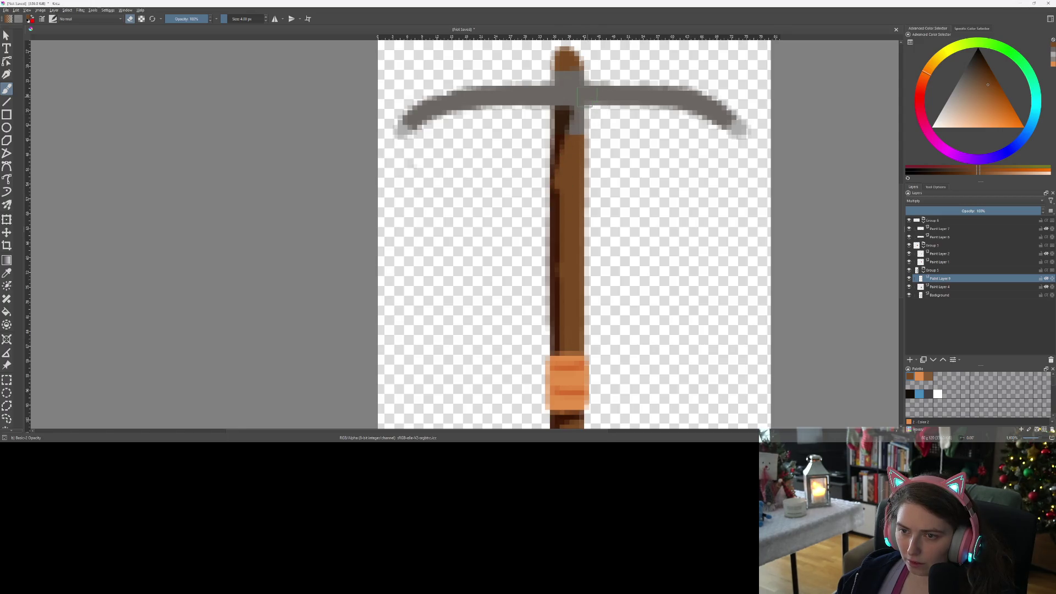
pyautogui.scroll(-4, 626, 283)
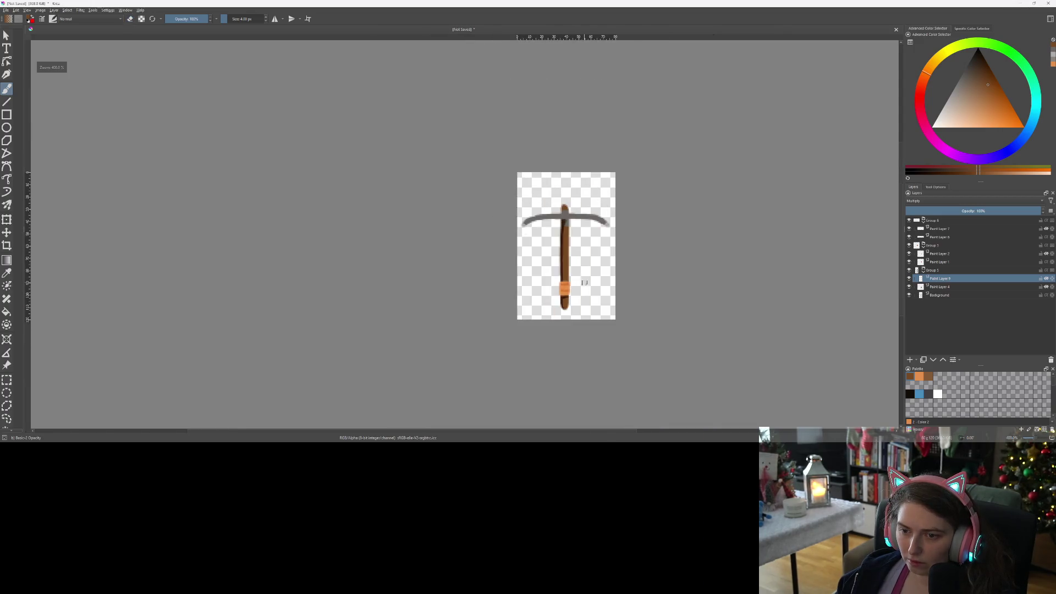
pyautogui.scroll(2, 626, 284)
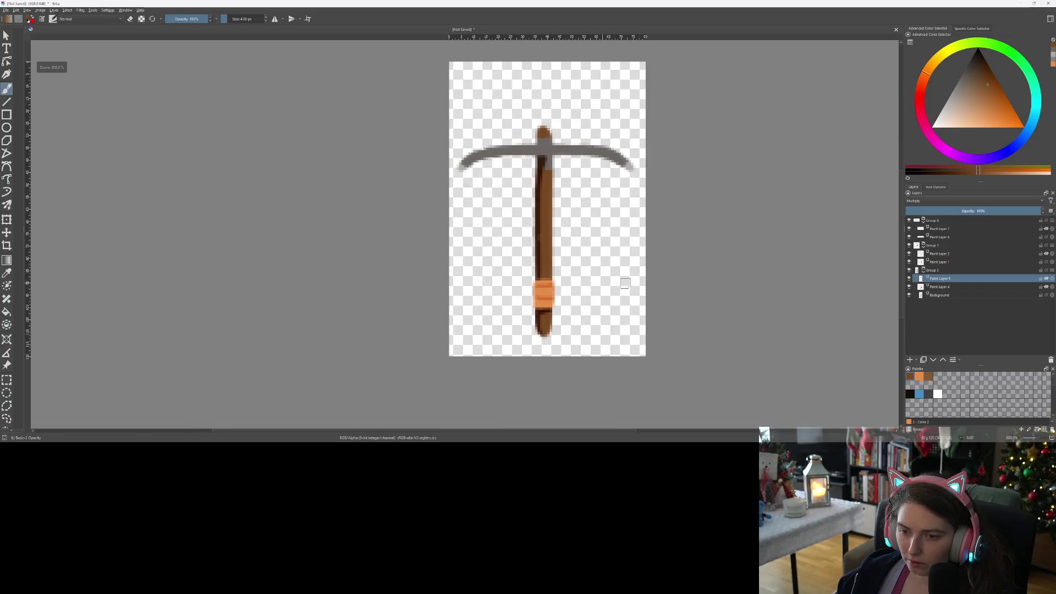
# Lower the handle shading layer's opacity to soften the dark strip
pyautogui.click(968, 211)
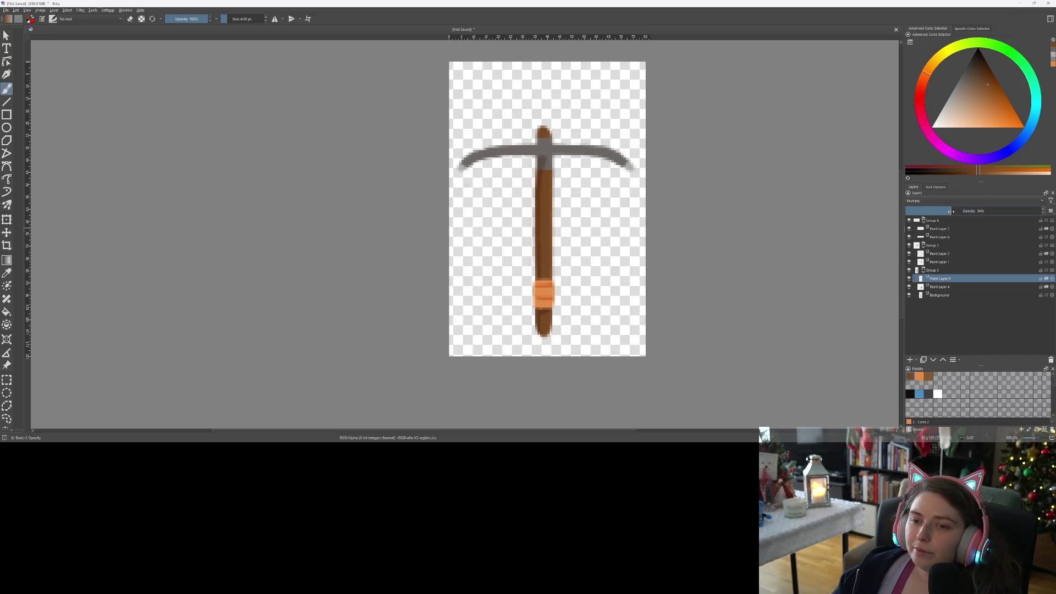
pyautogui.scroll(5, 523, 239)
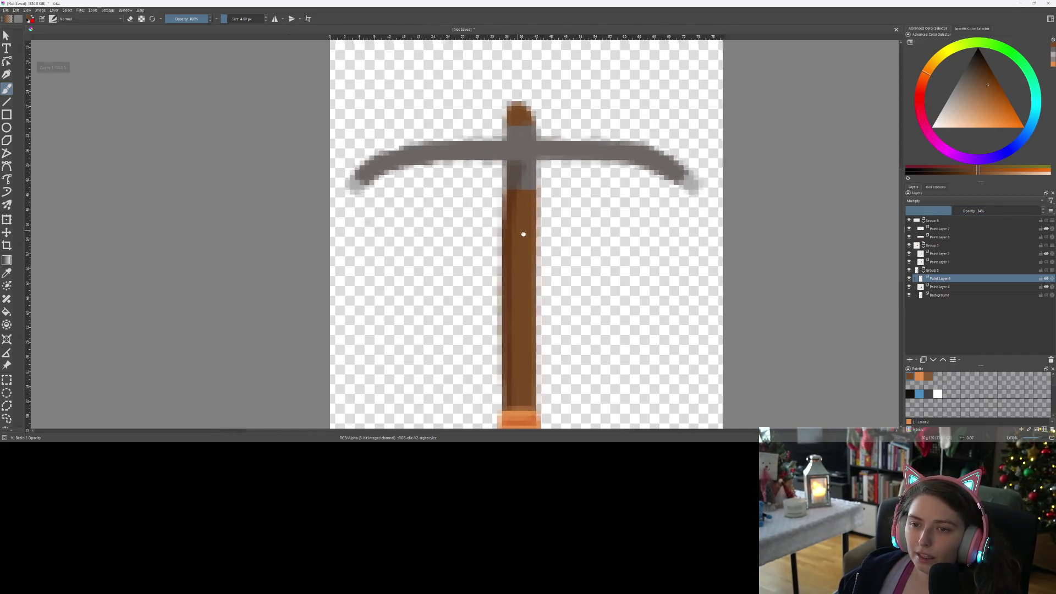
pyautogui.press('e')
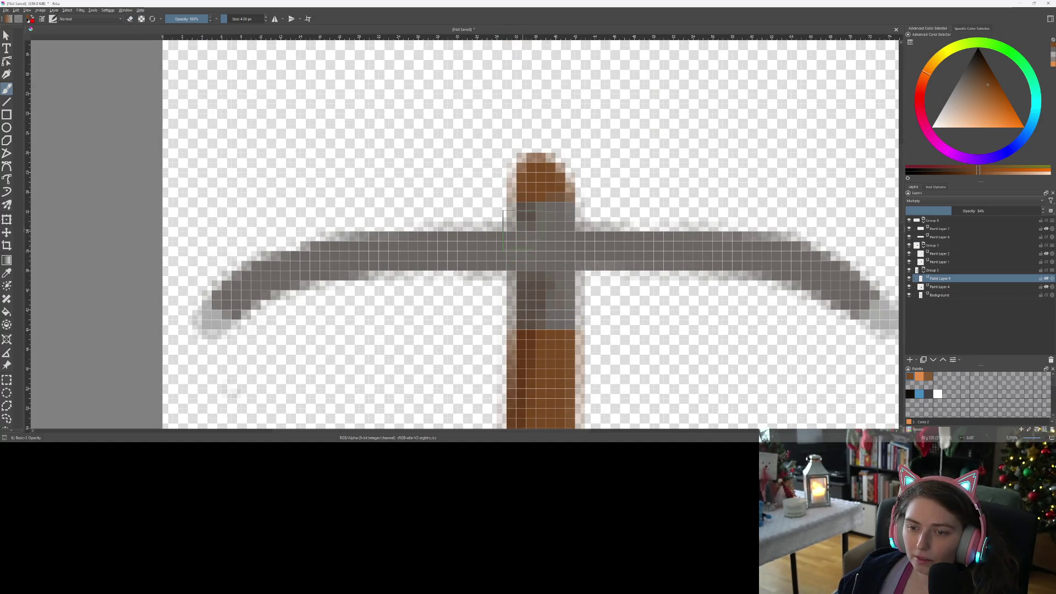
pyautogui.scroll(-8, 523, 221)
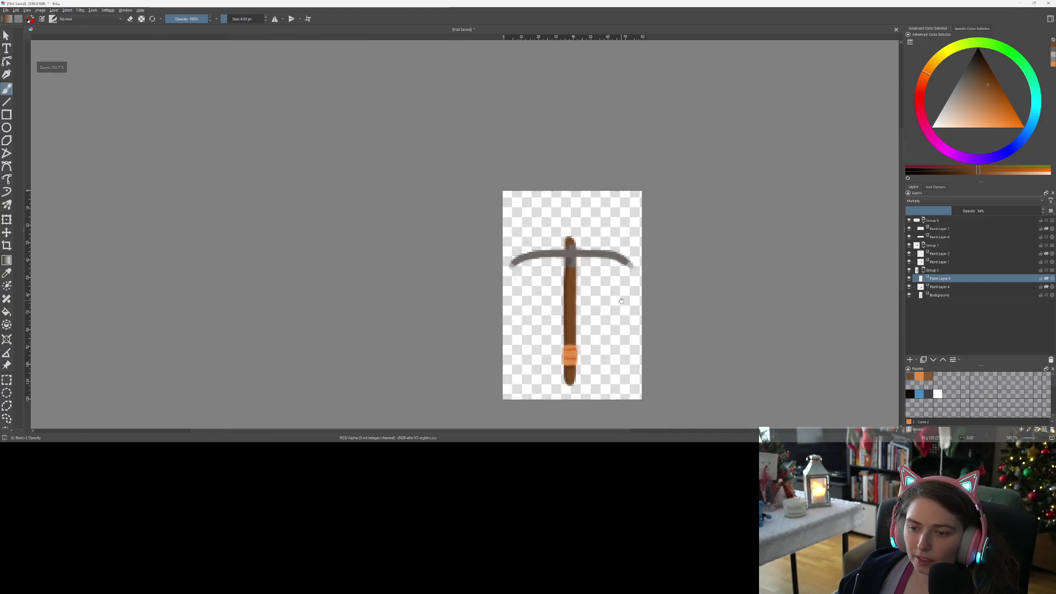
# Darken the handle just beneath the crossbar, extending the shadow leftward
pyautogui.scroll(5, 466, 196)
pyautogui.scroll(3, 477, 194)
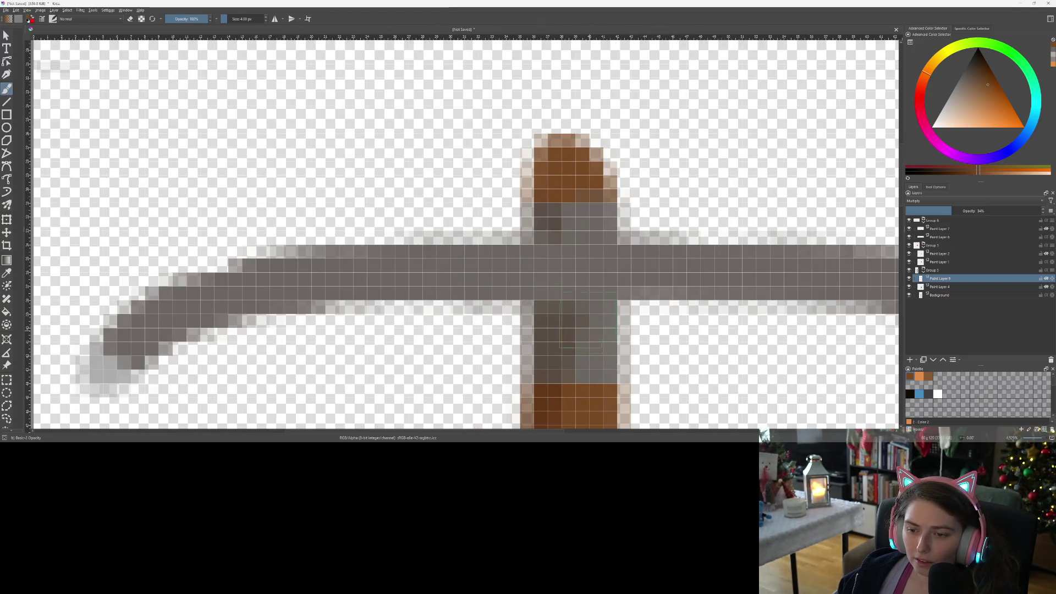
pyautogui.click(605, 321)
pyautogui.click(578, 318)
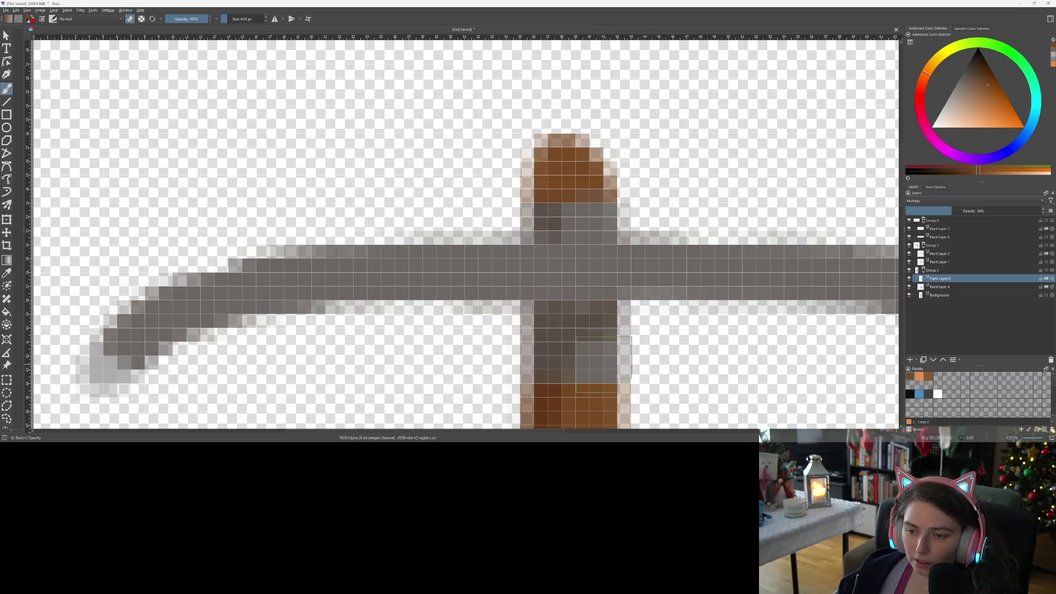
pyautogui.press('e')
pyautogui.press('-')
pyautogui.scroll(2, 597, 310)
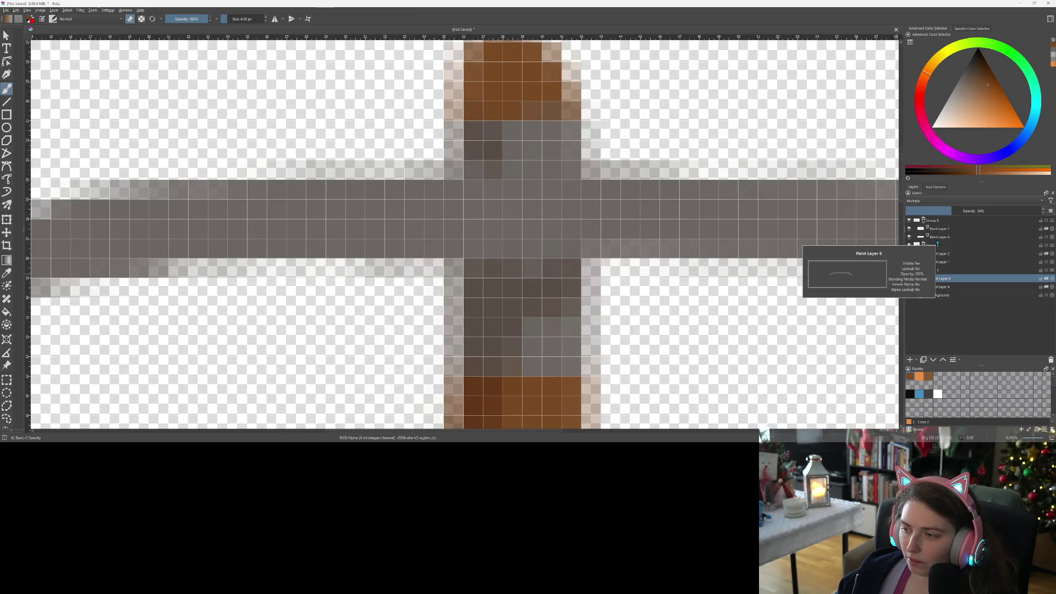
# Check Paint Layer 6, then return to Paint Layer 9
pyautogui.click(939, 237)
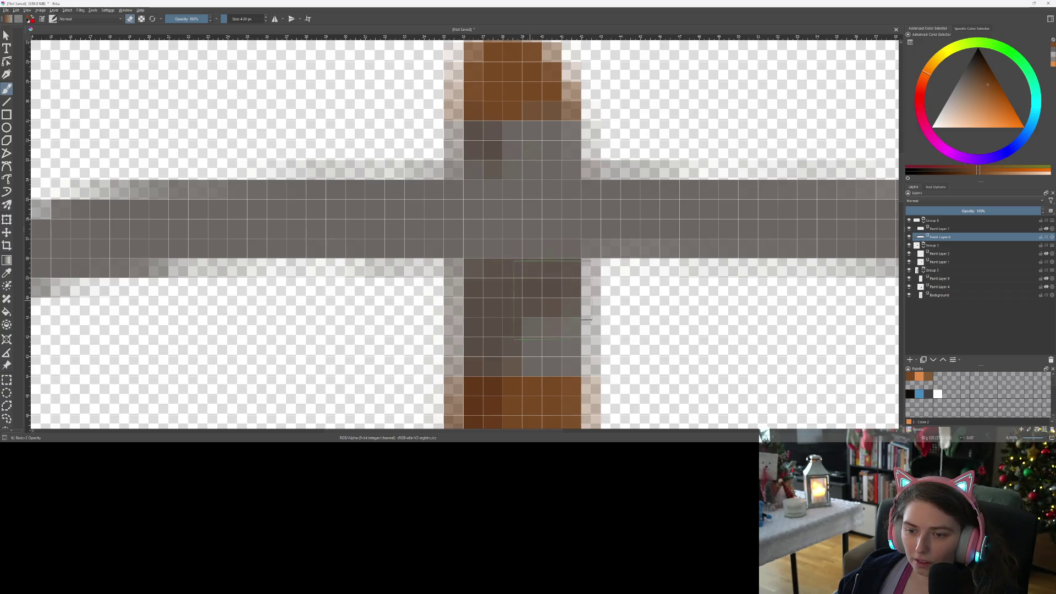
pyautogui.scroll(-4, 607, 213)
pyautogui.scroll(-3, 606, 214)
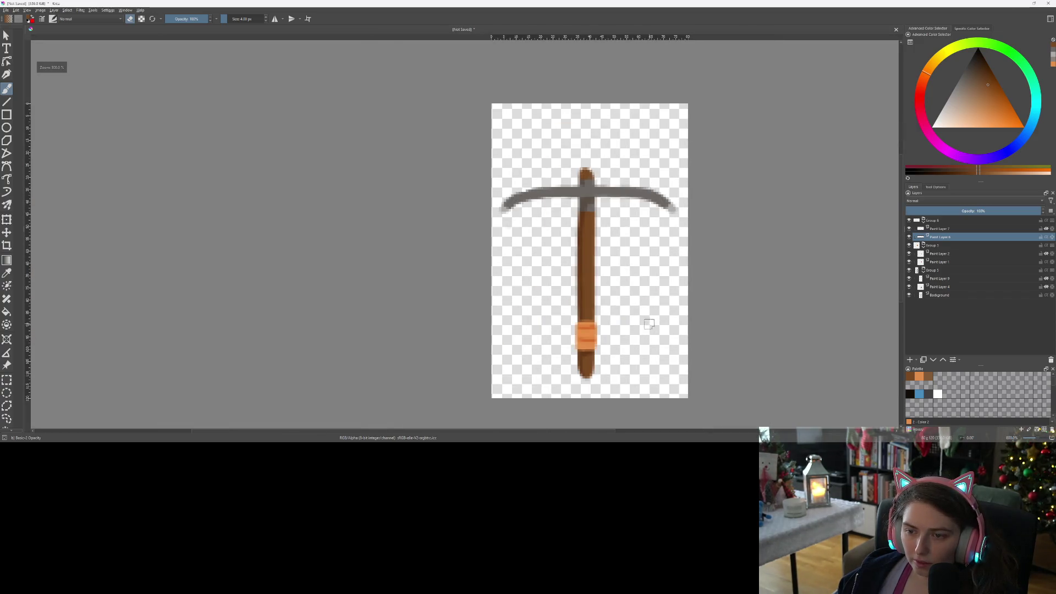
pyautogui.scroll(3, 609, 262)
pyautogui.scroll(1, 608, 262)
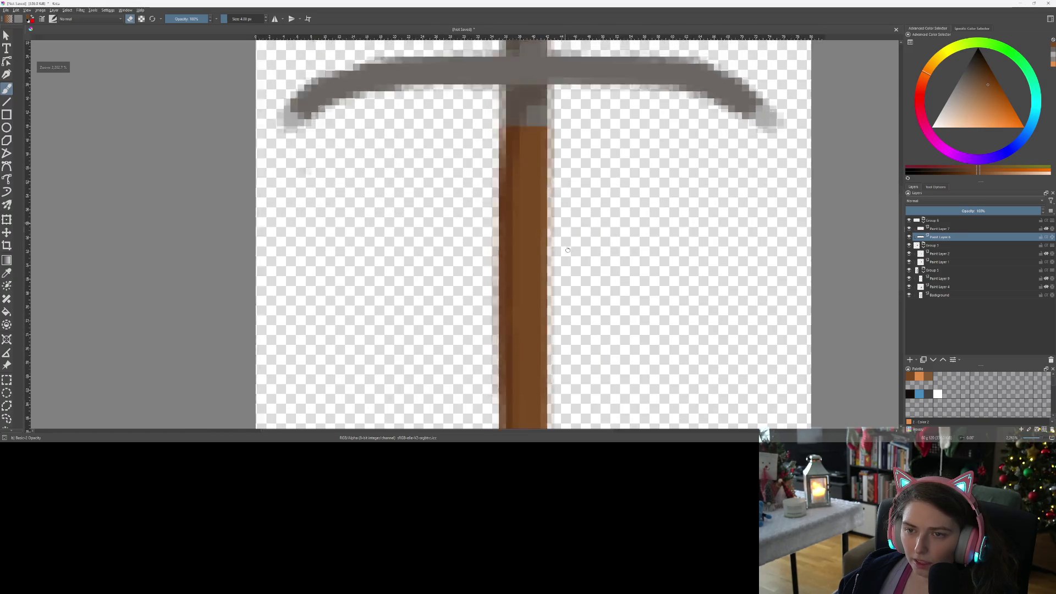
pyautogui.click(940, 278)
pyautogui.scroll(3, 543, 229)
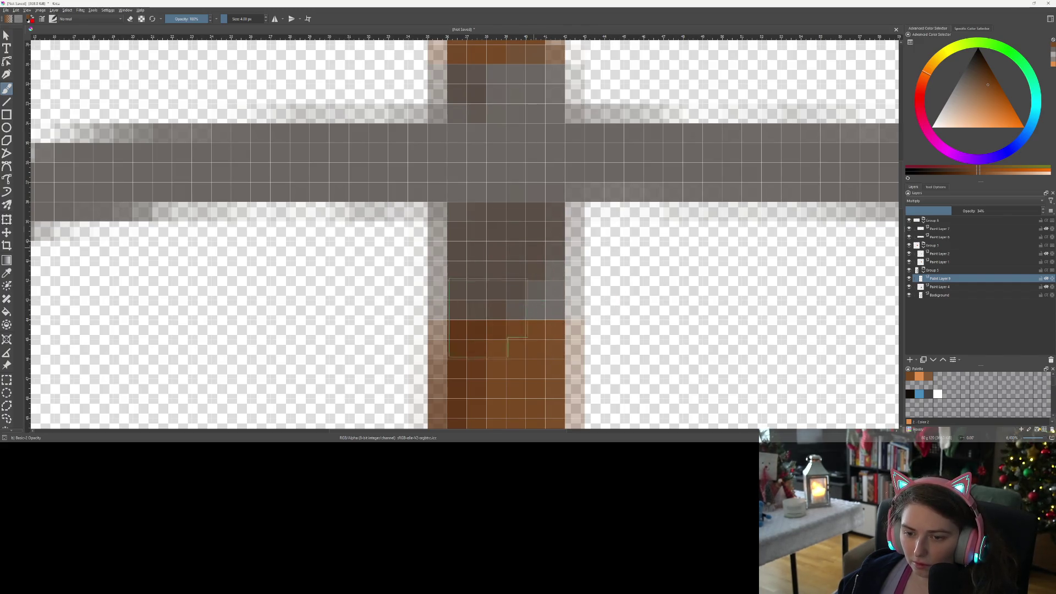
# Select Paint Layer 7 in the head group to change its blending mode
pyautogui.scroll(-5, 613, 347)
pyautogui.scroll(-4, 639, 364)
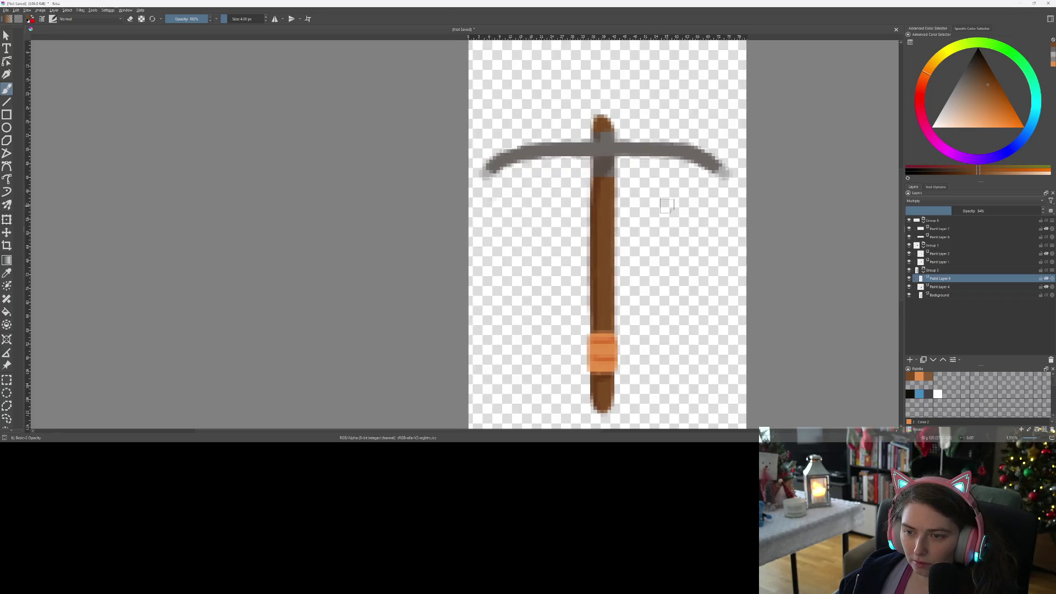
pyautogui.scroll(3, 660, 234)
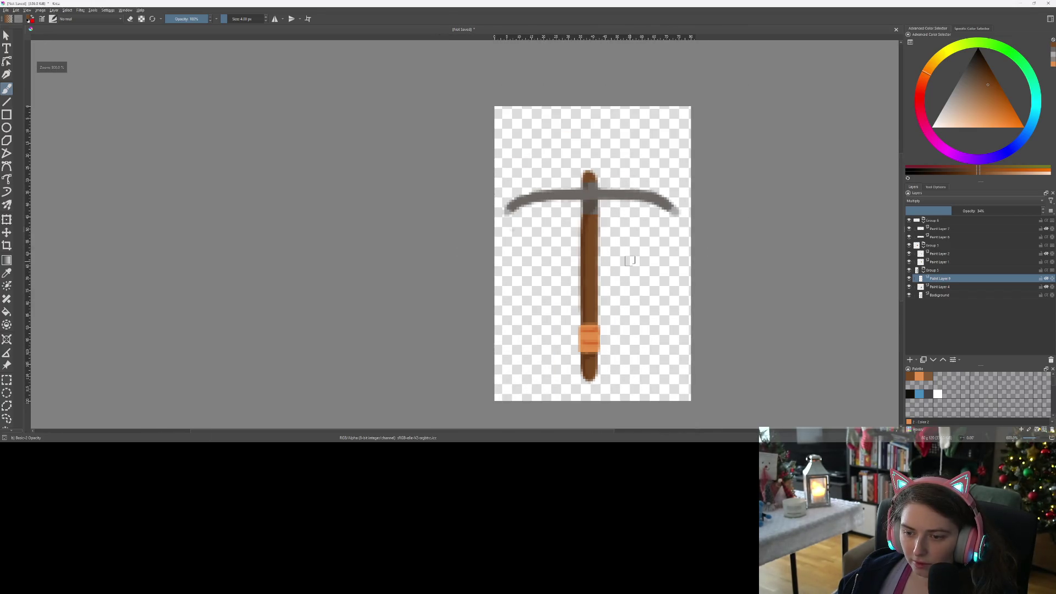
pyautogui.scroll(3, 620, 252)
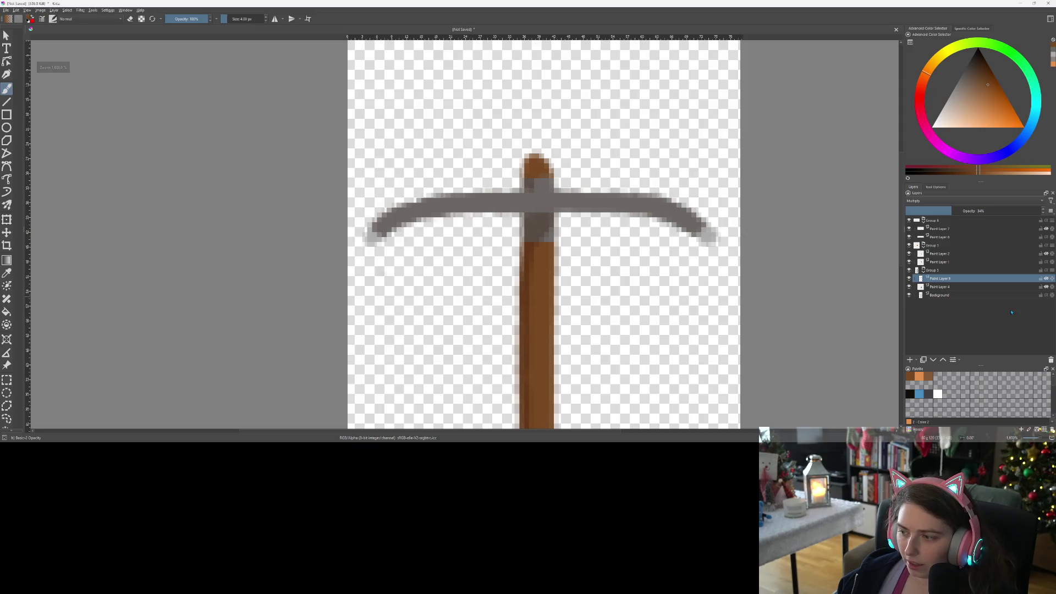
pyautogui.click(943, 228)
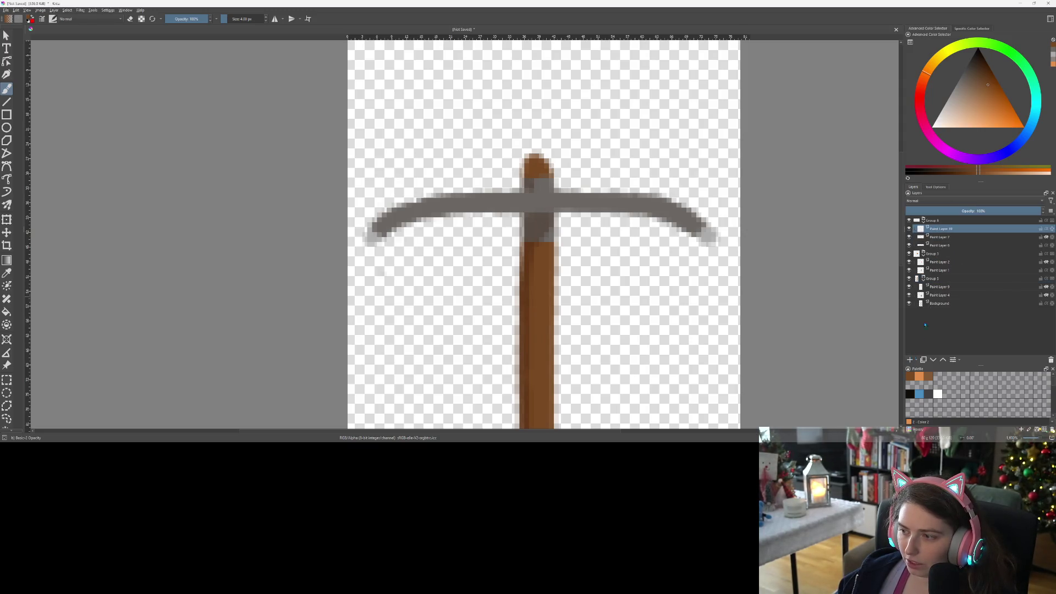
pyautogui.click(935, 201)
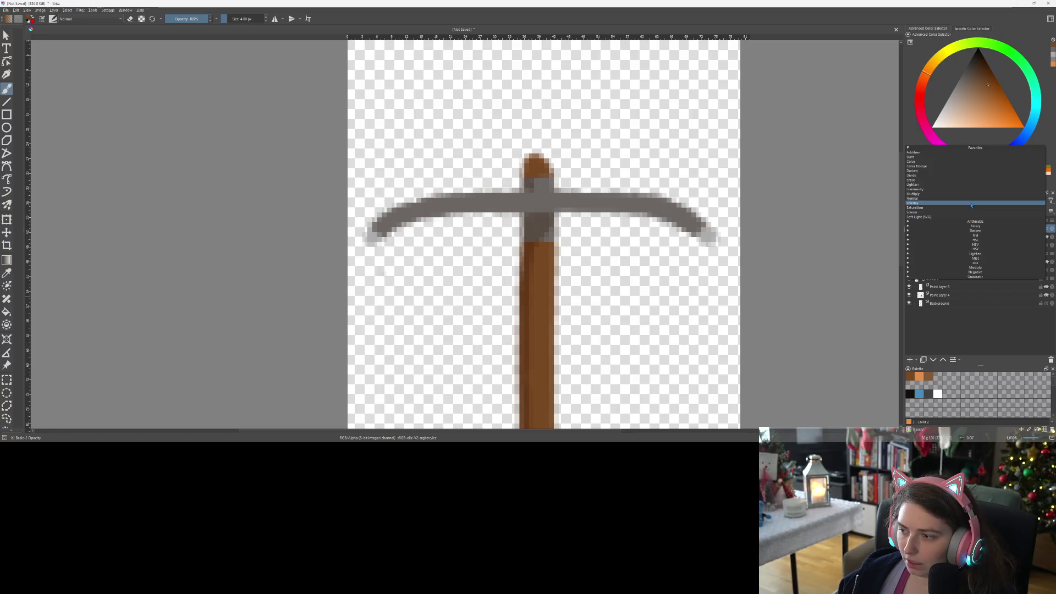
# Set Paint Layer 7 to Addition and paint orange highlights along the head's right arm
pyautogui.click(929, 152)
pyautogui.scroll(2, 523, 135)
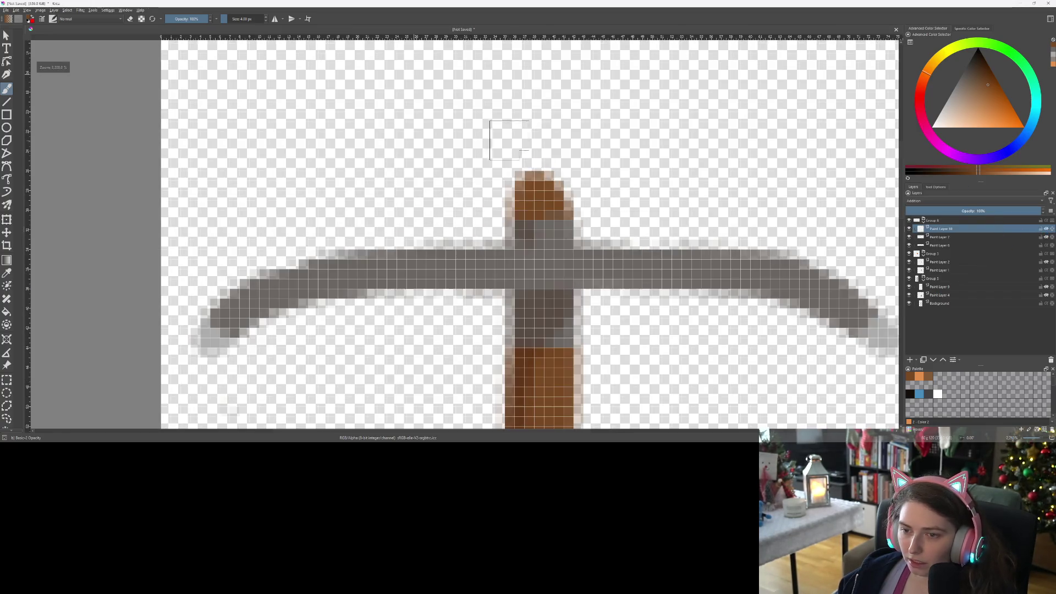
pyautogui.moveTo(588, 220); pyautogui.dragTo(500, 120)
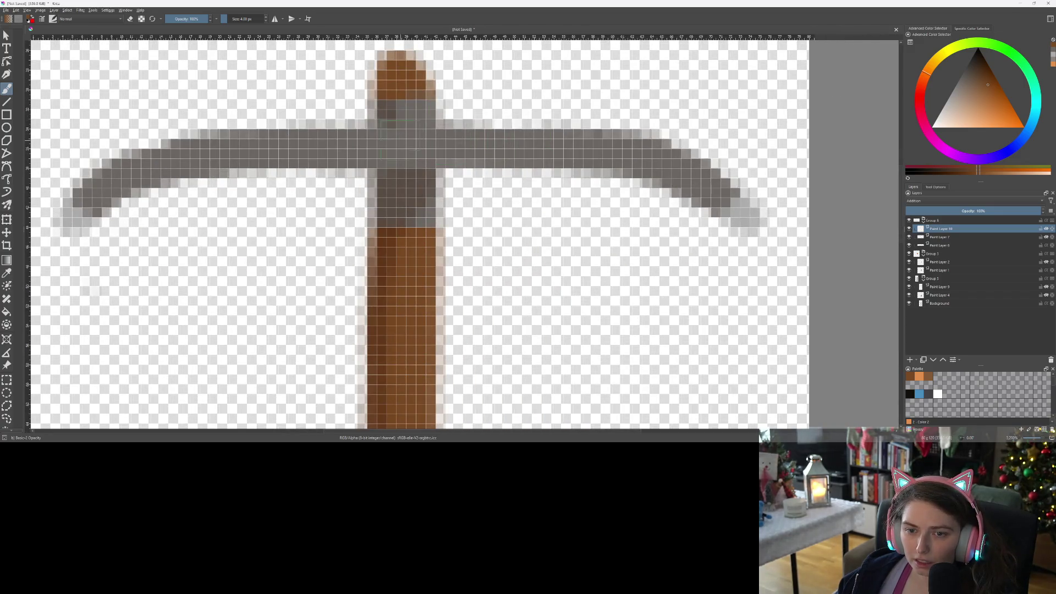
pyautogui.moveTo(569, 138)
pyautogui.mouseDown()
pyautogui.moveTo(667, 141)
pyautogui.moveTo(748, 179)
pyautogui.mouseUp()
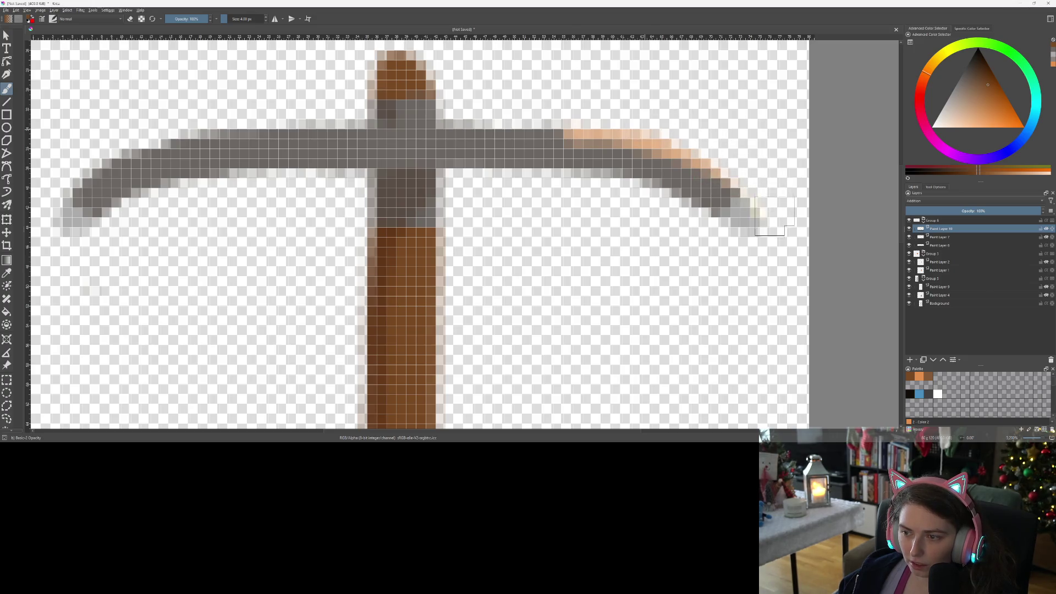
pyautogui.moveTo(774, 217); pyautogui.dragTo(751, 204)
pyautogui.moveTo(462, 117); pyautogui.dragTo(526, 121)
pyautogui.click(432, 129)
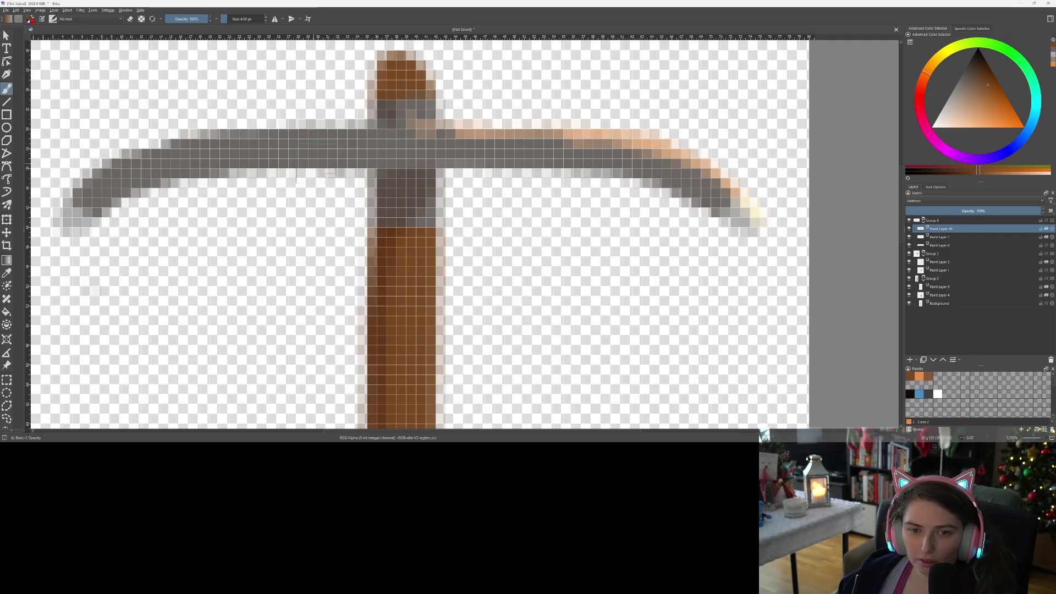
pyautogui.moveTo(319, 128)
pyautogui.mouseDown()
pyautogui.moveTo(440, 118)
pyautogui.moveTo(476, 138)
pyautogui.moveTo(688, 139)
pyautogui.mouseUp()
pyautogui.hotkey('ctrl', 'z')
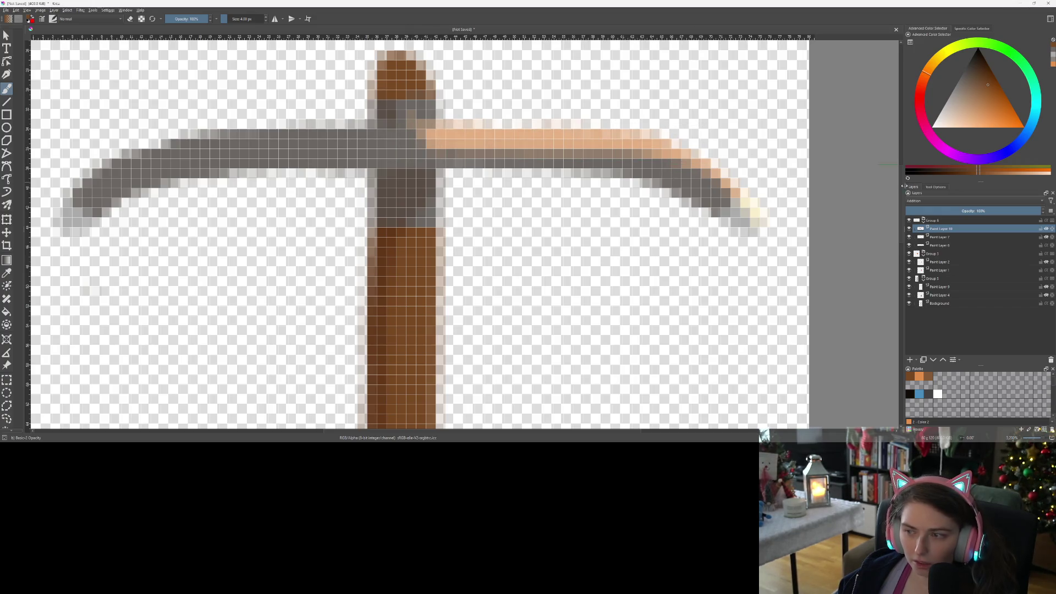
# Fade the highlight layer's opacity from 46% through 28% down to 16%
pyautogui.click(968, 212)
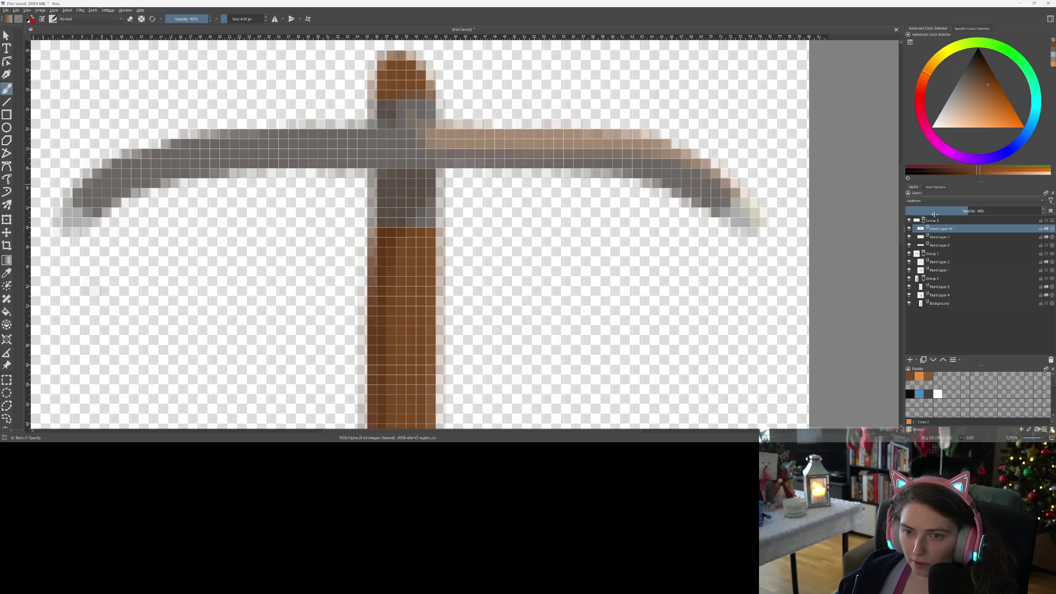
pyautogui.press('-')
pyautogui.press('-')
pyautogui.press('-')
pyautogui.press('+')
pyautogui.press('+')
pyautogui.press('+')
pyautogui.click(944, 211)
pyautogui.scroll(-5, 587, 259)
pyautogui.scroll(-1, 587, 258)
pyautogui.scroll(5, 587, 259)
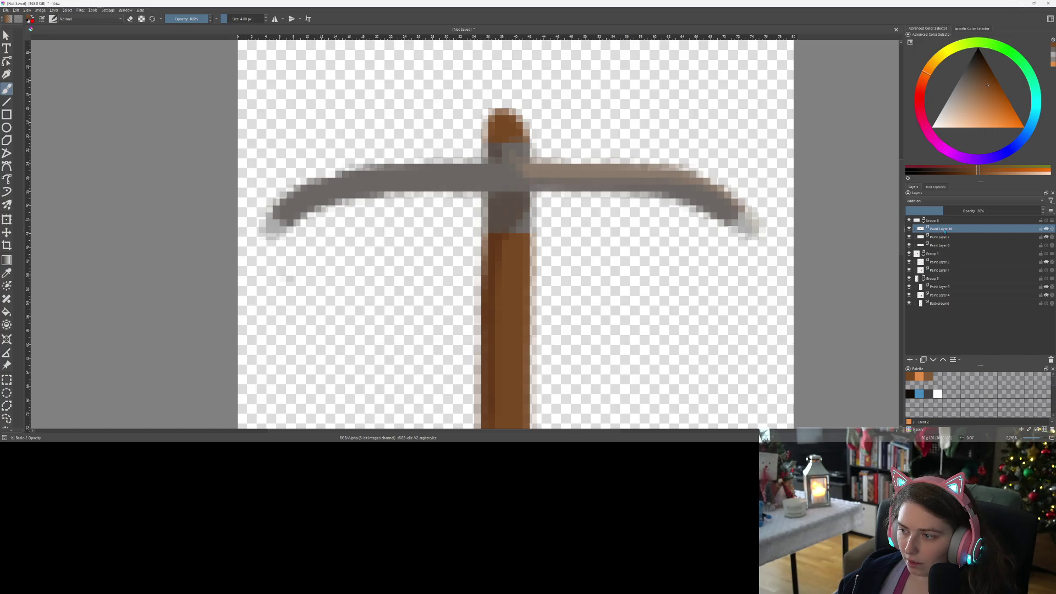
pyautogui.click(927, 211)
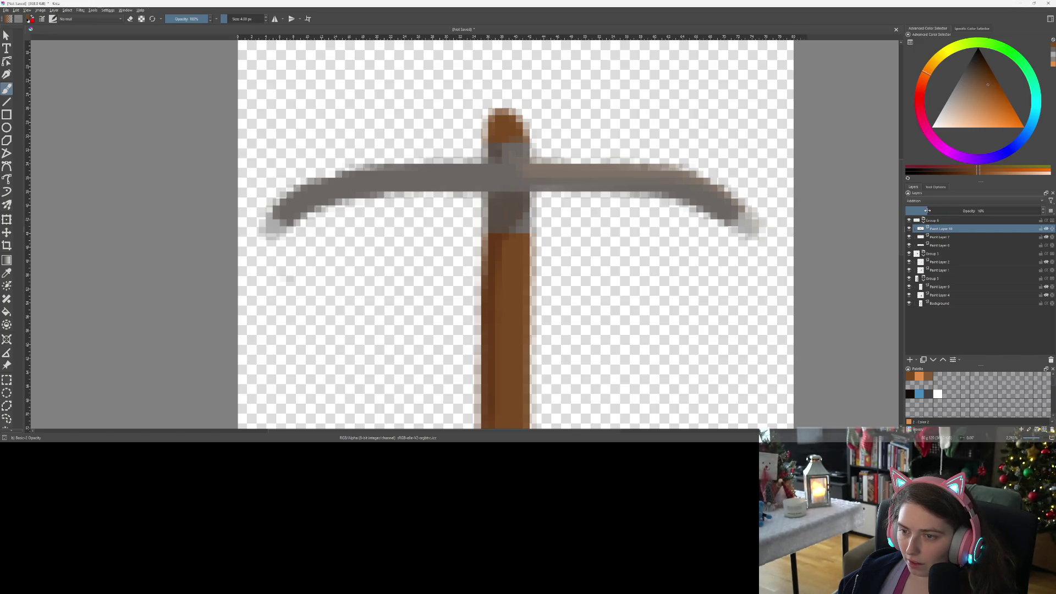
pyautogui.scroll(-4, 680, 318)
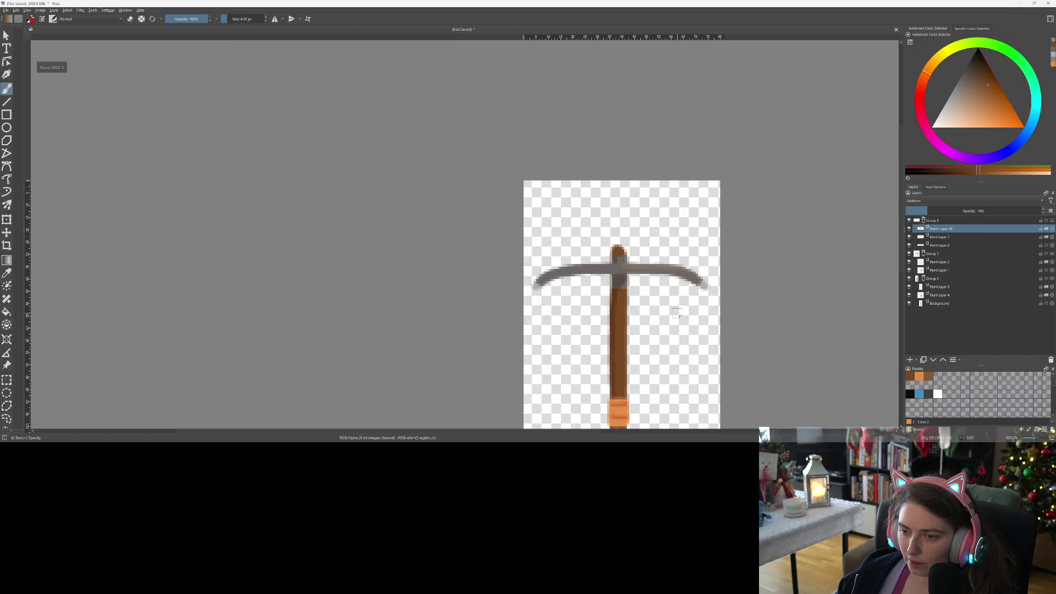
# Set the highlight layer to Lighten and raise its opacity to about 61%
pyautogui.click(947, 201)
pyautogui.click(948, 230)
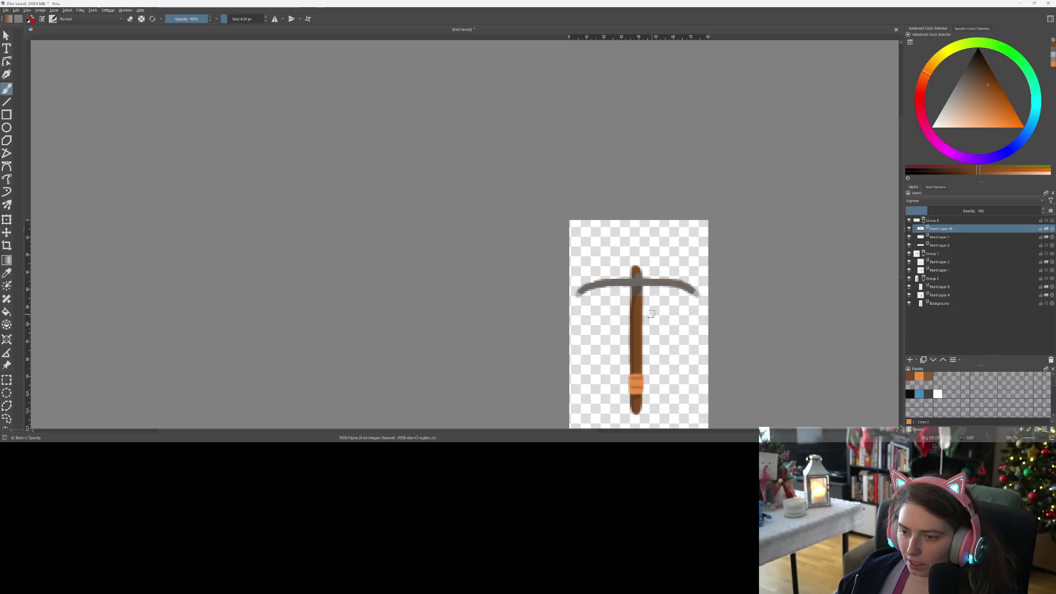
pyautogui.scroll(4, 713, 297)
pyautogui.hscroll(2, 712, 297)
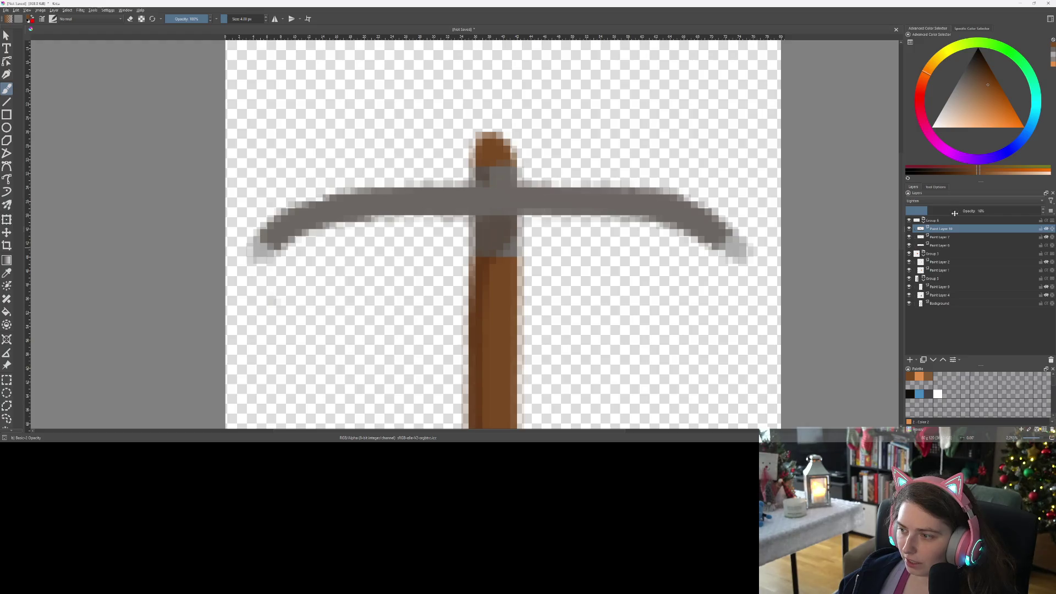
pyautogui.moveTo(955, 213); pyautogui.dragTo(988, 214)
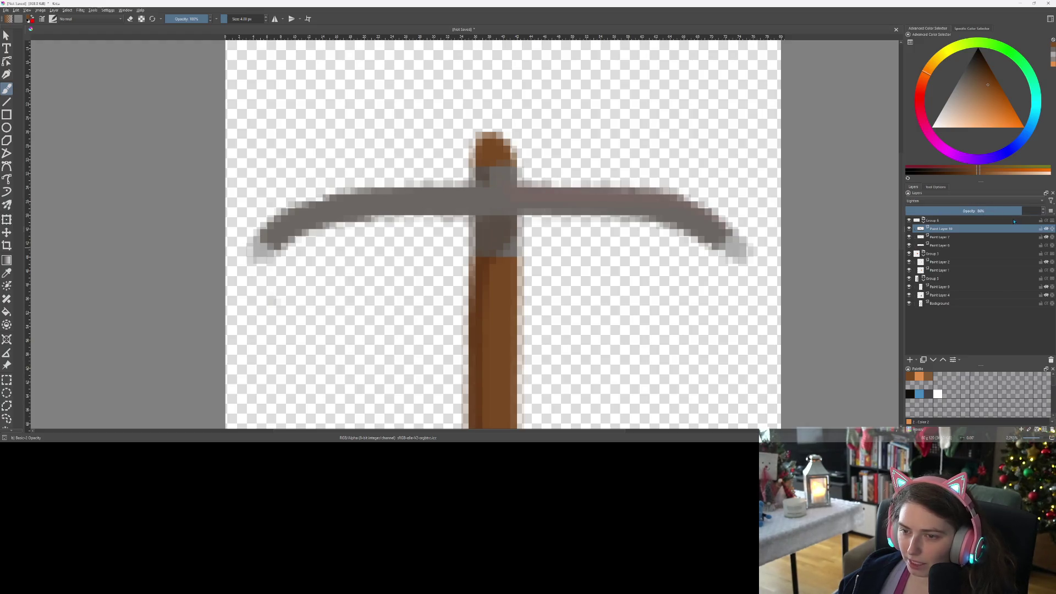
pyautogui.scroll(-5, 637, 275)
pyautogui.scroll(4, 572, 277)
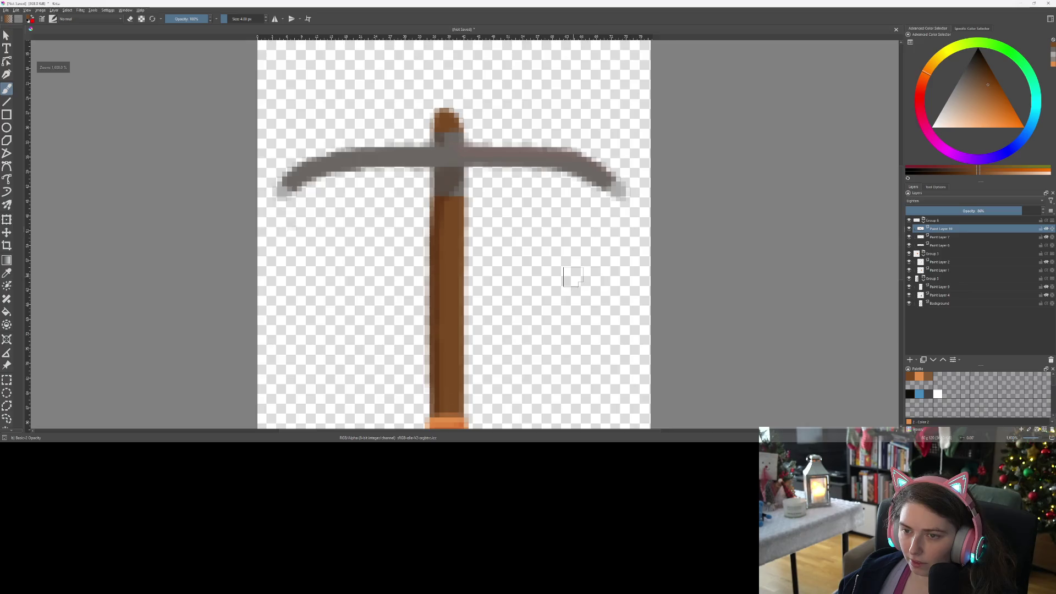
pyautogui.scroll(-4, 572, 277)
pyautogui.scroll(1, 673, 243)
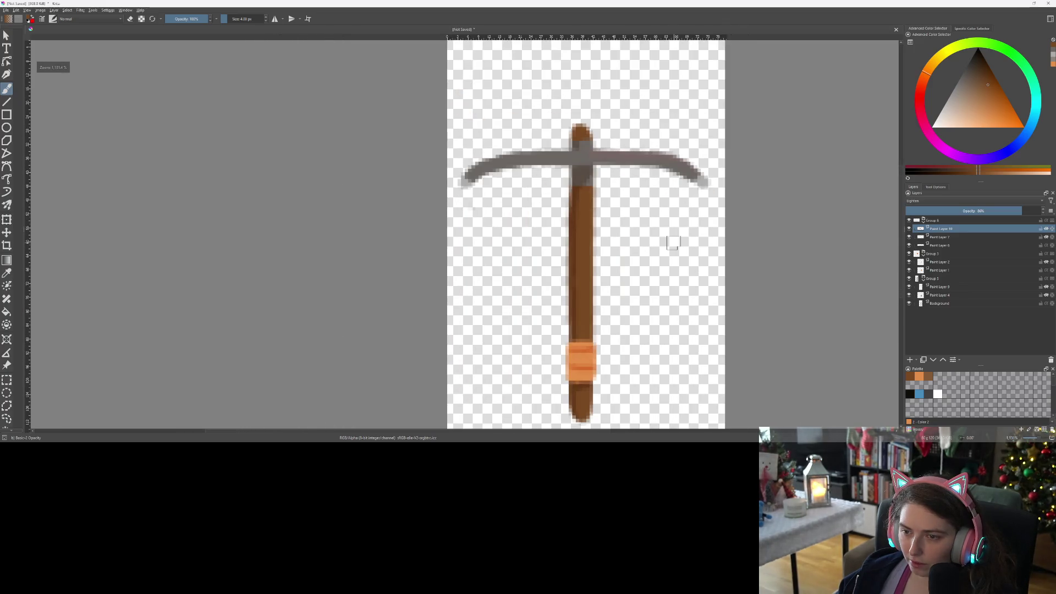
# Try Luminosity and Soft Light (SVG) blending, then settle back on Lighten
pyautogui.click(942, 202)
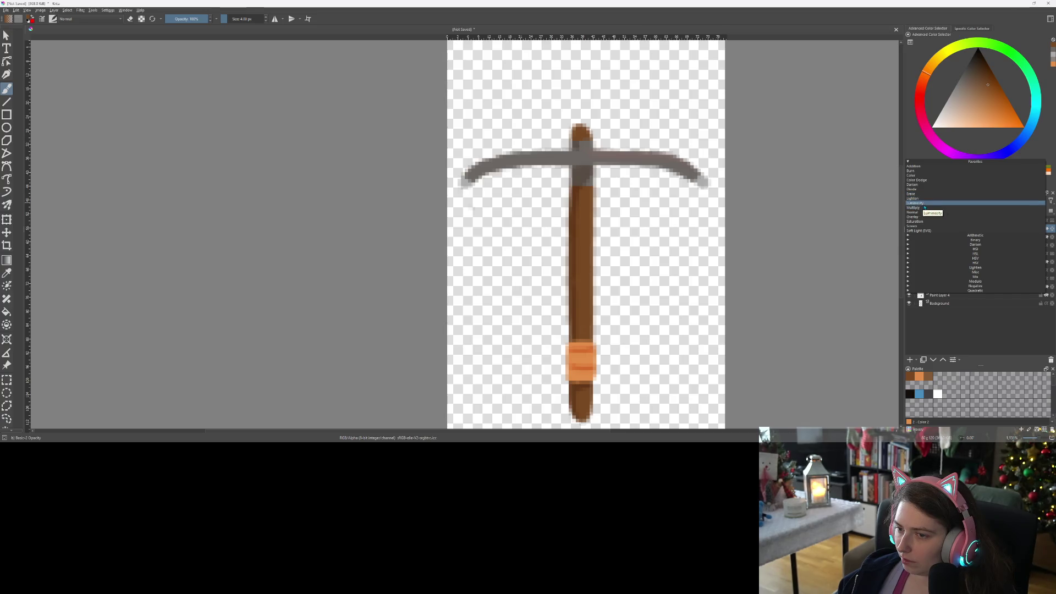
pyautogui.click(922, 203)
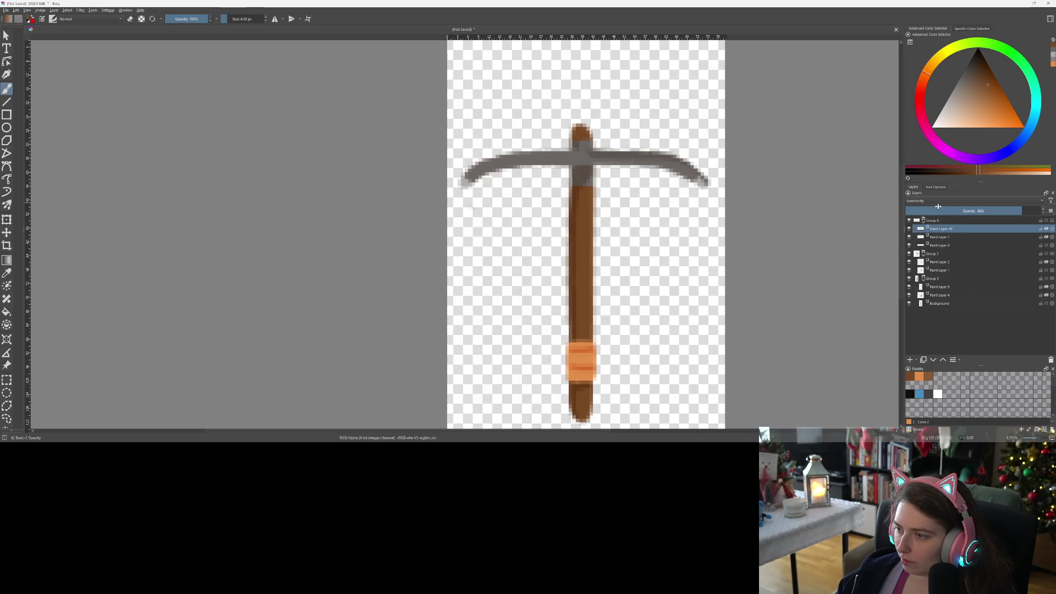
pyautogui.click(938, 202)
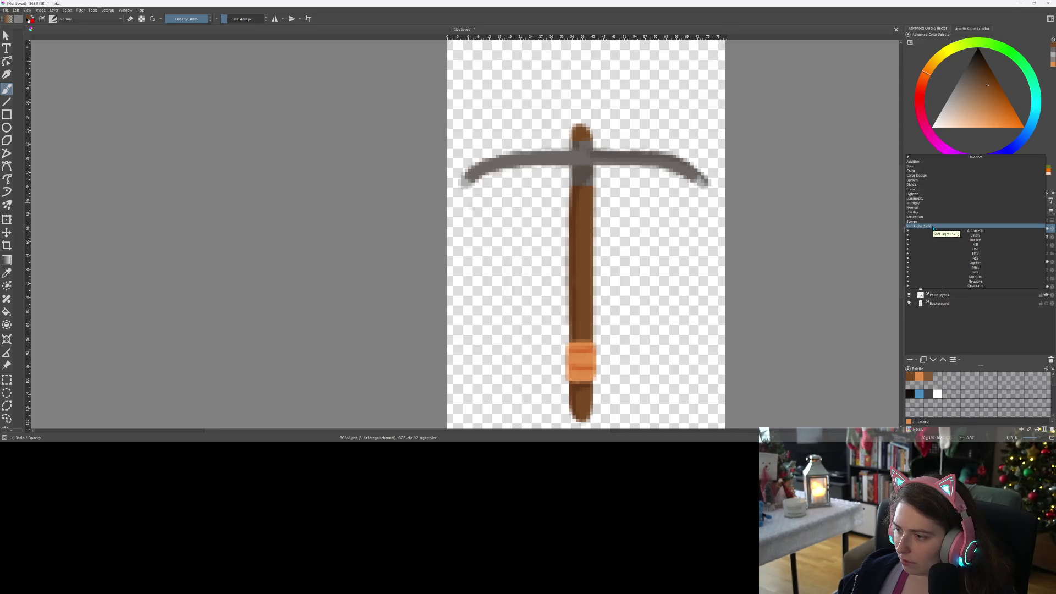
pyautogui.click(933, 228)
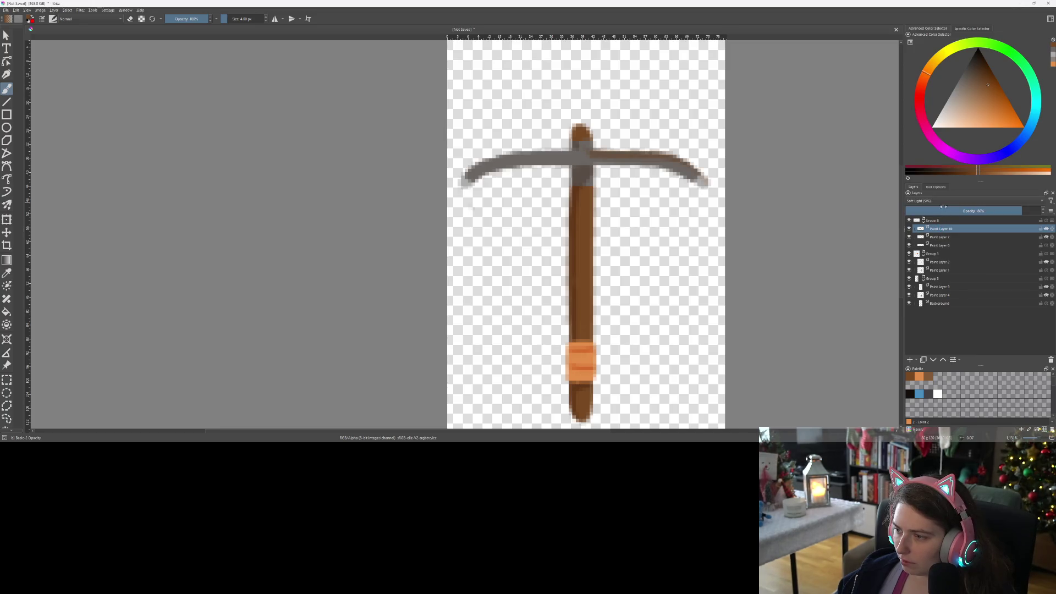
pyautogui.click(942, 201)
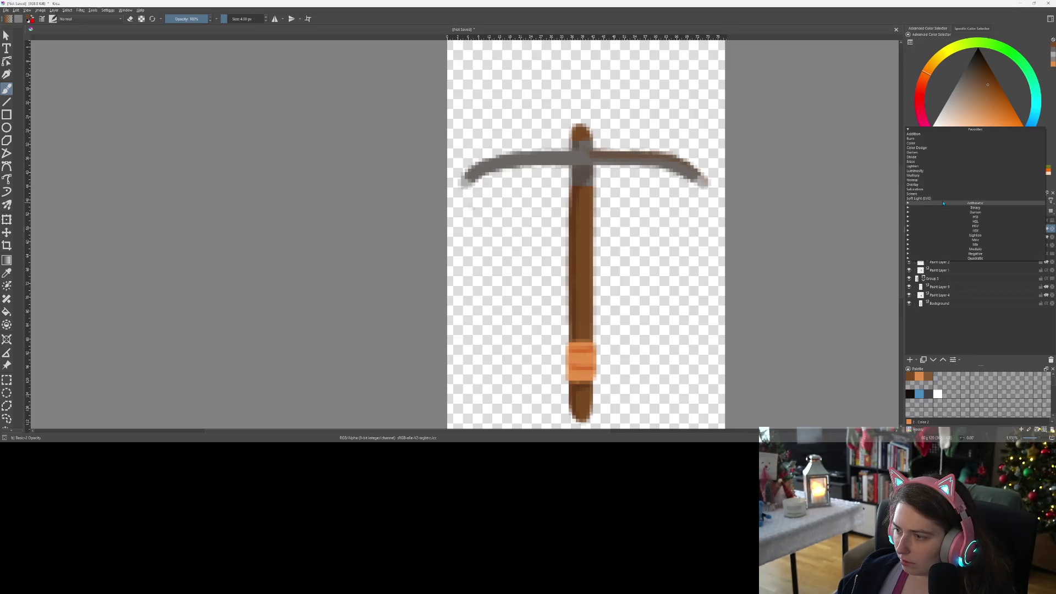
pyautogui.click(929, 166)
pyautogui.scroll(-3, 733, 255)
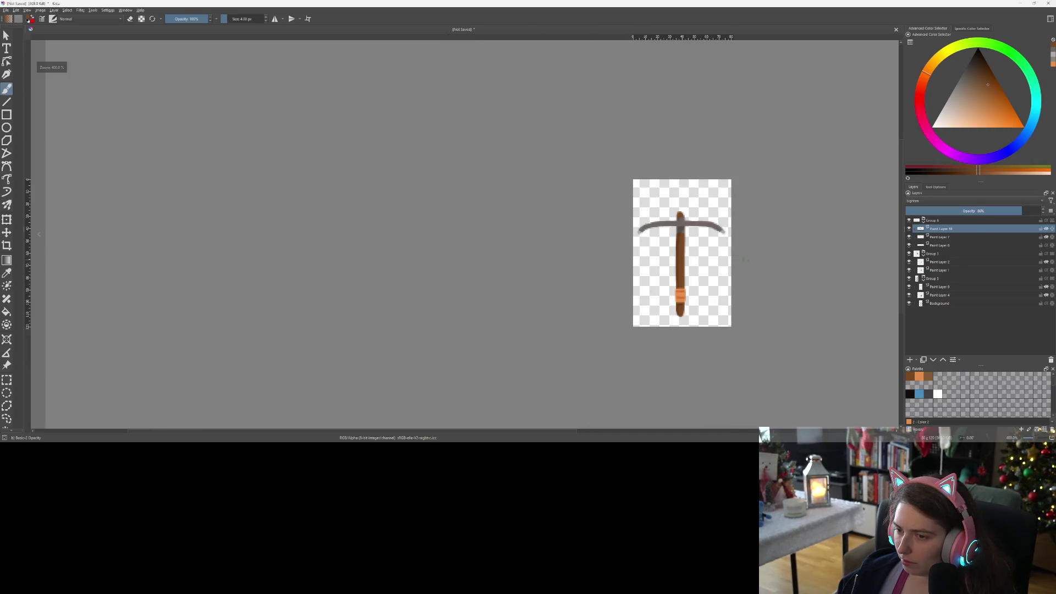
pyautogui.scroll(4, 773, 271)
pyautogui.scroll(2, 697, 219)
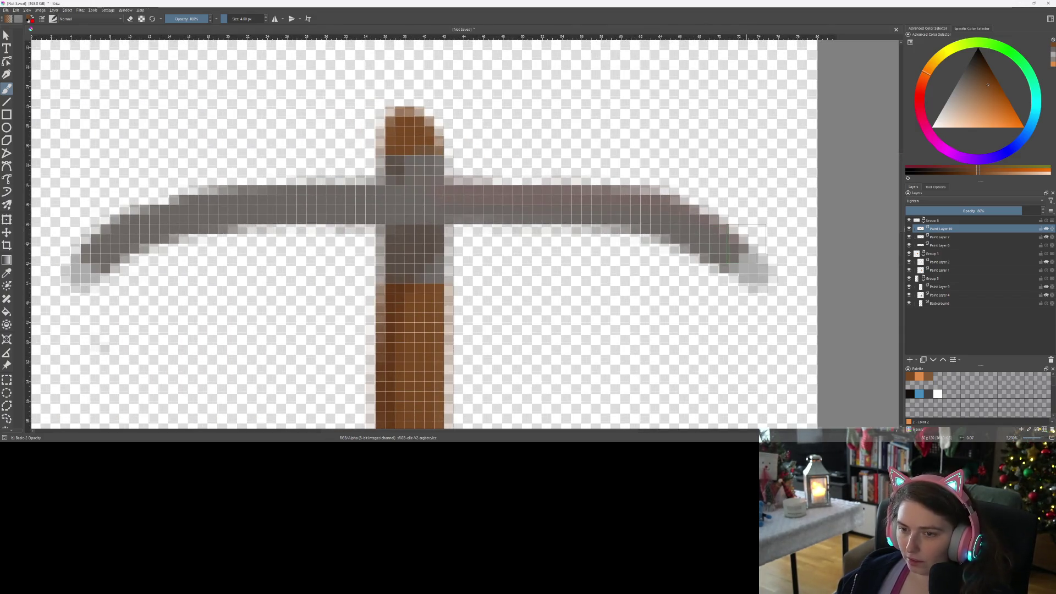
# Switch the highlight layer to Addition, clear it, and pick a light grey colour
pyautogui.click(952, 201)
pyautogui.click(935, 172)
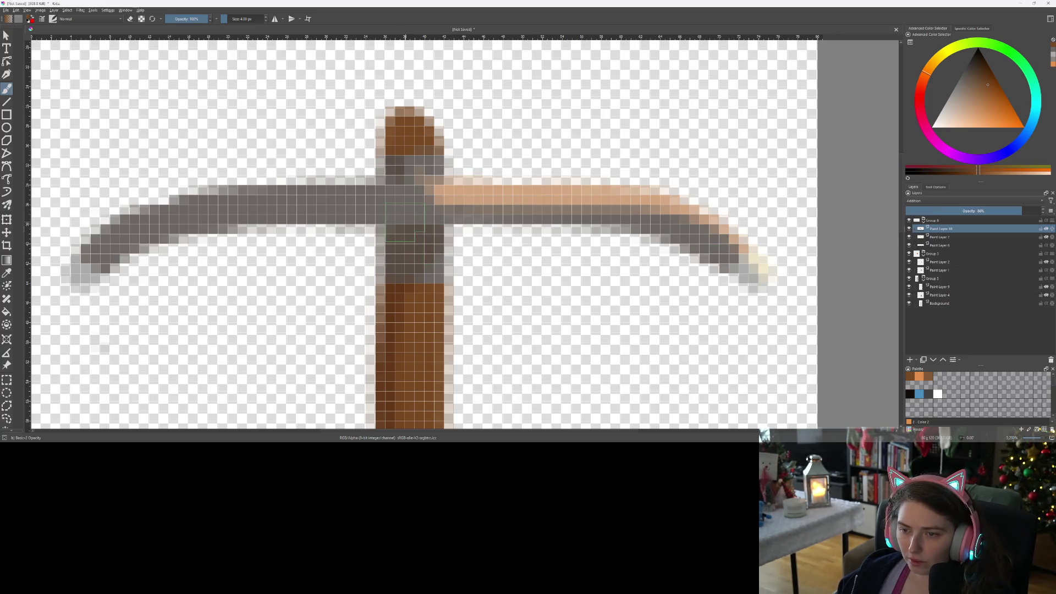
pyautogui.press('Delete')
pyautogui.click(440, 219)
pyautogui.hotkey('ctrl', 'z')
pyautogui.keyDown('ctrl'); pyautogui.click(427, 196); pyautogui.keyUp('ctrl')
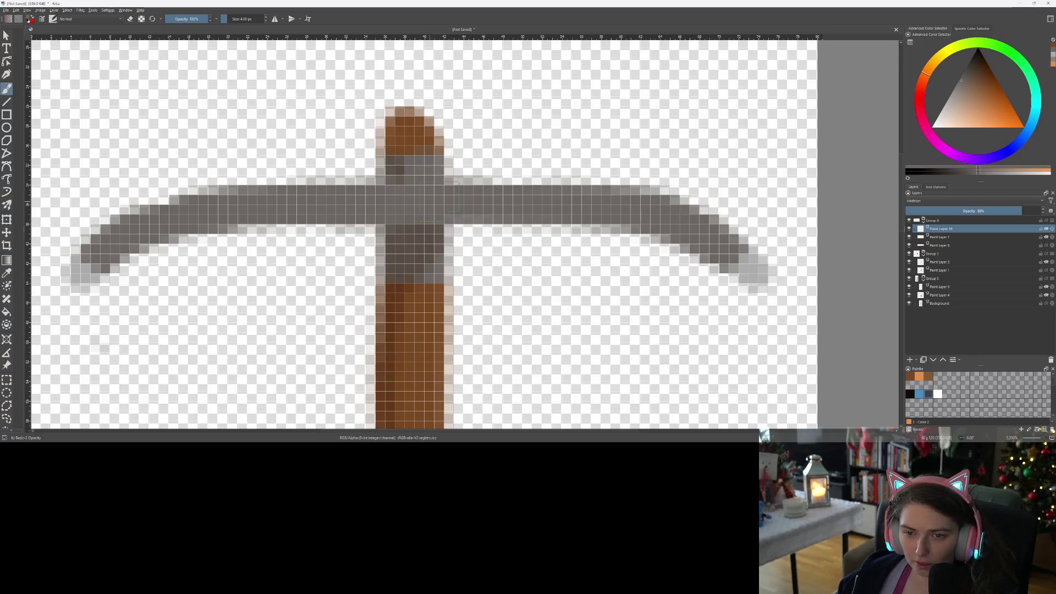
# Paint a pale highlight along the head's top edge and crossbar at 50% layer opacity
pyautogui.moveTo(465, 186)
pyautogui.mouseDown()
pyautogui.moveTo(680, 199)
pyautogui.moveTo(776, 275)
pyautogui.mouseUp()
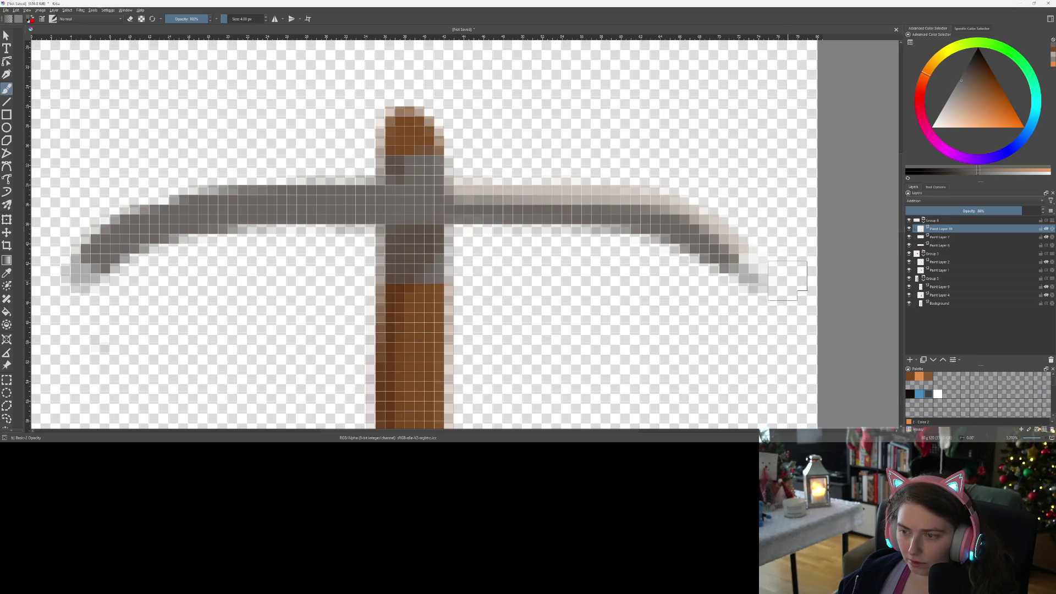
pyautogui.scroll(-2, 668, 296)
pyautogui.scroll(-1, 668, 296)
pyautogui.click(973, 212)
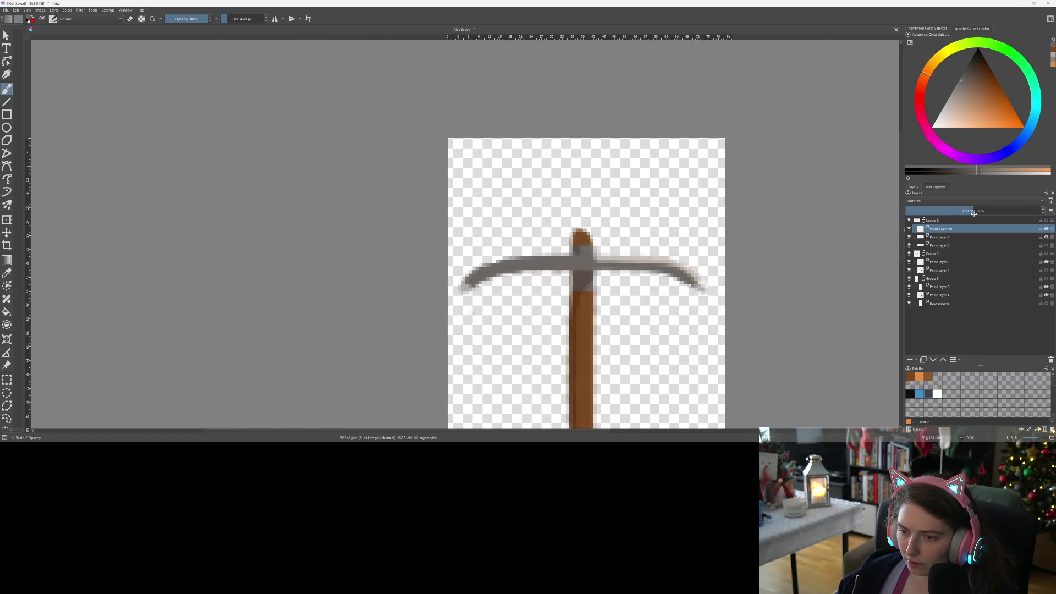
pyautogui.scroll(-1, 677, 297)
pyautogui.scroll(4, 623, 291)
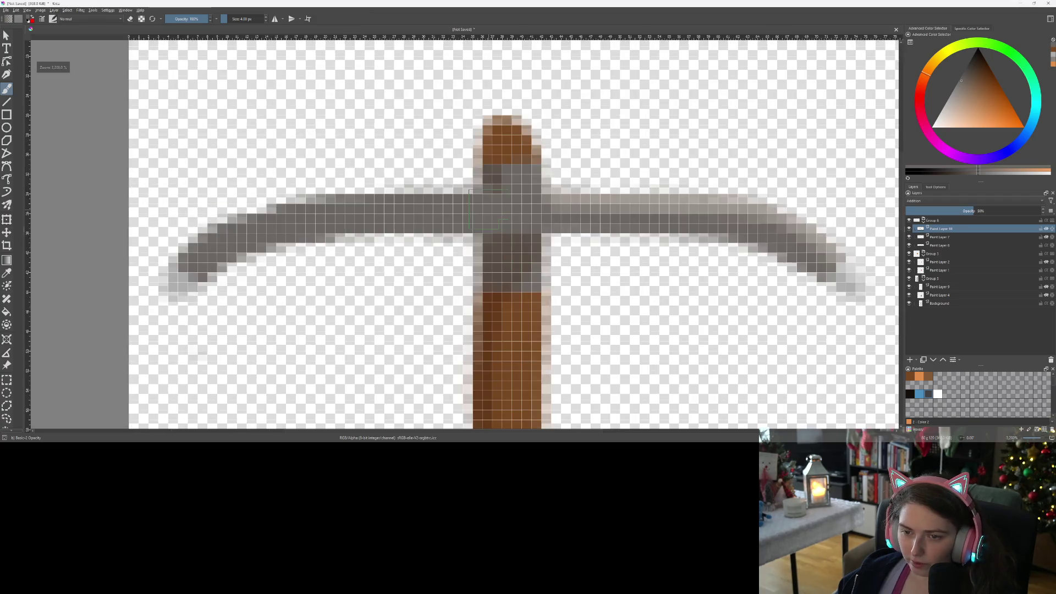
pyautogui.moveTo(467, 199); pyautogui.dragTo(572, 195)
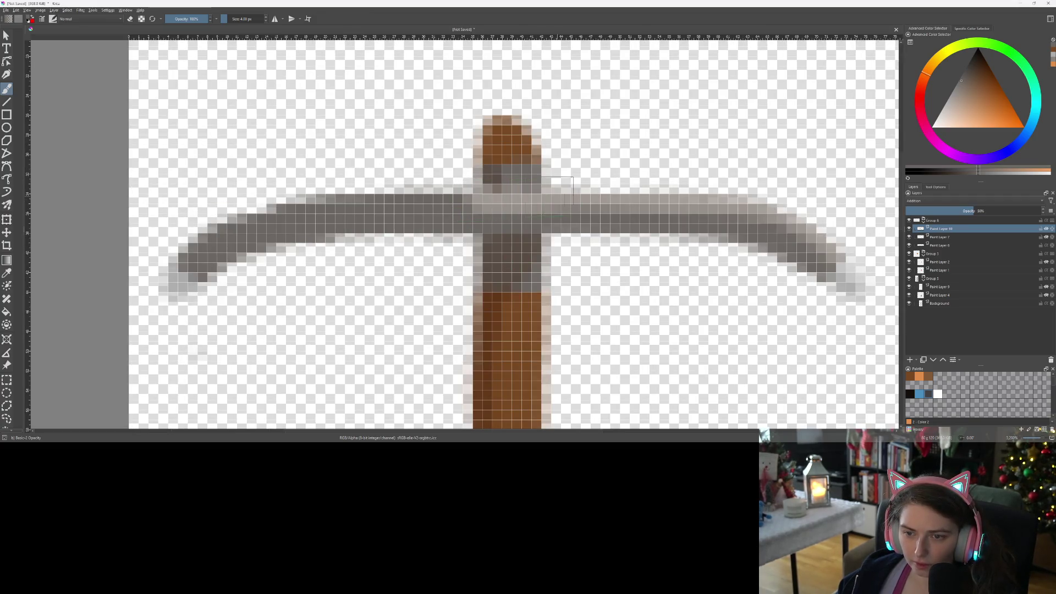
pyautogui.scroll(-1, 488, 218)
pyautogui.scroll(-3, 497, 220)
pyautogui.scroll(3, 393, 187)
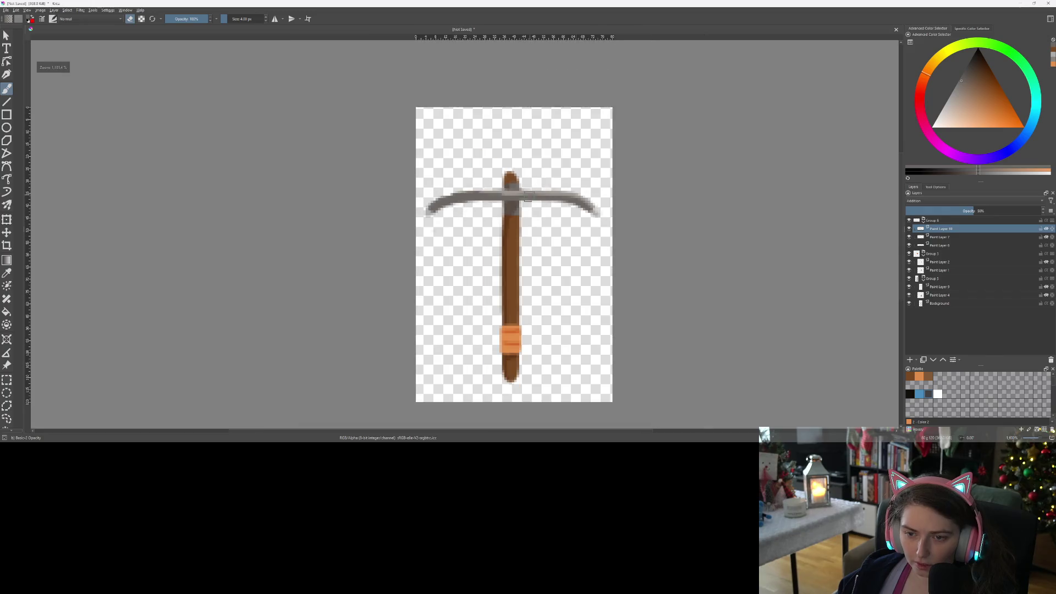
pyautogui.scroll(-4, 534, 212)
pyautogui.scroll(5, 592, 239)
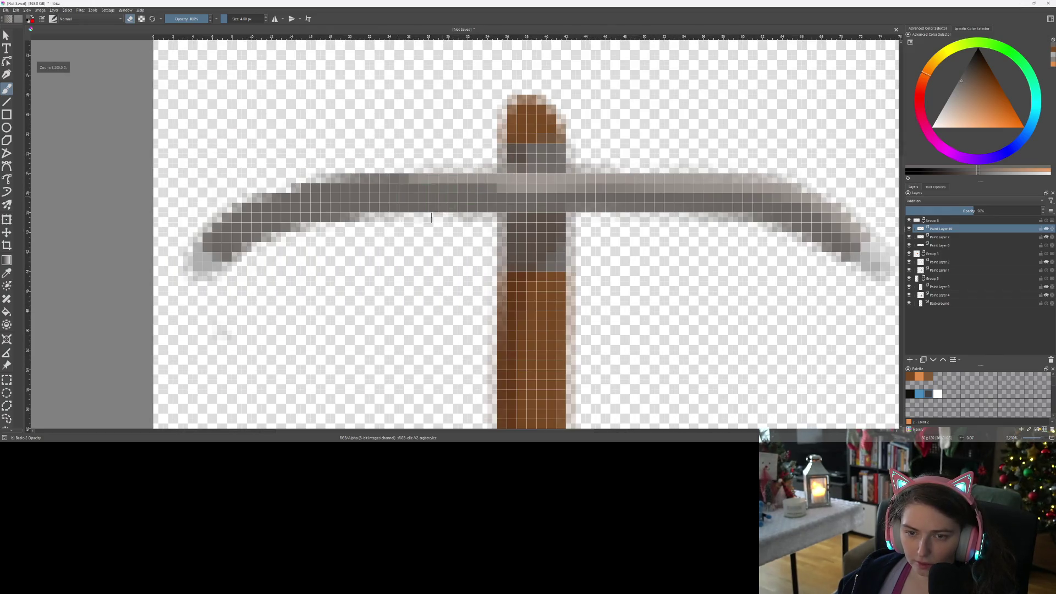
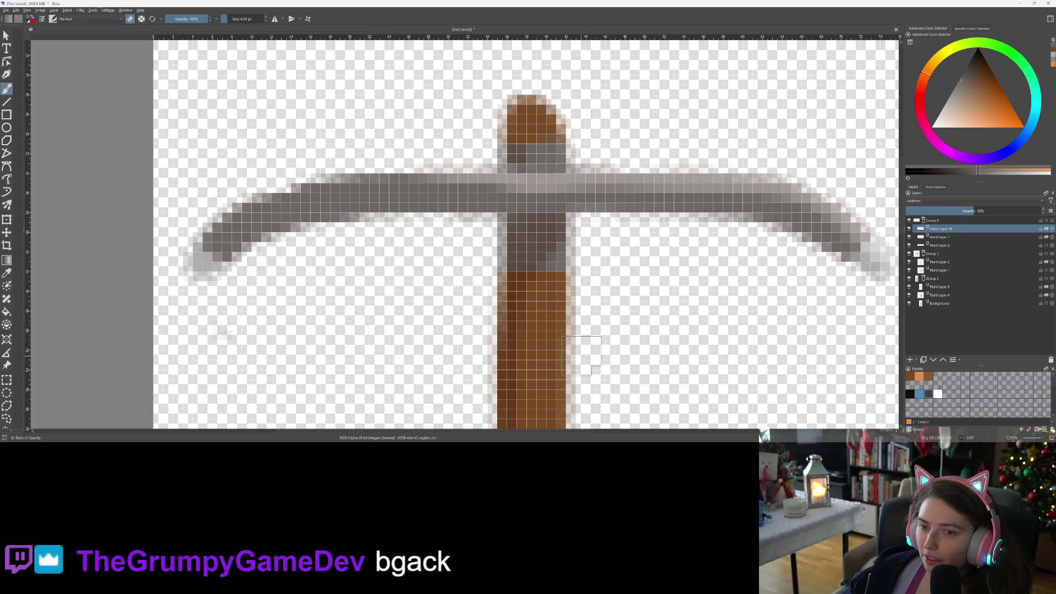
# Save the pickaxe sprite under the new name pickaxe.kra, then select Paint Layer 9
pyautogui.scroll(-3, 578, 352)
pyautogui.scroll(-3, 578, 352)
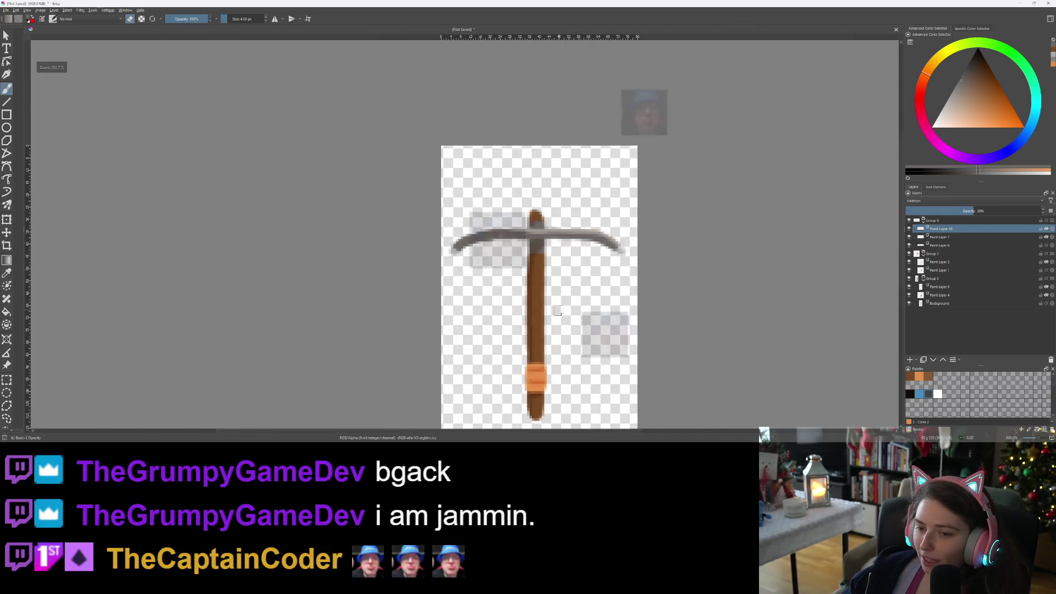
pyautogui.scroll(2, 581, 332)
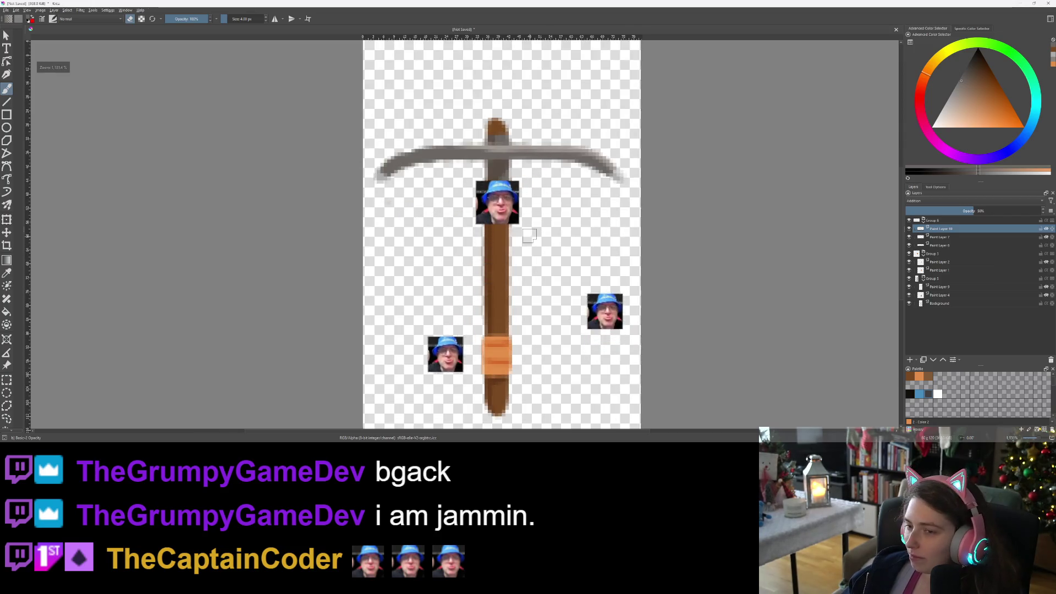
pyautogui.scroll(1, 544, 289)
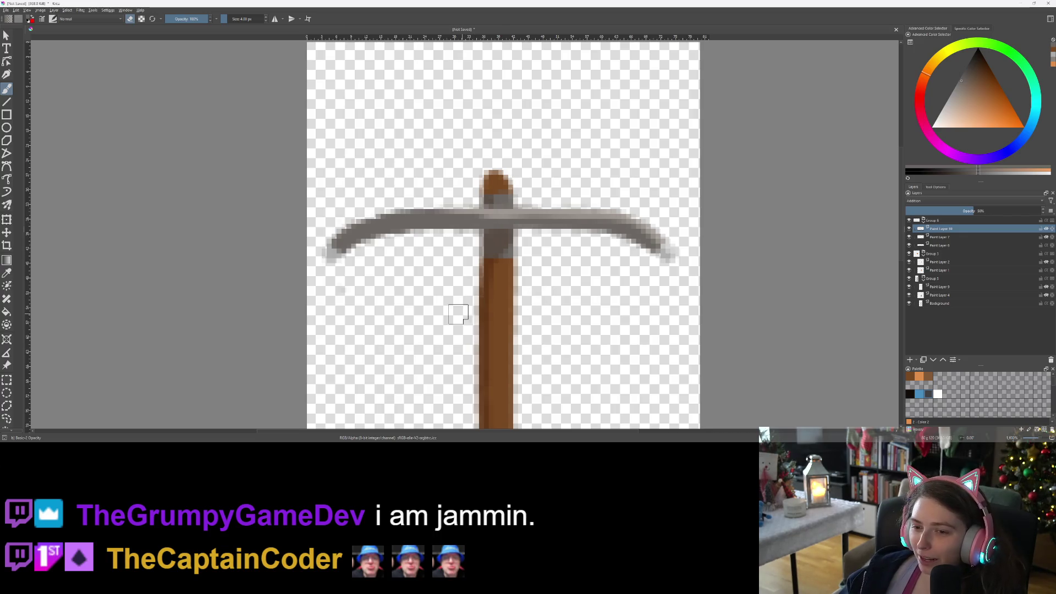
pyautogui.scroll(-2, 458, 314)
pyautogui.hotkey('ctrl', 's')
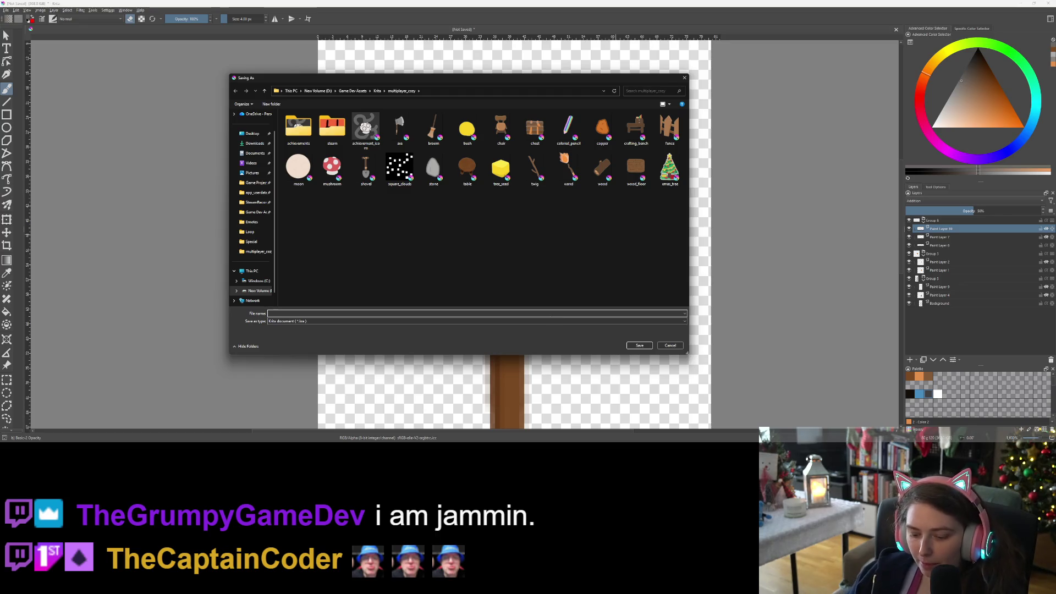
pyautogui.press('Return')
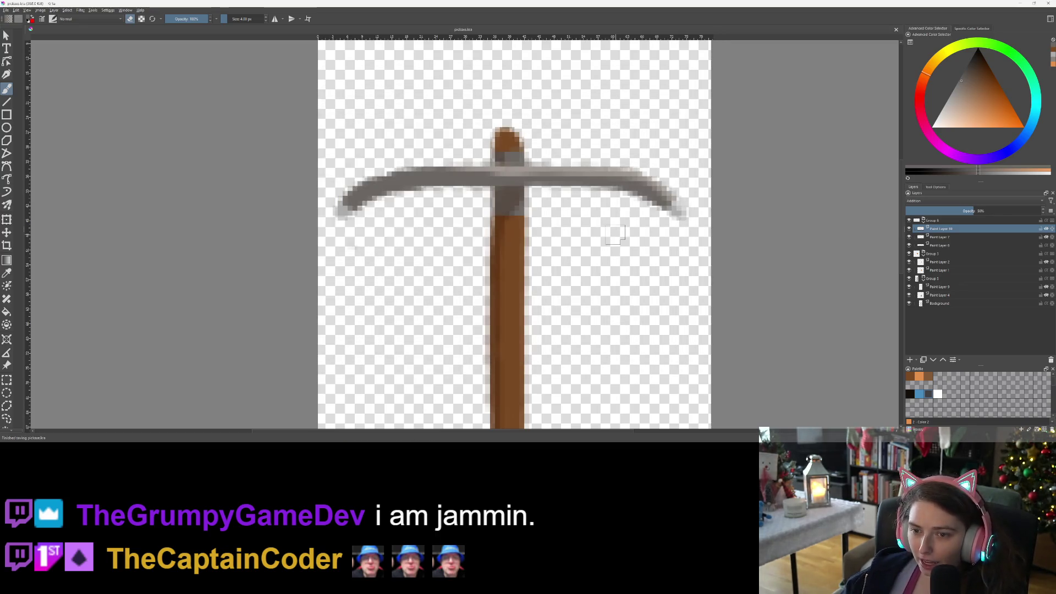
pyautogui.scroll(-2, 529, 265)
pyautogui.scroll(1, 529, 265)
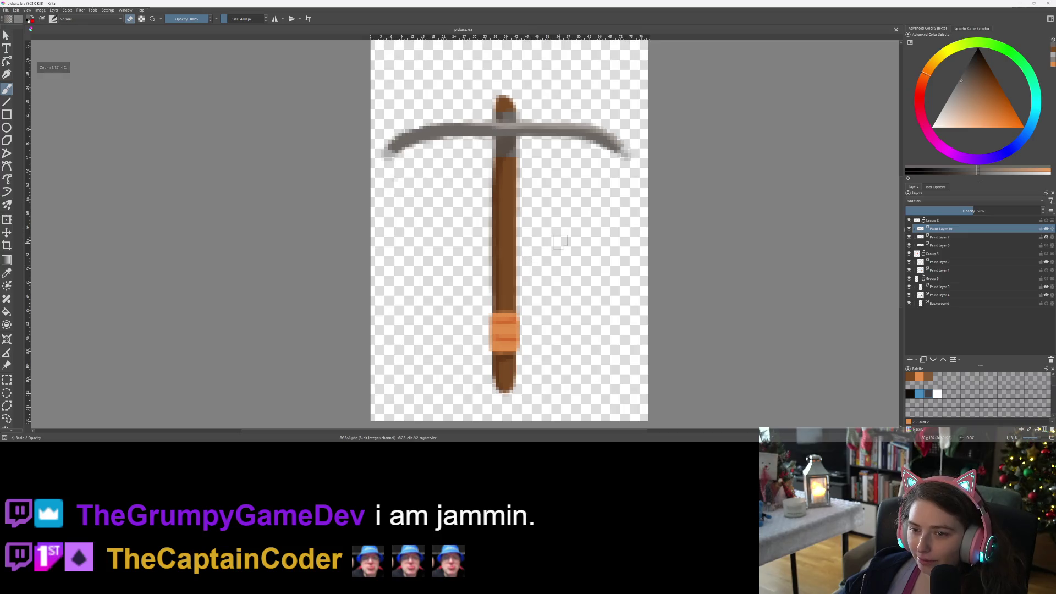
pyautogui.scroll(1, 544, 259)
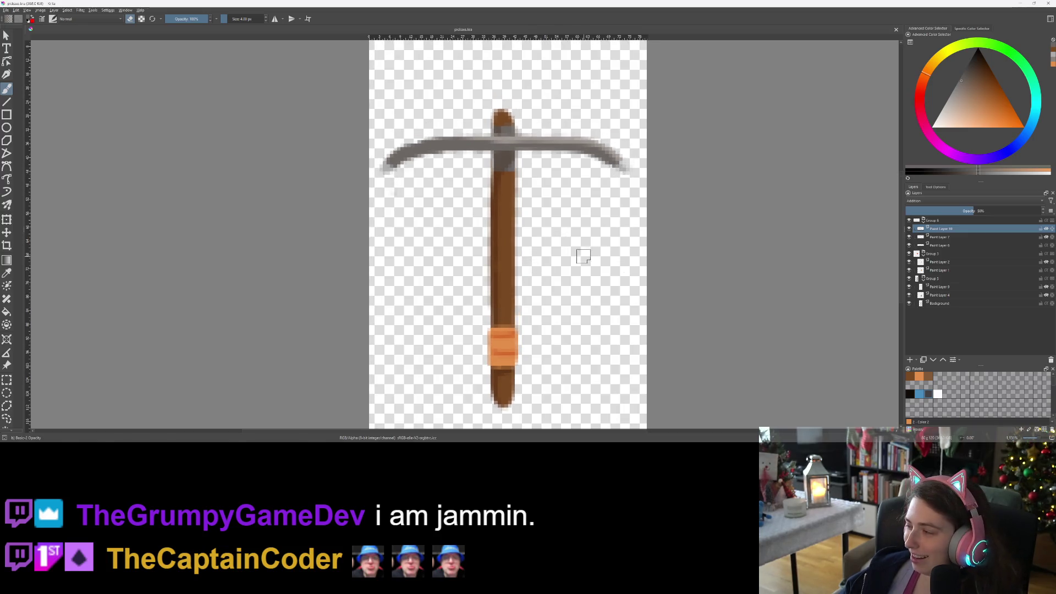
pyautogui.click(941, 289)
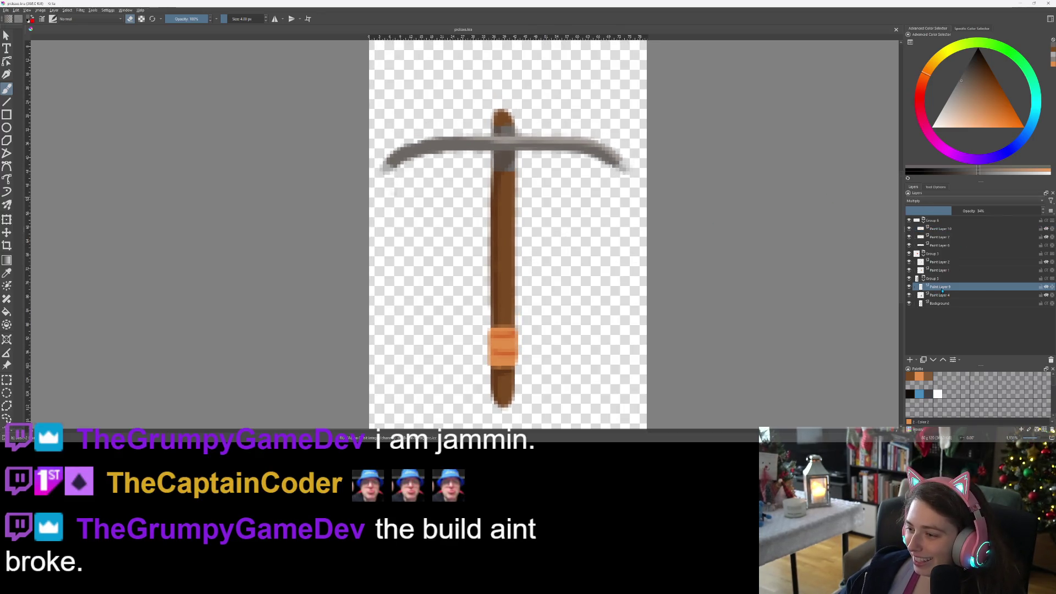
# Add a new Addition-blend layer above Paint Layer 9 and paint over the top of the handle
pyautogui.click(910, 359)
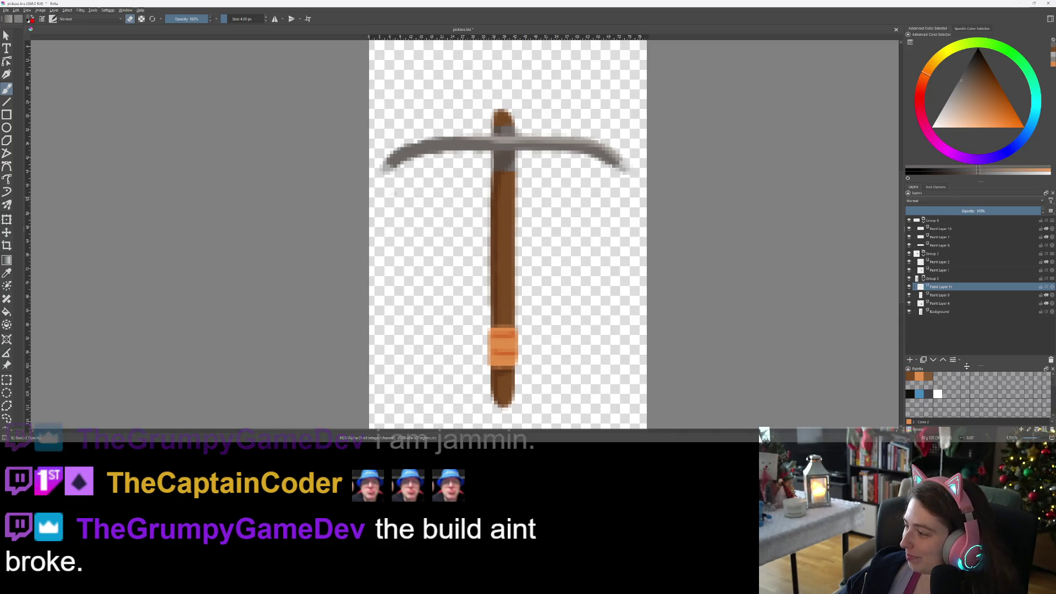
pyautogui.rightClick(942, 288)
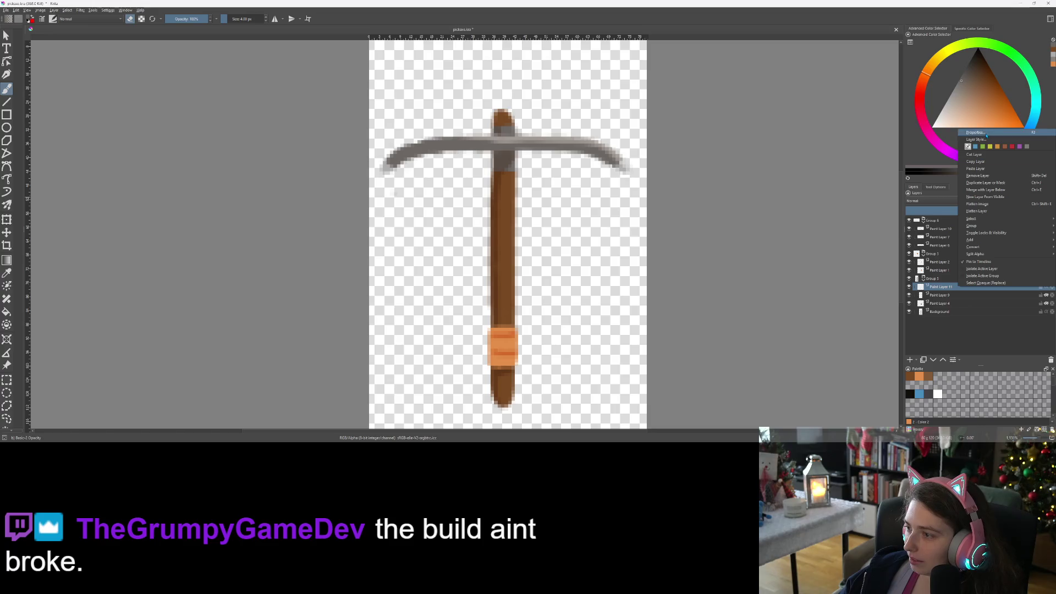
pyautogui.click(928, 202)
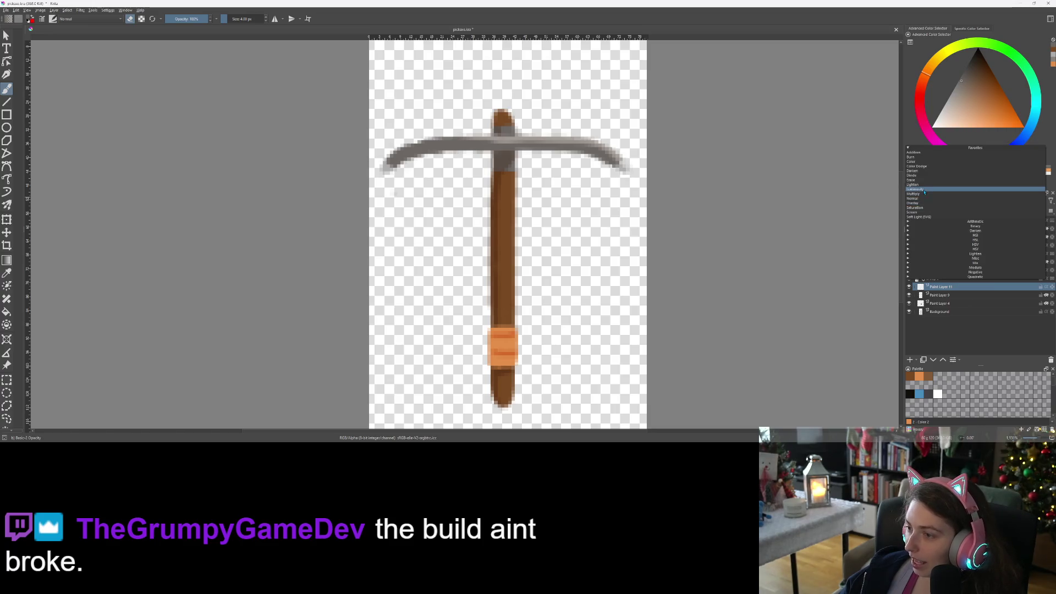
pyautogui.click(914, 153)
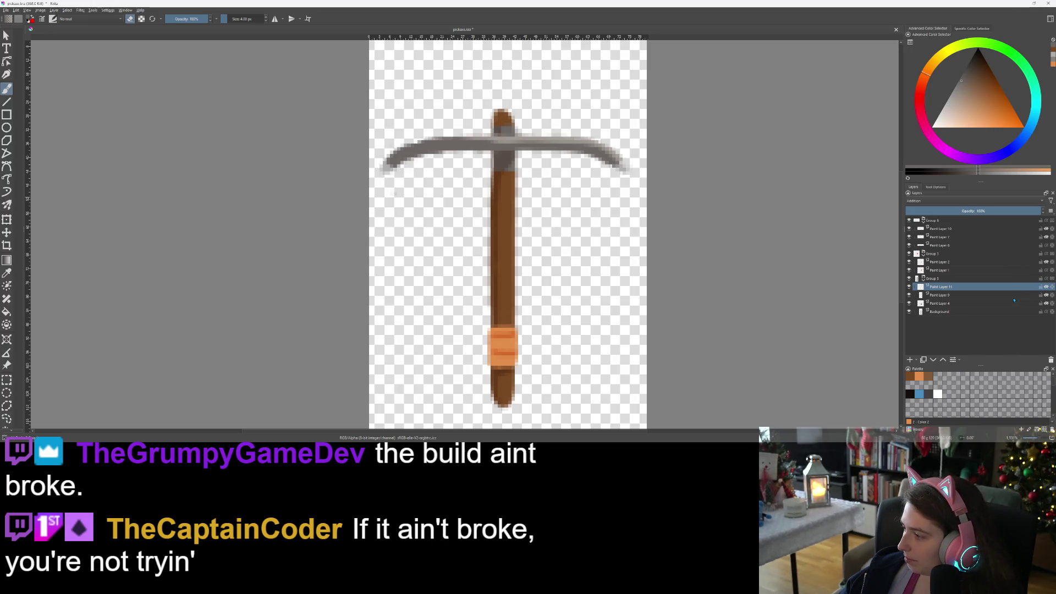
pyautogui.scroll(3, 478, 165)
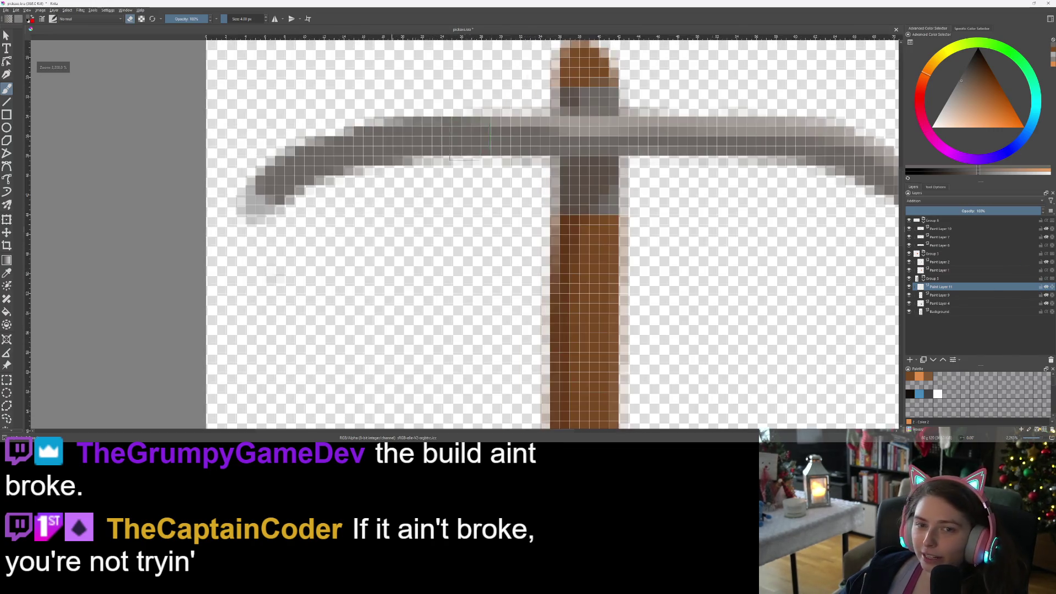
pyautogui.press('e')
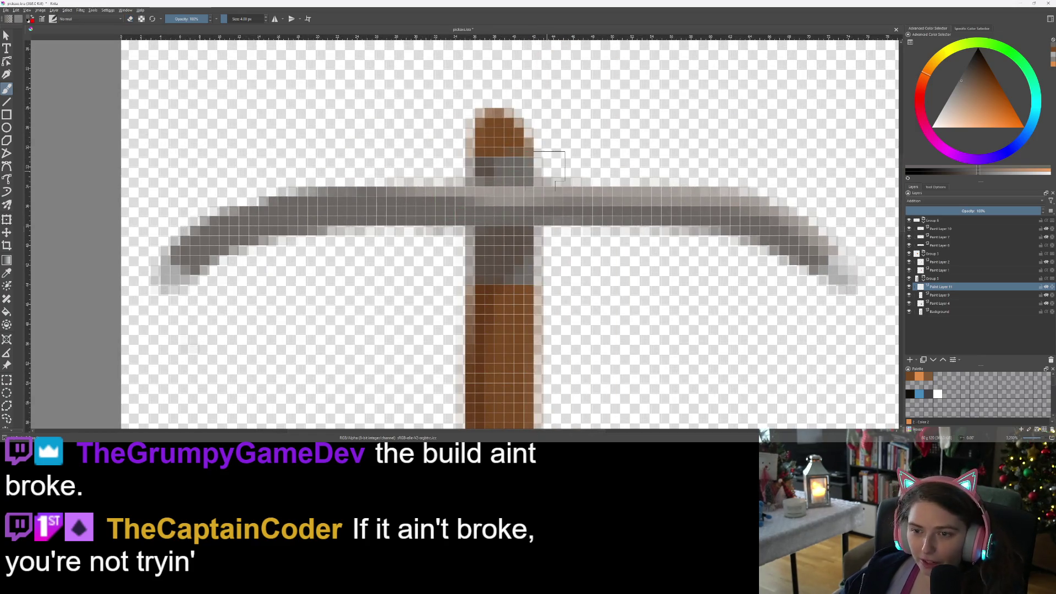
pyautogui.moveTo(538, 140)
pyautogui.mouseDown()
pyautogui.moveTo(495, 118)
pyautogui.moveTo(517, 140)
pyautogui.mouseUp()
# Lower that layer's opacity to 58% and save the file
pyautogui.click(984, 211)
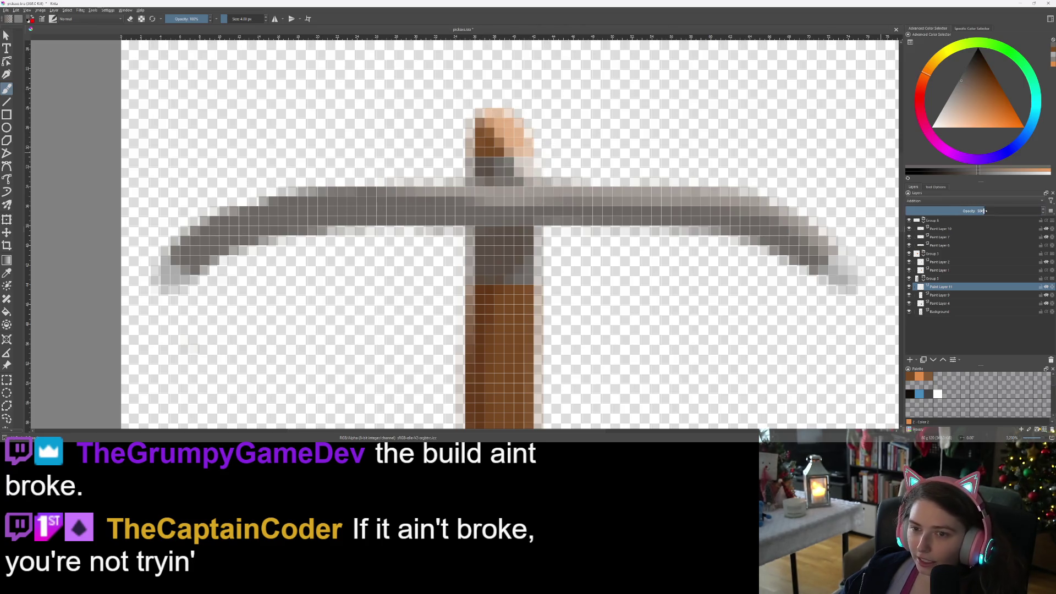
pyautogui.scroll(-2, 603, 309)
pyautogui.scroll(-1, 602, 310)
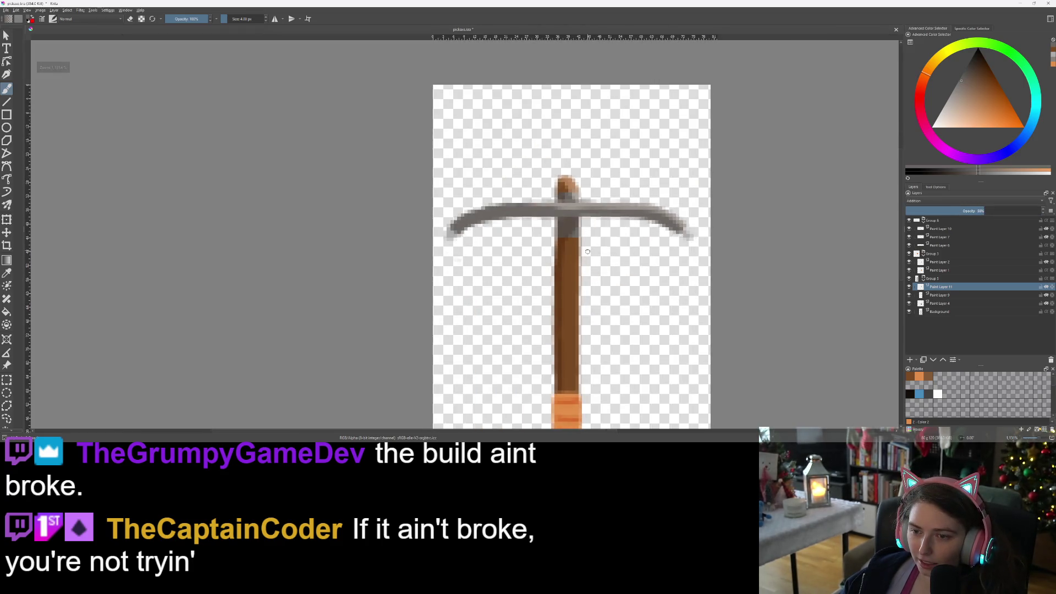
pyautogui.scroll(3, 583, 275)
pyautogui.scroll(-1, 578, 262)
pyautogui.scroll(-4, 577, 261)
pyautogui.scroll(4, 625, 346)
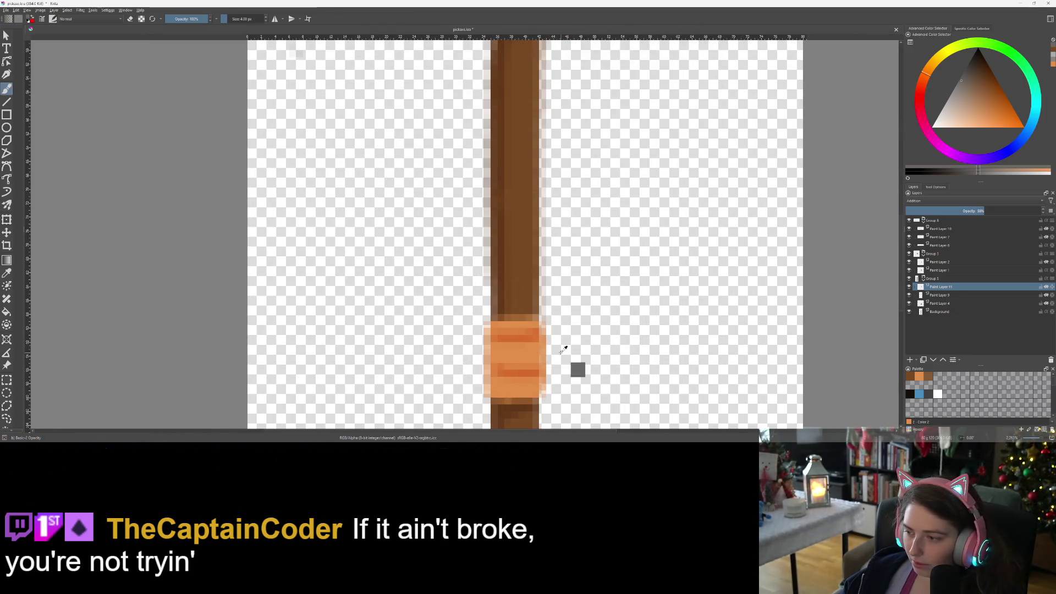
pyautogui.hotkey('ctrl', 's')
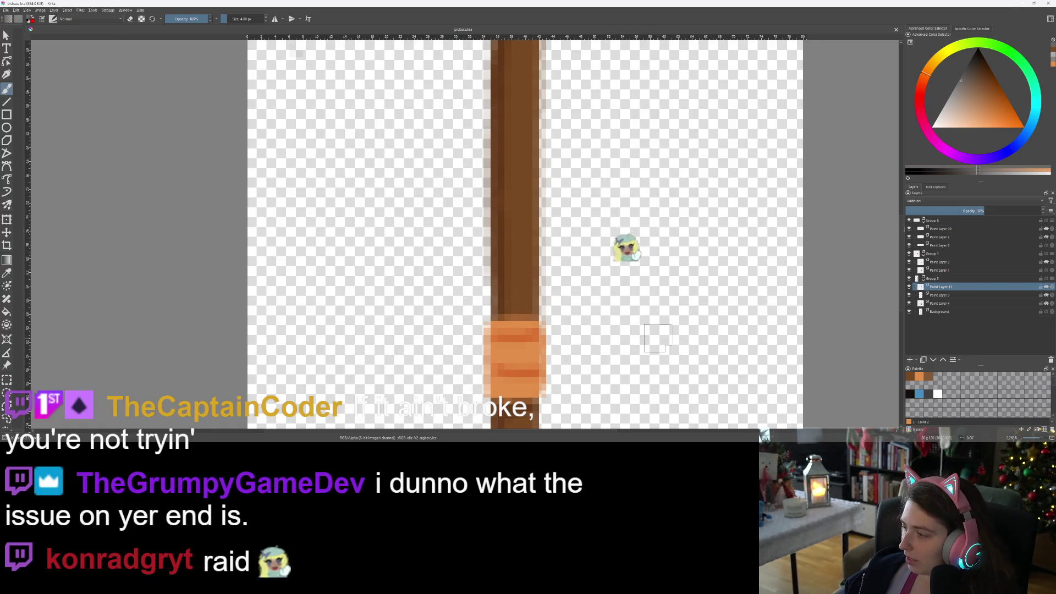
pyautogui.scroll(-2, 660, 338)
pyautogui.scroll(-2, 680, 338)
pyautogui.scroll(2, 678, 340)
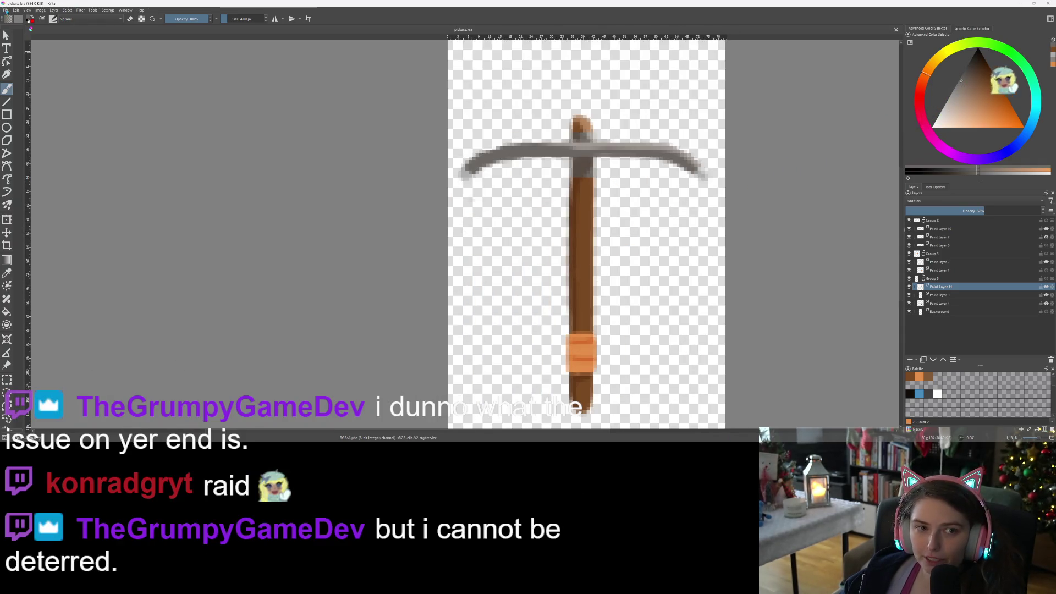
# Export the pickaxe drawing as a PNG image using the default PNG options
pyautogui.click(5, 10)
pyautogui.click(29, 71)
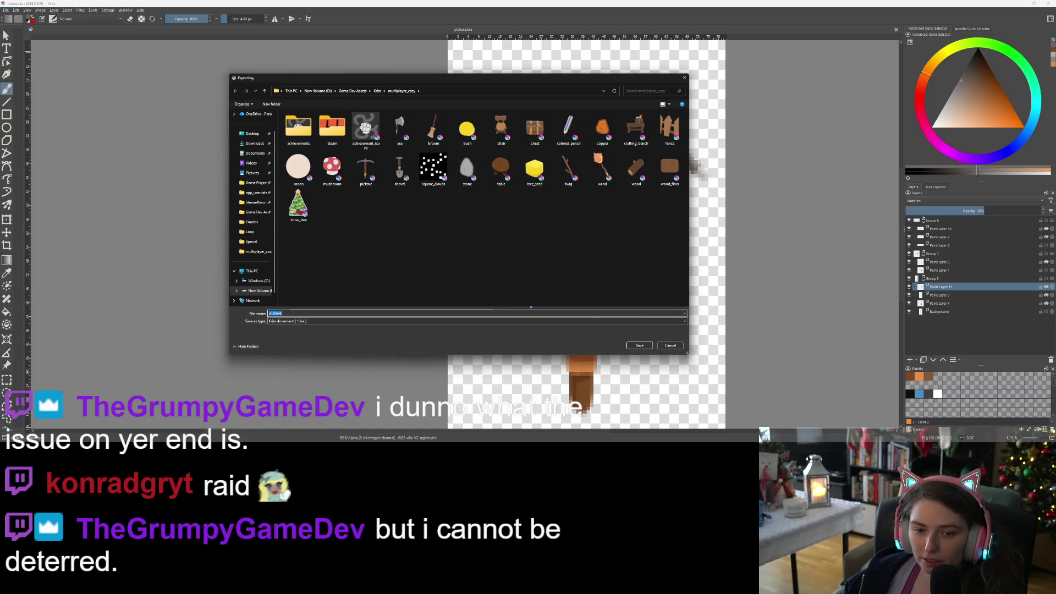
pyautogui.click(571, 322)
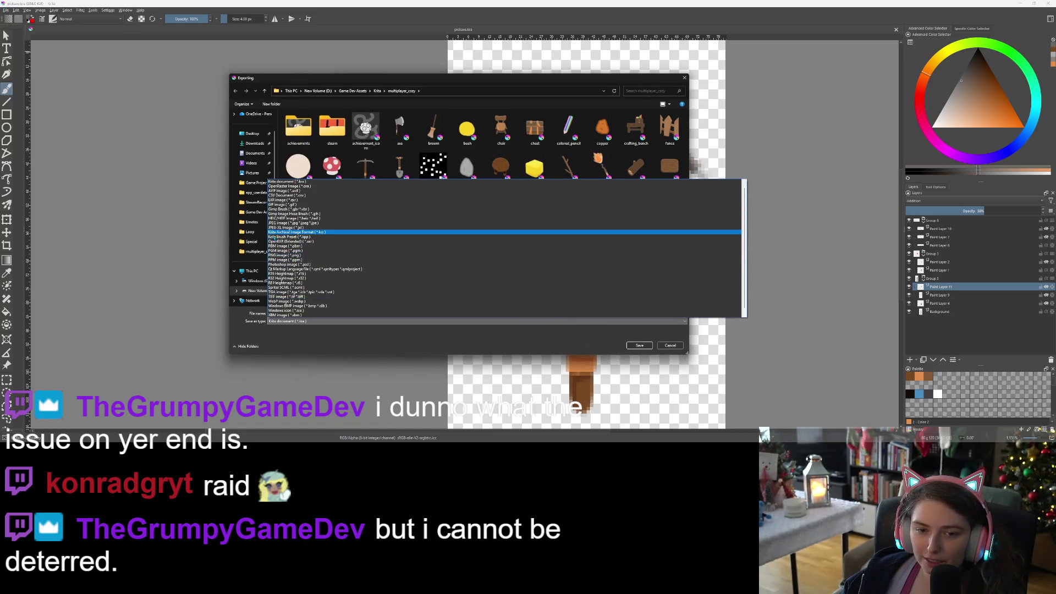
pyautogui.click(288, 257)
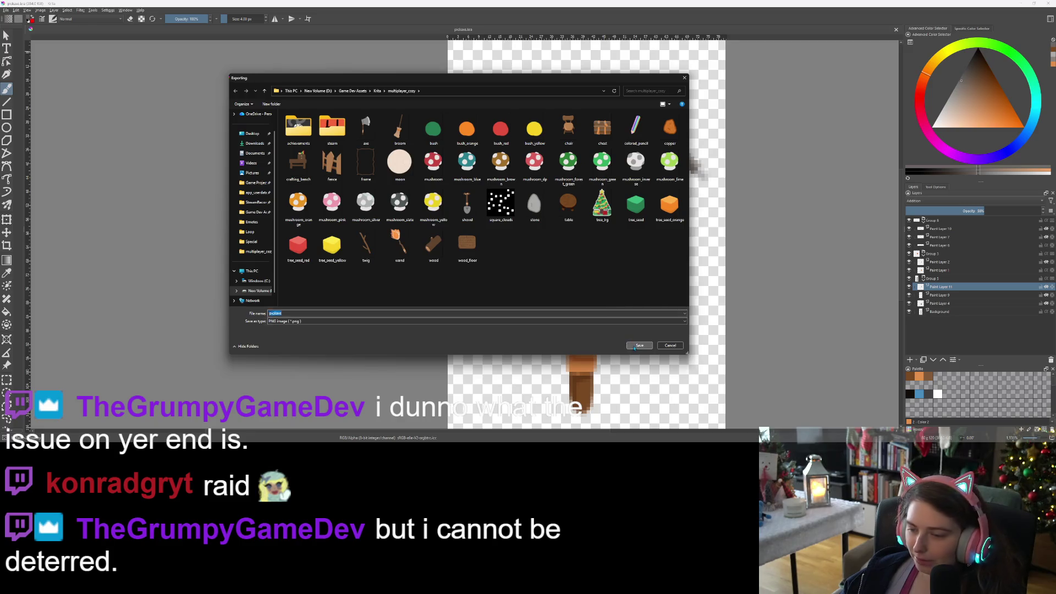
pyautogui.click(635, 346)
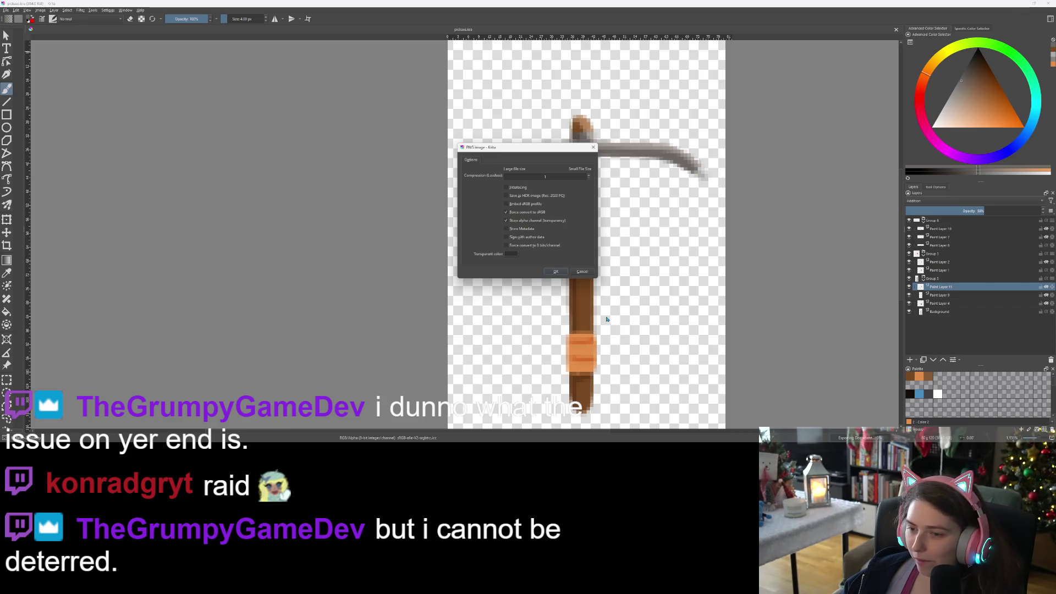
pyautogui.click(560, 273)
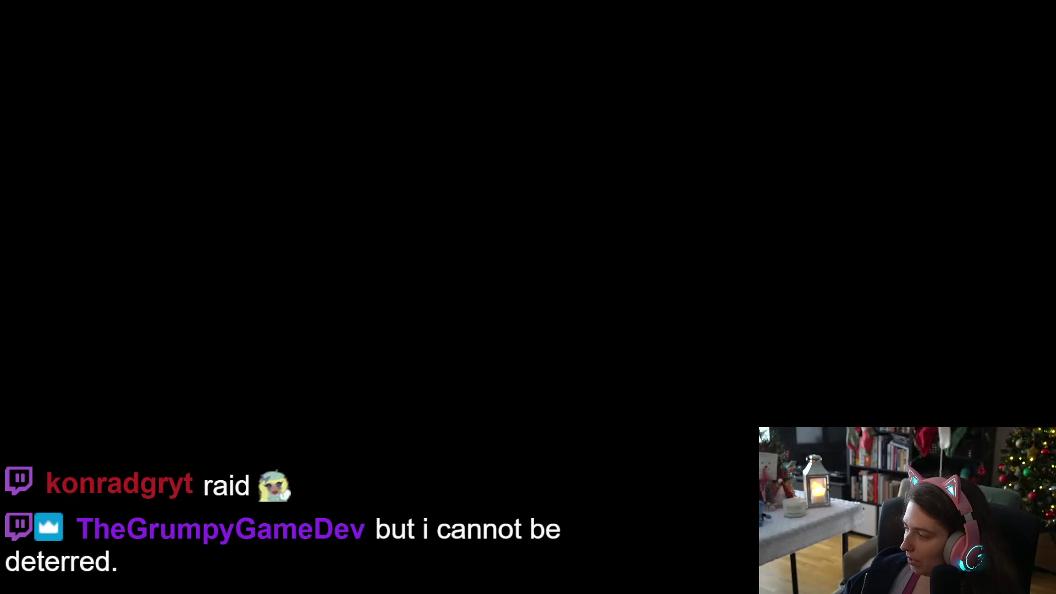
# Clear the seed filter in the FileSystem dock so all project files are listed
pyautogui.scroll(2, 165, 379)
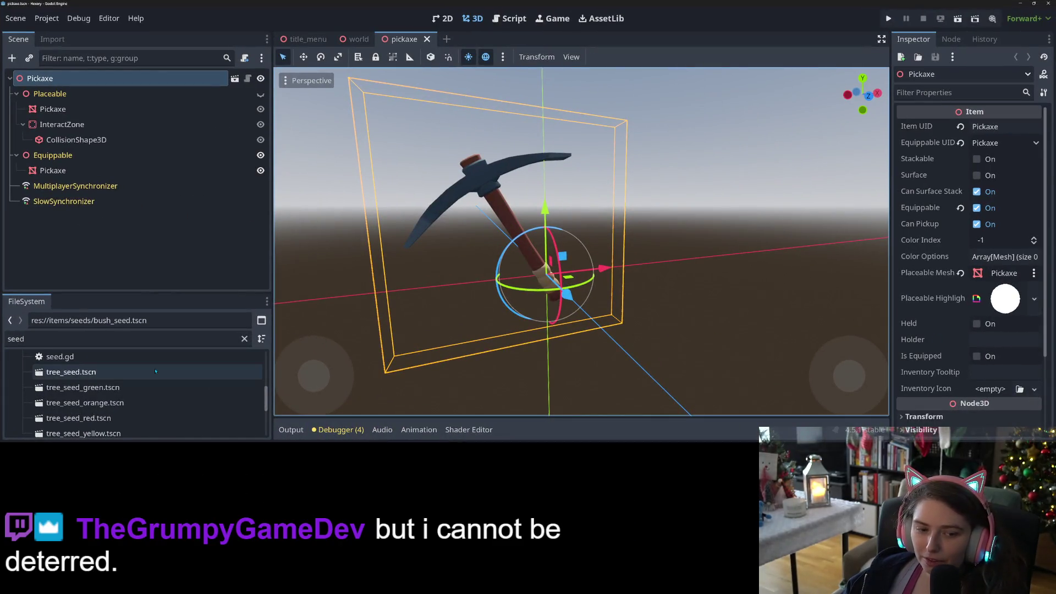
pyautogui.click(246, 342)
pyautogui.click(244, 339)
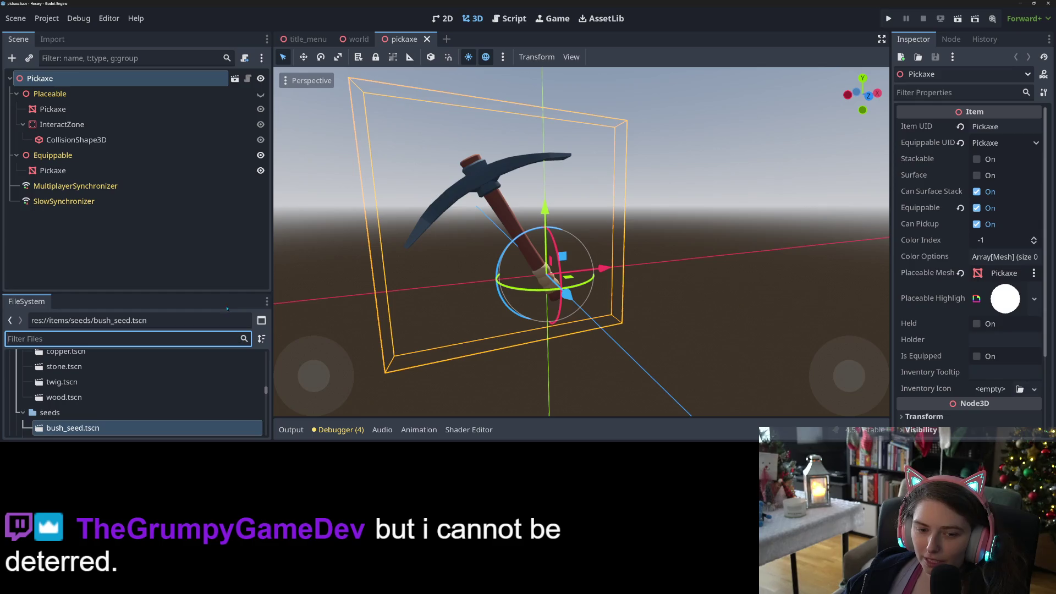
pyautogui.moveTo(229, 297); pyautogui.dragTo(229, 159)
pyautogui.scroll(-10, 179, 362)
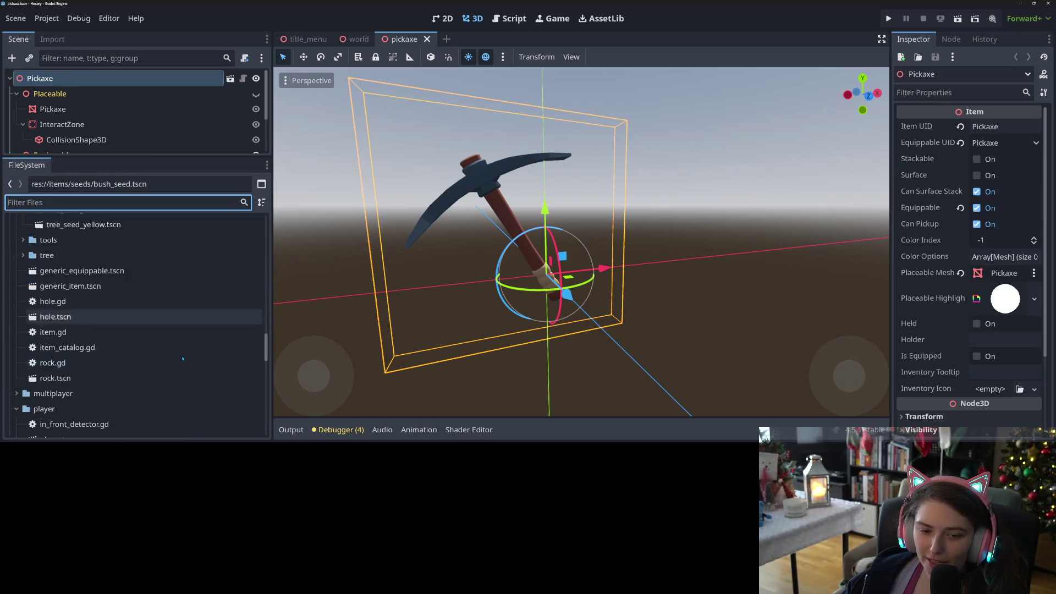
pyautogui.scroll(-10, 179, 362)
pyautogui.scroll(5, 110, 352)
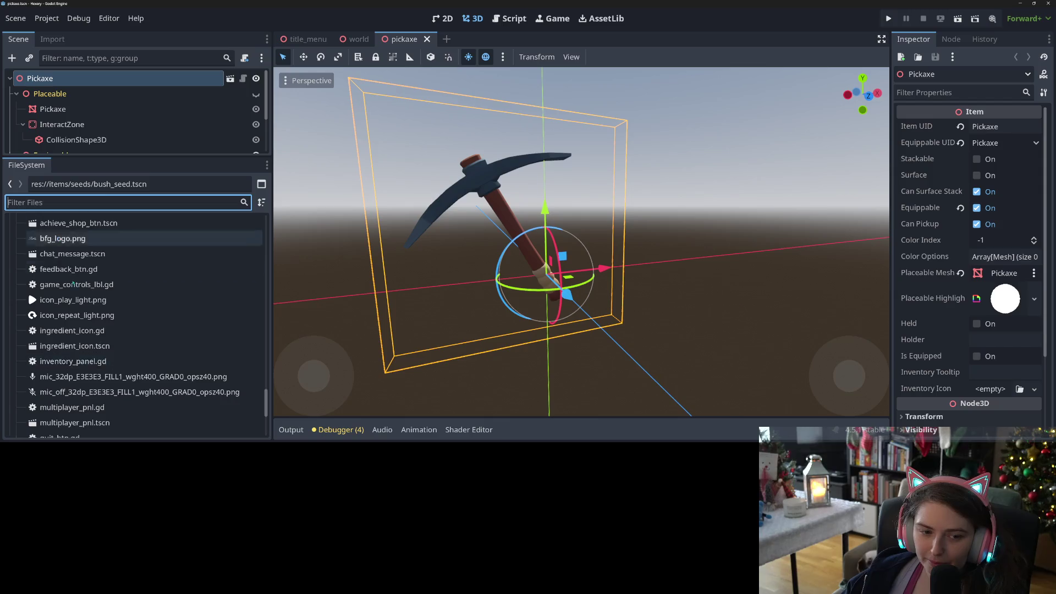
pyautogui.scroll(3, 81, 349)
# Open inventory_btns in the file manager, then open the Krita multiplayer_cozy assets folder
pyautogui.rightClick(72, 333)
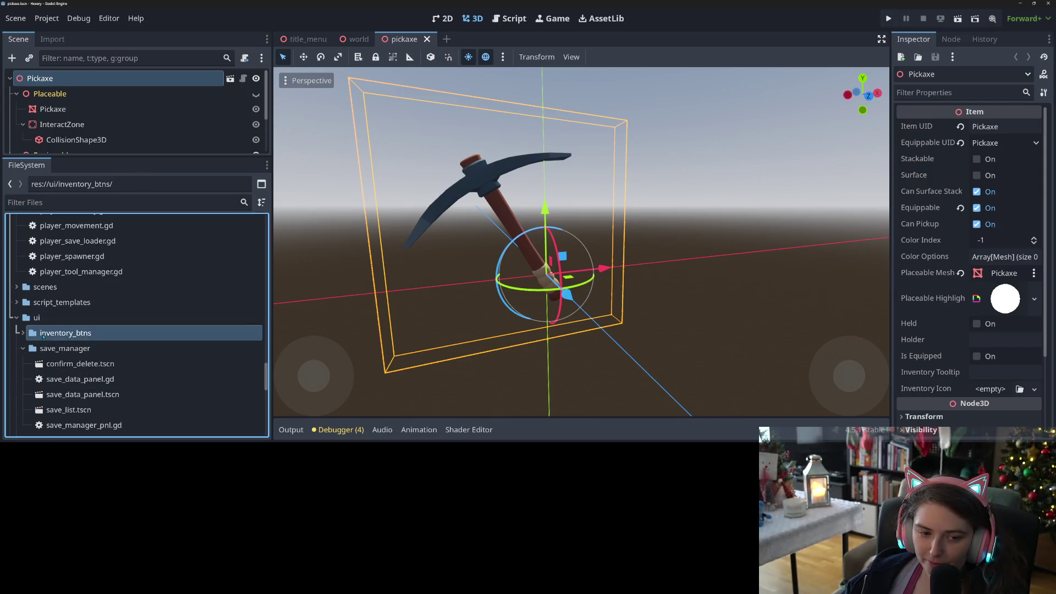
pyautogui.click(120, 434)
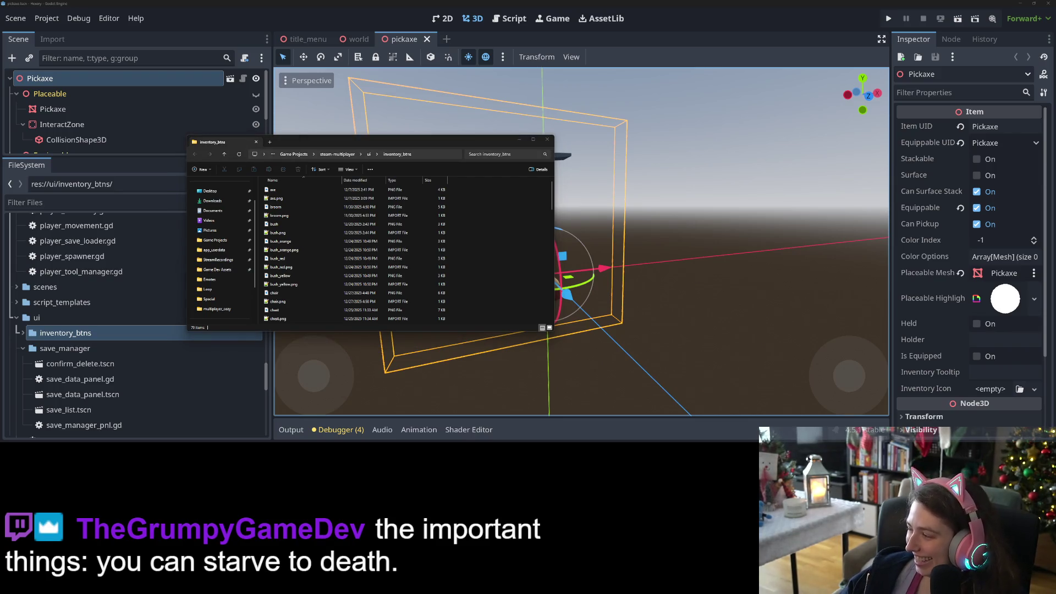
pyautogui.click(217, 309)
# Drag pickaxe.png from multiplayer_cozy into the inventory_btns window, then return to Godot
pyautogui.moveTo(387, 144)
pyautogui.mouseDown()
pyautogui.moveTo(789, 108)
pyautogui.moveTo(778, 110)
pyautogui.mouseUp()
pyautogui.scroll(-10, 814, 203)
pyautogui.scroll(10, 820, 215)
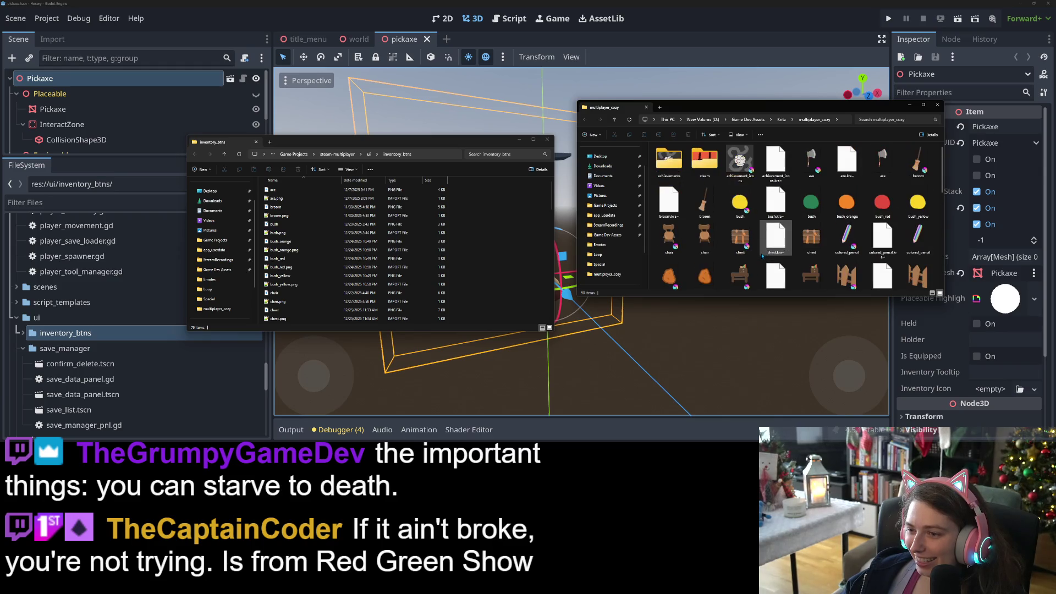
pyautogui.scroll(-5, 825, 231)
pyautogui.moveTo(892, 201)
pyautogui.mouseDown()
pyautogui.moveTo(880, 270)
pyautogui.moveTo(508, 274)
pyautogui.mouseUp()
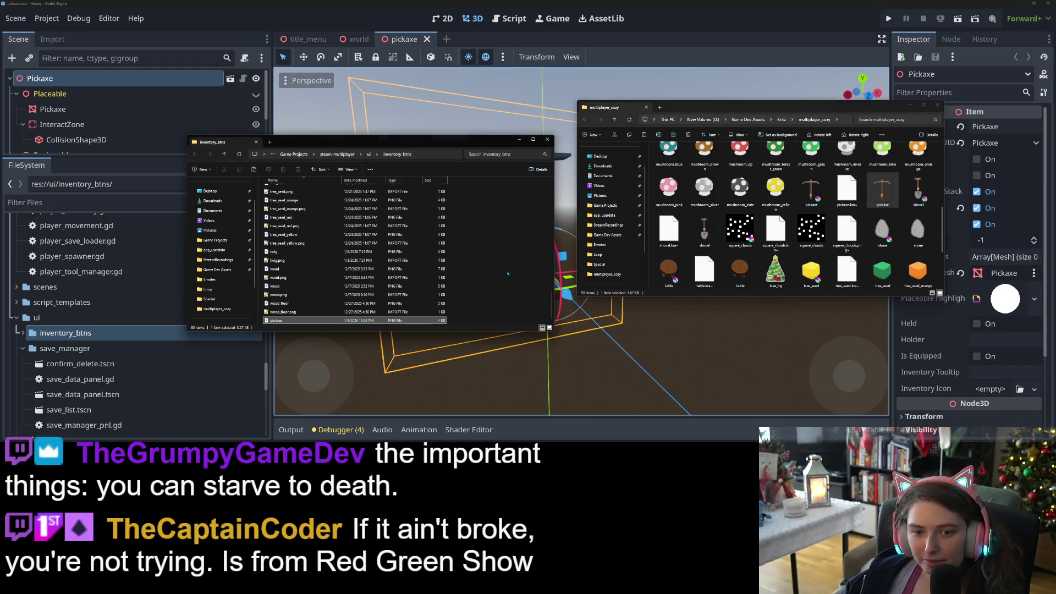
pyautogui.hotkey('alt', 'Tab')
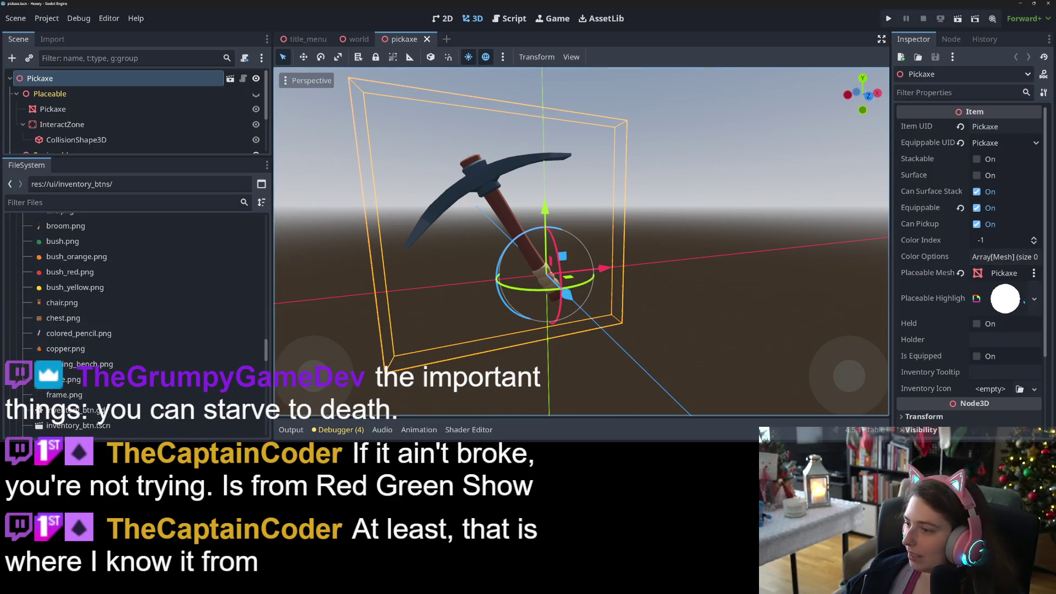
# Set the Pickaxe item's Inventory Icon to pickaxe.png, then minimize Godot and the multiplayer_cozy window
pyautogui.click(1019, 389)
pyautogui.write('pick')
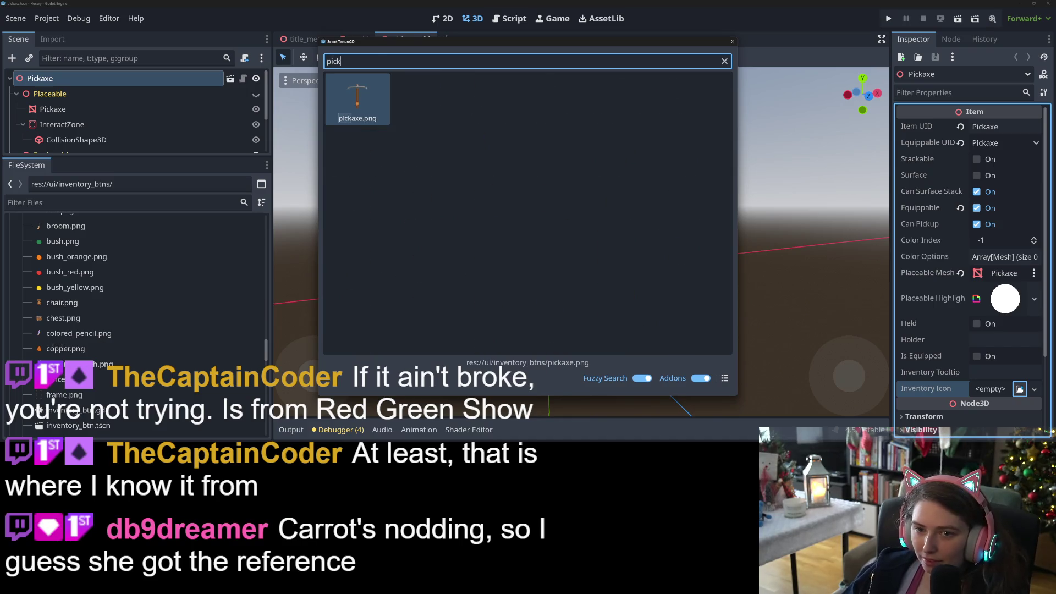
pyautogui.press('Return')
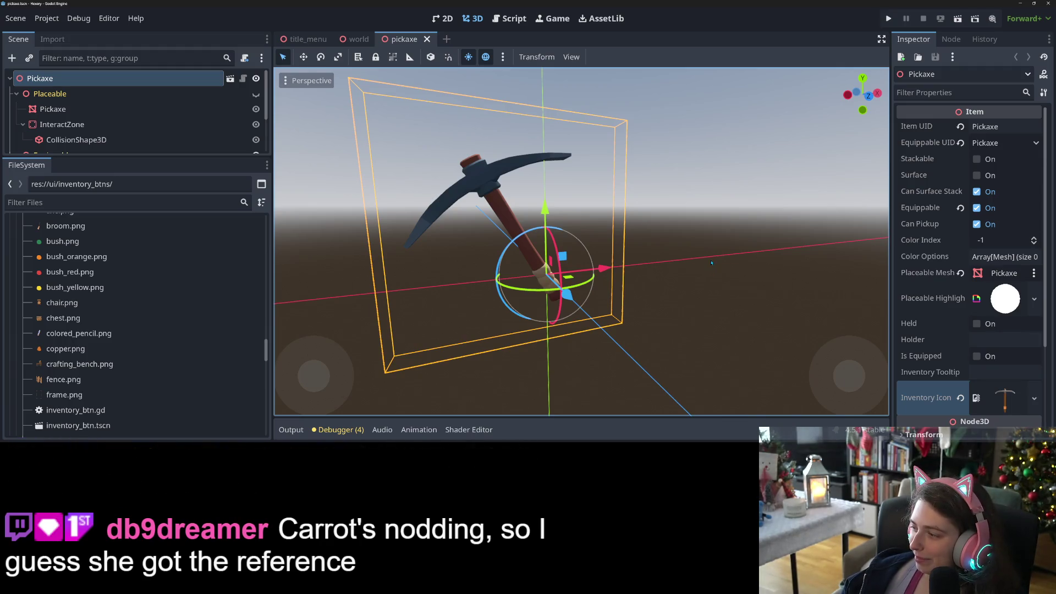
pyautogui.click(1019, 4)
pyautogui.click(910, 104)
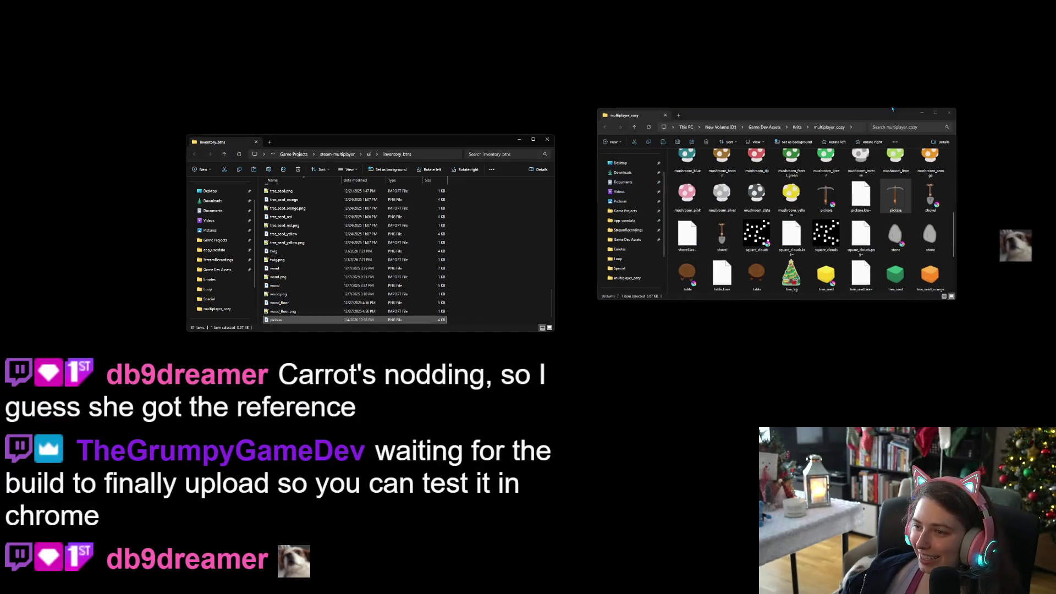
# Minimize the inventory_btns Explorer window and go to Chrome's address bar
pyautogui.click(521, 140)
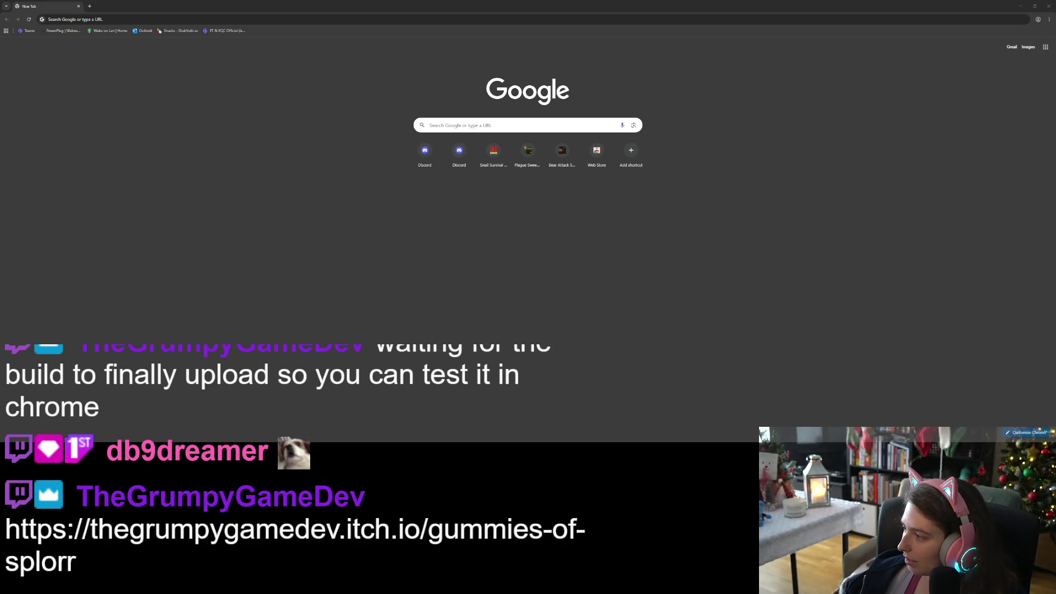
pyautogui.click(587, 18)
# Load the gummies-of-splorr itch.io page, launch the web game, and zoom out to fit it
pyautogui.hotkey('ctrl', 'v')
pyautogui.press('Return')
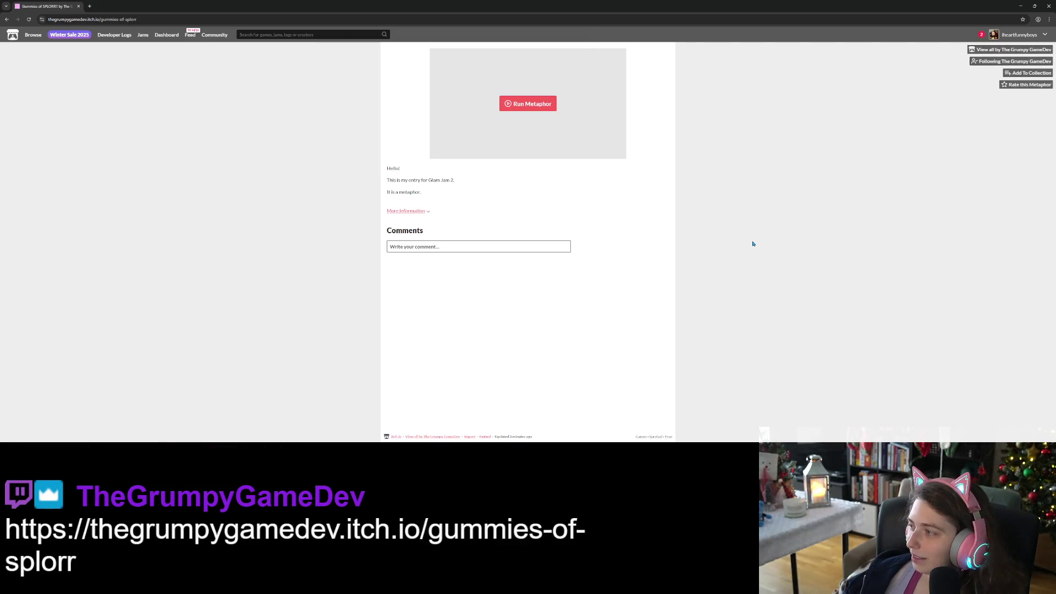
pyautogui.hotkey('ctrl', '+')
pyautogui.hotkey('ctrl', '+')
pyautogui.hotkey('ctrl', '+')
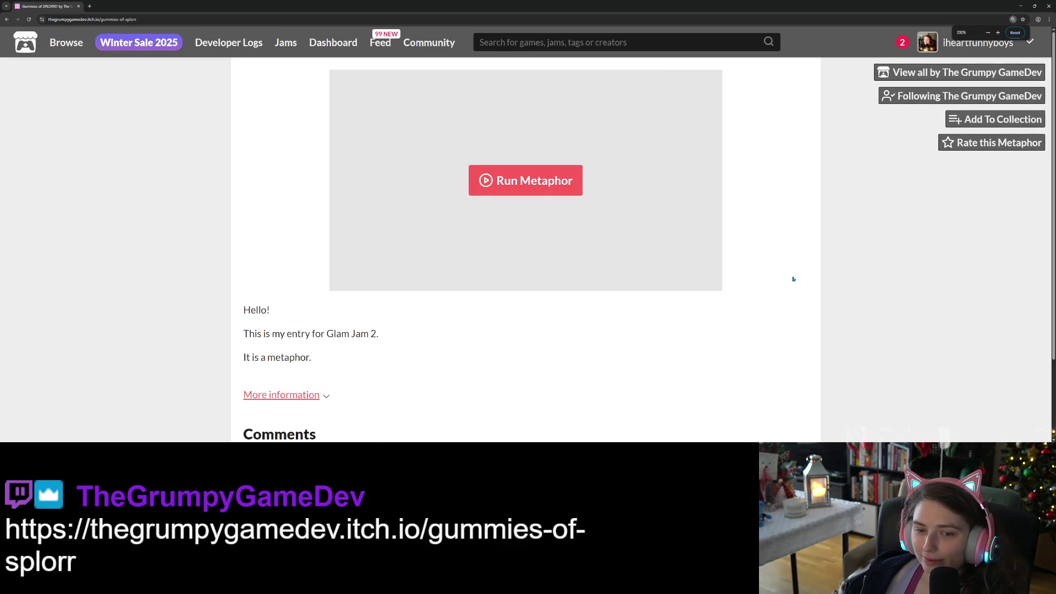
pyautogui.click(545, 191)
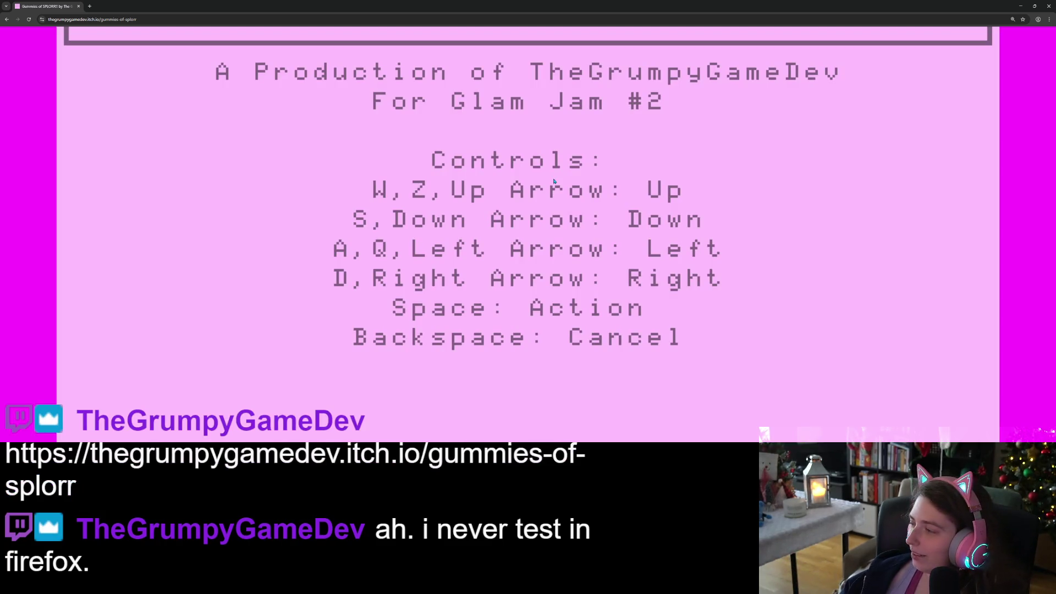
pyautogui.hotkey('ctrl', '-')
pyautogui.hotkey('ctrl', '-')
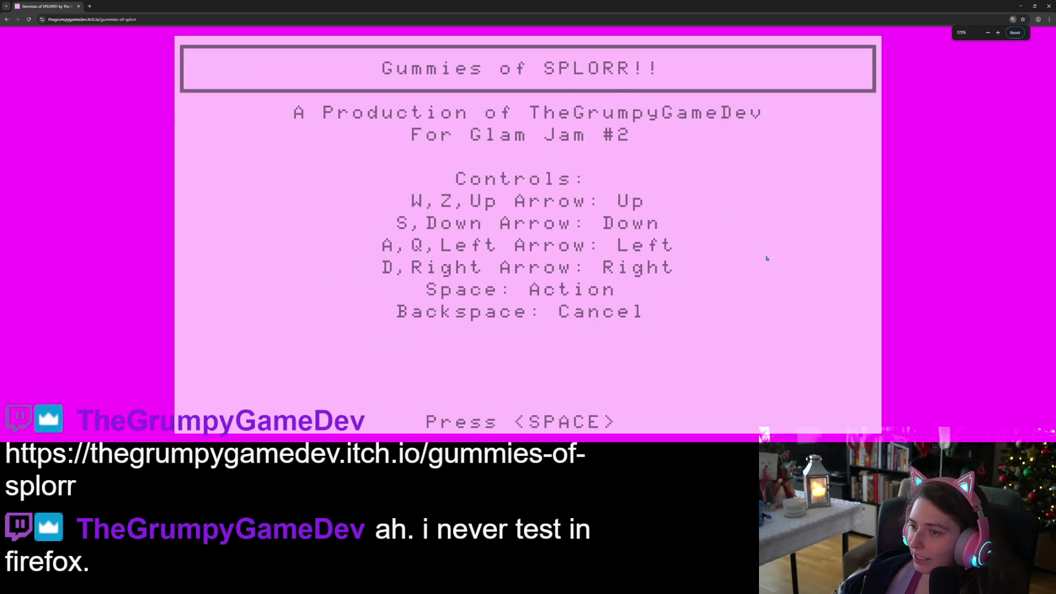
pyautogui.hotkey('ctrl', '-')
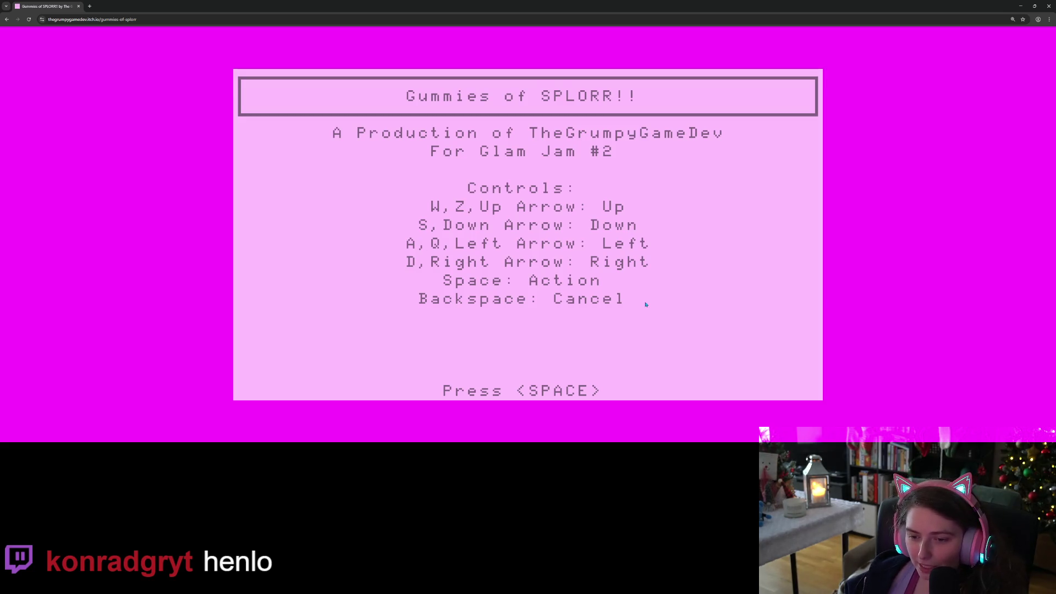
# Embark from the main menu and walk up to read the example sign
pyautogui.press('space')
pyautogui.press('space')
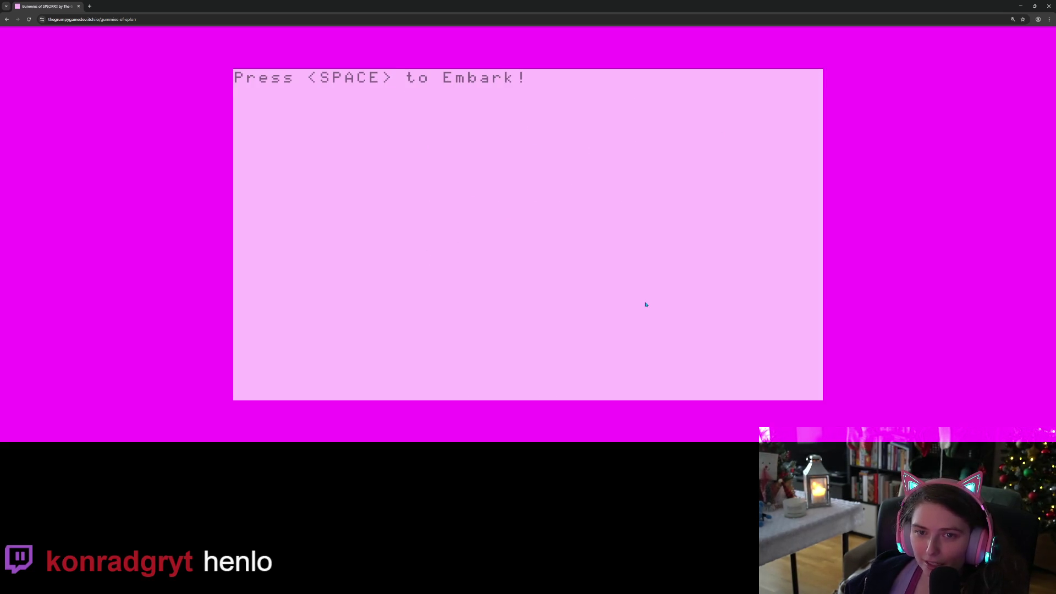
pyautogui.press('space')
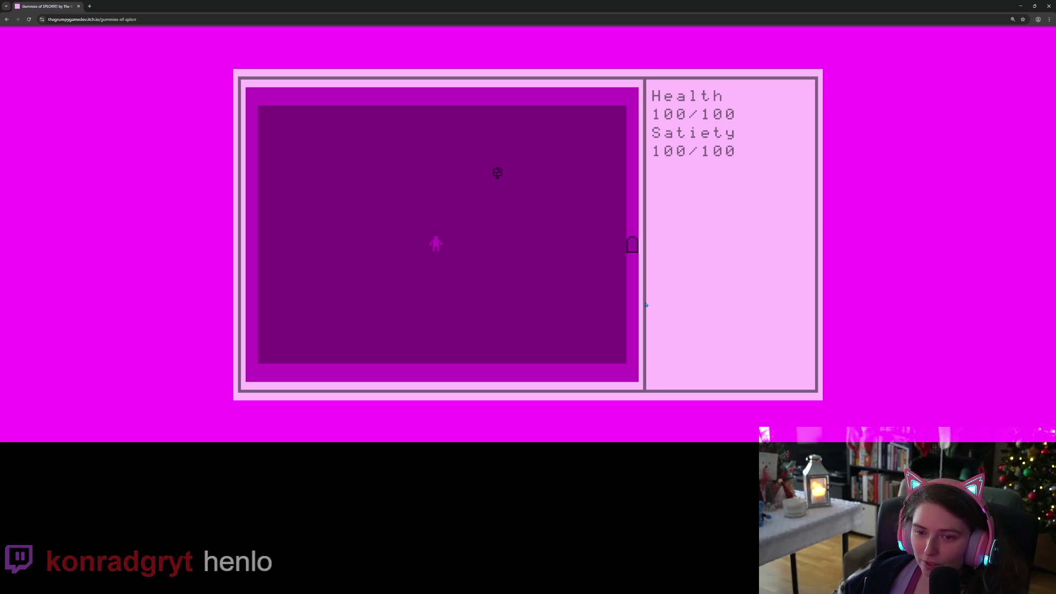
pyautogui.press('Right')
pyautogui.press('Right')
pyautogui.press('Right')
pyautogui.press('Right')
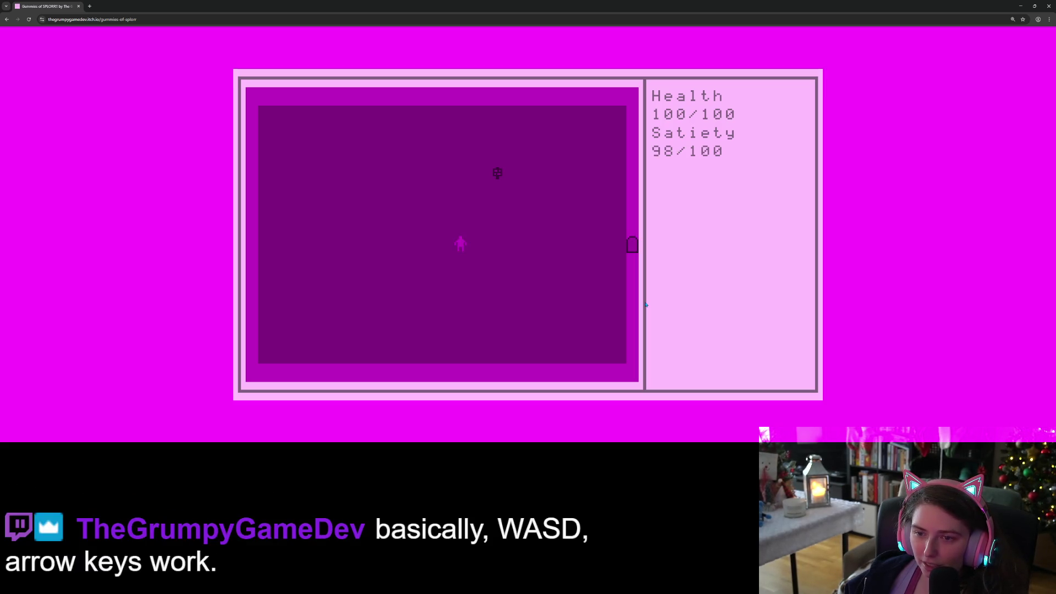
pyautogui.press('Up')
pyautogui.press('Up')
pyautogui.press('Up')
pyautogui.press('Up')
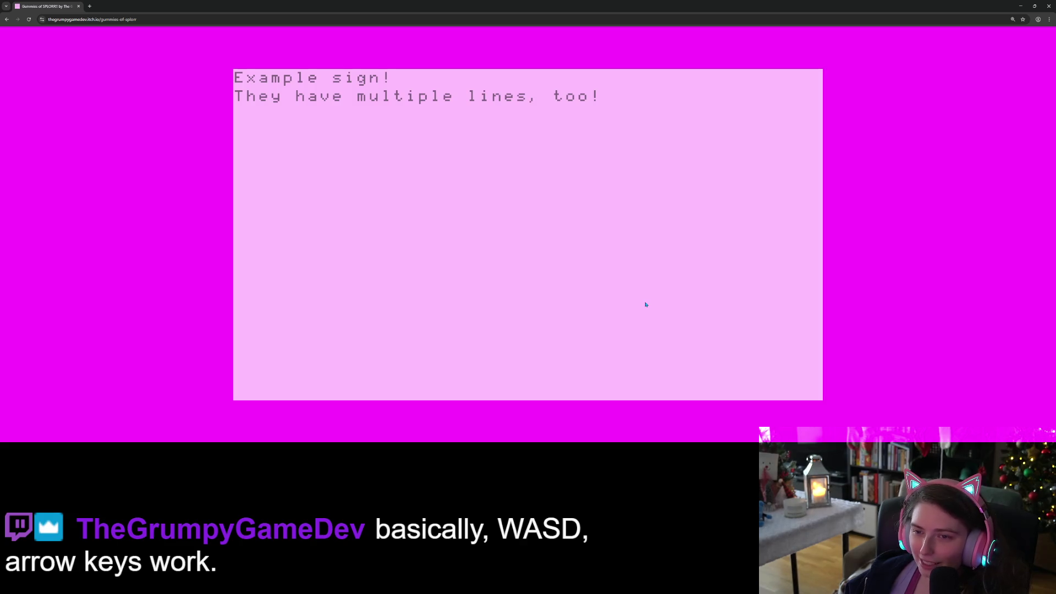
pyautogui.press('Up')
# Walk the character around the room's edges while Satiety drains
pyautogui.press('Down')
pyautogui.press('Right')
pyautogui.press('Right')
pyautogui.press('Right')
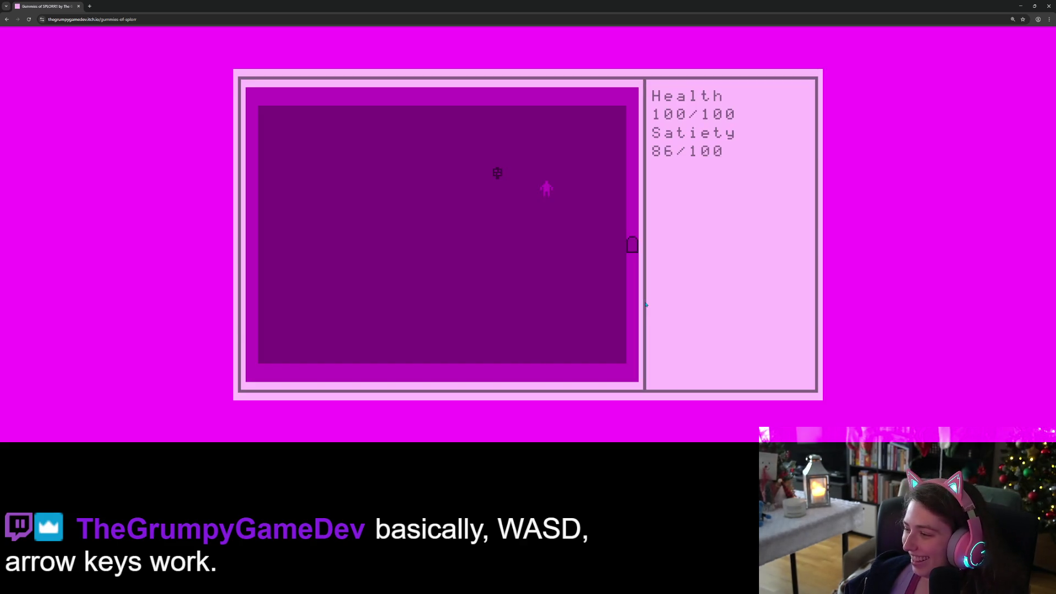
pyautogui.press('Down')
pyautogui.press('Down')
pyautogui.press('Down')
pyautogui.press('Right')
pyautogui.press('Right')
pyautogui.press('Right')
pyautogui.press('Right')
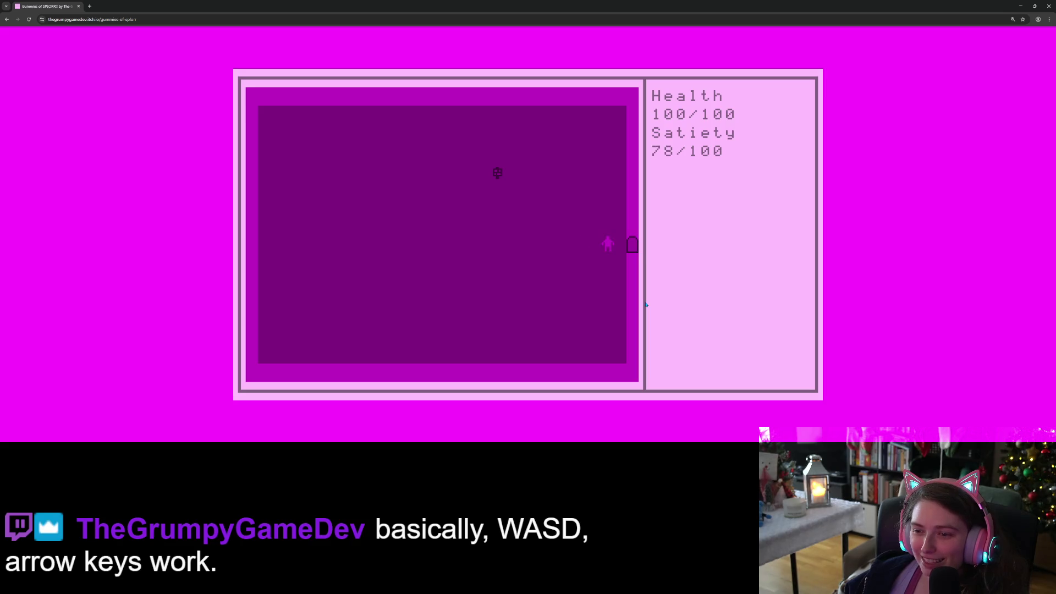
pyautogui.press('Up')
pyautogui.press('Down')
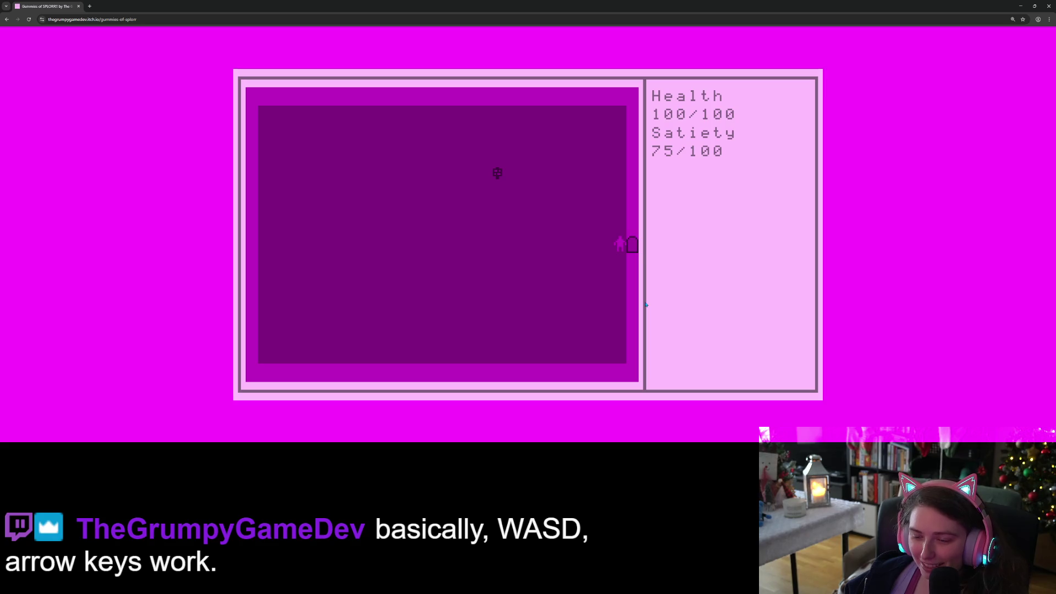
pyautogui.press('Left')
pyautogui.press('Down')
pyautogui.press('Down')
pyautogui.press('Down')
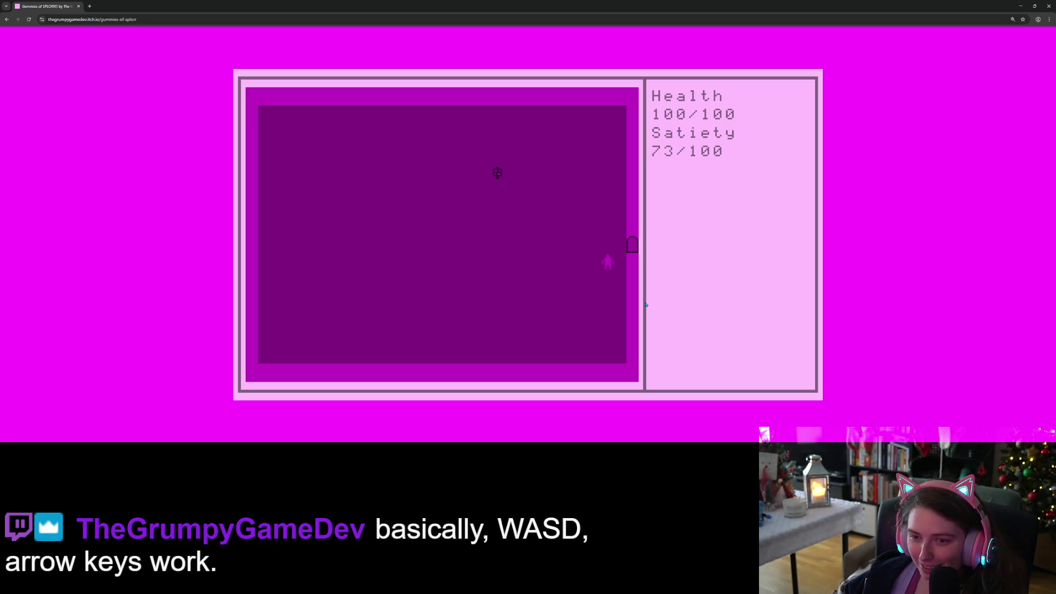
pyautogui.press('Left')
pyautogui.press('Left')
pyautogui.press('Left')
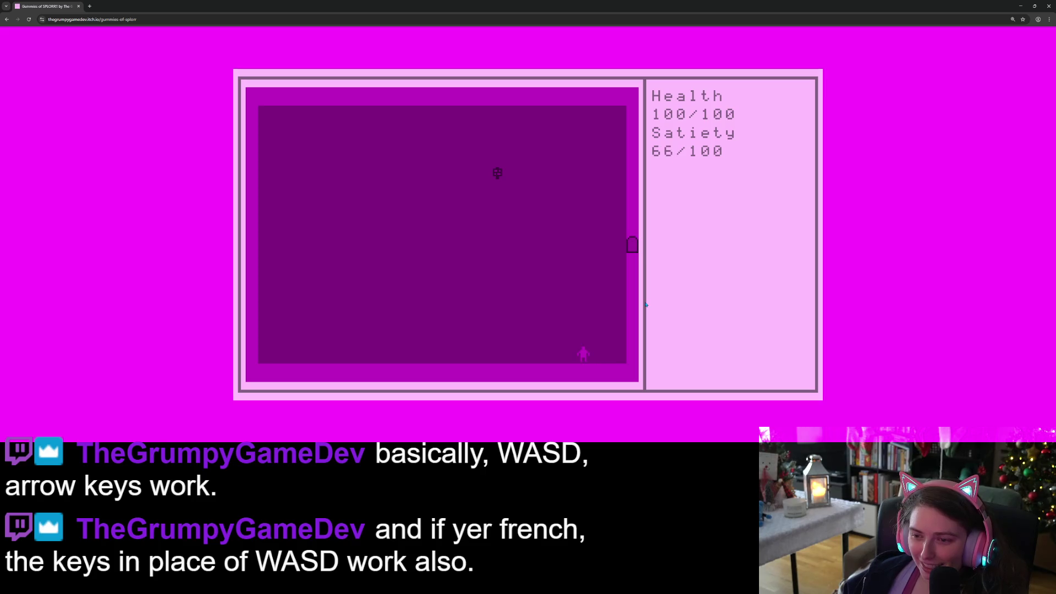
pyautogui.press('Left')
pyautogui.press('Left')
pyautogui.press('Left')
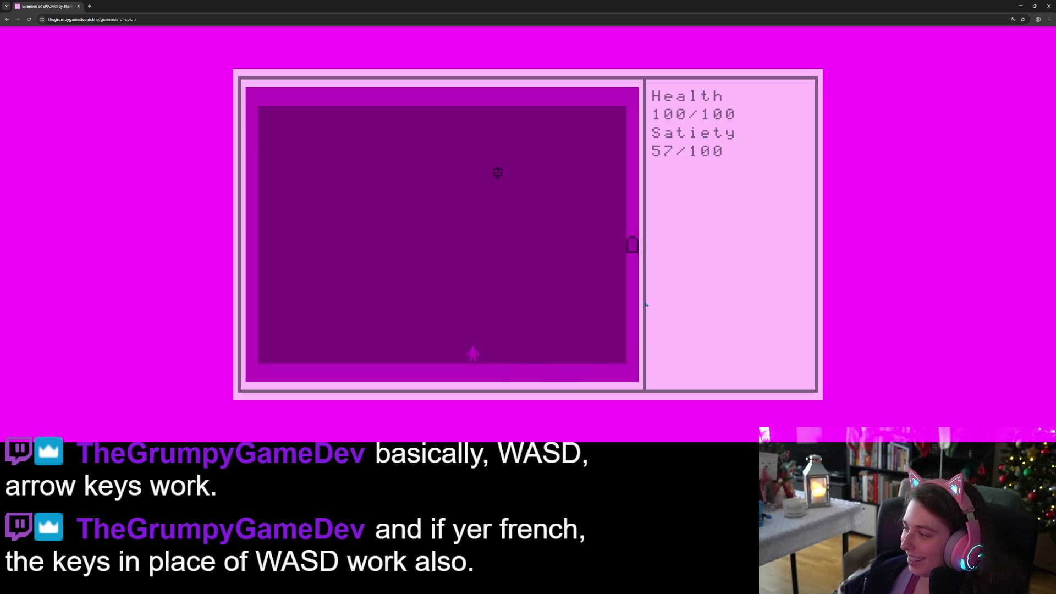
pyautogui.press('Left')
pyautogui.press('Left')
pyautogui.press('Left')
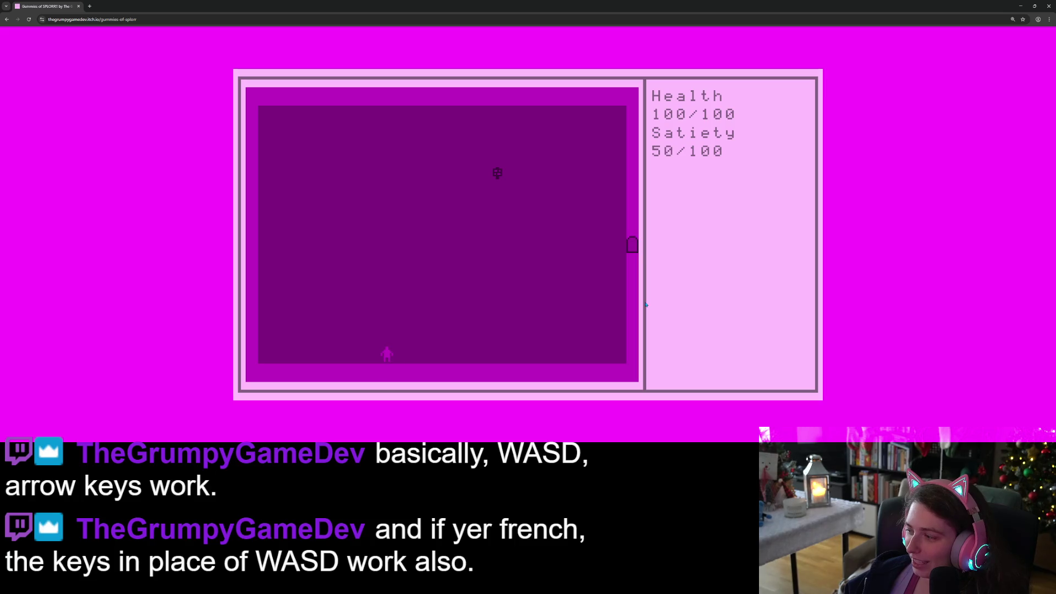
pyautogui.press('Left')
pyautogui.press('Left')
pyautogui.press('Left')
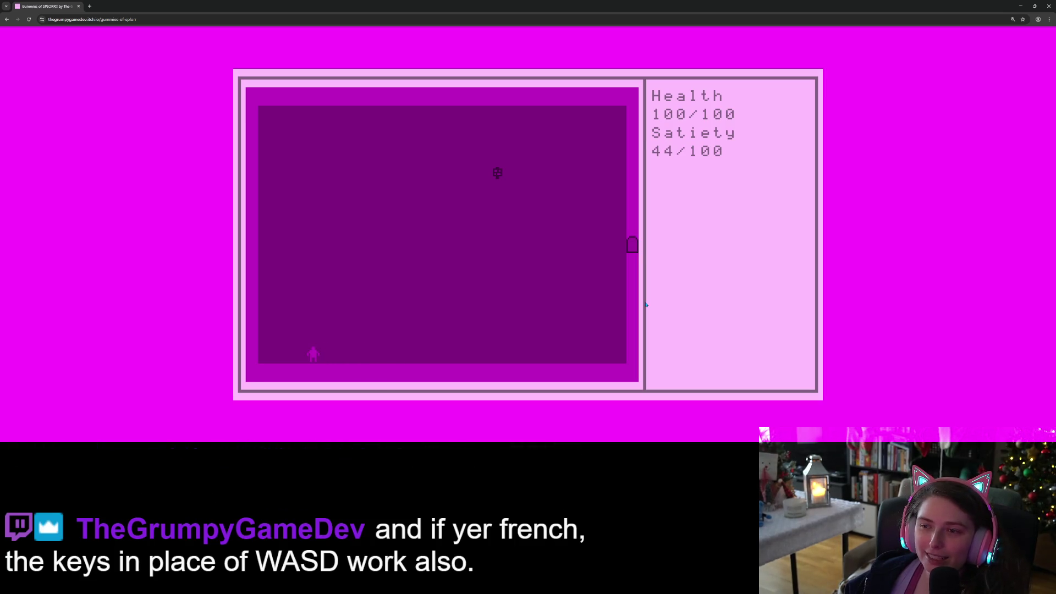
pyautogui.press('Up')
pyautogui.press('Up')
pyautogui.press('Up')
pyautogui.press('Up')
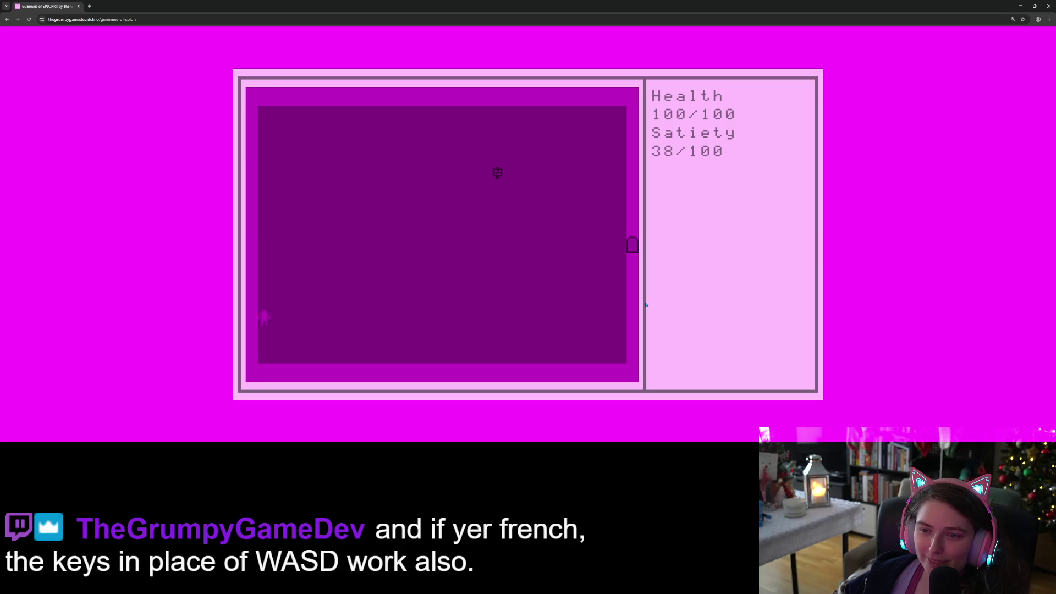
pyautogui.press('Right')
pyautogui.press('Right')
pyautogui.press('Right')
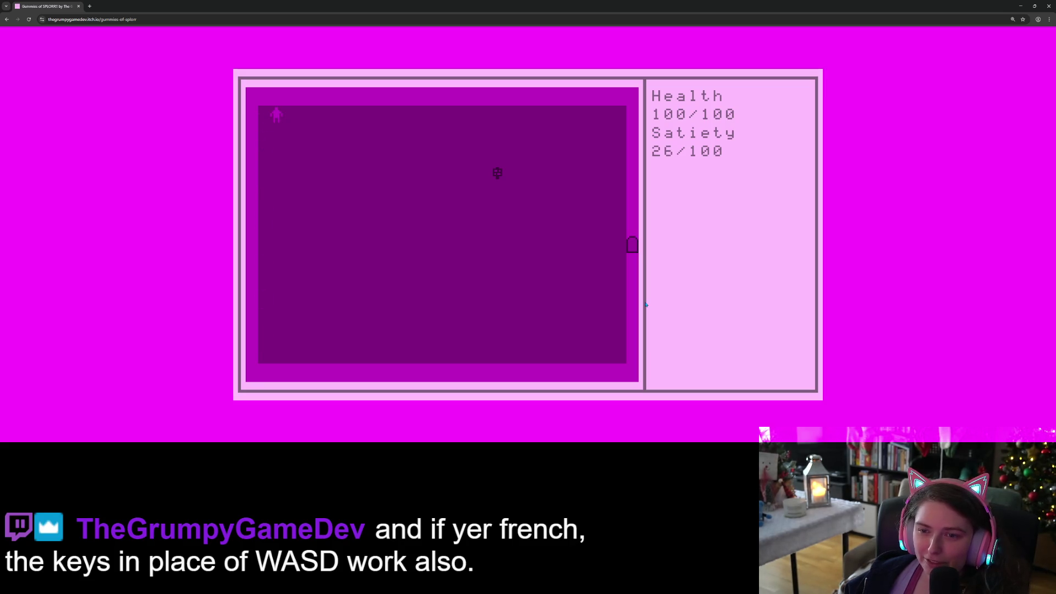
pyautogui.press('Down')
pyautogui.press('Down')
pyautogui.press('Down')
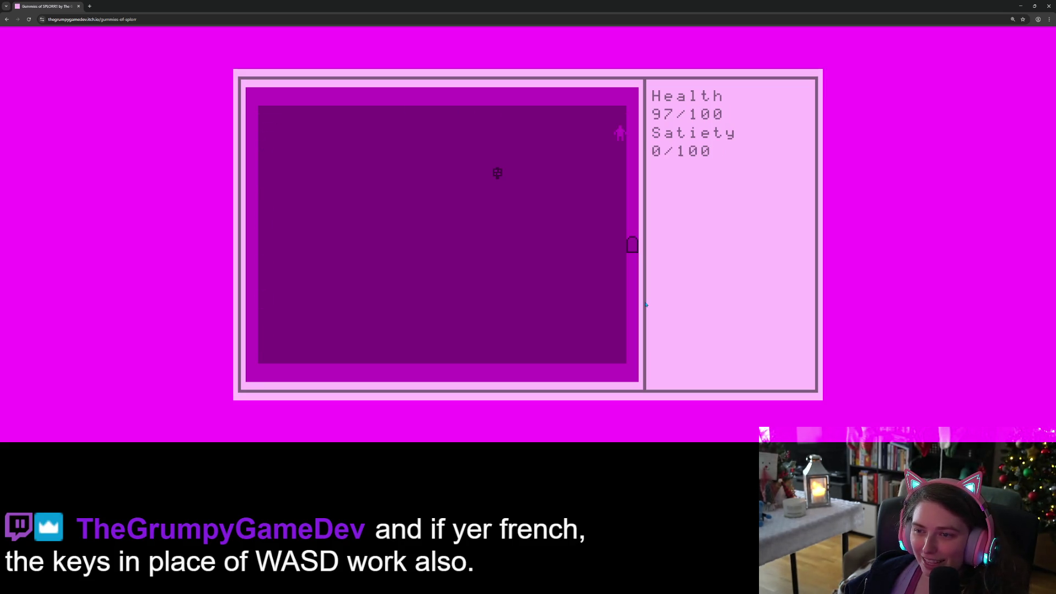
pyautogui.press('Up')
pyautogui.press('Up')
# Keep walking until the character starves, then highlight Story in the menu
pyautogui.press('Left')
pyautogui.press('Left')
pyautogui.press('Left')
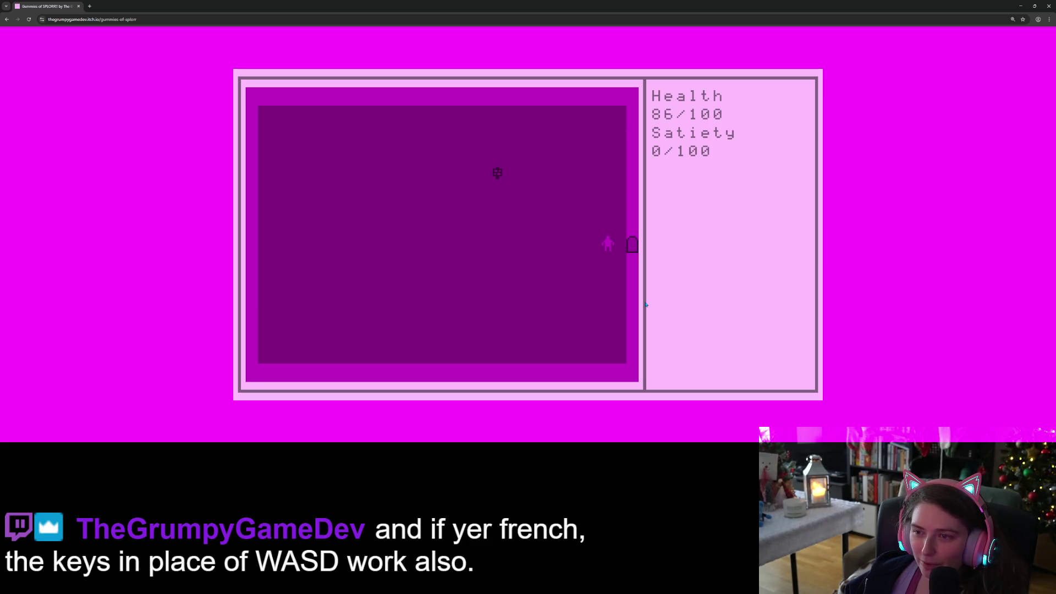
pyautogui.press('Up')
pyautogui.press('Right')
pyautogui.press('Up')
pyautogui.press('Right')
pyautogui.press('Right')
pyautogui.press('Right')
pyautogui.press('Down')
pyautogui.press('Down')
pyautogui.press('Down')
pyautogui.press('Left')
pyautogui.press('Left')
pyautogui.press('Left')
pyautogui.press('Left')
pyautogui.press('Left')
pyautogui.press('Left')
pyautogui.press('Up')
pyautogui.press('Up')
pyautogui.press('Up')
pyautogui.press('Right')
pyautogui.press('Right')
pyautogui.press('Right')
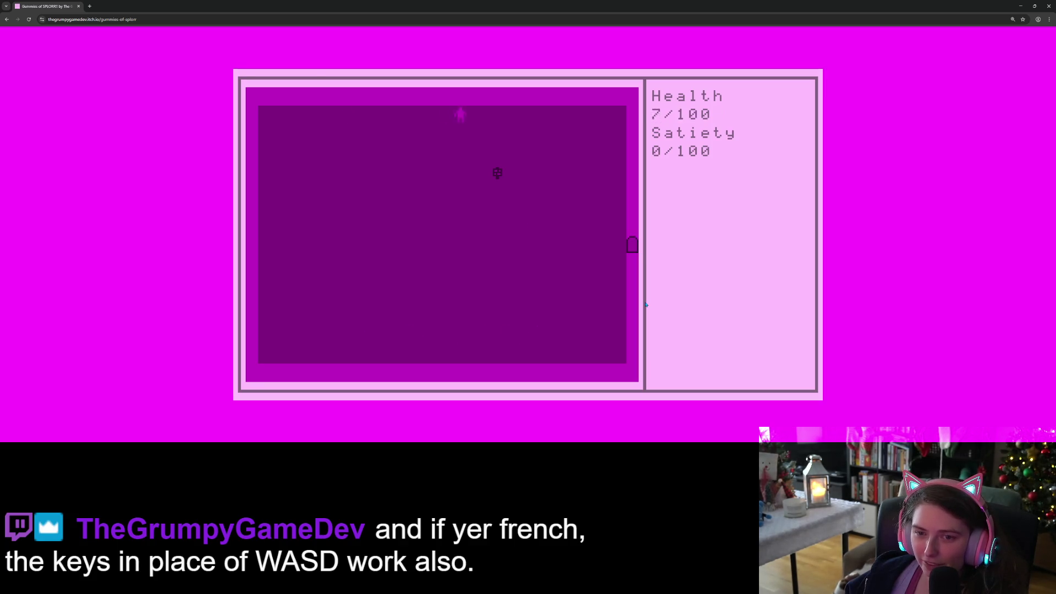
pyautogui.press('Right')
pyautogui.press('Right')
pyautogui.press('Right')
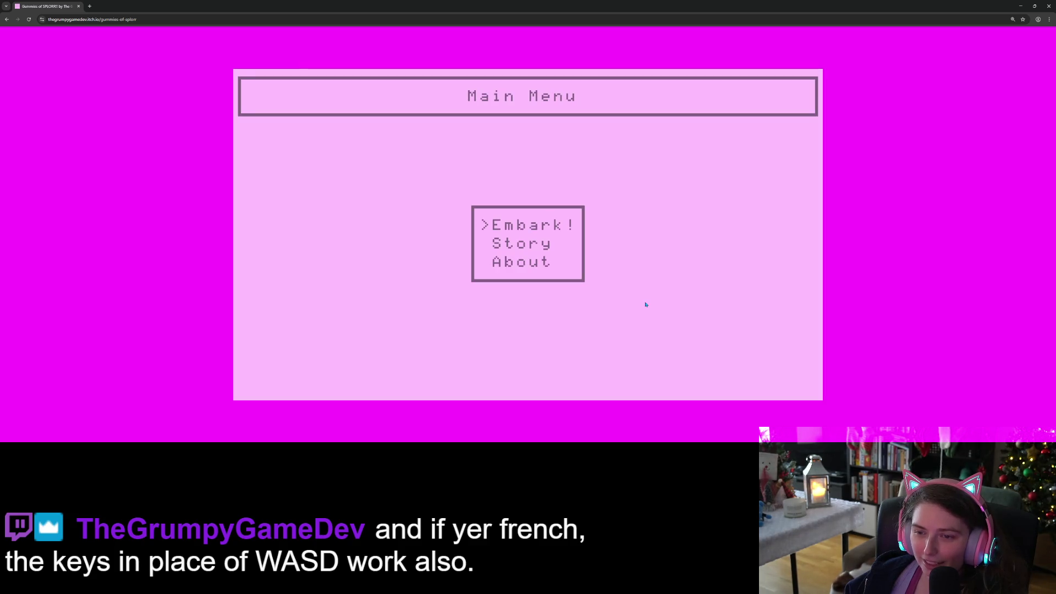
pyautogui.press('Down')
# Read the game's Story, return to the main menu, and embark on a new game
pyautogui.press('Return')
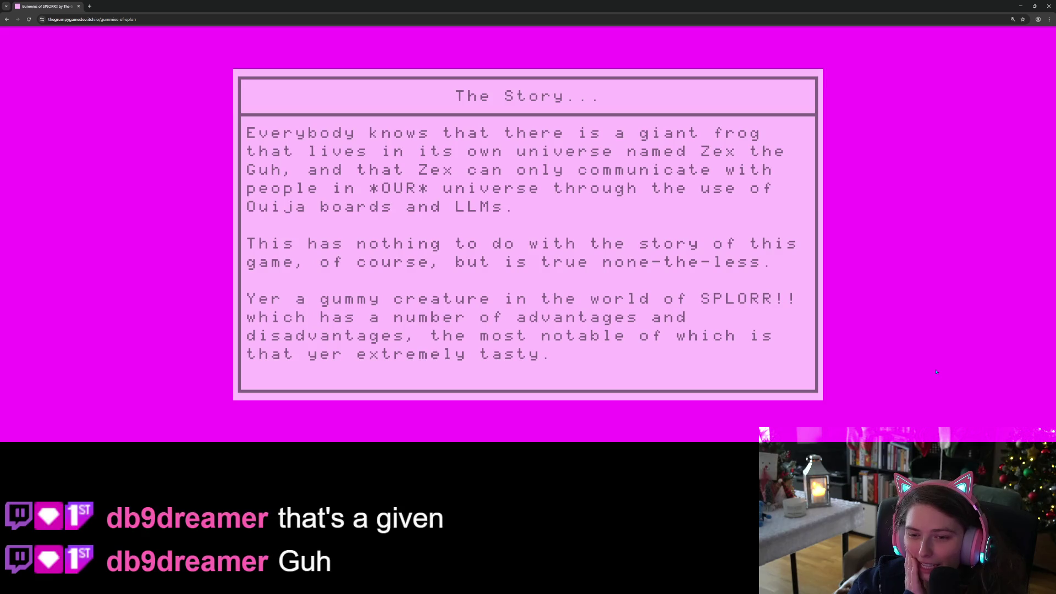
pyautogui.press('Escape')
pyautogui.press('Up')
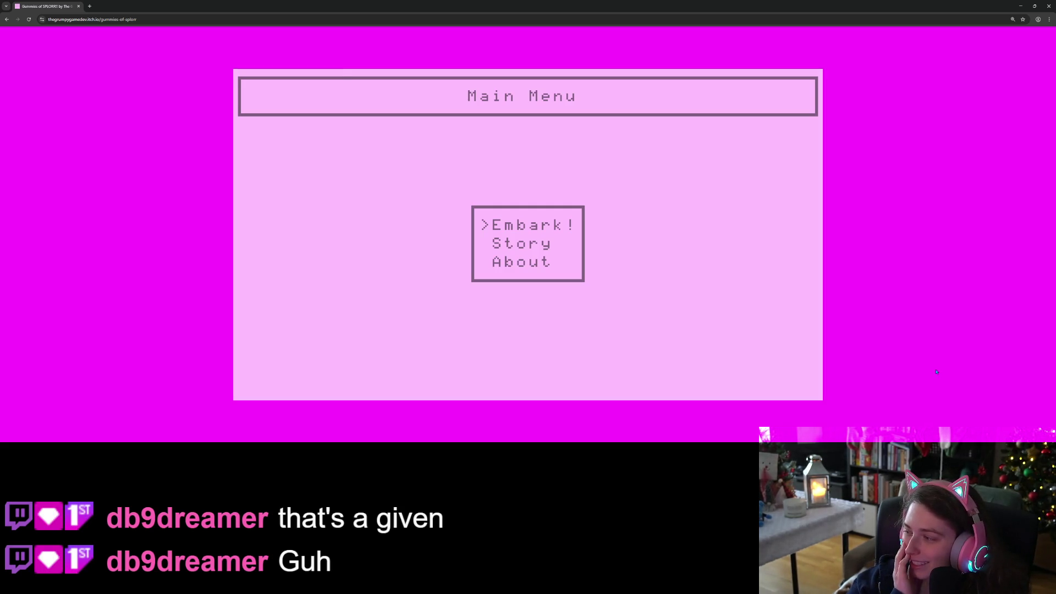
pyautogui.press('Return')
pyautogui.press('space')
pyautogui.press('Down')
pyautogui.press('Down')
# Walk to the door, then back left and up to read the sign
pyautogui.press('Right')
pyautogui.press('Right')
pyautogui.press('Right')
pyautogui.press('Right')
pyautogui.press('Right')
pyautogui.press('Right')
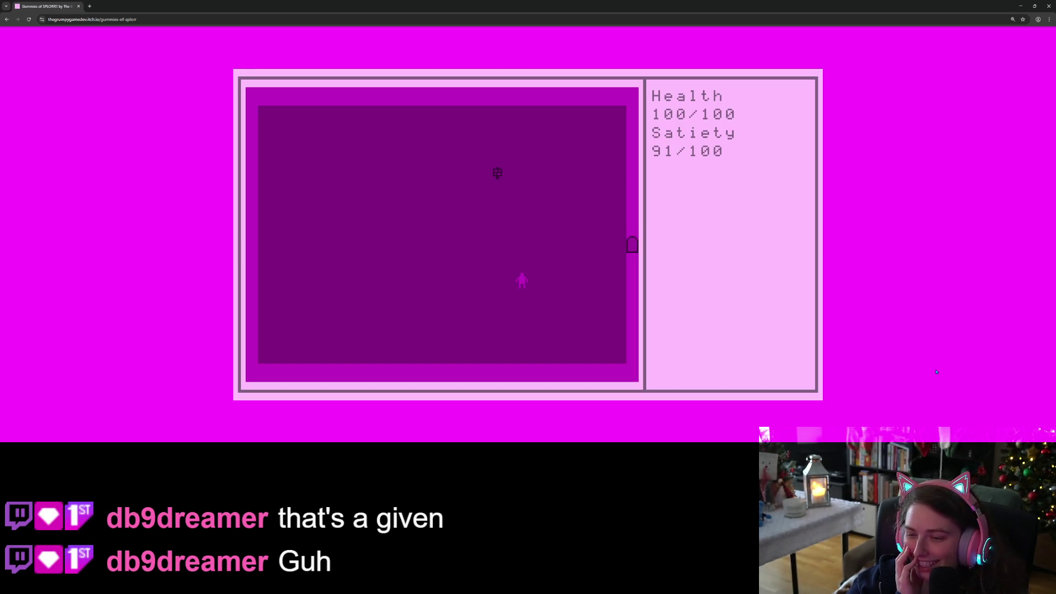
pyautogui.press('Right')
pyautogui.press('Up')
pyautogui.press('Up')
pyautogui.press('Up')
pyautogui.press('Right')
pyautogui.press('Right')
pyautogui.press('Right')
pyautogui.press('Down')
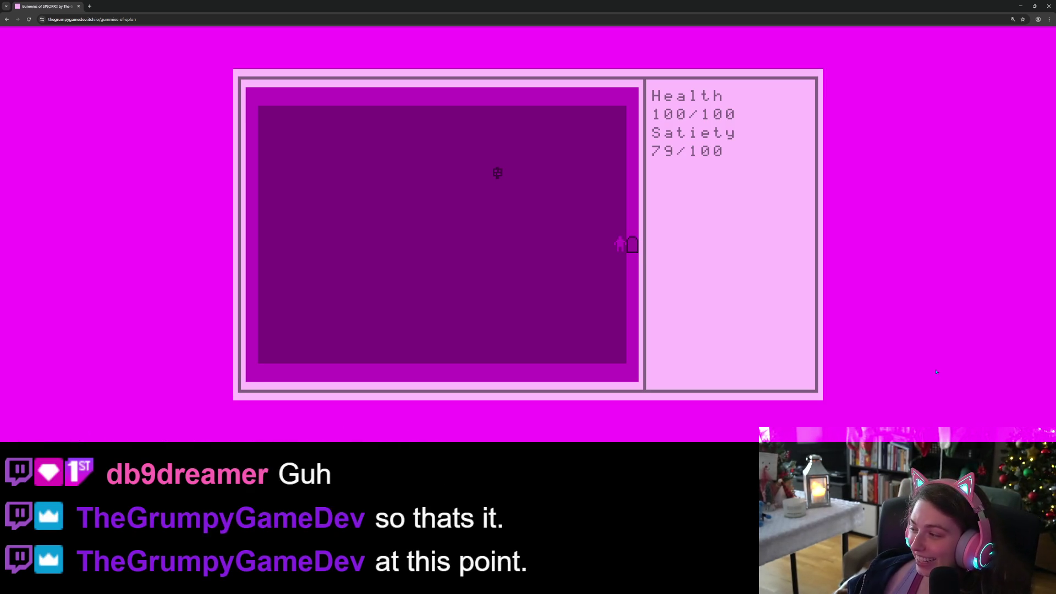
pyautogui.press('Left')
pyautogui.press('Left')
pyautogui.press('Left')
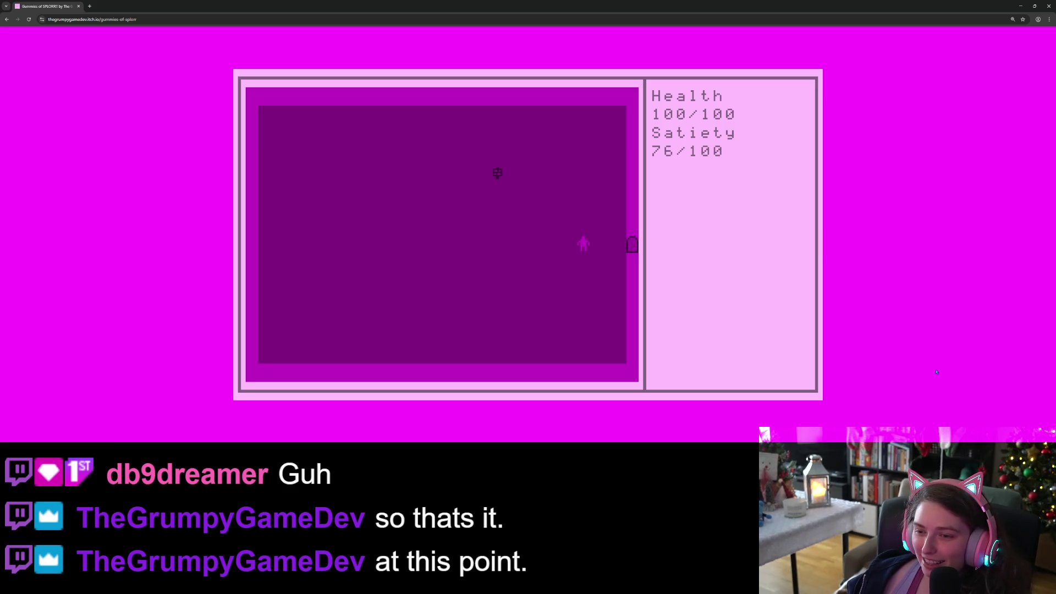
pyautogui.press('Left')
pyautogui.press('Left')
pyautogui.press('Left')
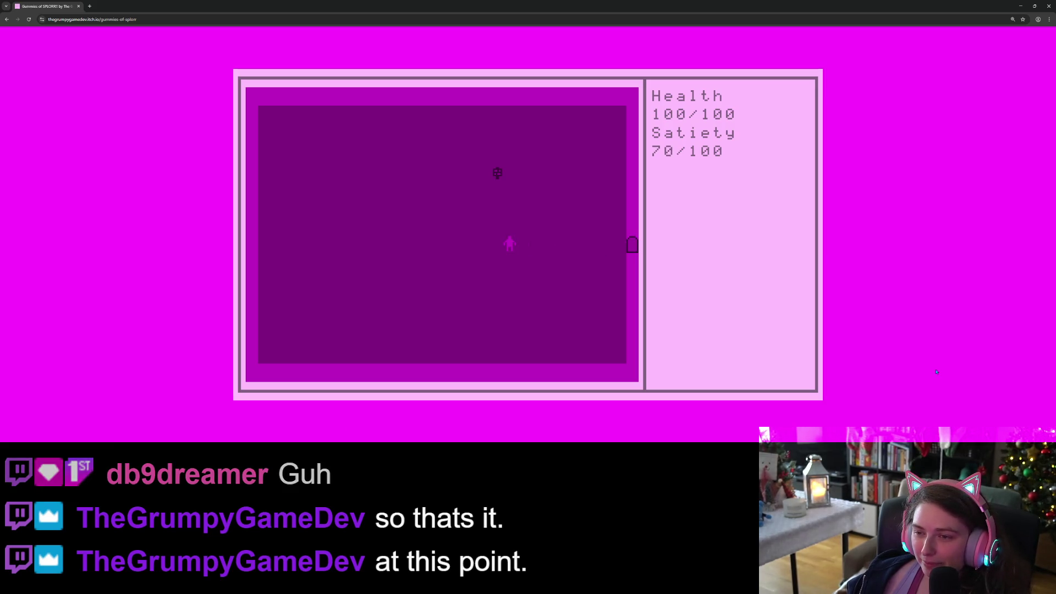
pyautogui.press('Left')
pyautogui.press('Up')
pyautogui.press('Up')
pyautogui.press('Up')
pyautogui.press('Up')
pyautogui.press('Return')
pyautogui.press('Down')
pyautogui.press('Down')
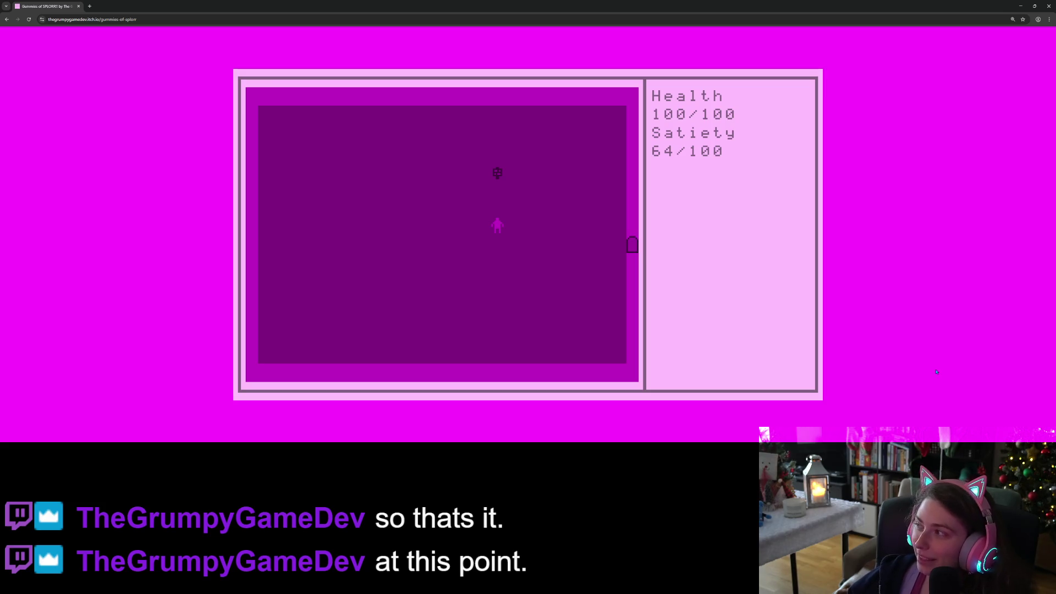
# Circle the room, read the sign's message again, and head toward the door
pyautogui.press('Down')
pyautogui.press('Down')
pyautogui.press('Down')
pyautogui.press('Left')
pyautogui.press('Left')
pyautogui.press('Left')
pyautogui.press('Left')
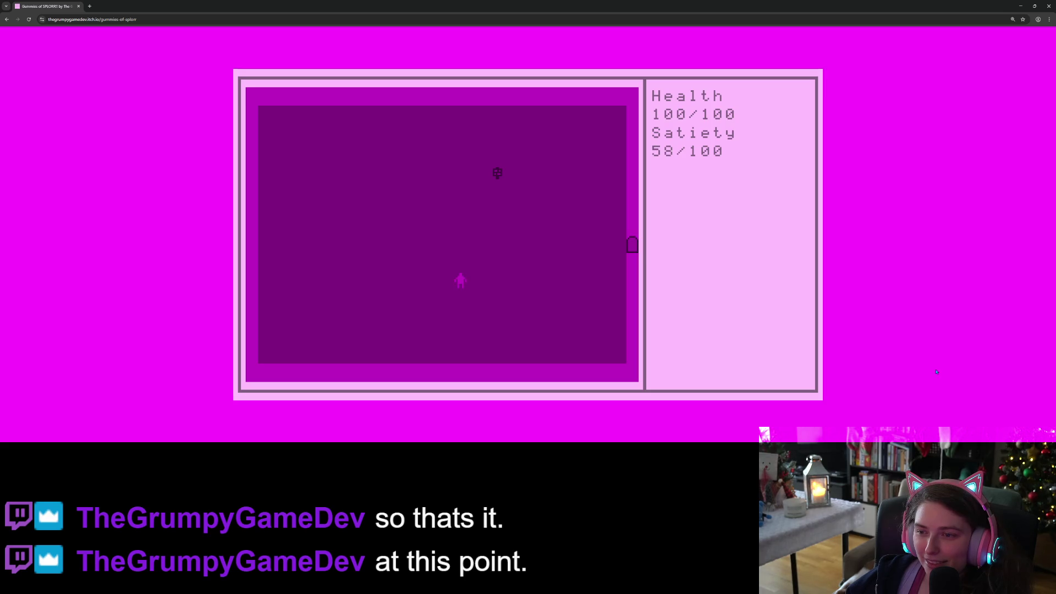
pyautogui.press('Up')
pyautogui.press('Up')
pyautogui.press('Up')
pyautogui.press('Up')
pyautogui.press('Up')
pyautogui.press('Up')
pyautogui.press('Right')
pyautogui.press('Right')
pyautogui.press('Down')
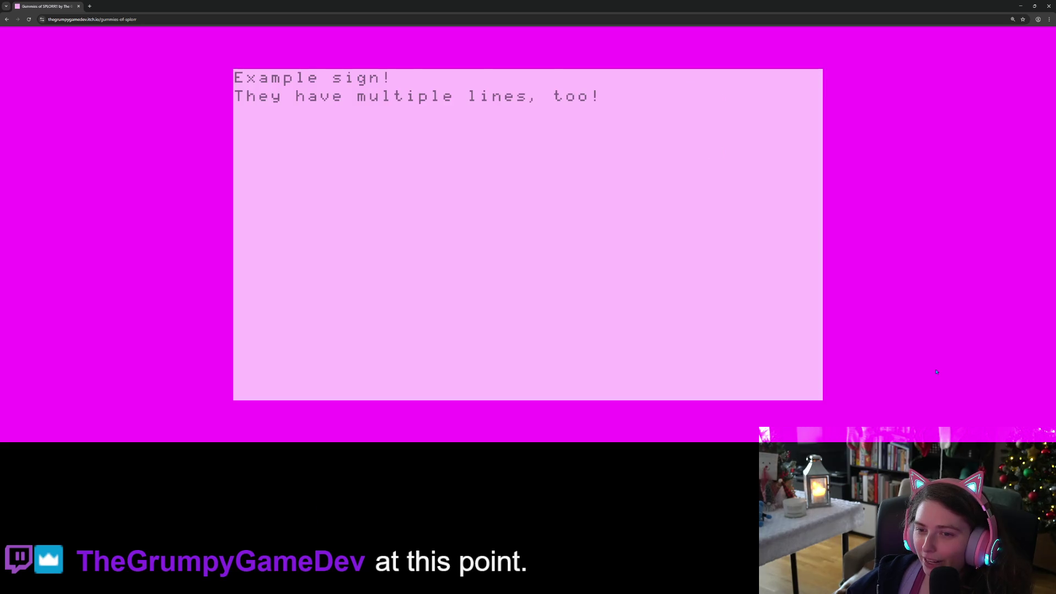
pyautogui.press('space')
pyautogui.press('Right')
pyautogui.press('Down')
pyautogui.press('Down')
pyautogui.press('Down')
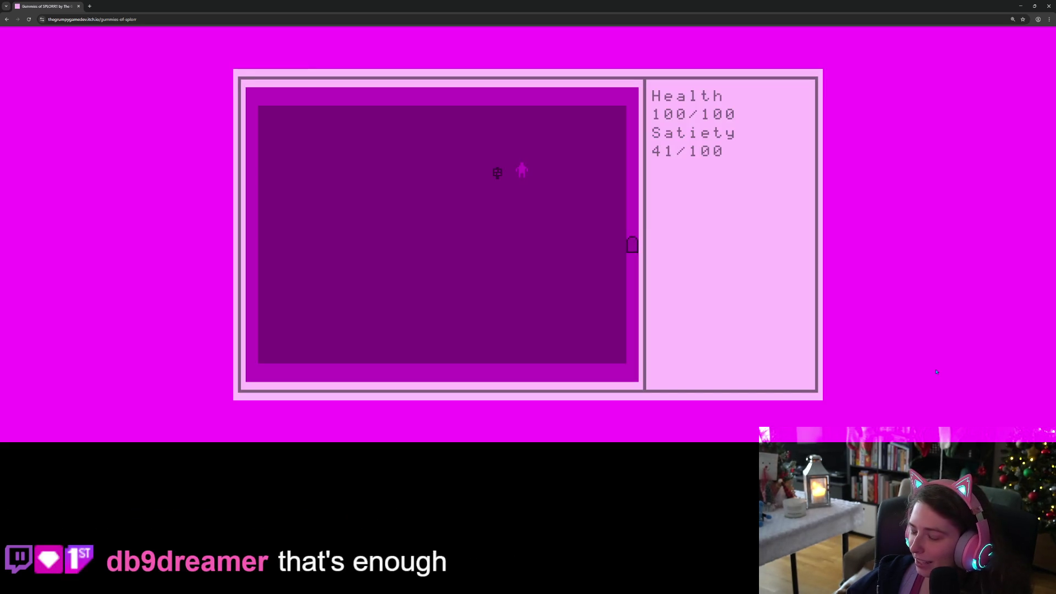
pyautogui.press('Left')
pyautogui.press('Left')
pyautogui.press('Left')
pyautogui.press('Left')
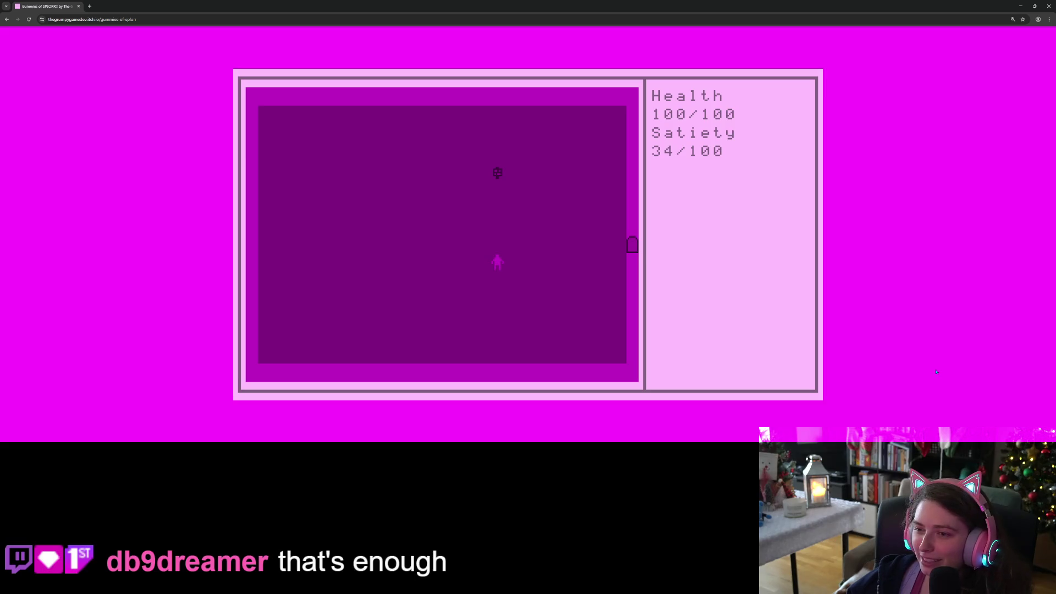
pyautogui.press('Right')
pyautogui.press('Right')
pyautogui.press('Right')
pyautogui.press('Right')
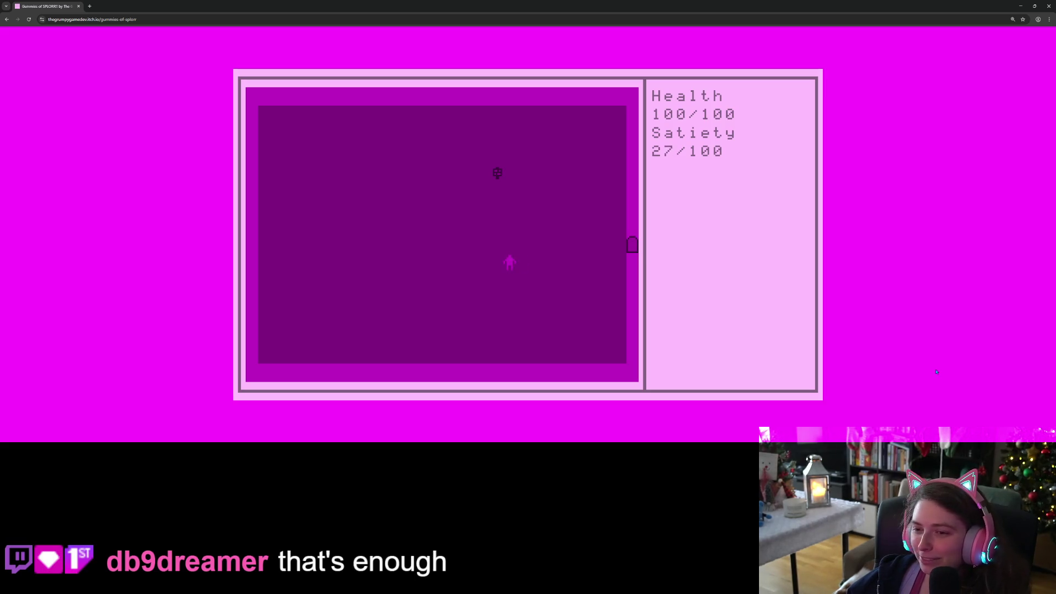
pyautogui.press('Up')
pyautogui.press('Right')
pyautogui.press('Right')
pyautogui.press('Right')
pyautogui.press('Right')
pyautogui.press('Right')
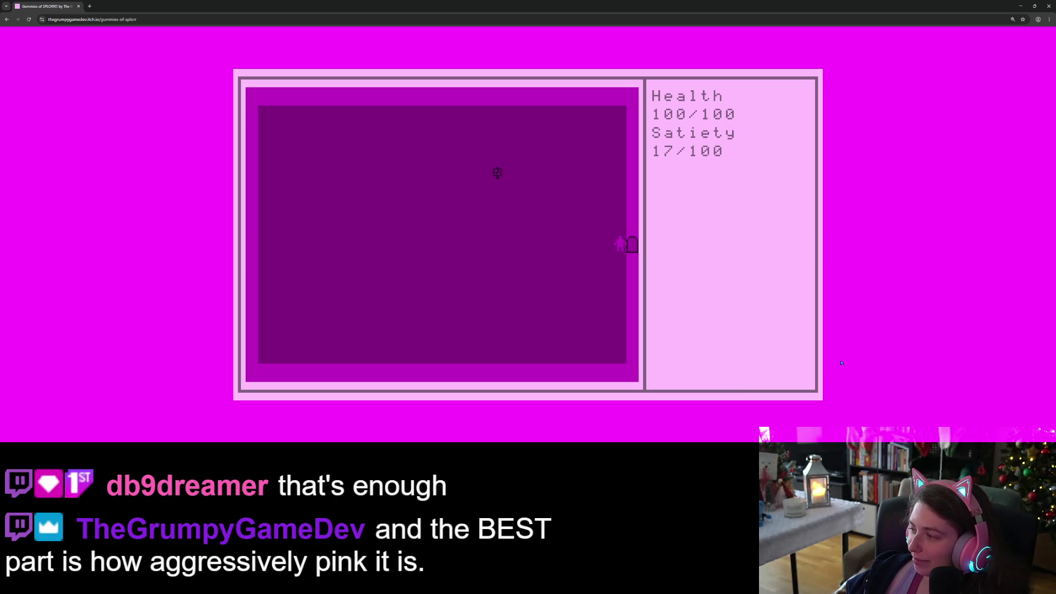
# Wander around the room's corners until Satiety hits 0/100 and Health falls to 76/100
pyautogui.press('Left')
pyautogui.press('Up')
pyautogui.press('Right')
pyautogui.press('Down')
pyautogui.press('Down')
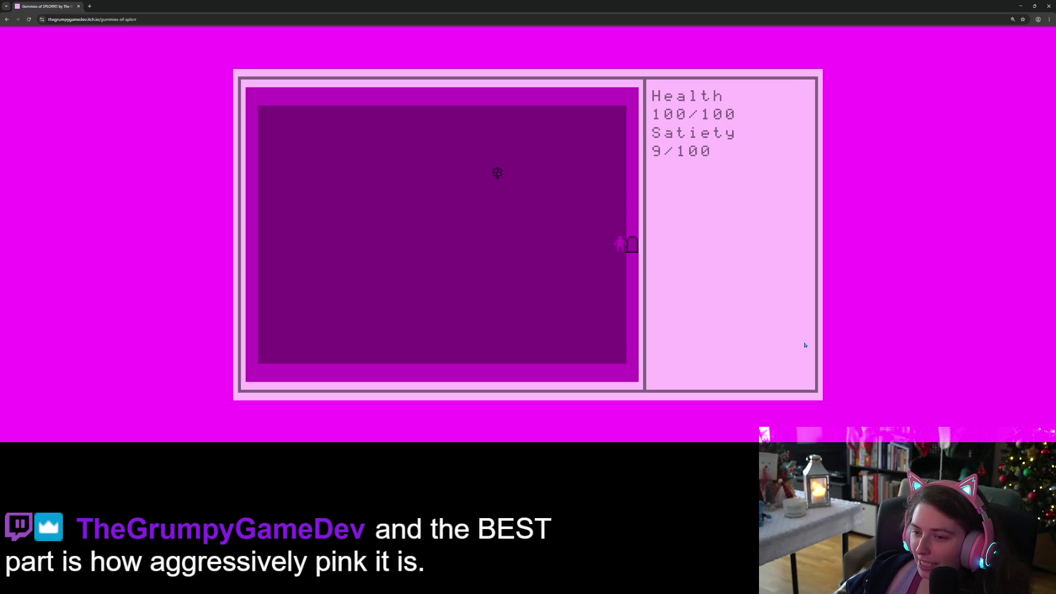
pyautogui.press('Down')
pyautogui.press('Up')
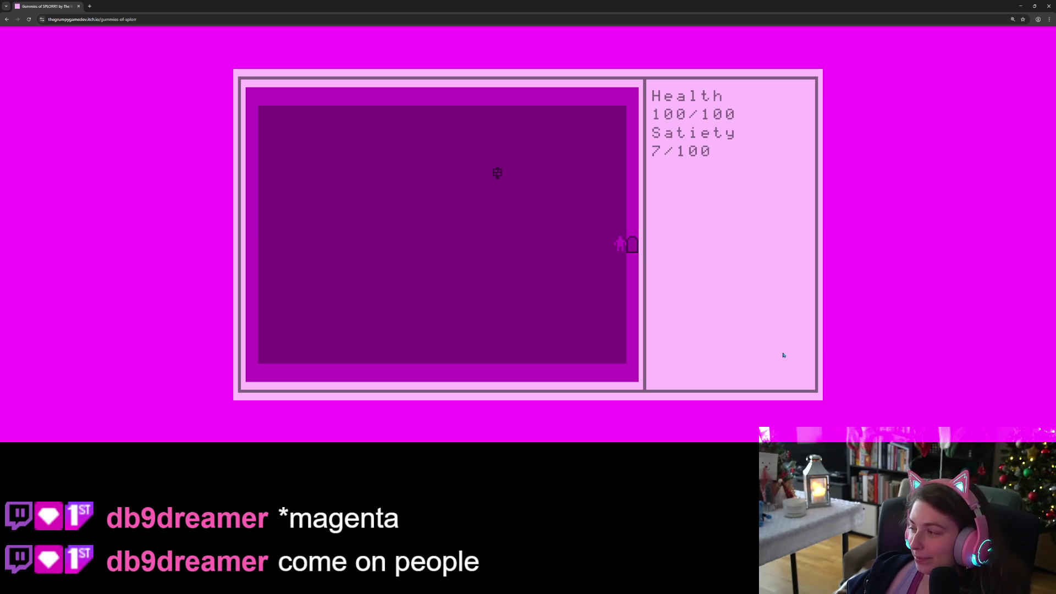
pyautogui.press('Left')
pyautogui.press('Left')
pyautogui.press('Left')
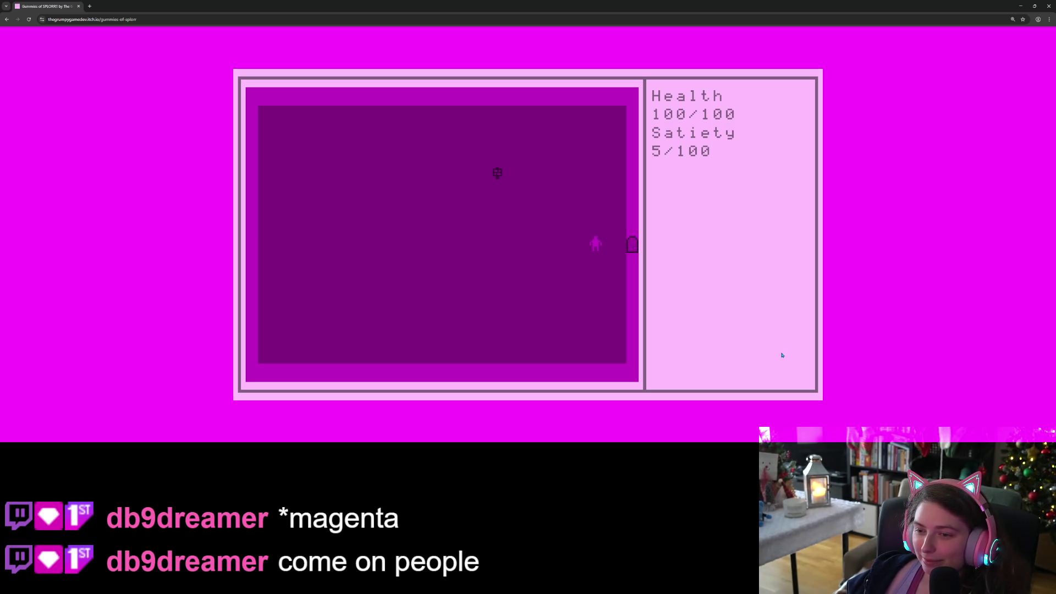
pyautogui.press('Right')
pyautogui.press('Right')
pyautogui.press('Right')
pyautogui.press('Down')
pyautogui.press('Down')
pyautogui.press('Down')
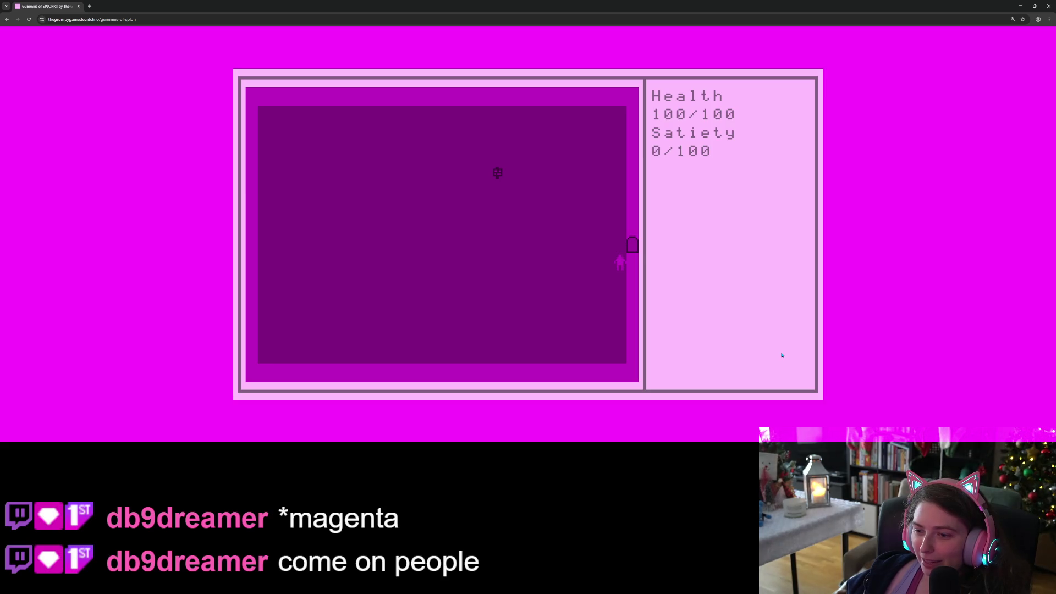
pyautogui.press('Left')
pyautogui.press('Down')
pyautogui.press('Down')
pyautogui.press('Right')
pyautogui.press('Right')
pyautogui.press('Up')
pyautogui.press('Up')
pyautogui.press('Up')
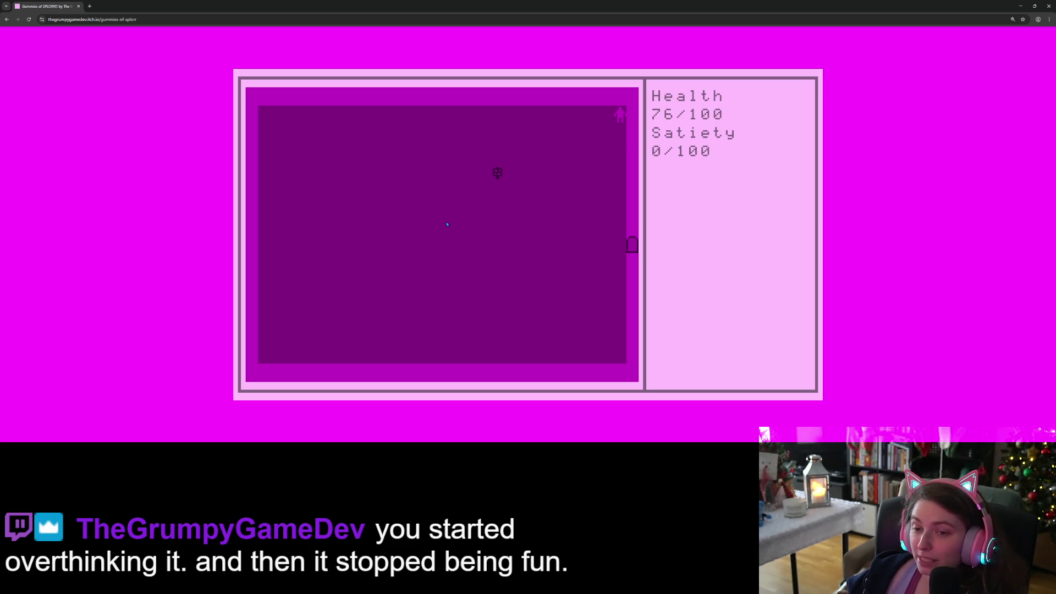
# Walk the character down the right edge beside the door and close the web game tab
pyautogui.press('Down')
pyautogui.press('Down')
pyautogui.press('Down')
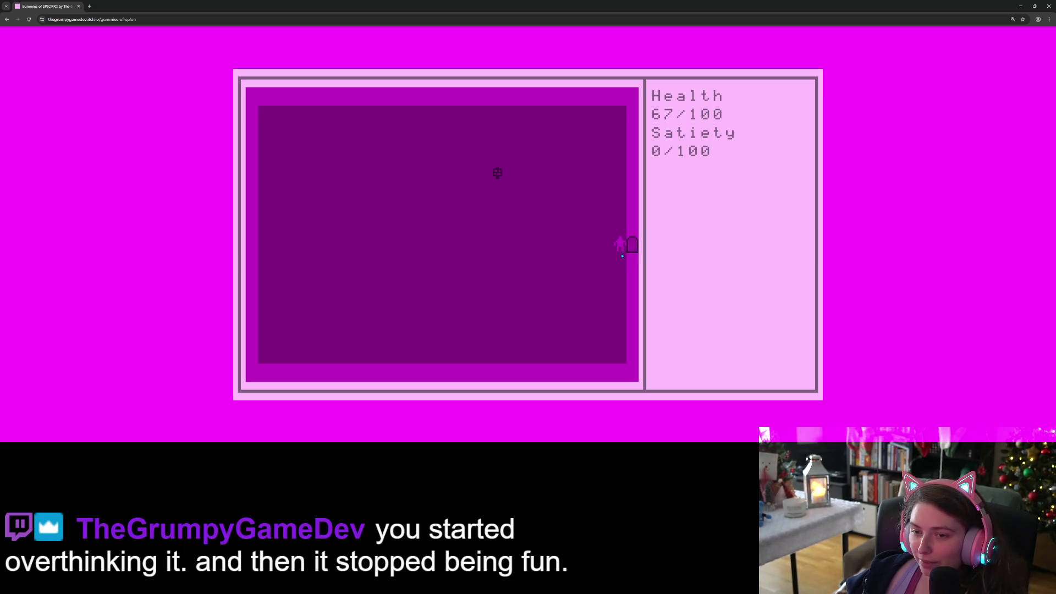
pyautogui.click(79, 7)
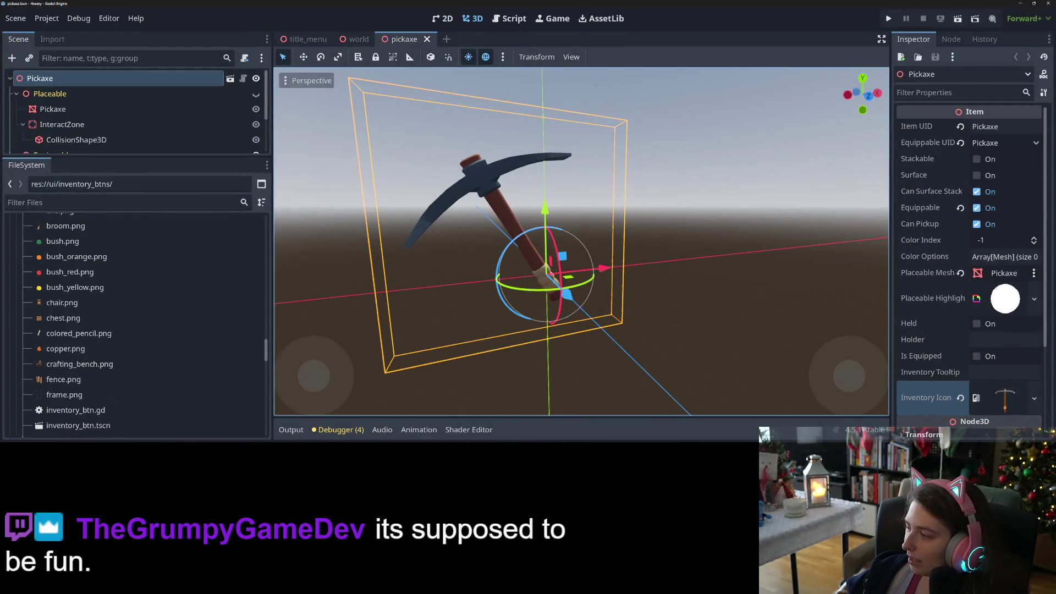
# Exclude default_bus_layout.tres from the commit and inspect the pickaxe.tscn, pickaxe.png and pickaxe.png.import diffs
pyautogui.hotkey('alt', 'Tab')
pyautogui.click(291, 160)
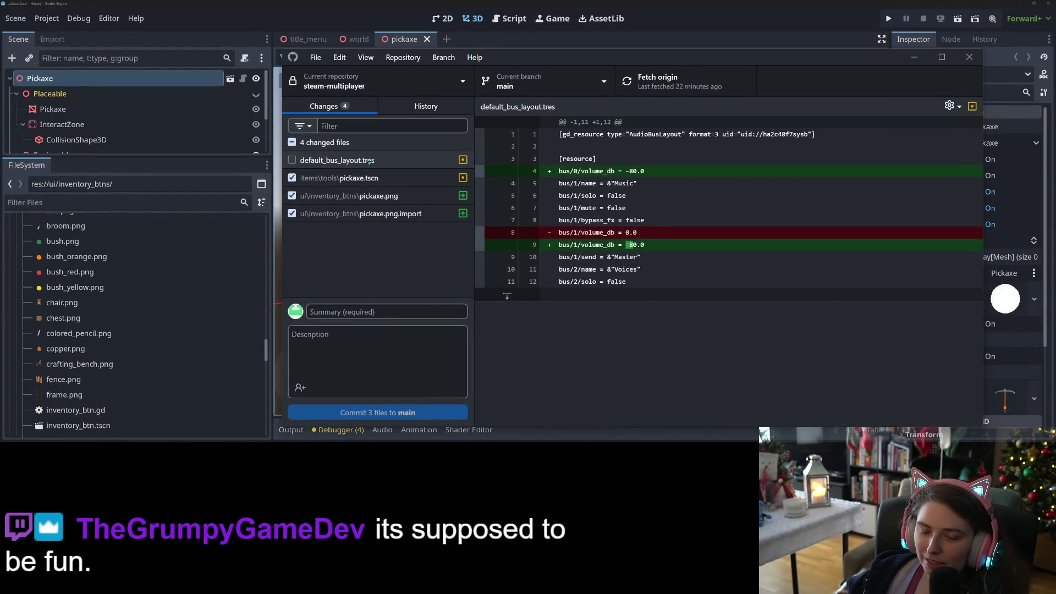
pyautogui.click(358, 178)
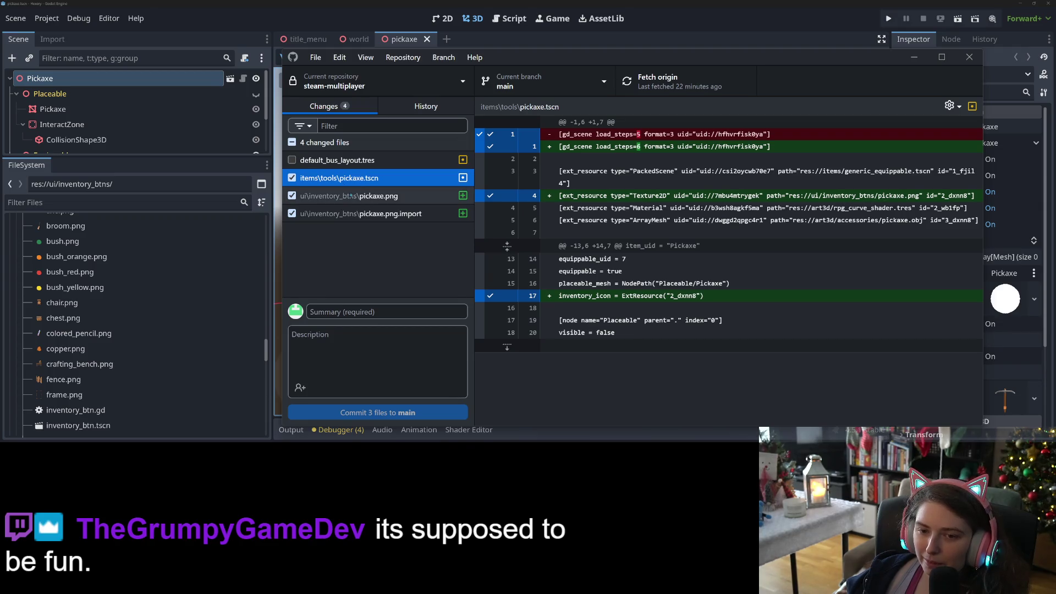
pyautogui.click(383, 197)
pyautogui.click(406, 214)
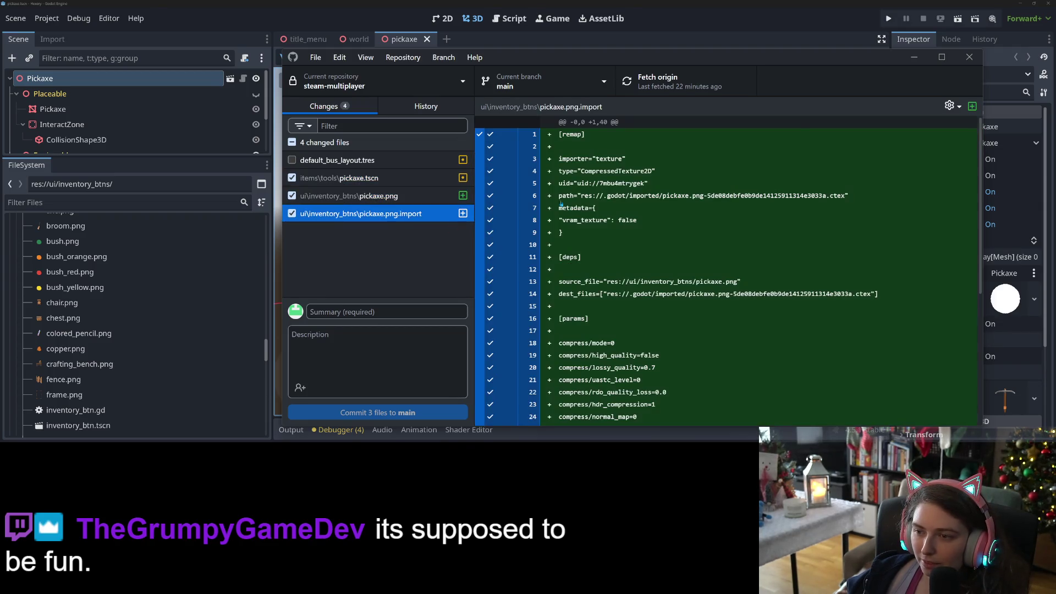
pyautogui.click(914, 57)
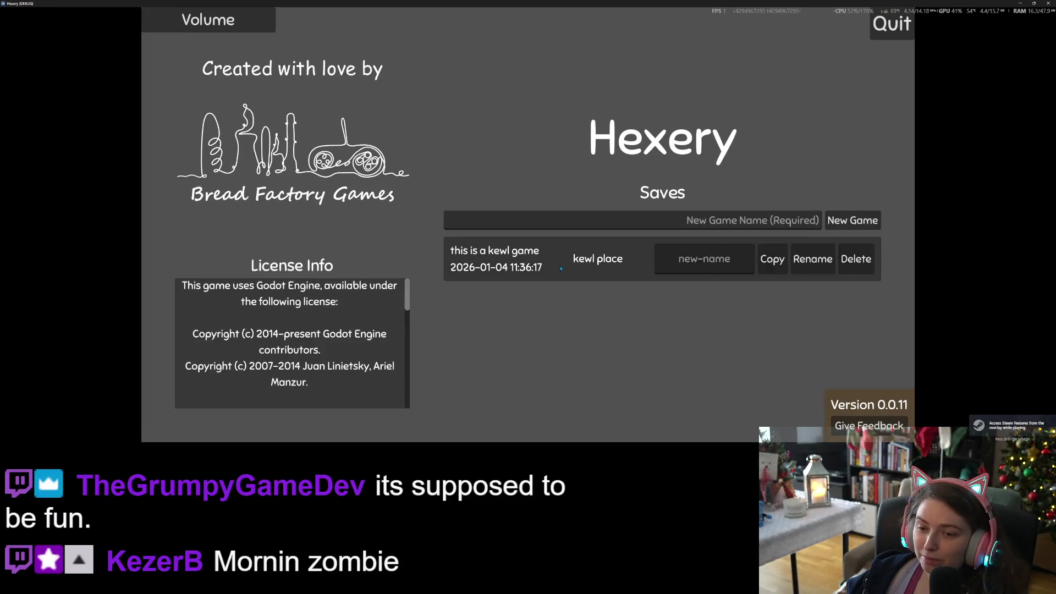
# Load the save, check the inventory, then walk the character around back to the table
pyautogui.click(541, 250)
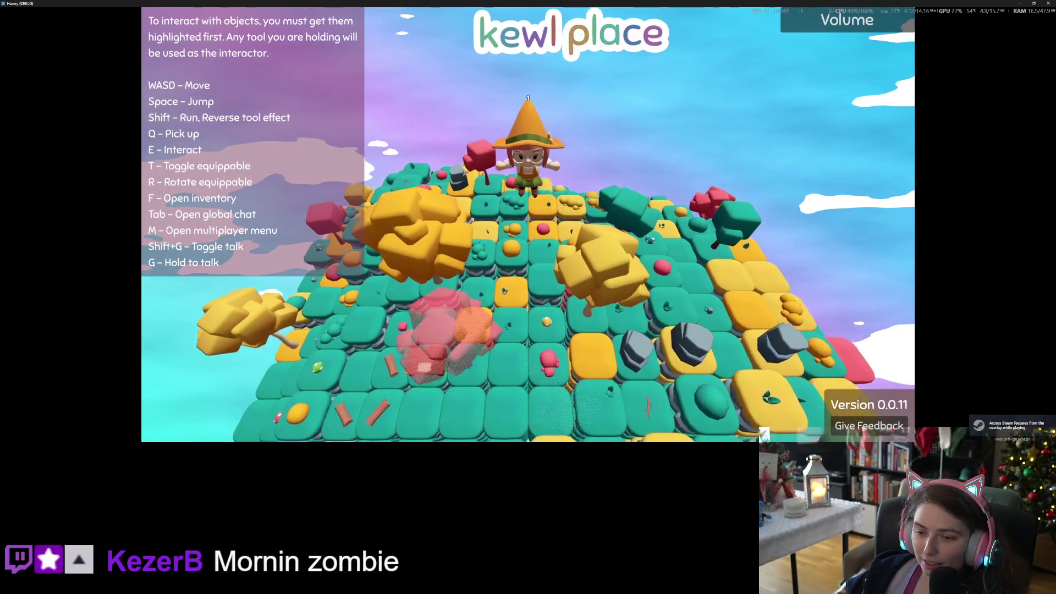
pyautogui.press('f')
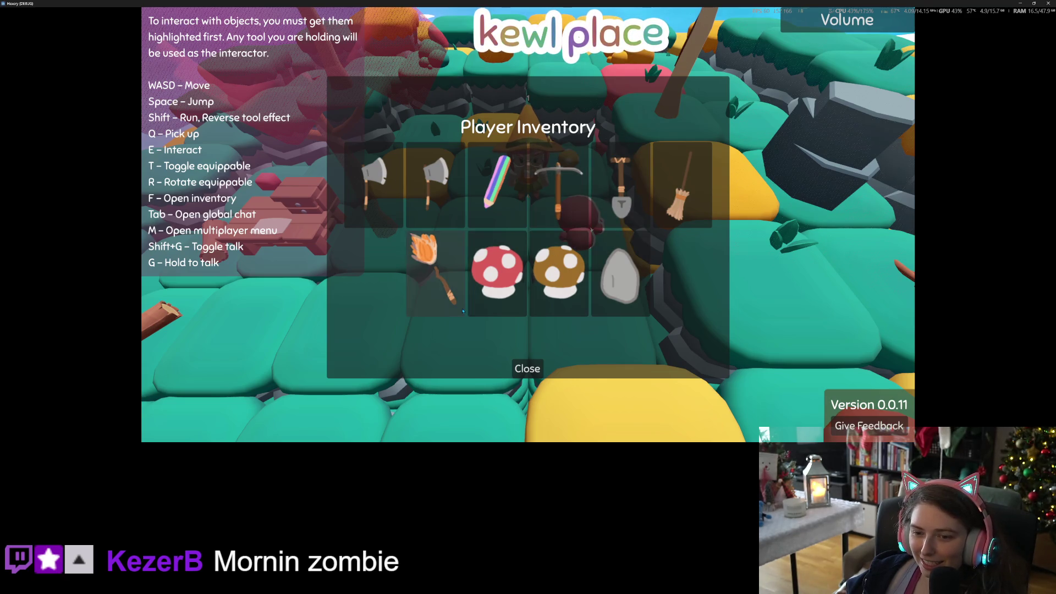
pyautogui.click(527, 368)
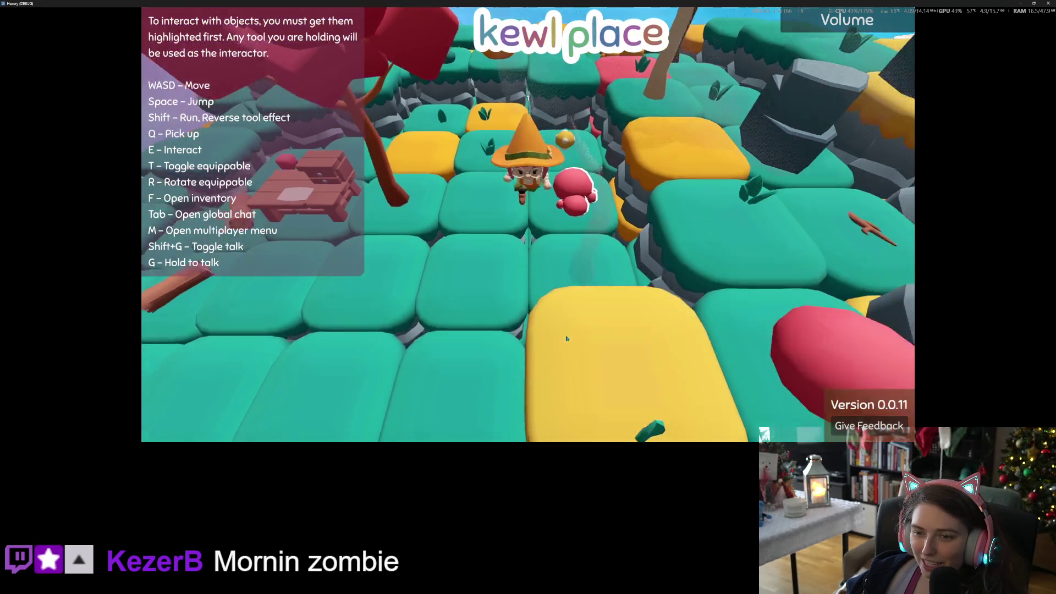
pyautogui.press('w')
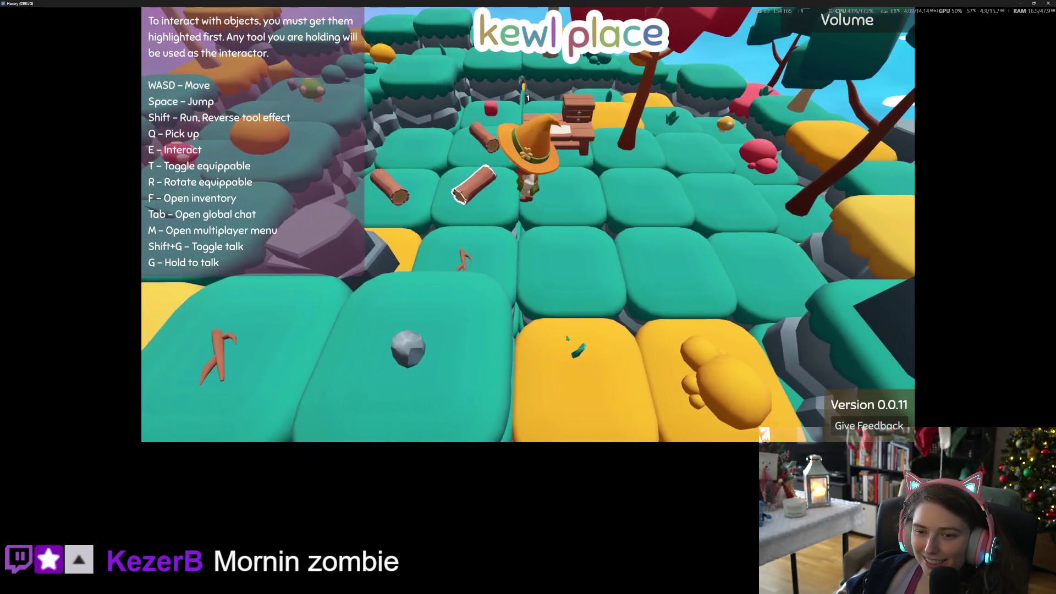
pyautogui.press('s')
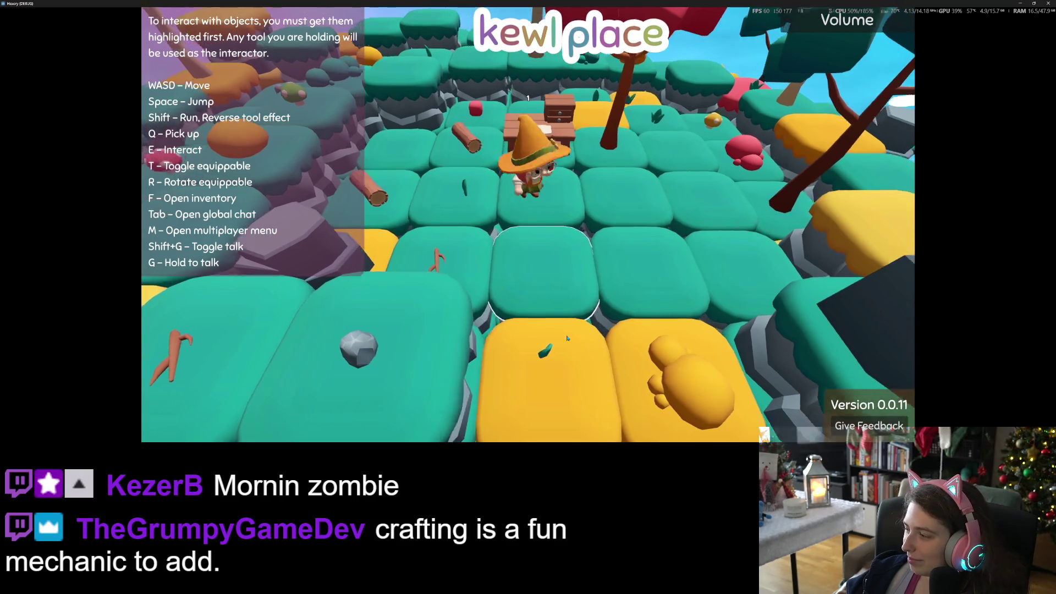
pyautogui.press('w')
pyautogui.press('q')
pyautogui.press('a')
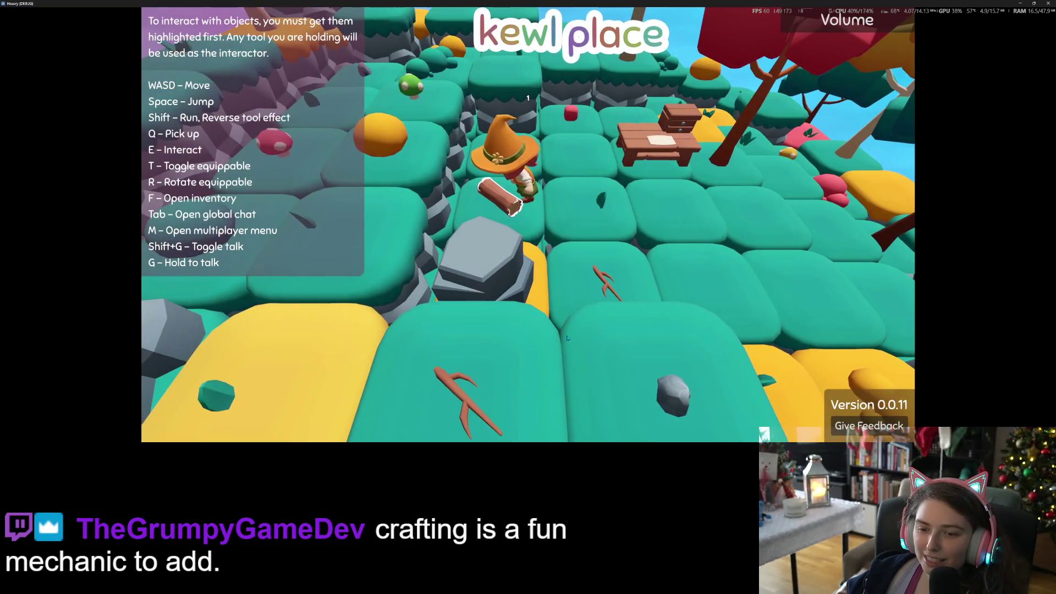
pyautogui.press('s')
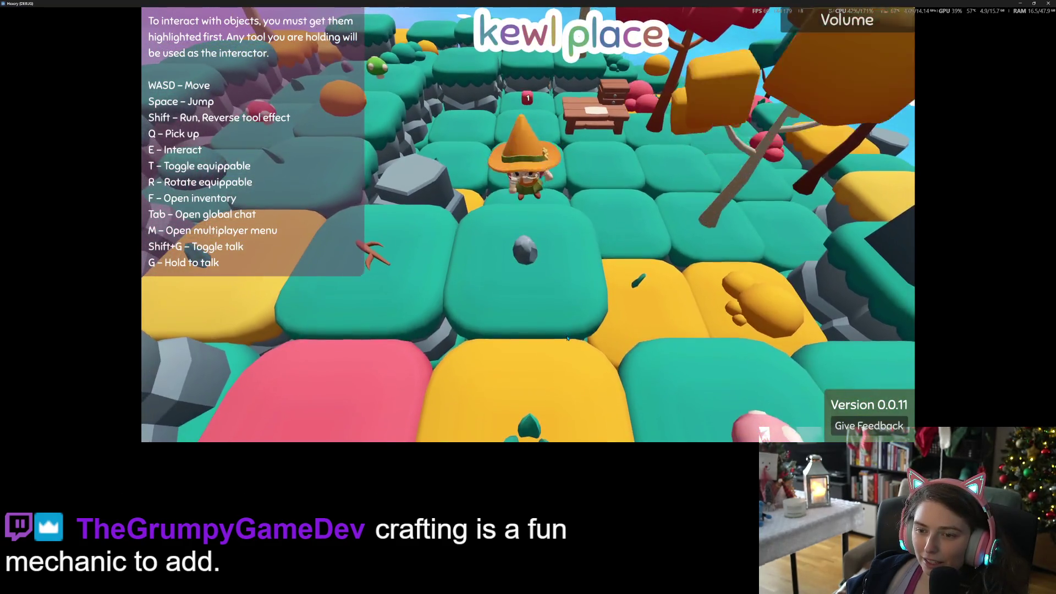
pyautogui.press('w')
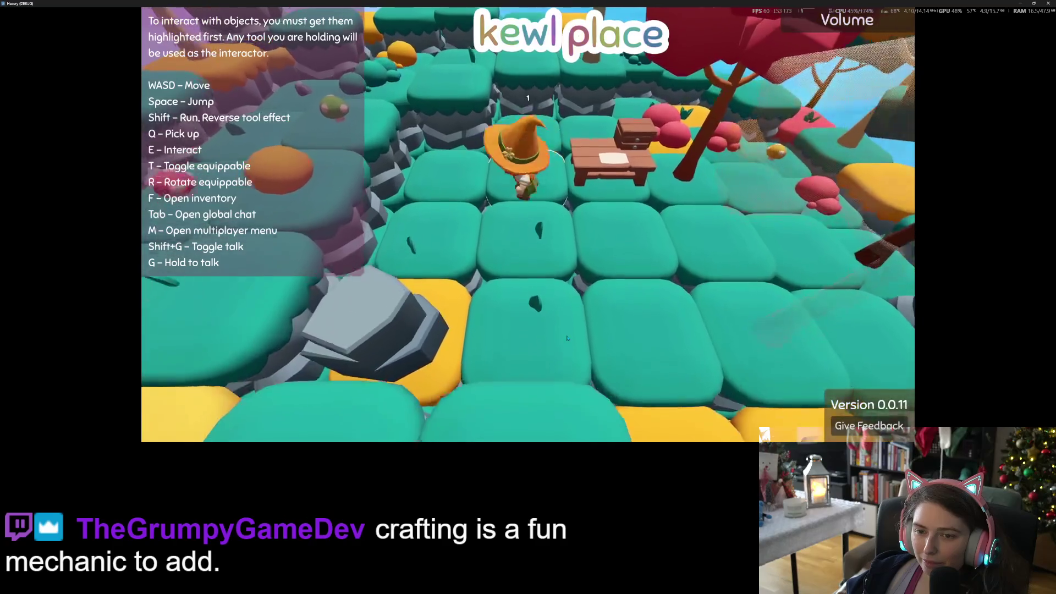
# Drop the mushrooms out of the player inventory
pyautogui.press('f')
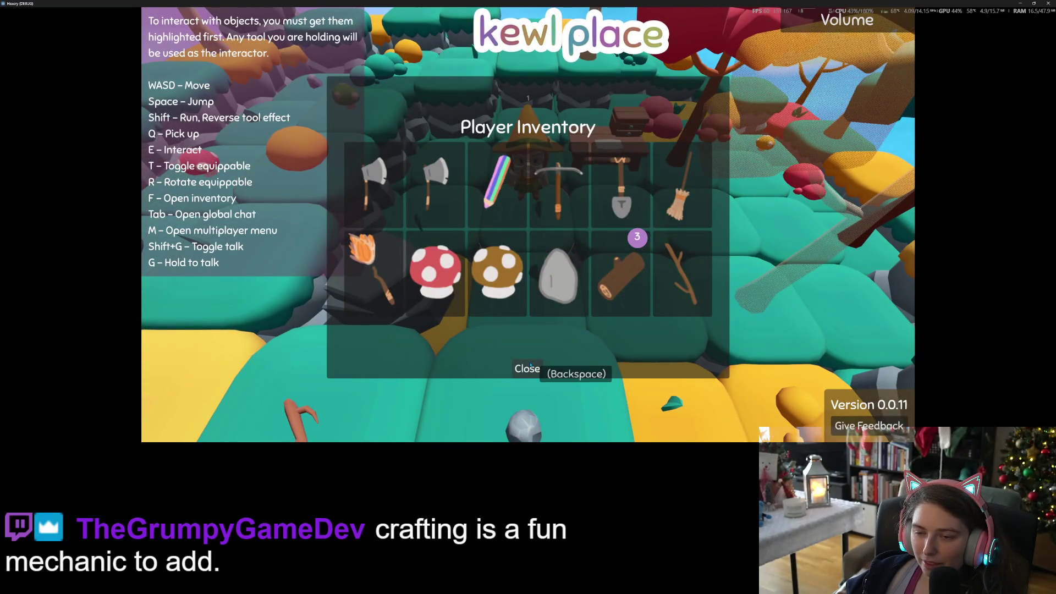
pyautogui.click(531, 364)
pyautogui.press('f')
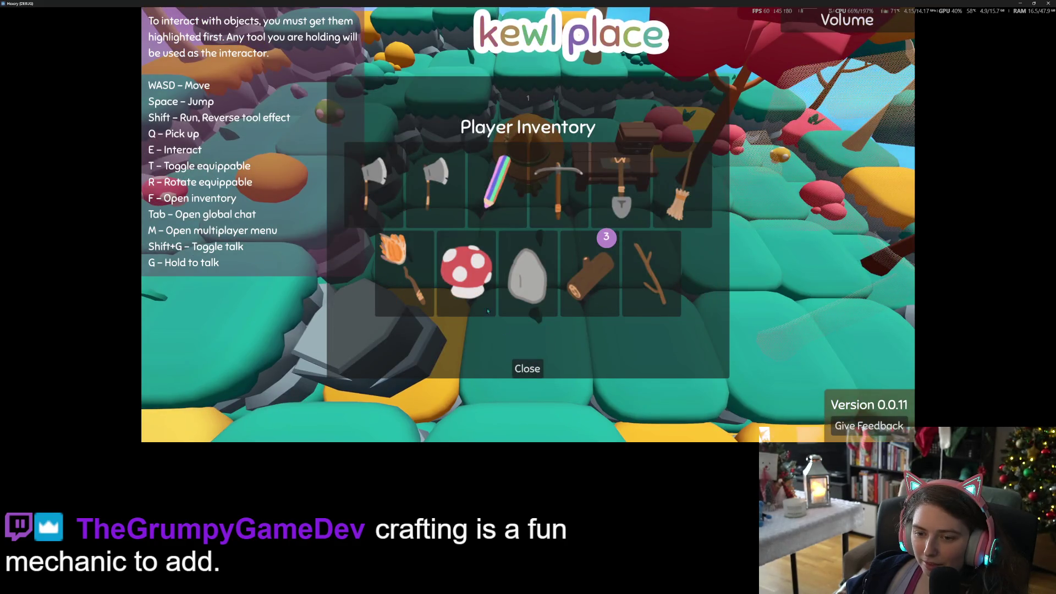
pyautogui.click(524, 366)
pyautogui.press('f')
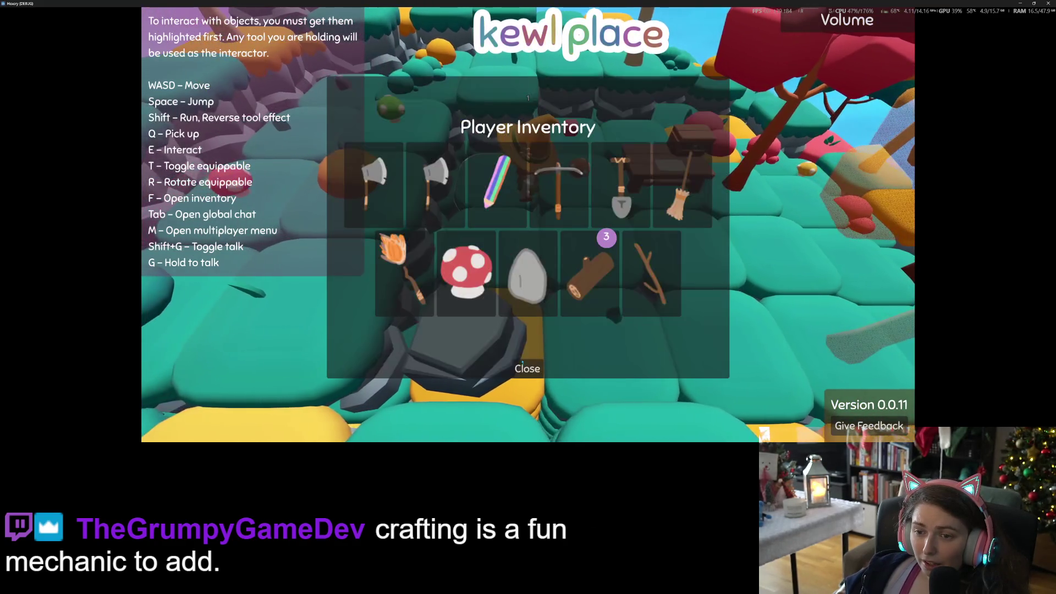
pyautogui.click(467, 274)
pyautogui.click(529, 374)
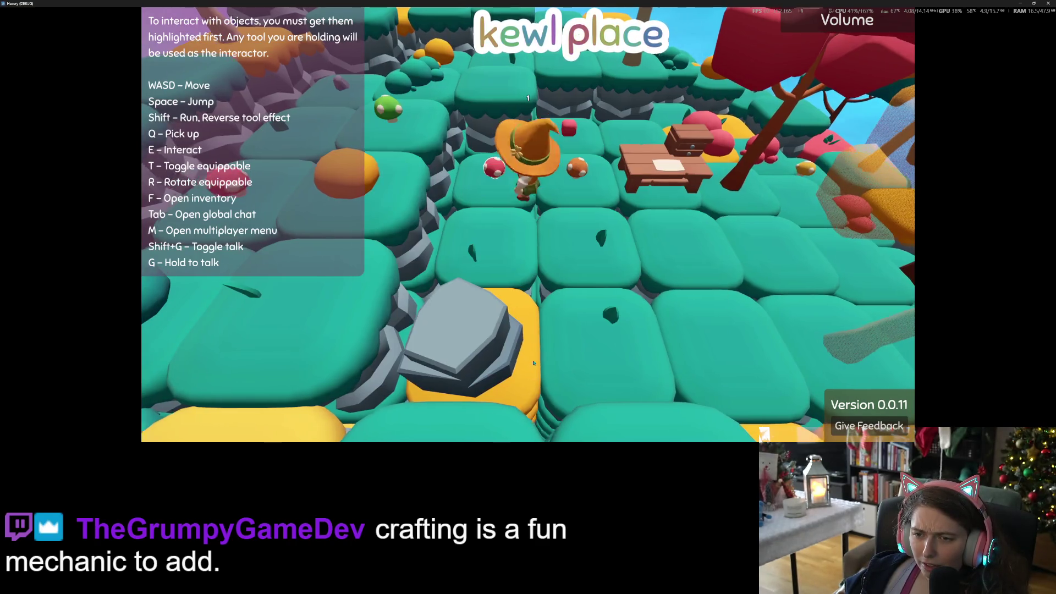
pyautogui.press('f')
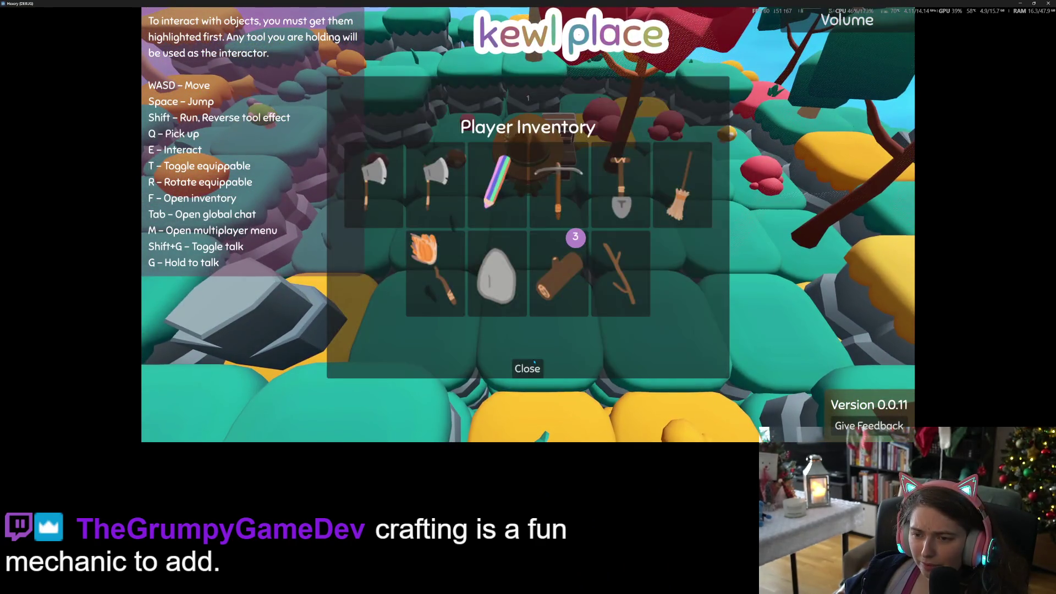
pyautogui.click(534, 366)
# At the bench, check the box and axe crafting recipes, then close crafting and the inventory
pyautogui.press('e')
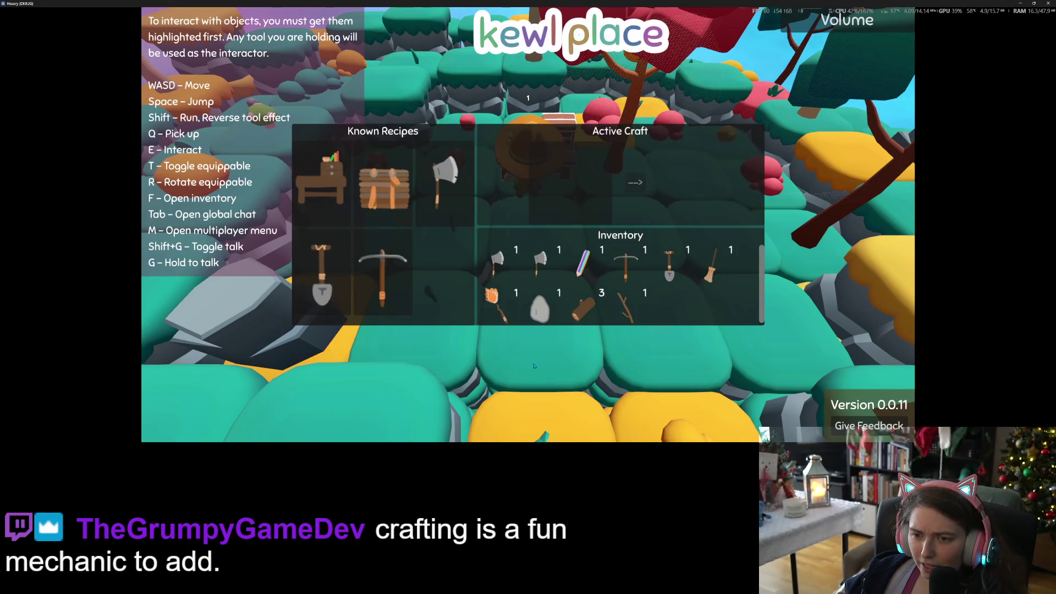
pyautogui.click(399, 206)
pyautogui.click(439, 206)
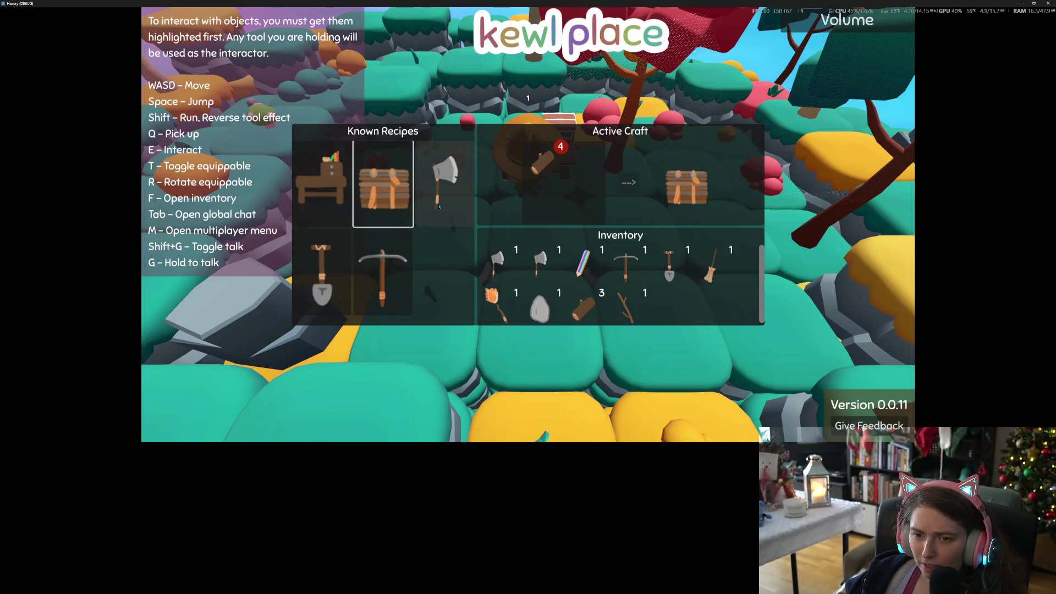
pyautogui.press('Escape')
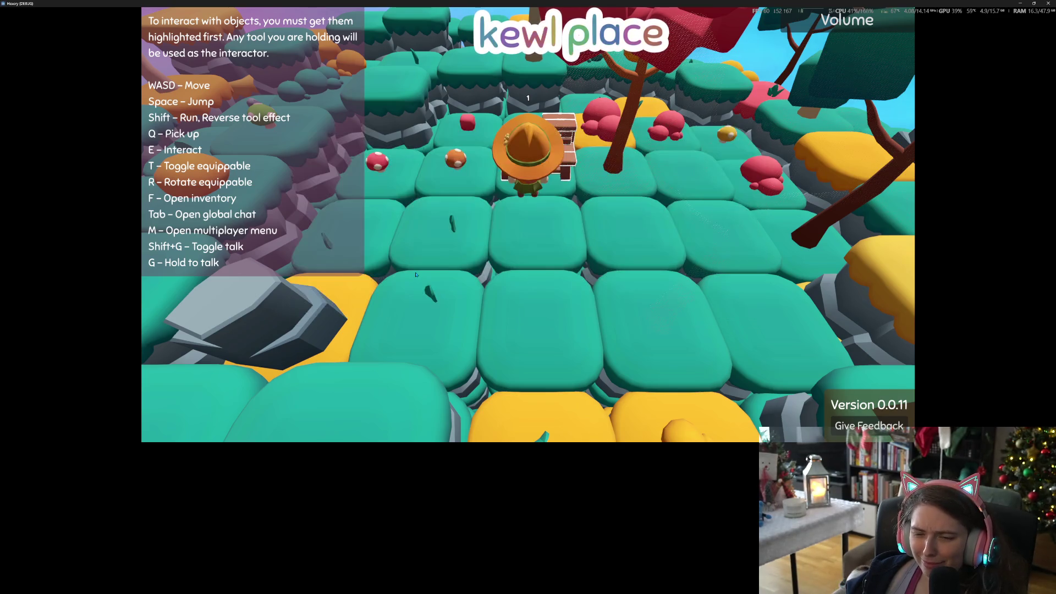
pyautogui.press('f')
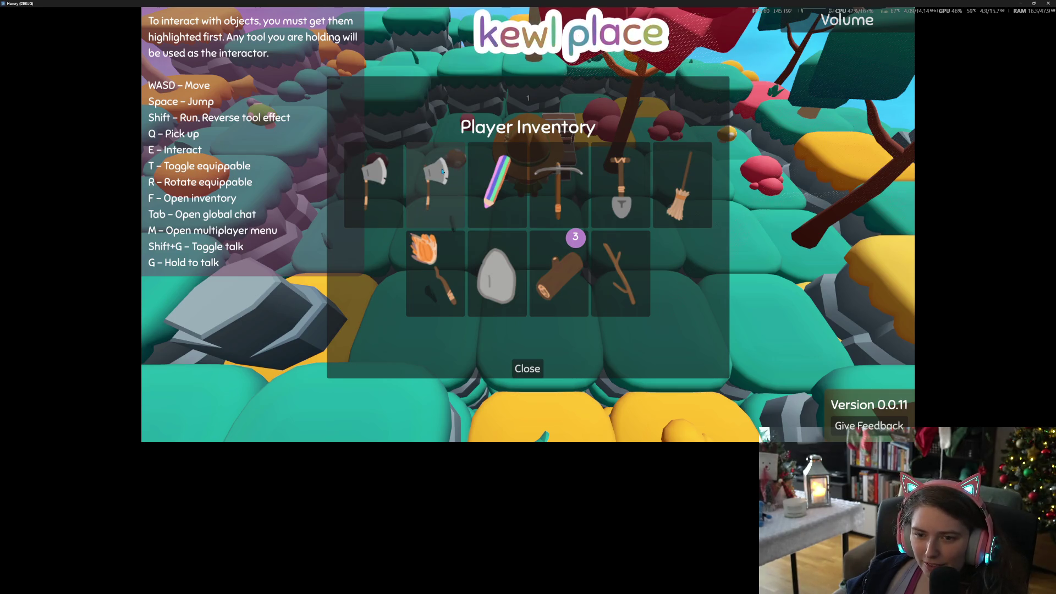
pyautogui.click(529, 367)
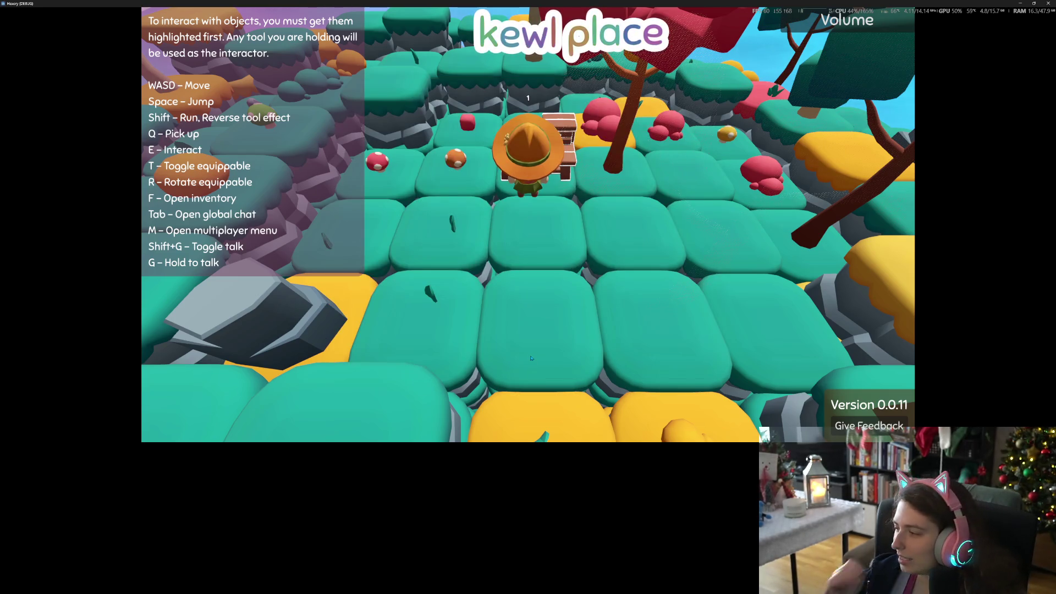
# Walk the character across the island tiles to the grey rock and open the Achievement Shop
pyautogui.press('s')
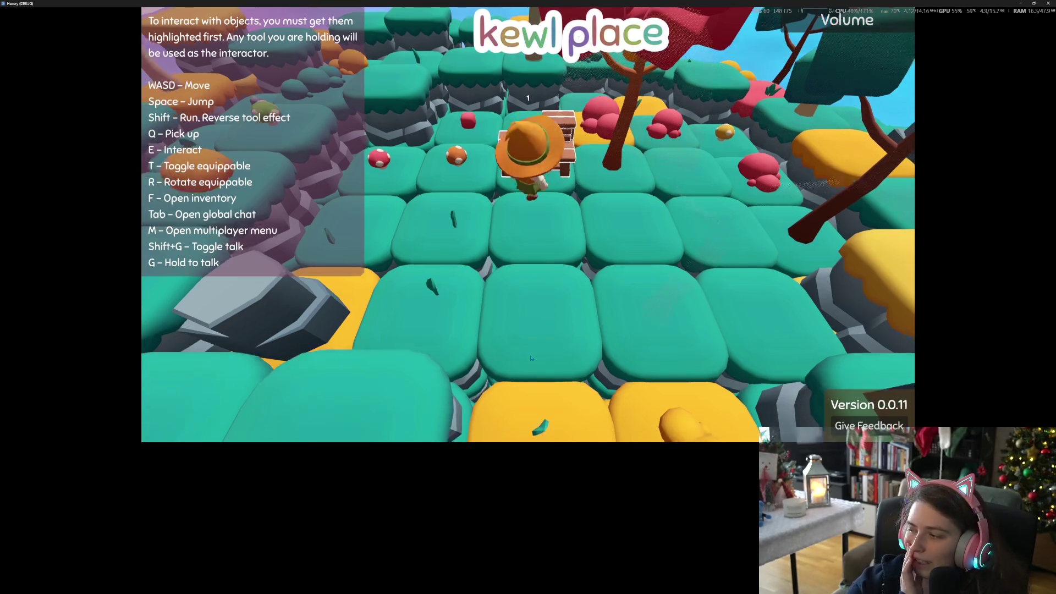
pyautogui.press('s')
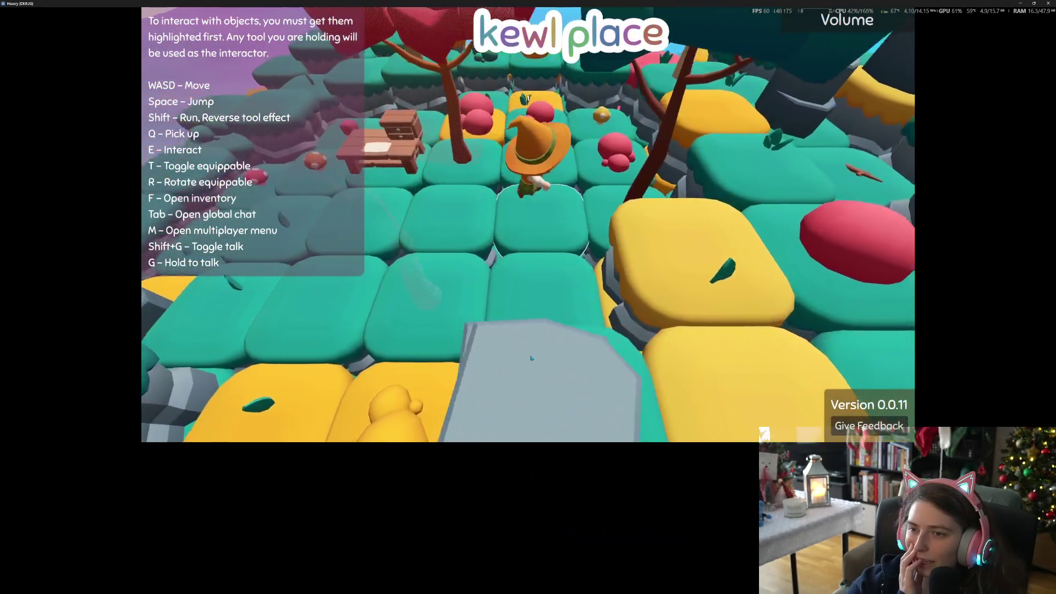
pyautogui.press('w')
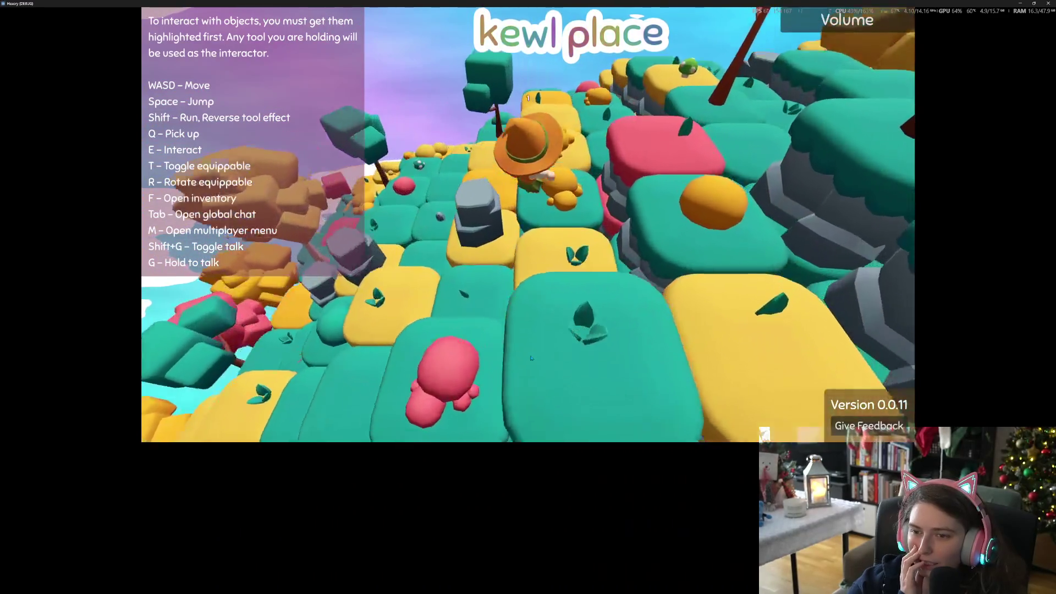
pyautogui.press('s')
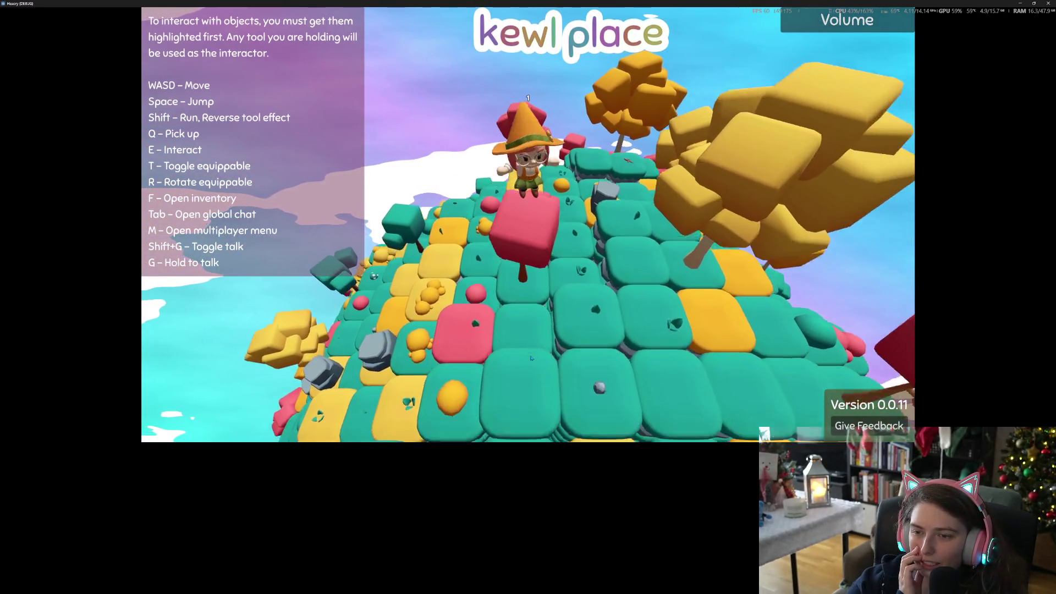
pyautogui.press('w')
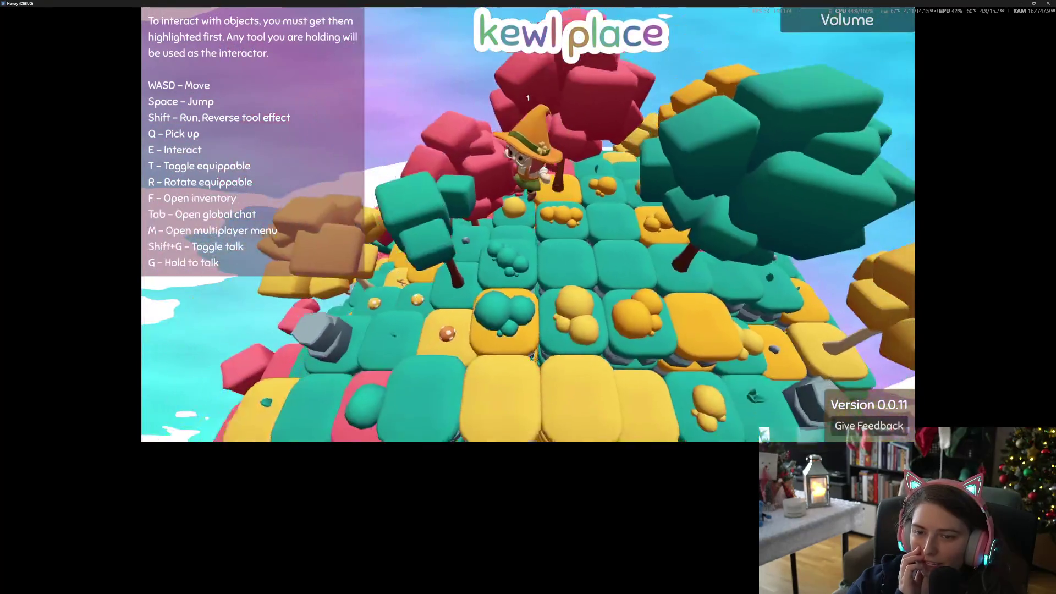
pyautogui.press('w')
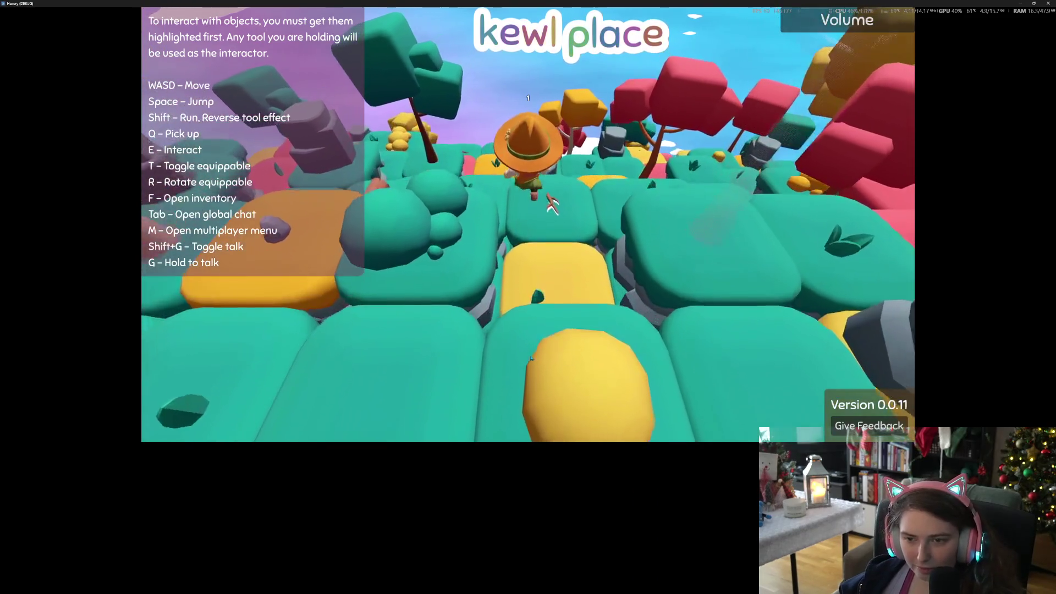
pyautogui.press('p')
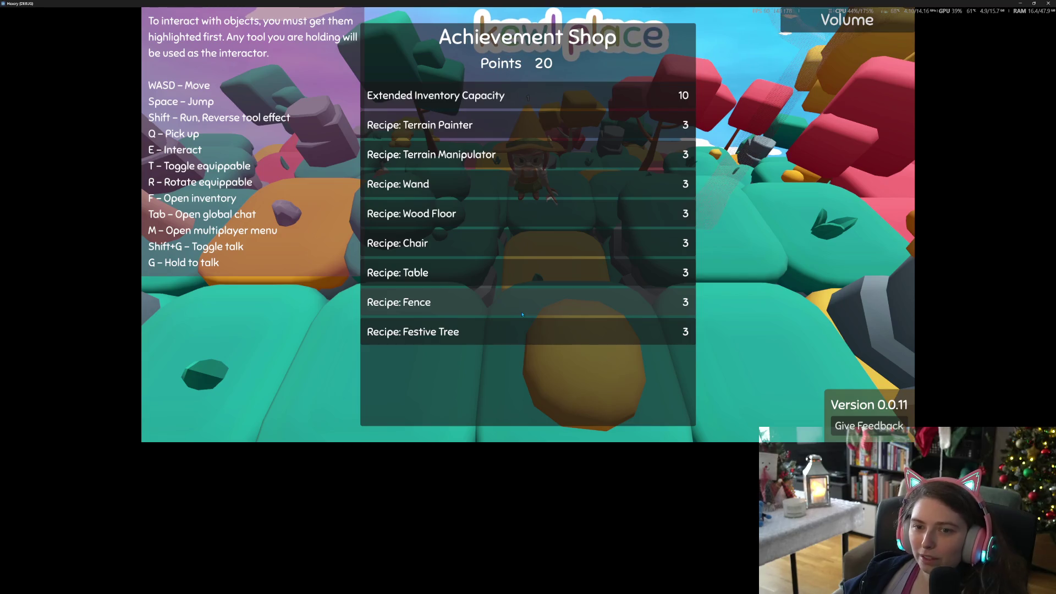
# Close the Achievement Shop, glide and walk the character off the grey rock, then quit the game
pyautogui.press('Escape')
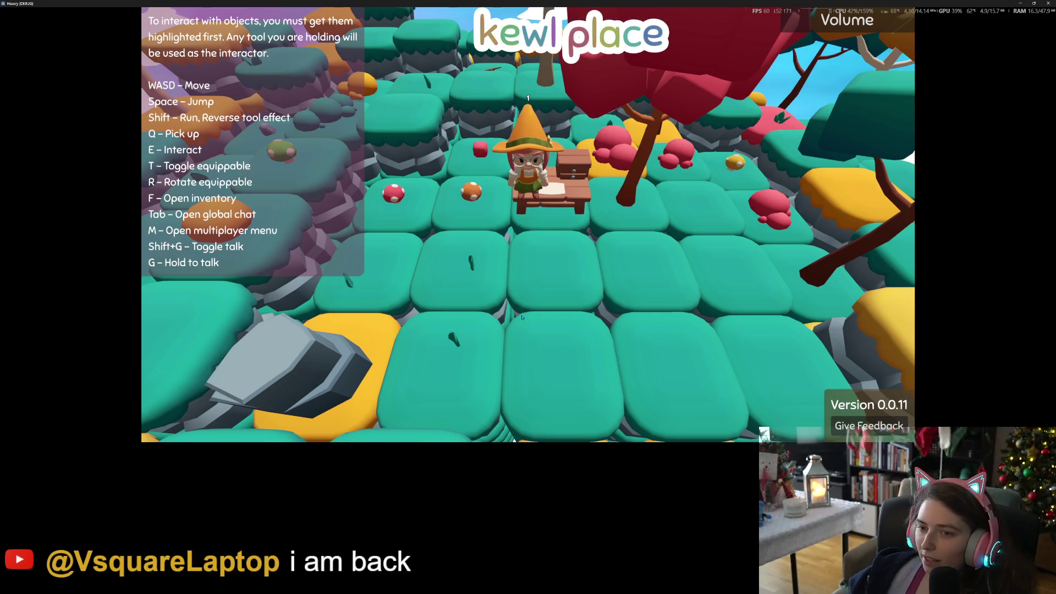
pyautogui.press('s')
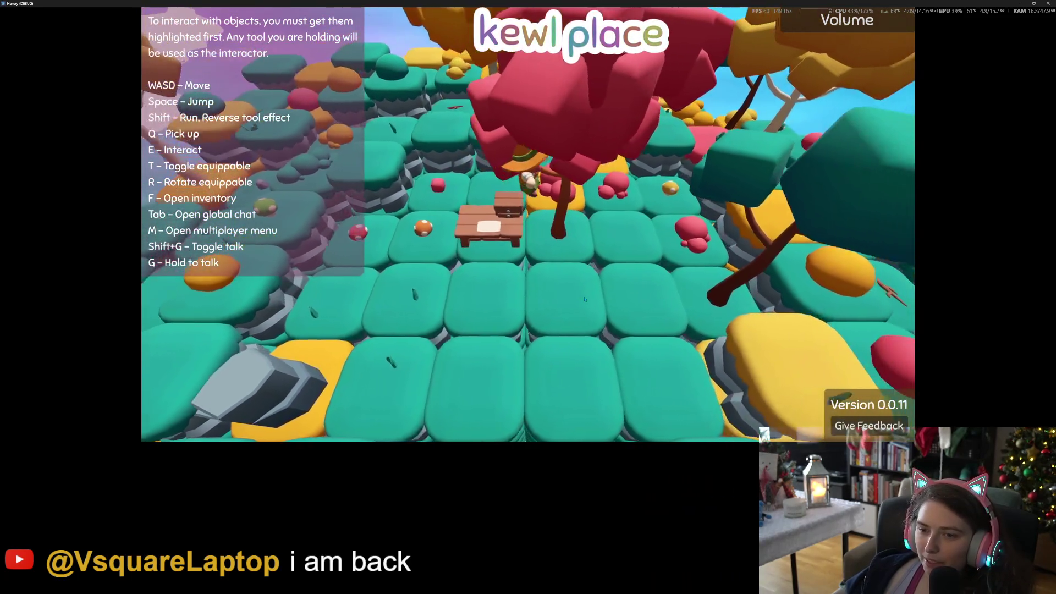
pyautogui.press('space')
pyautogui.scroll(-5, 584, 299)
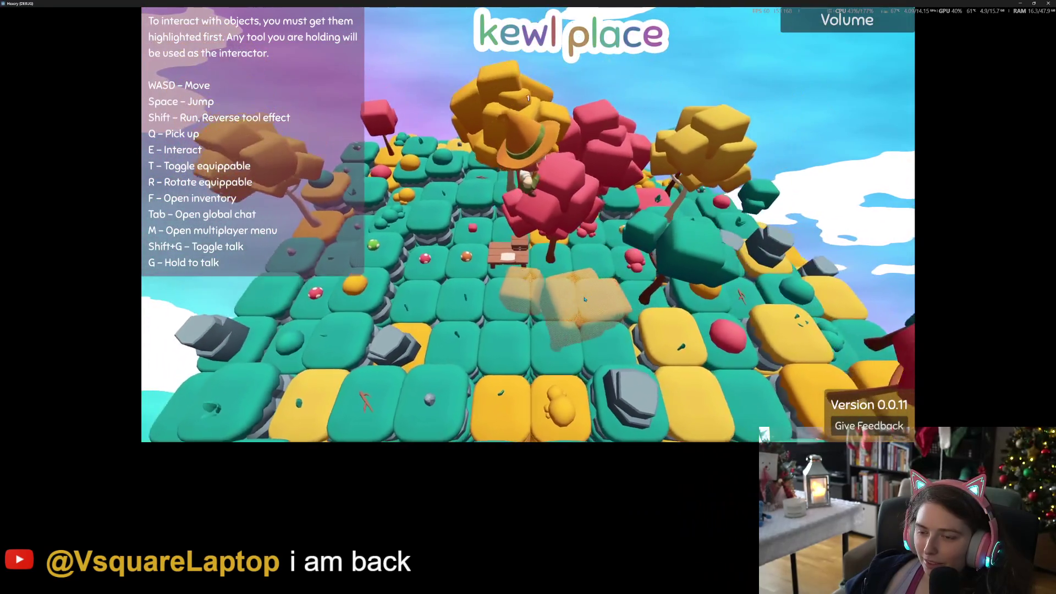
pyautogui.scroll(3, 584, 299)
pyautogui.press('s')
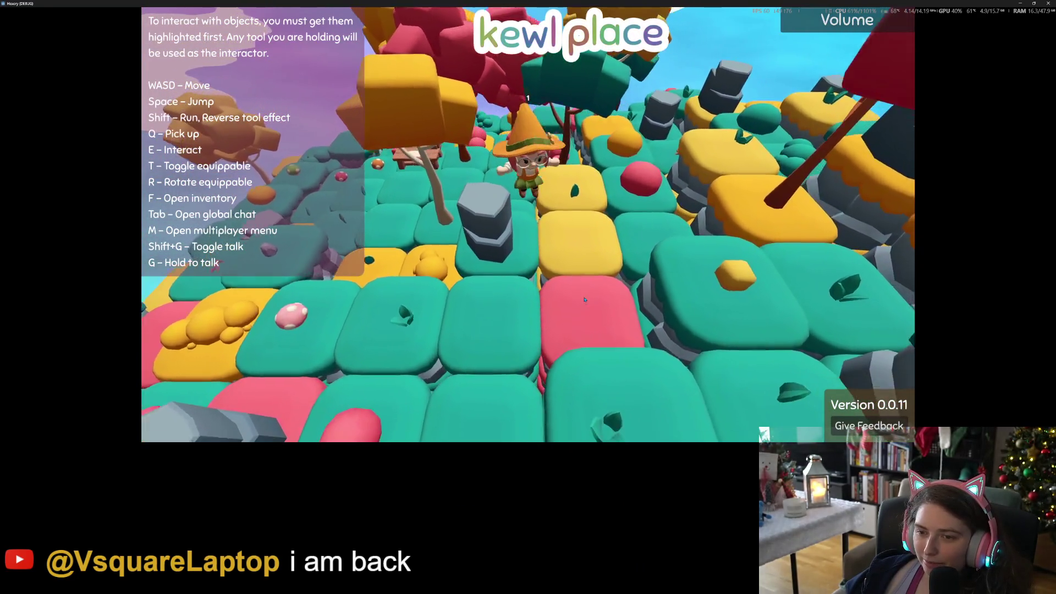
pyautogui.scroll(-3, 584, 299)
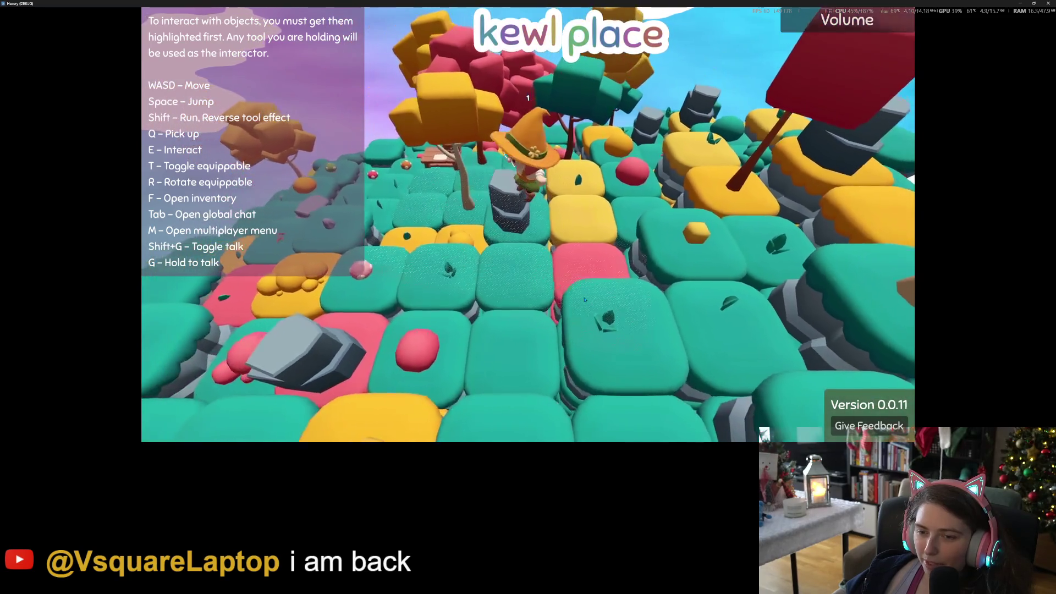
pyautogui.scroll(3, 583, 302)
pyautogui.press('s')
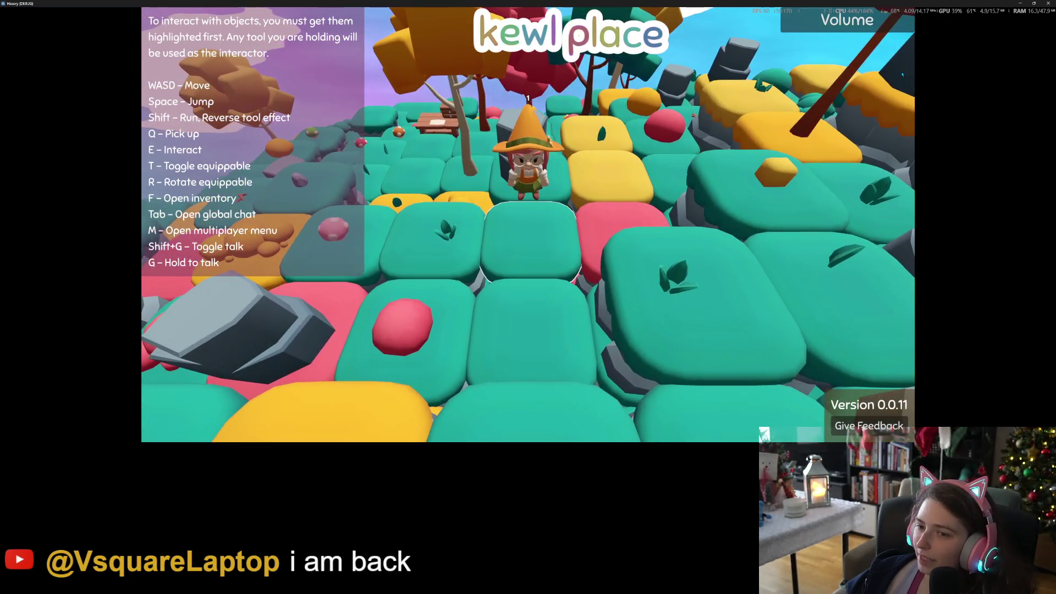
pyautogui.click(1048, 2)
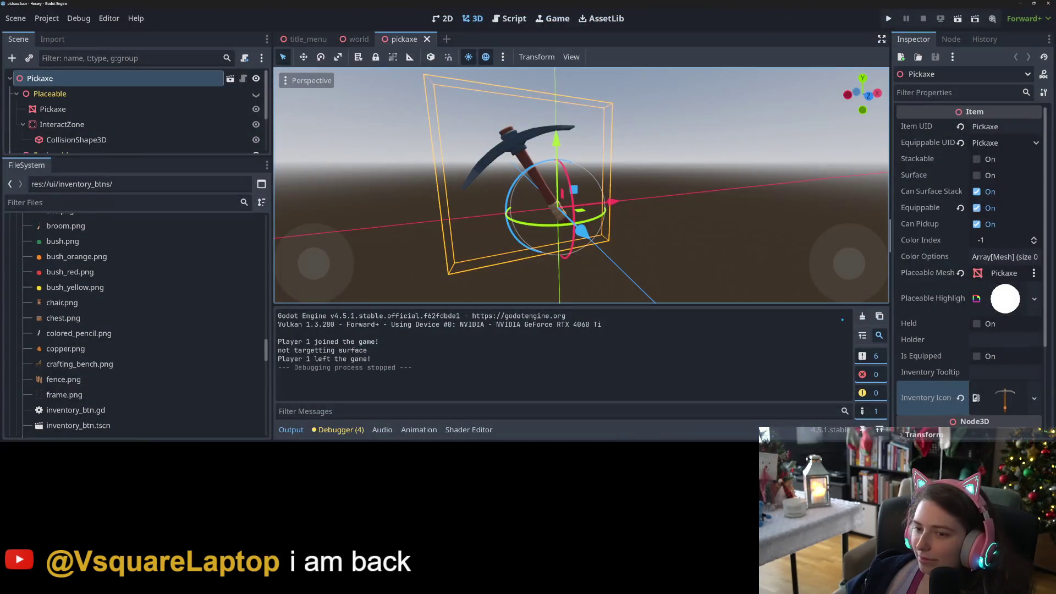
# Commit the three pickaxe icon files to main with the summary 'adds pickaxe icon'
pyautogui.click(752, 364)
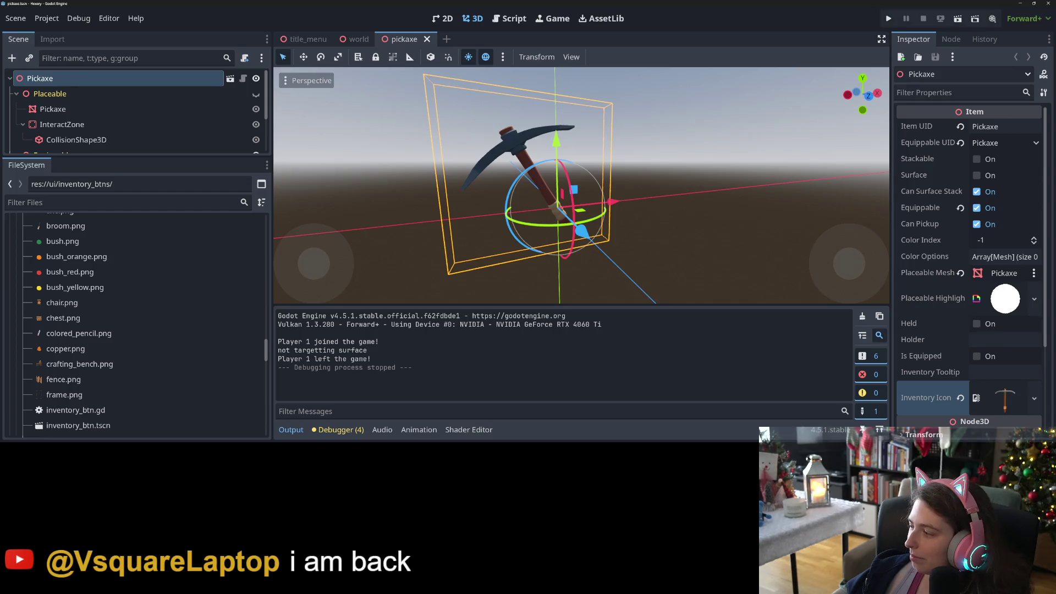
pyautogui.hotkey('alt', 'Tab')
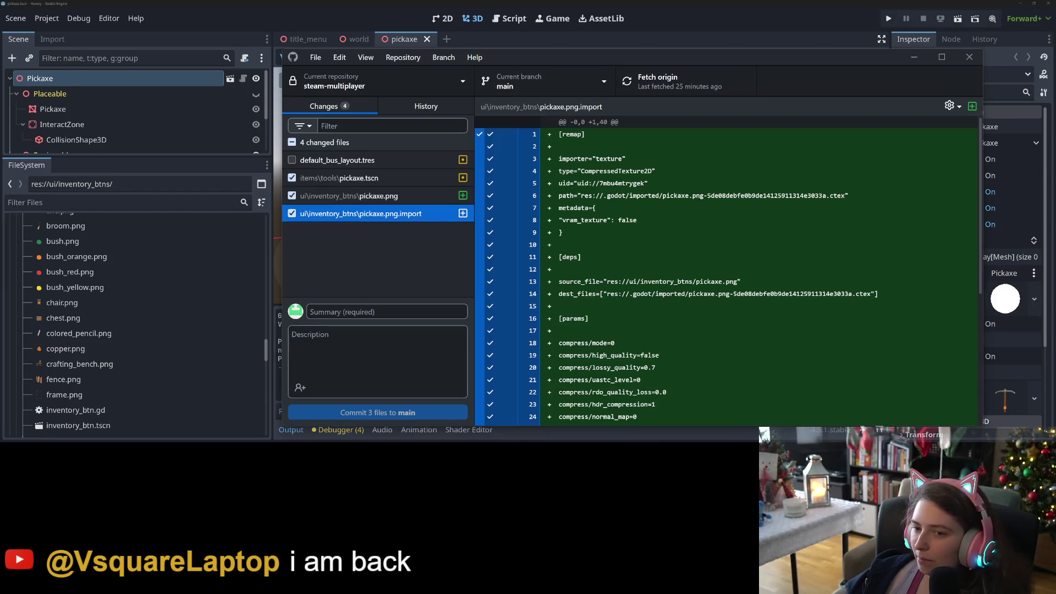
pyautogui.click(421, 312)
pyautogui.write('adds pickaxe ic')
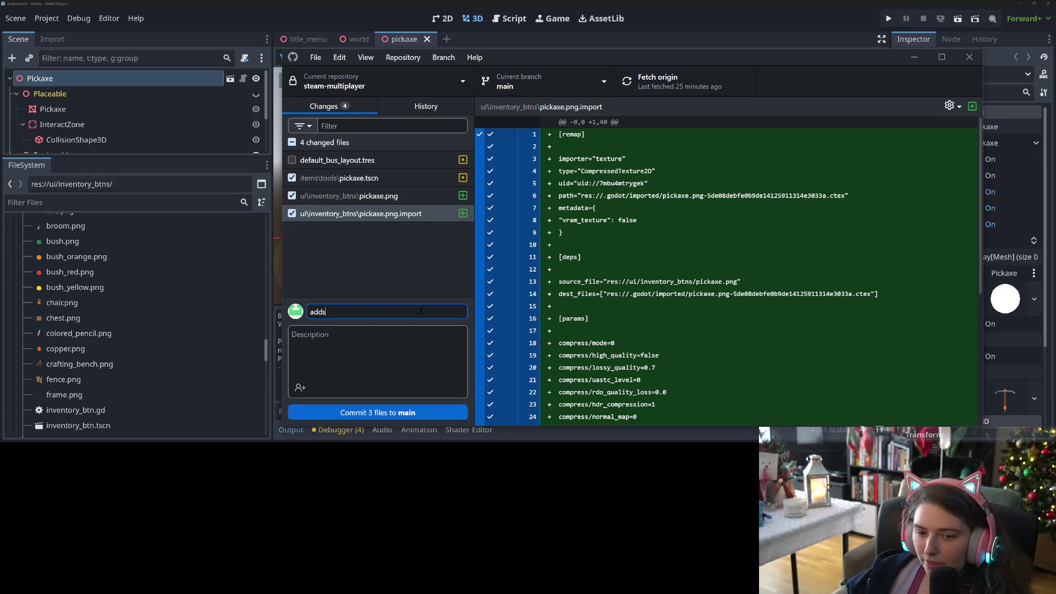
pyautogui.write('on')
pyautogui.hotkey('ctrl', 'Return')
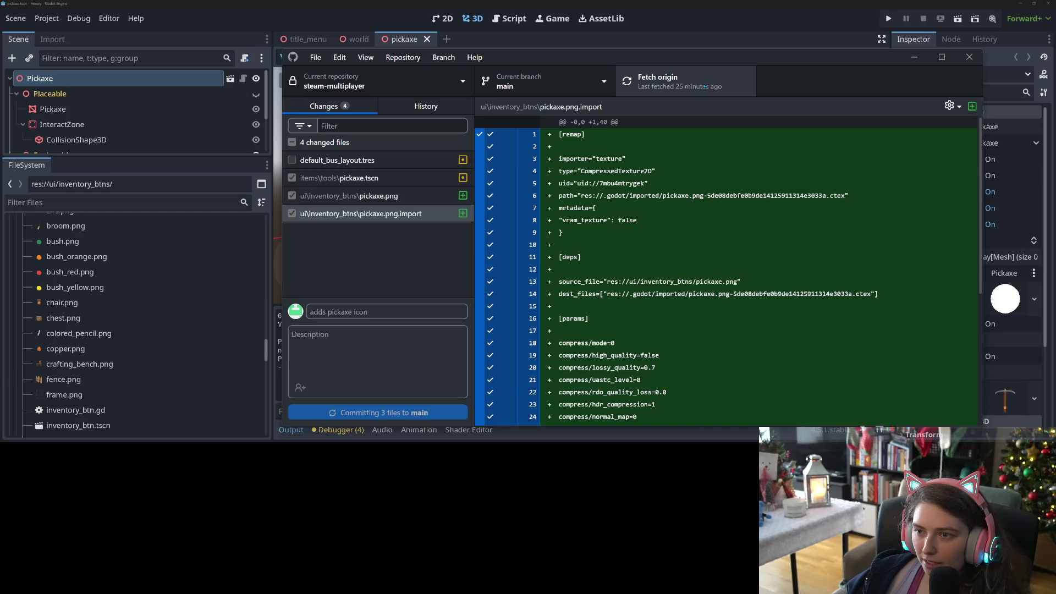
pyautogui.click(914, 57)
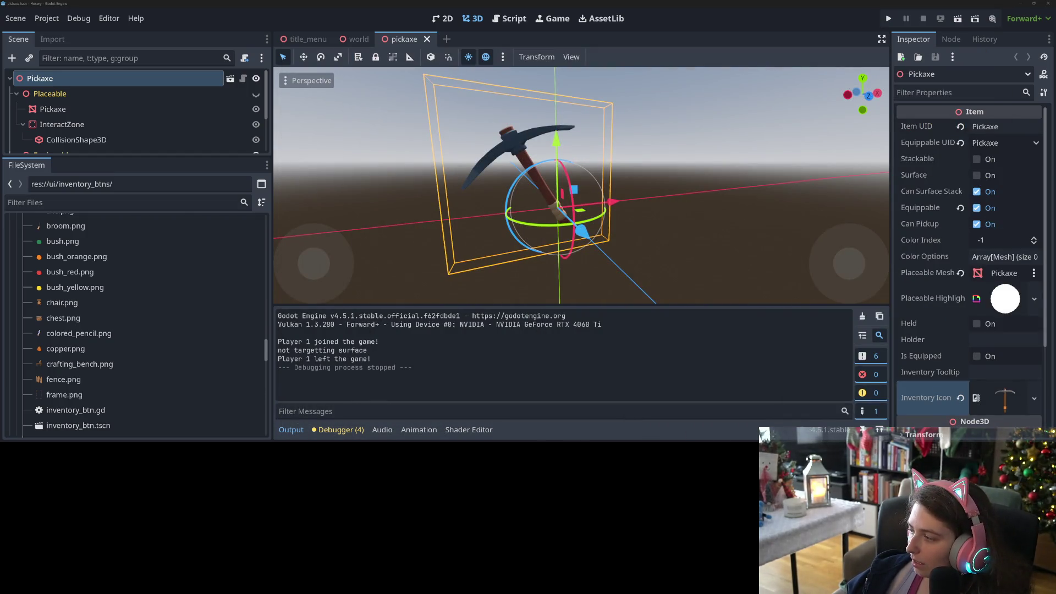
pyautogui.hotkey('alt', 'Tab')
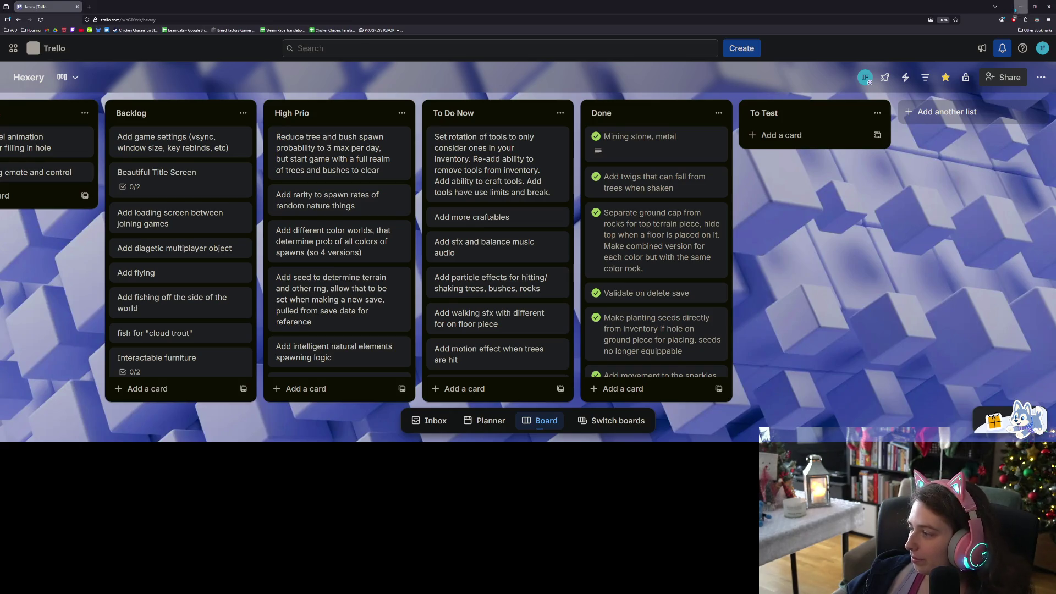
pyautogui.click(1018, 7)
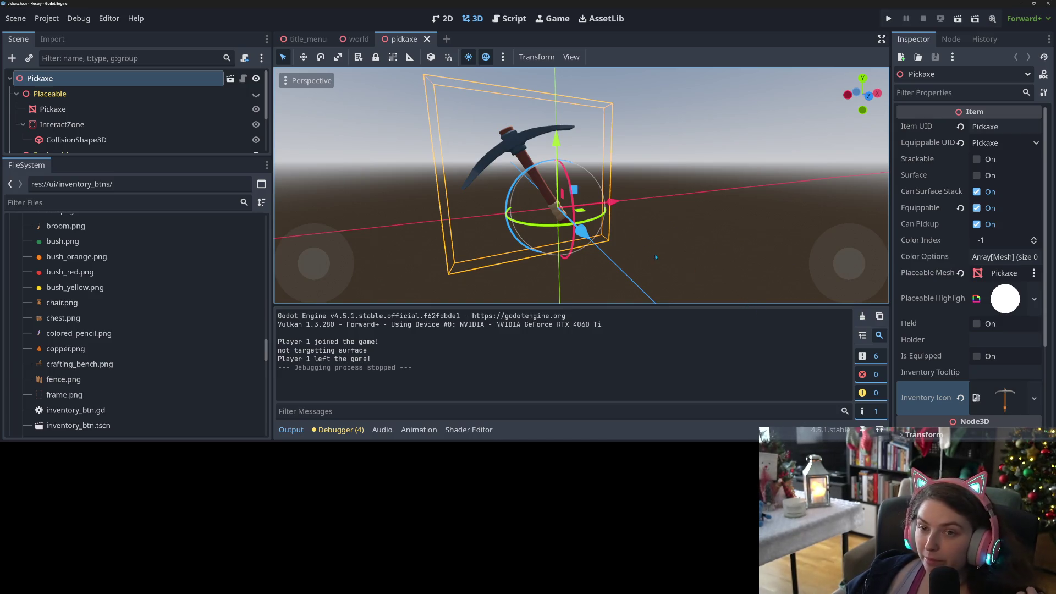
# Open item.gd with the Output panel collapsed and insert blank lines after line 49
pyautogui.click(508, 18)
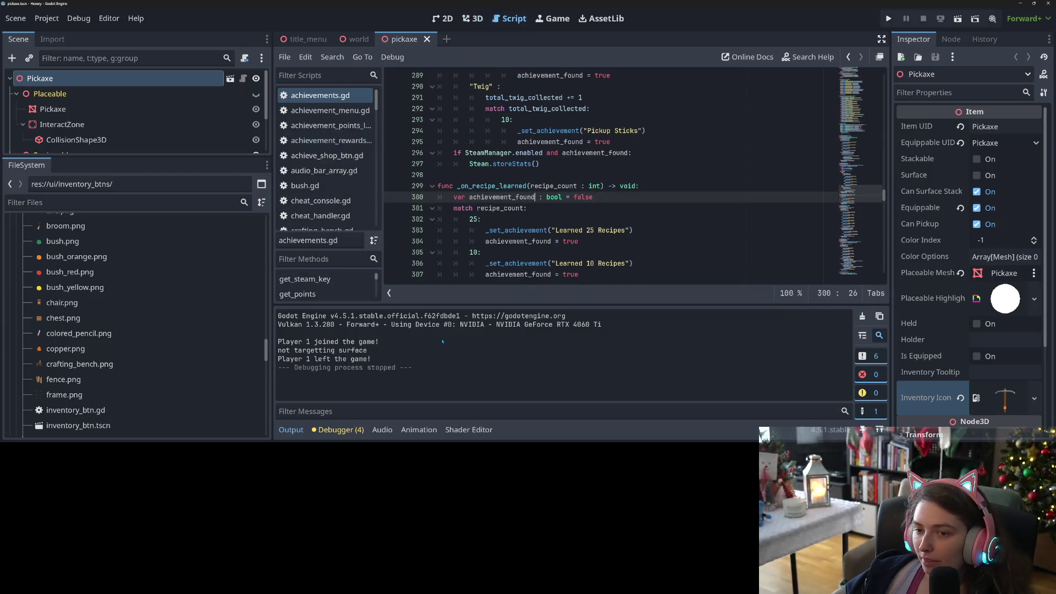
pyautogui.click(291, 429)
pyautogui.scroll(5, 633, 231)
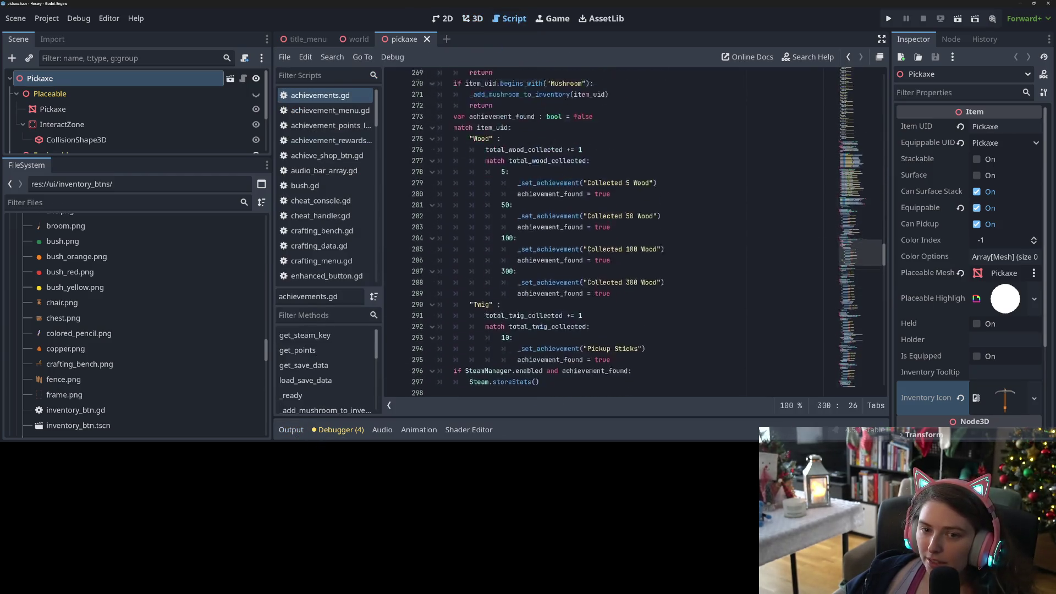
pyautogui.scroll(10, 633, 231)
pyautogui.click(247, 79)
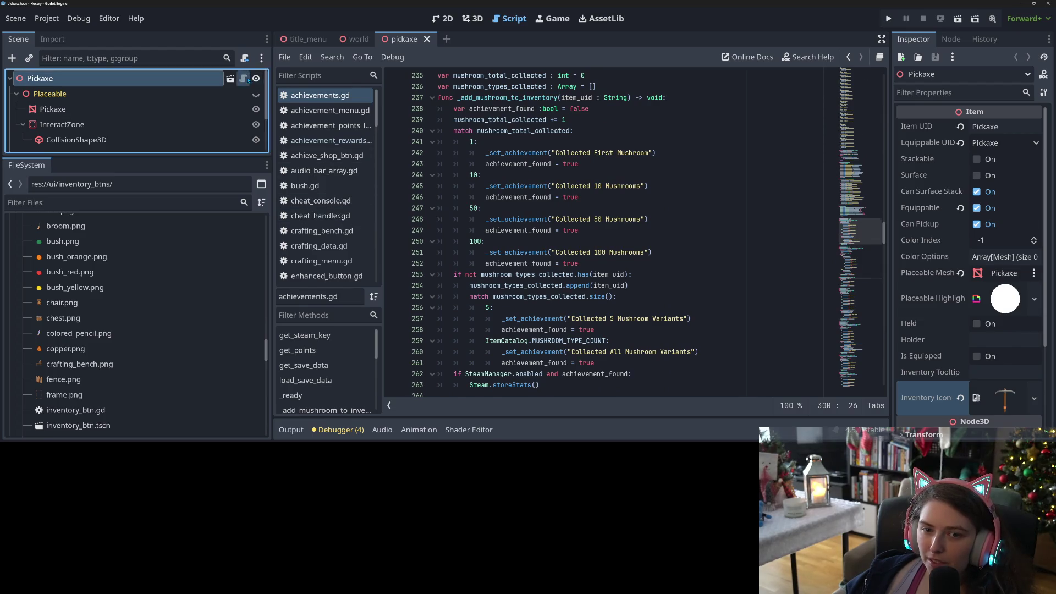
pyautogui.click(242, 78)
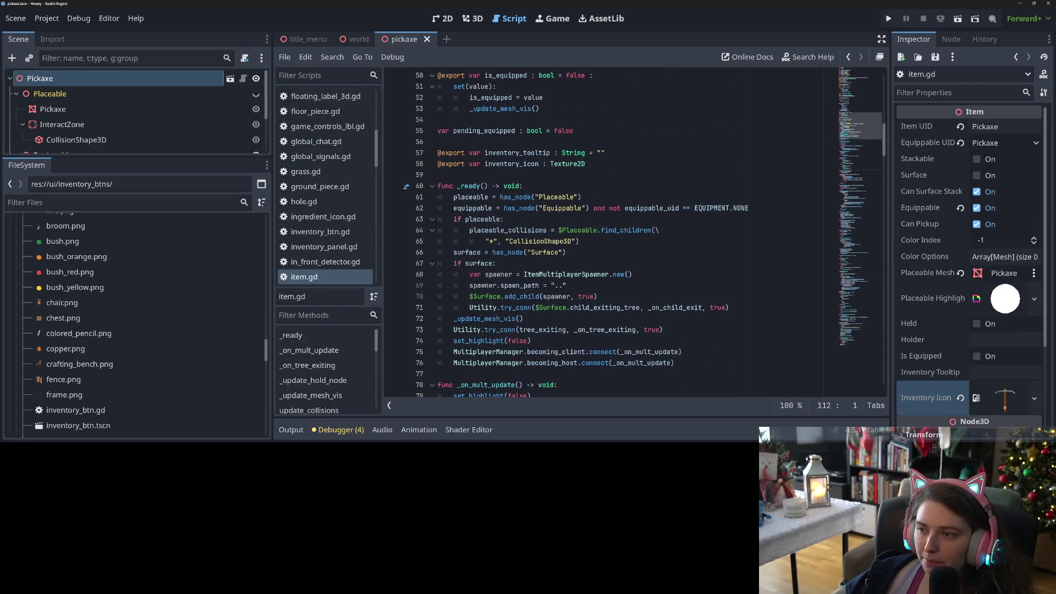
pyautogui.scroll(8, 635, 279)
pyautogui.scroll(-2, 636, 279)
pyautogui.click(612, 304)
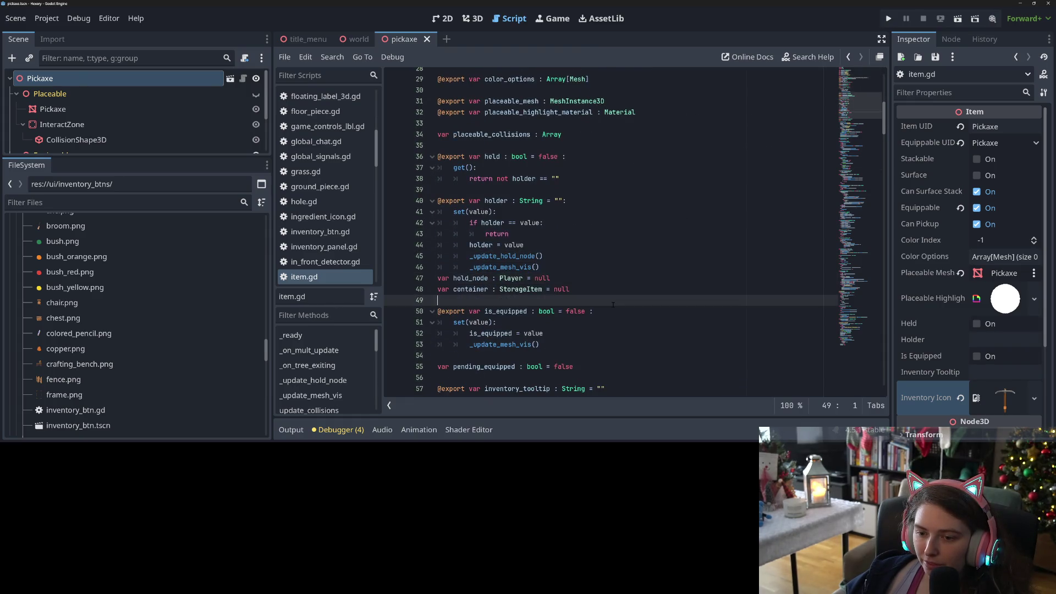
pyautogui.press('Return')
pyautogui.press('Return')
pyautogui.press('Up')
pyautogui.write('@export v')
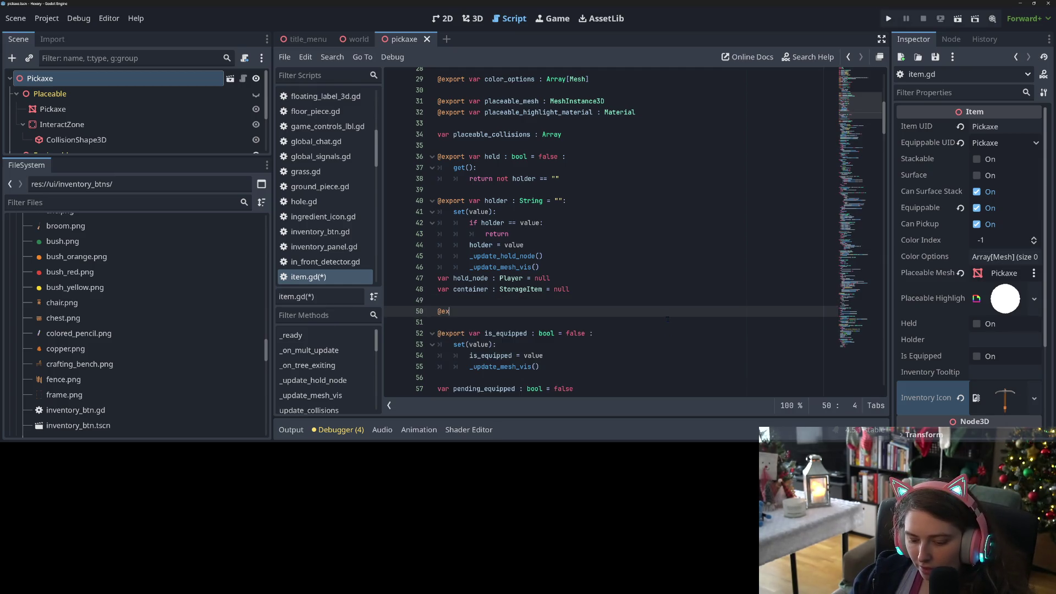
pyautogui.write('ar decay')
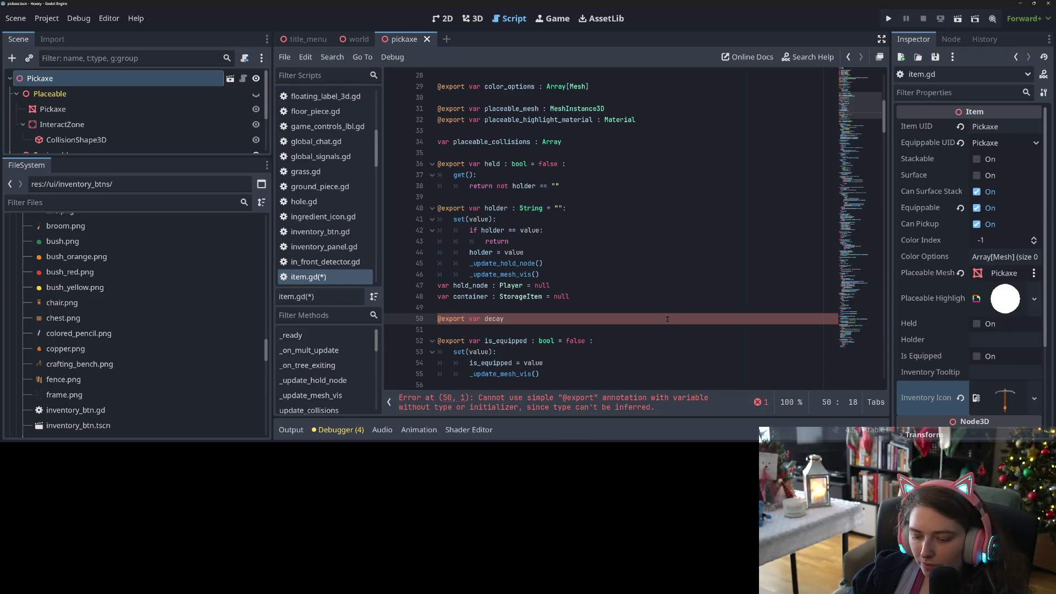
pyautogui.write('nt = ')
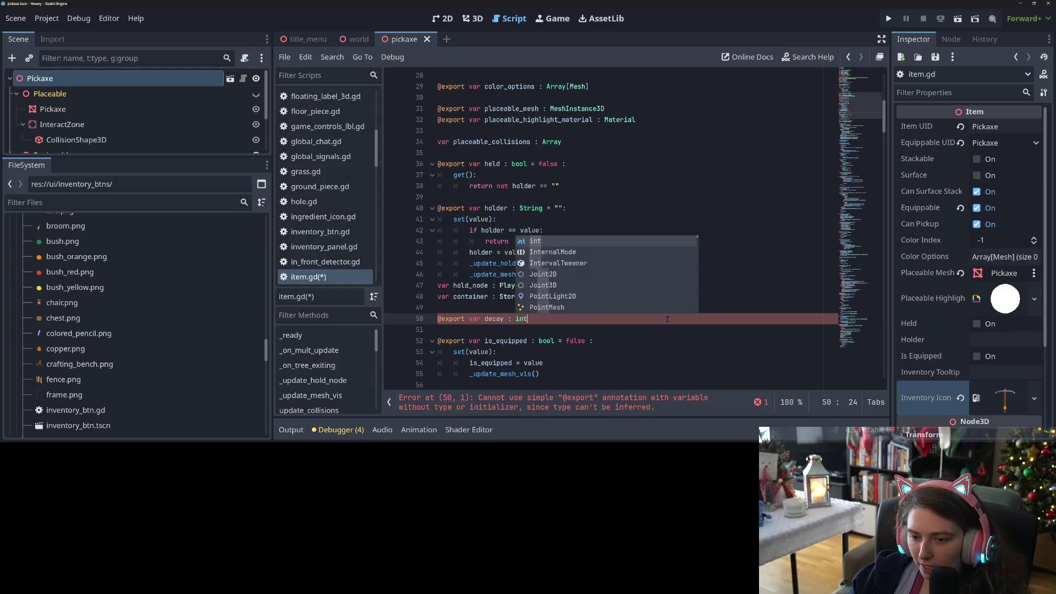
pyautogui.write('100')
pyautogui.hotkey('ctrl', 's')
pyautogui.doubleClick(494, 319)
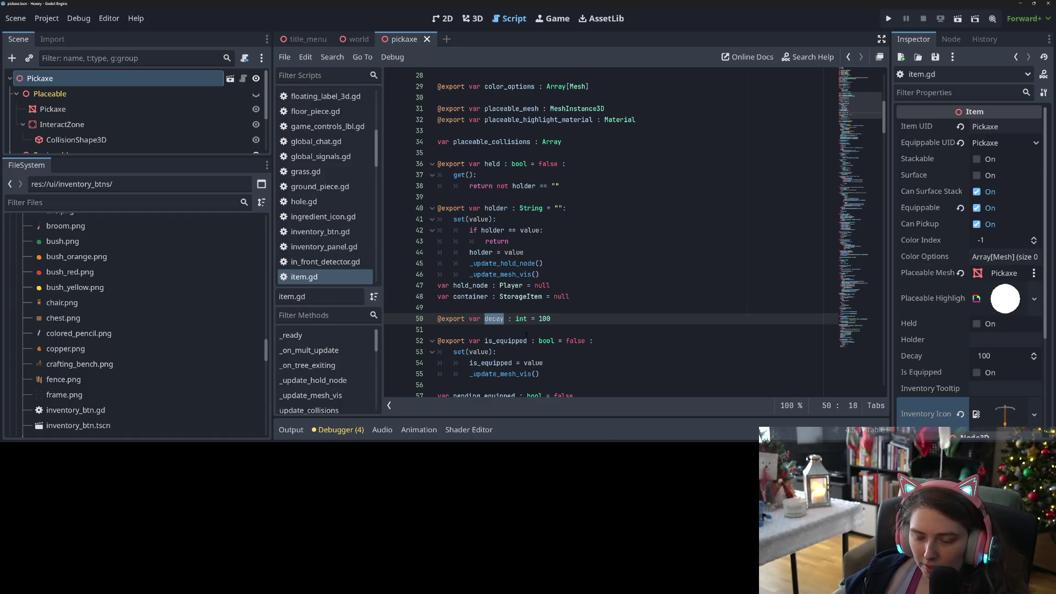
pyautogui.scroll(-10, 526, 333)
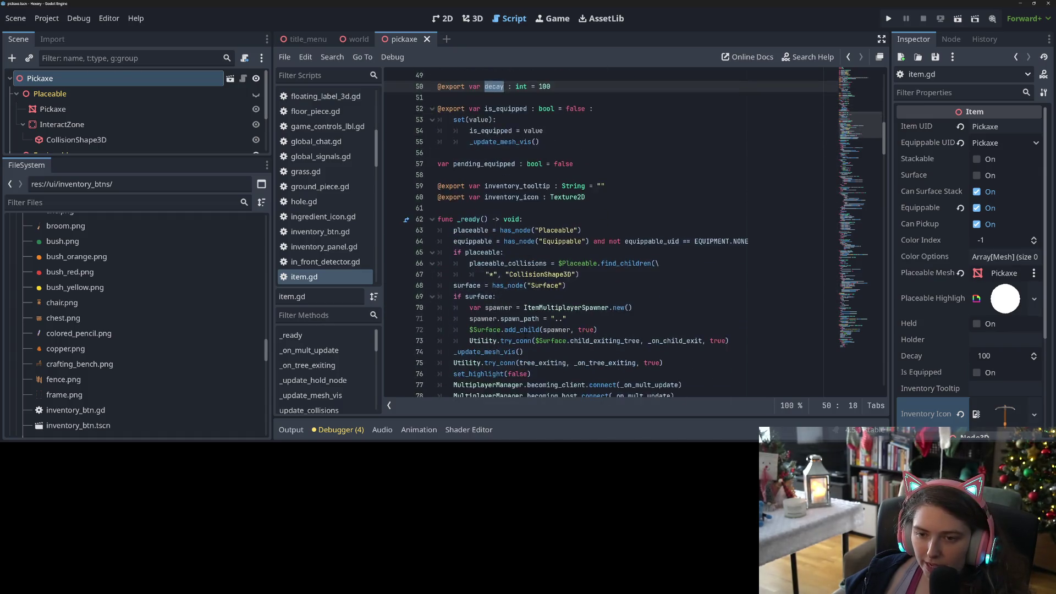
# In get_save_data, add save_data.merge({"decay": decay}) after the rotation merge and save
pyautogui.scroll(-12, 525, 335)
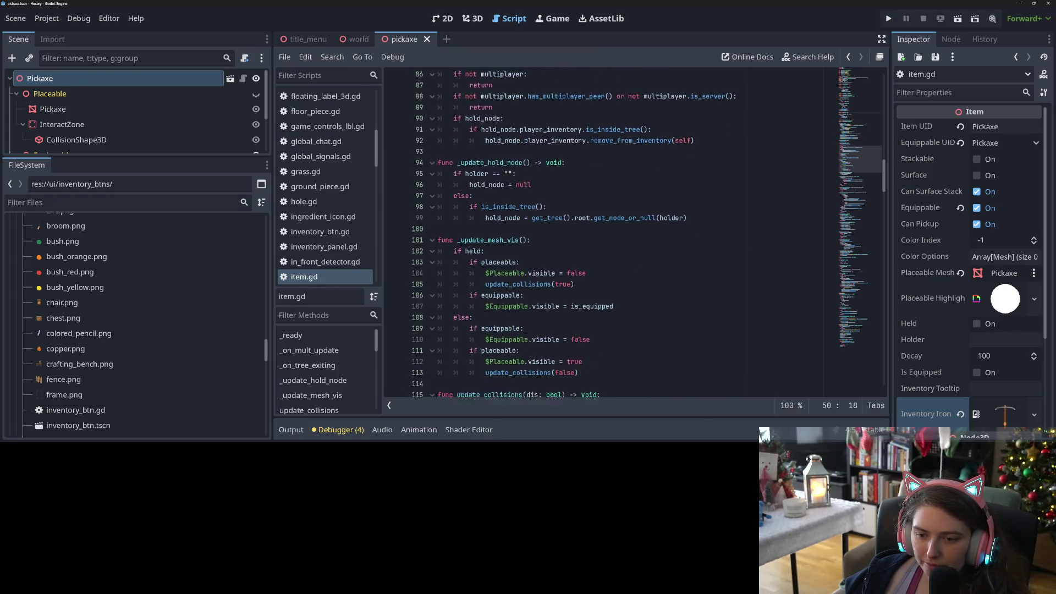
pyautogui.scroll(-8, 526, 338)
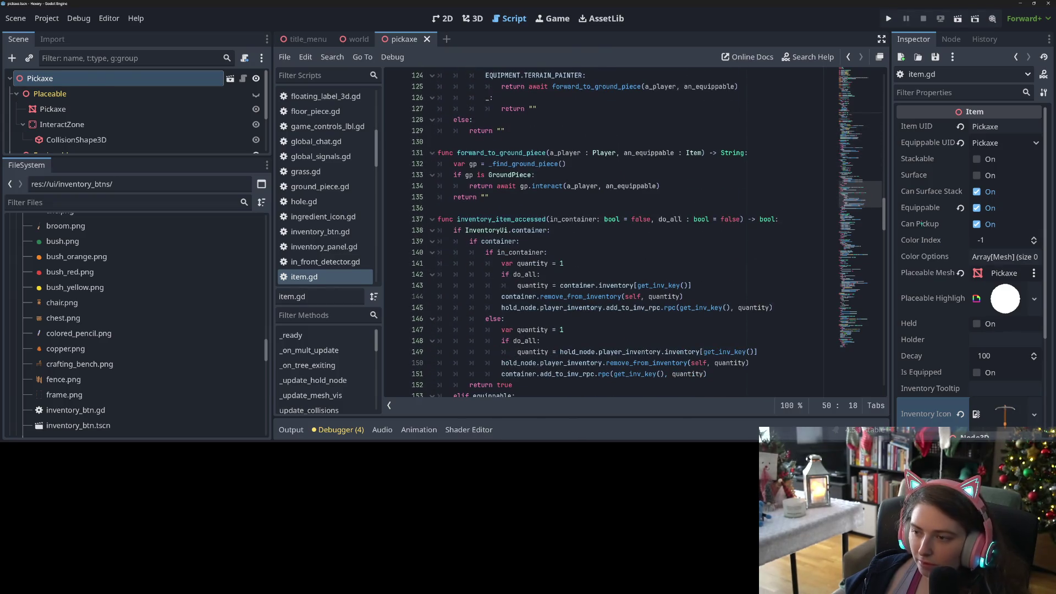
pyautogui.moveTo(864, 210)
pyautogui.mouseDown()
pyautogui.moveTo(856, 339)
pyautogui.moveTo(866, 240)
pyautogui.mouseUp()
pyautogui.click(577, 215)
pyautogui.click(561, 193)
pyautogui.click(545, 209)
pyautogui.click(448, 203)
pyautogui.click(645, 171)
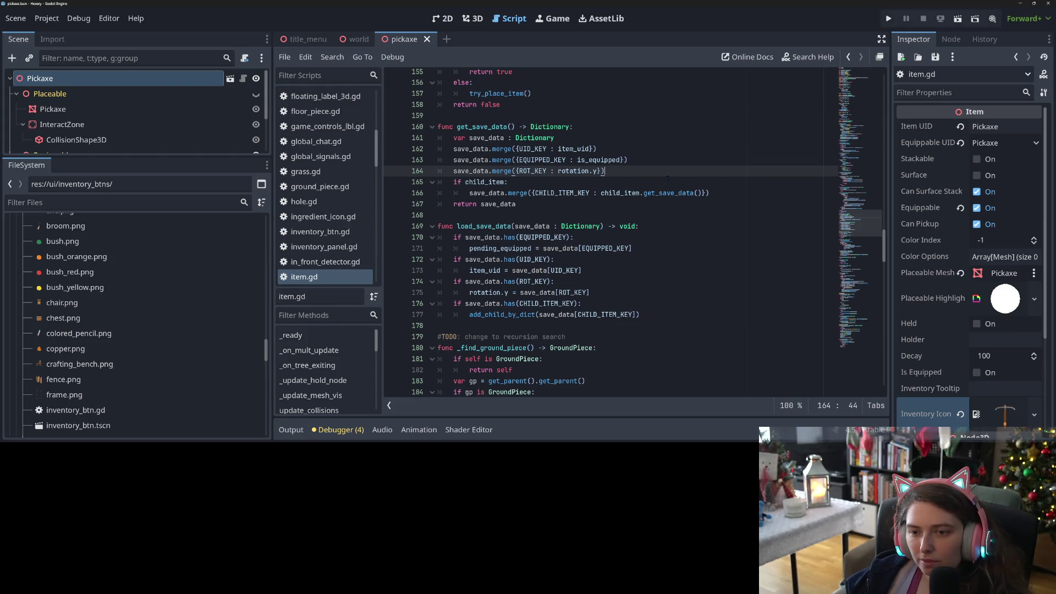
pyautogui.press('Return')
pyautogui.write('save_data.me')
pyautogui.press('Return')
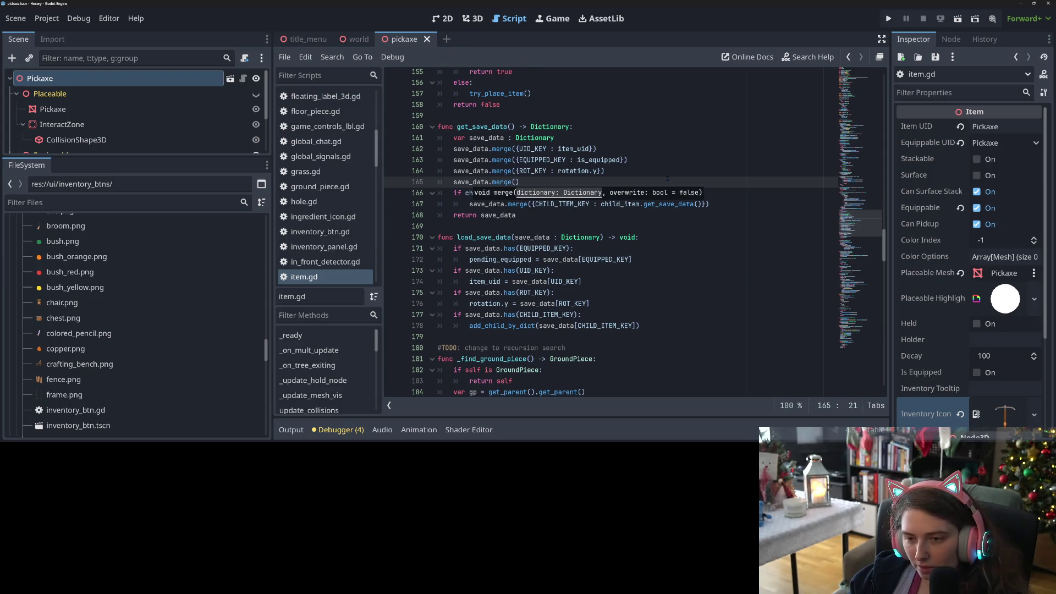
pyautogui.write('{"')
pyautogui.write('decay" : decay')
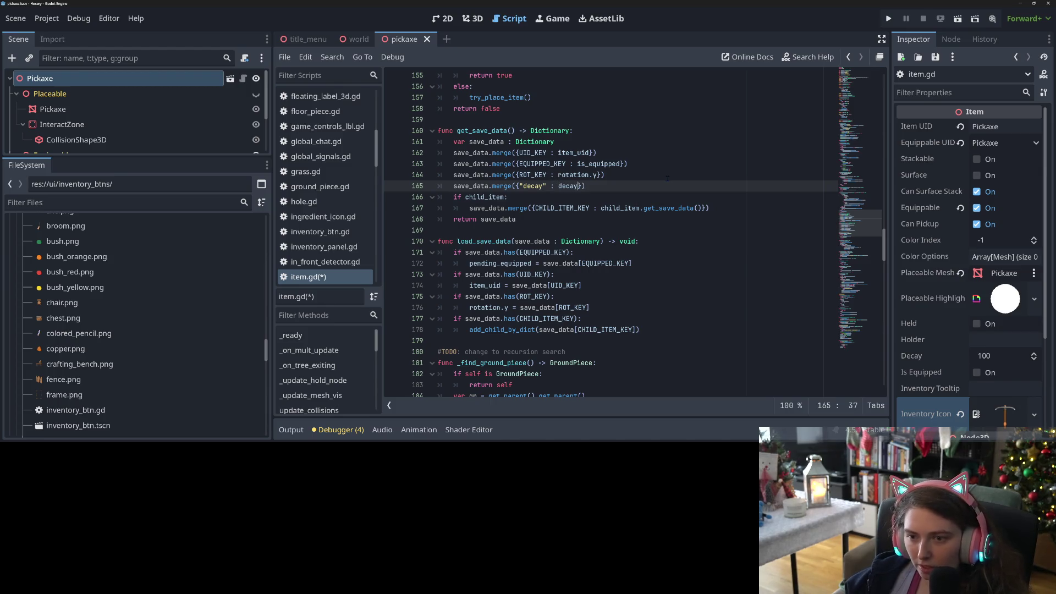
pyautogui.hotkey('ctrl', 's')
# In load_save_data, restore decay = int(save_data["decay"]) when the key exists, and save
pyautogui.click(551, 186)
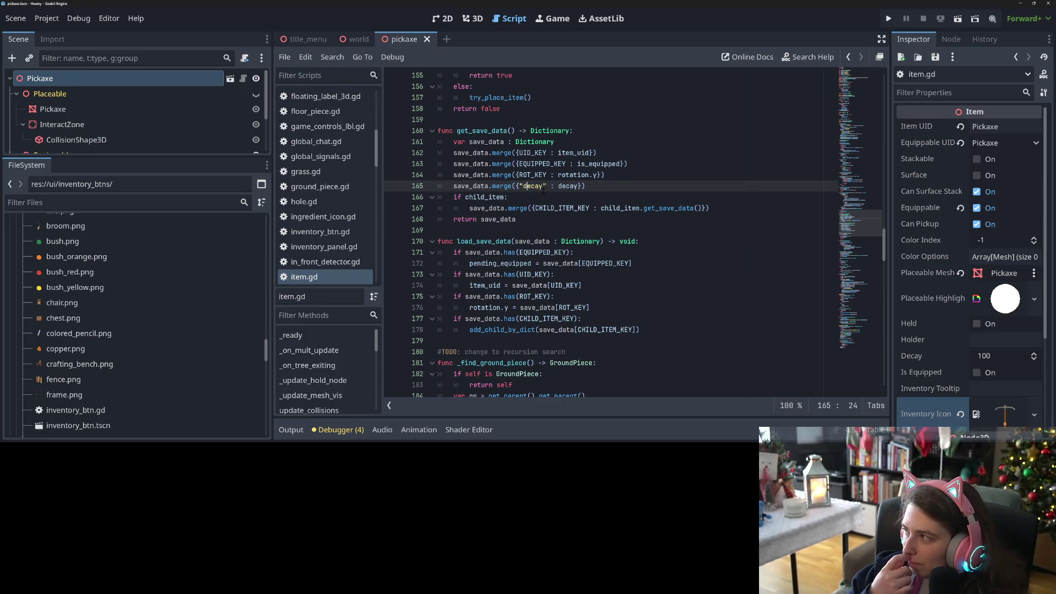
pyautogui.click(514, 186)
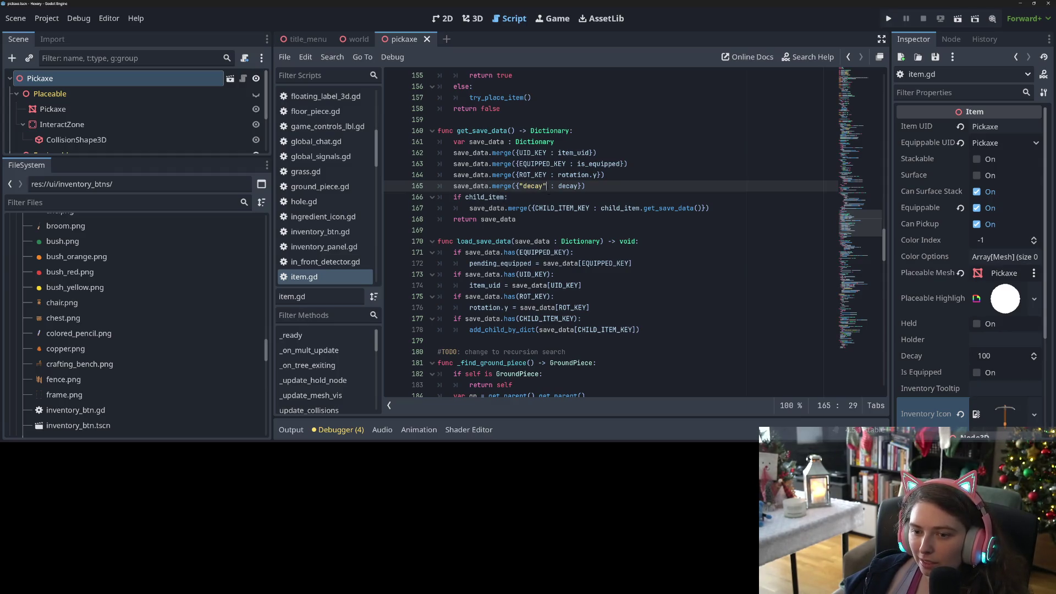
pyautogui.click(670, 329)
pyautogui.press('Return')
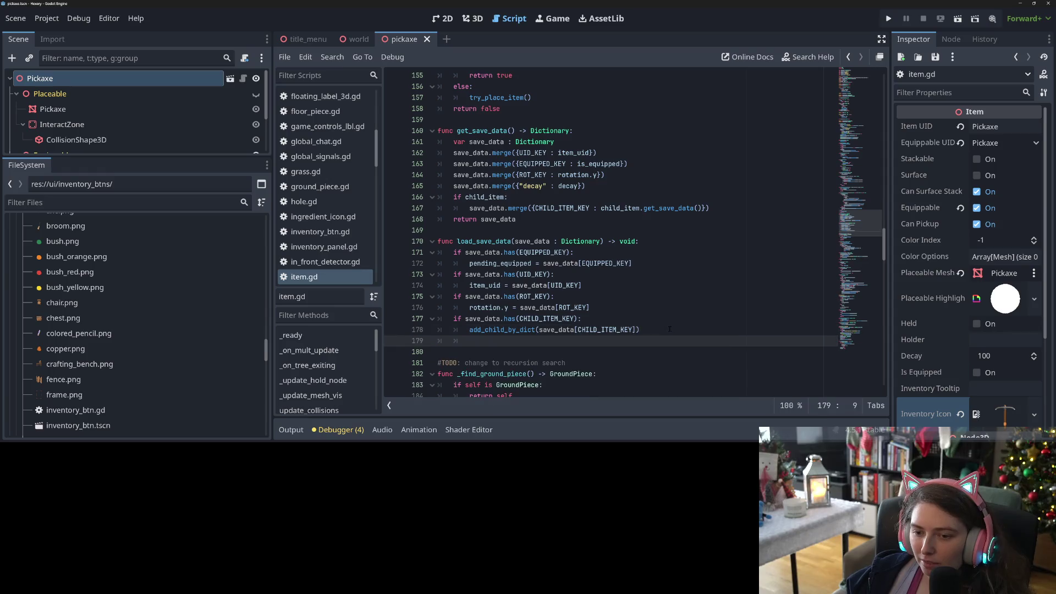
pyautogui.write('_data.ha')
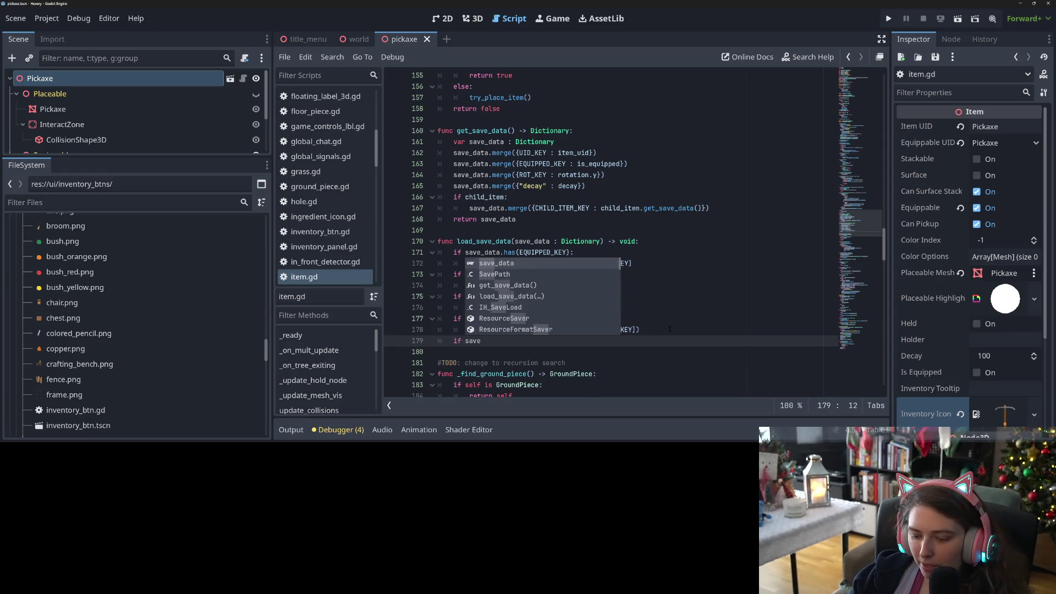
pyautogui.write('s(')
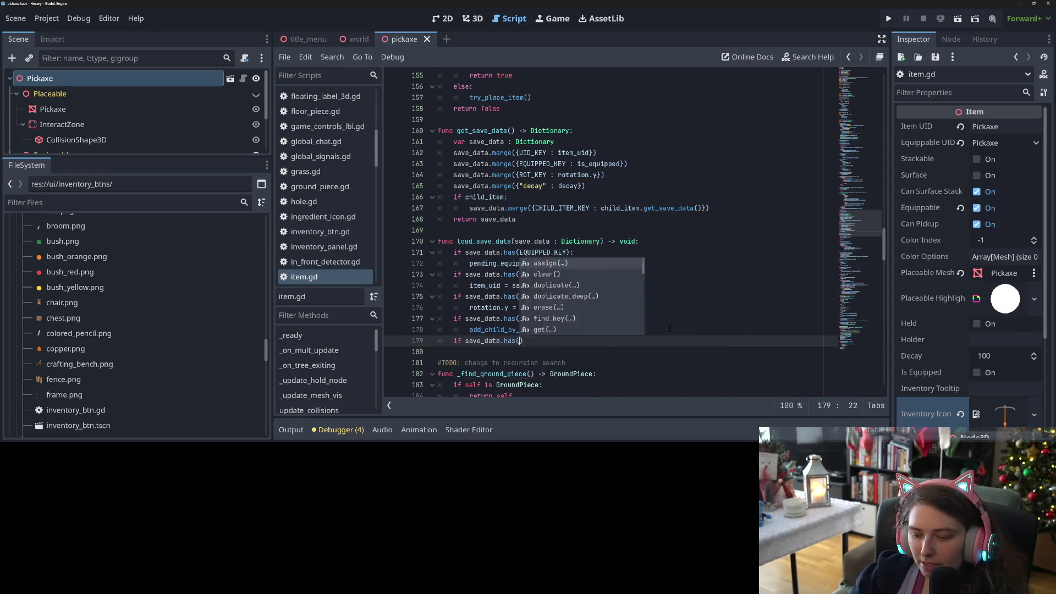
pyautogui.write('"decay')
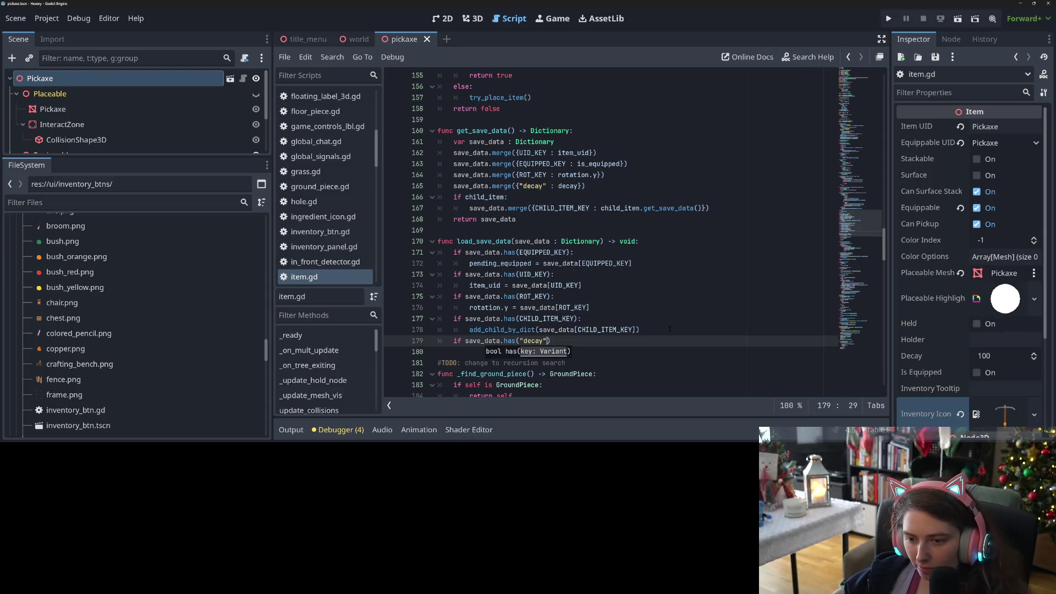
pyautogui.press('Return')
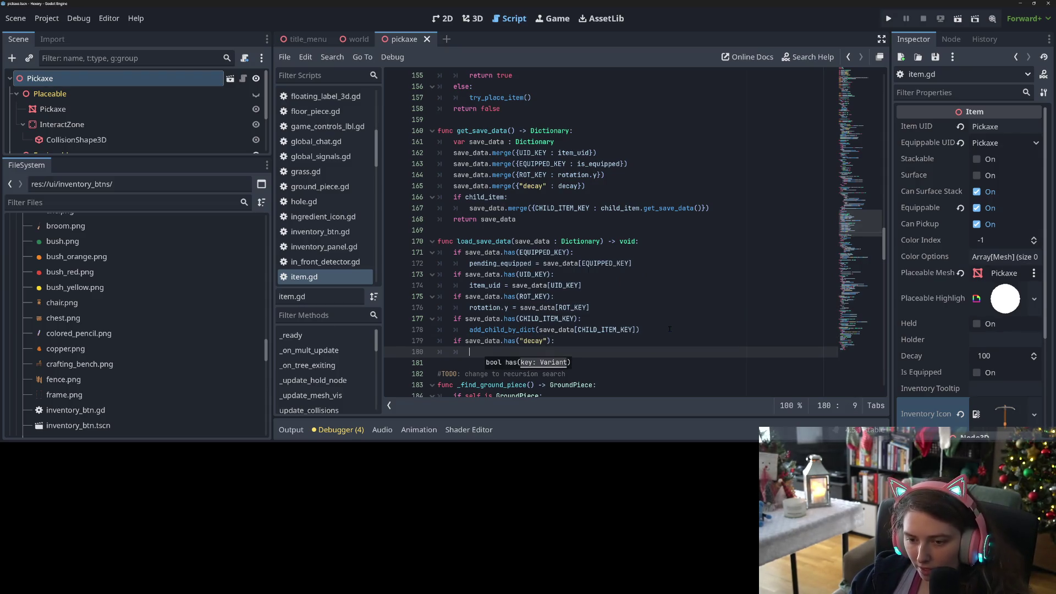
pyautogui.write('decay = ')
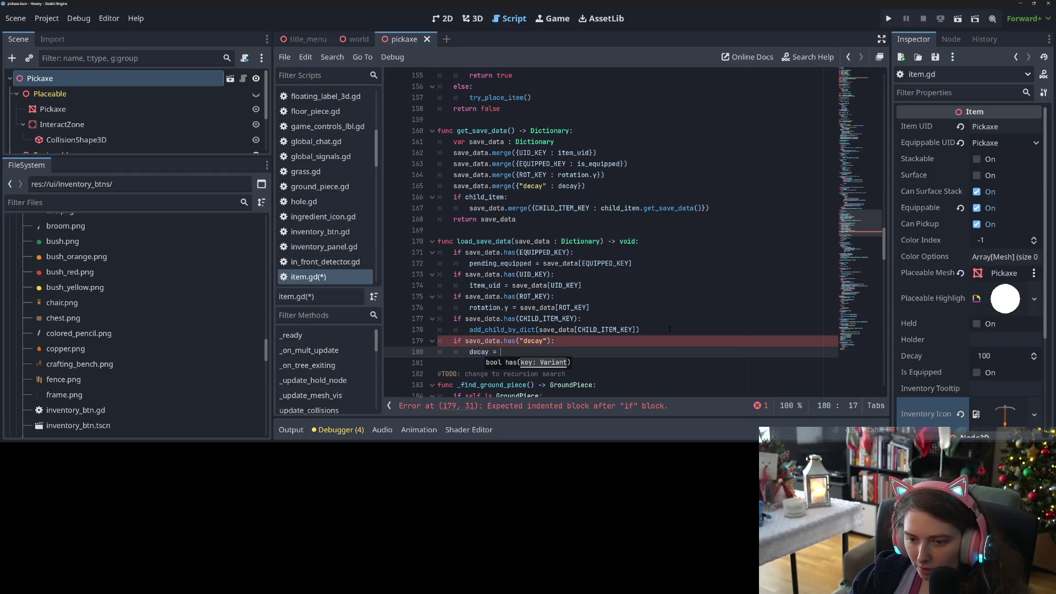
pyautogui.write('sav')
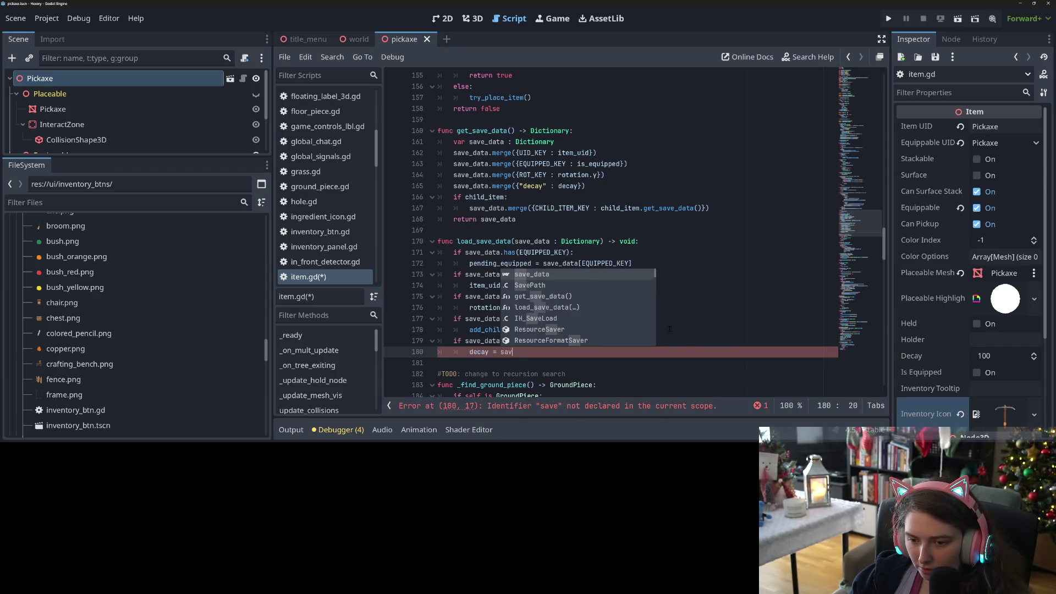
pyautogui.press('BackSpace')
pyautogui.press('BackSpace')
pyautogui.press('BackSpace')
pyautogui.write('int(sa')
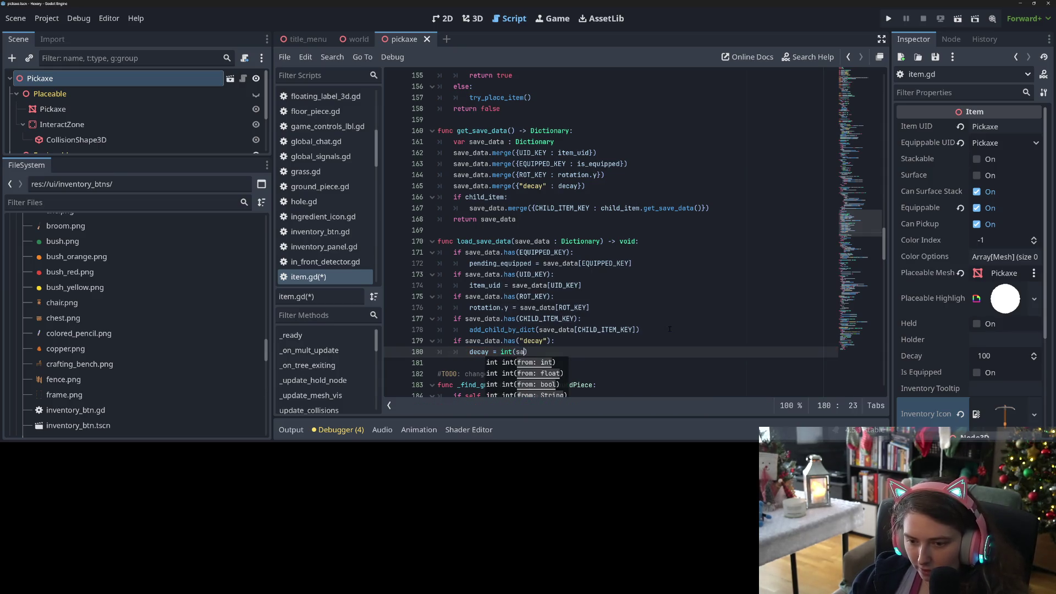
pyautogui.write('ve')
pyautogui.press('Return')
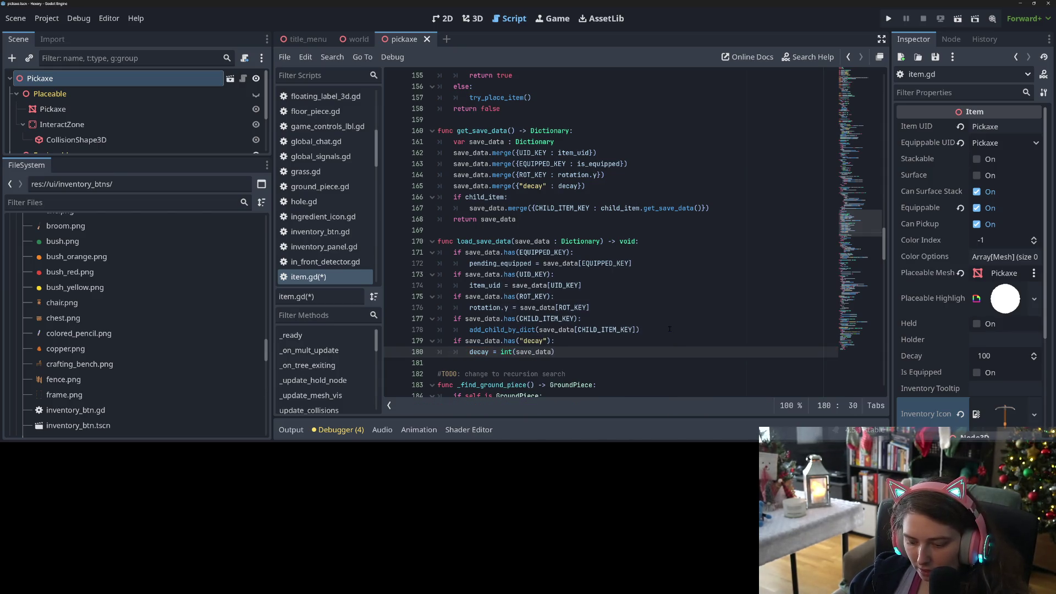
pyautogui.hotkey('ctrl', 's')
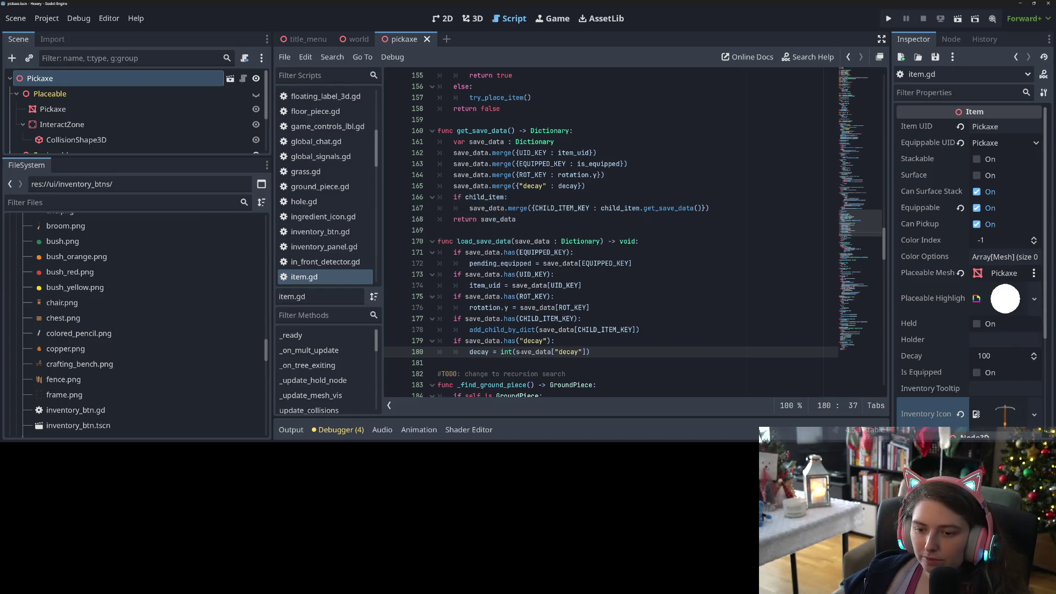
pyautogui.doubleClick(479, 352)
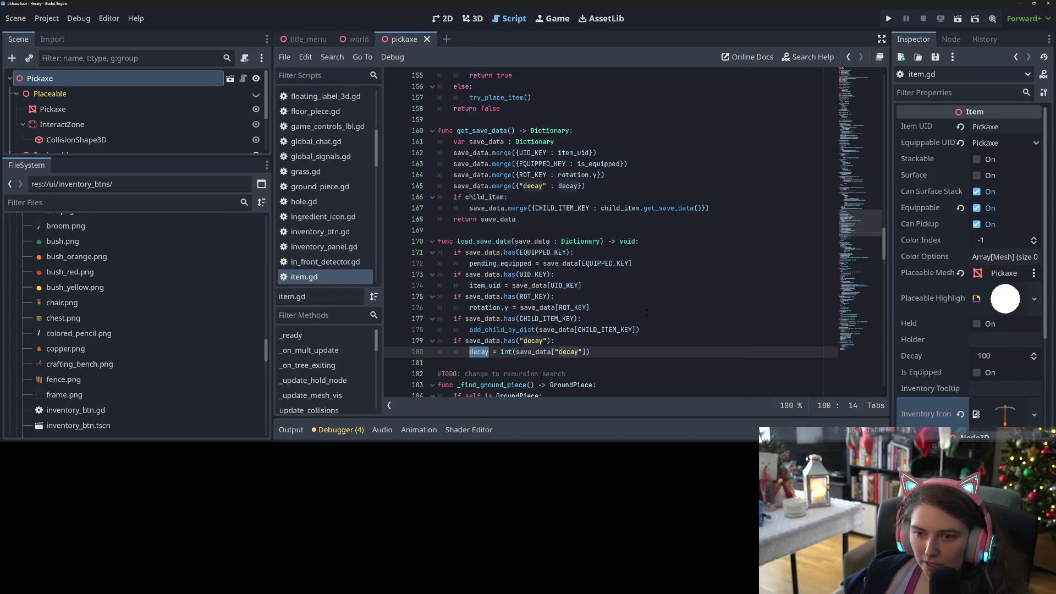
pyautogui.scroll(5, 610, 231)
pyautogui.scroll(14, 869, 123)
pyautogui.moveTo(867, 90); pyautogui.dragTo(865, 108)
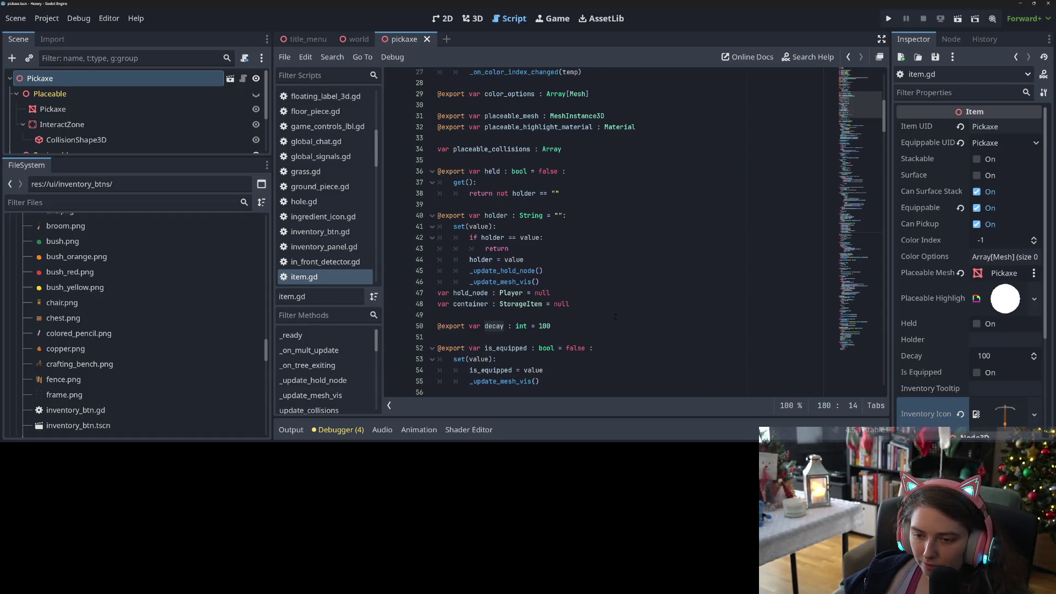
# Give decay a set(value): block assigning decay = value with an if decay <= 0: check, and save
pyautogui.click(599, 328)
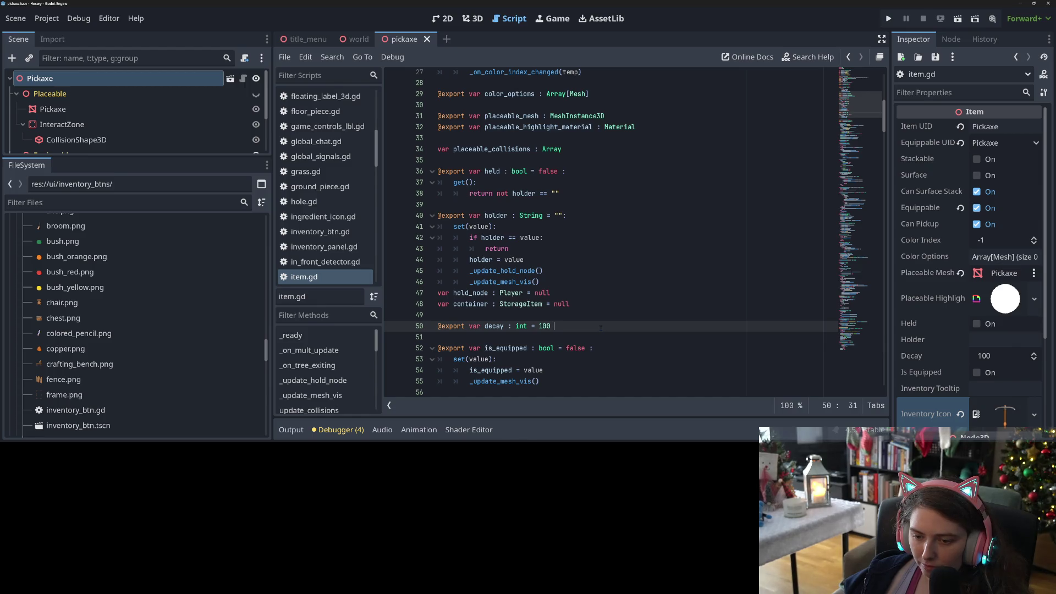
pyautogui.write(':')
pyautogui.press('Return')
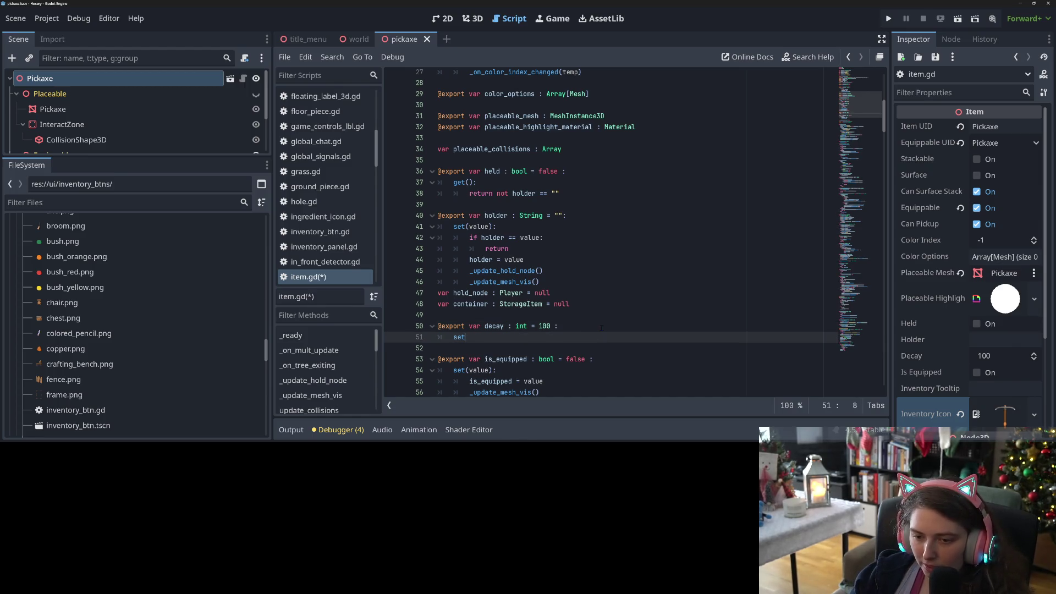
pyautogui.write('(value)')
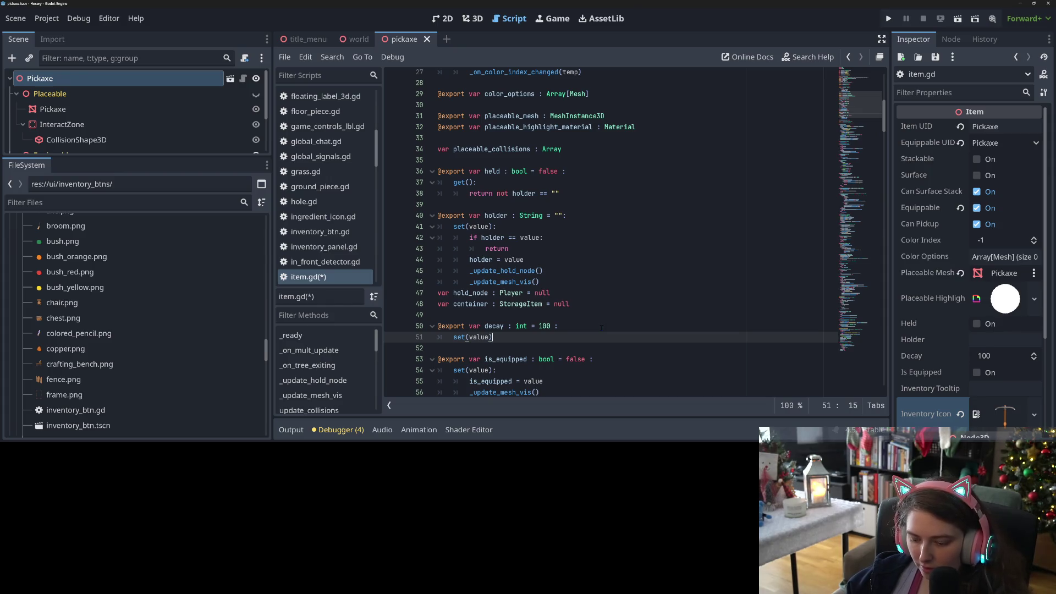
pyautogui.write(':')
pyautogui.press('Return')
pyautogui.write('decay')
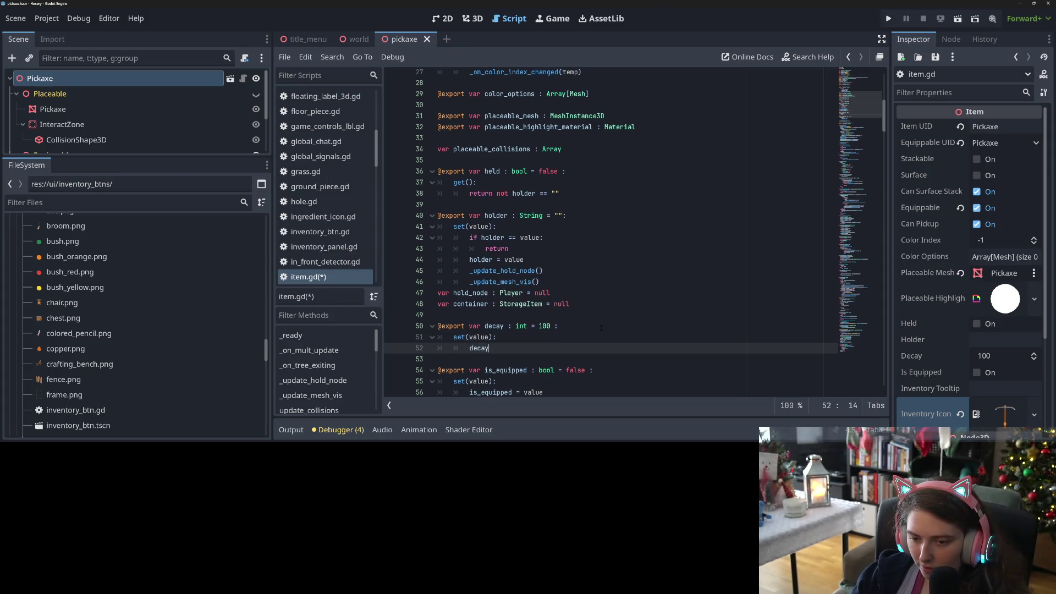
pyautogui.write(' = value')
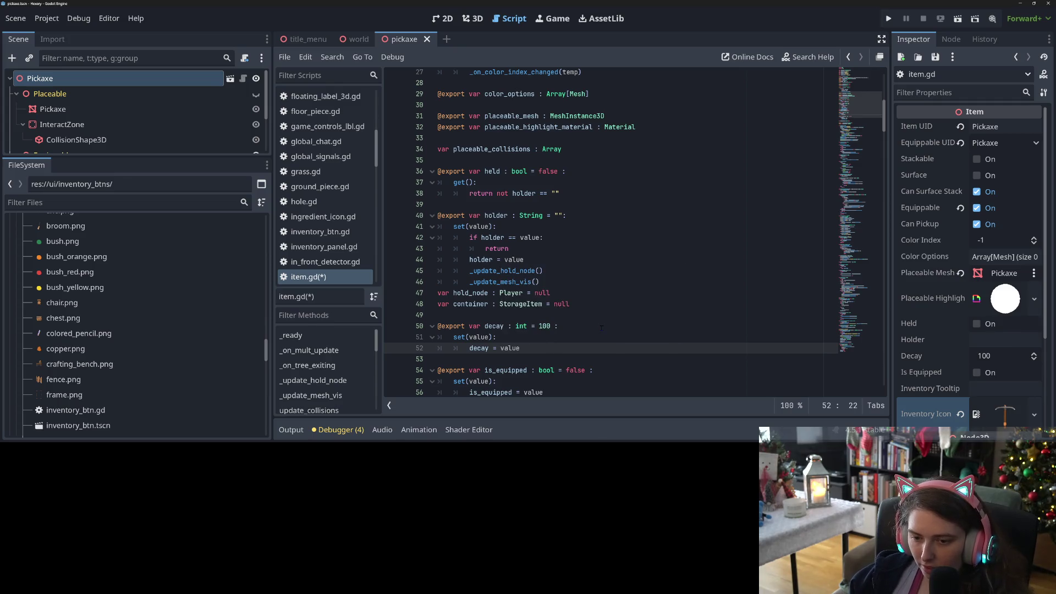
pyautogui.press('Return')
pyautogui.write('if da')
pyautogui.write('cay')
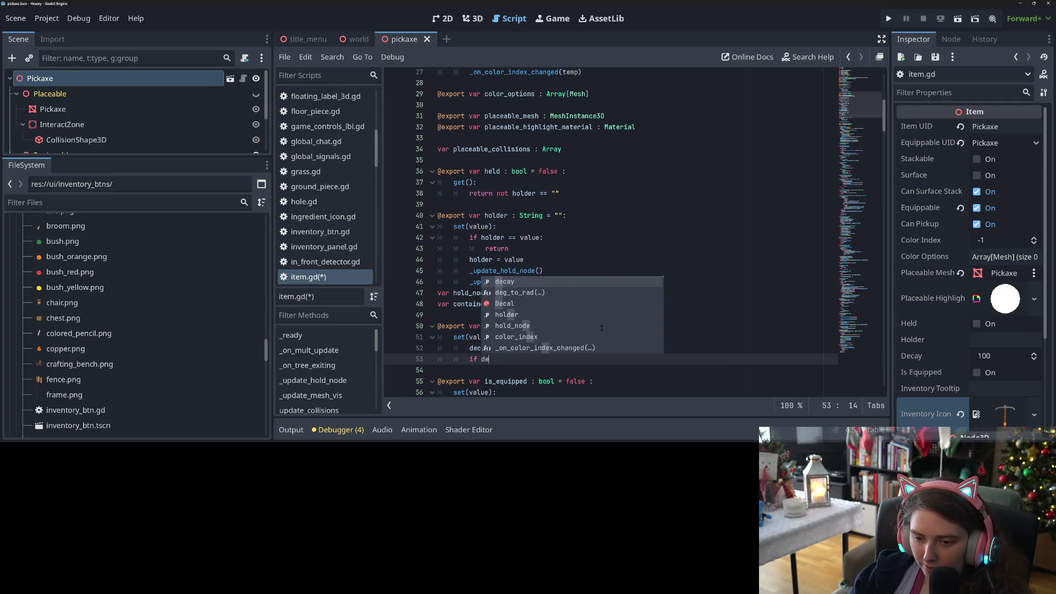
pyautogui.write('= 0')
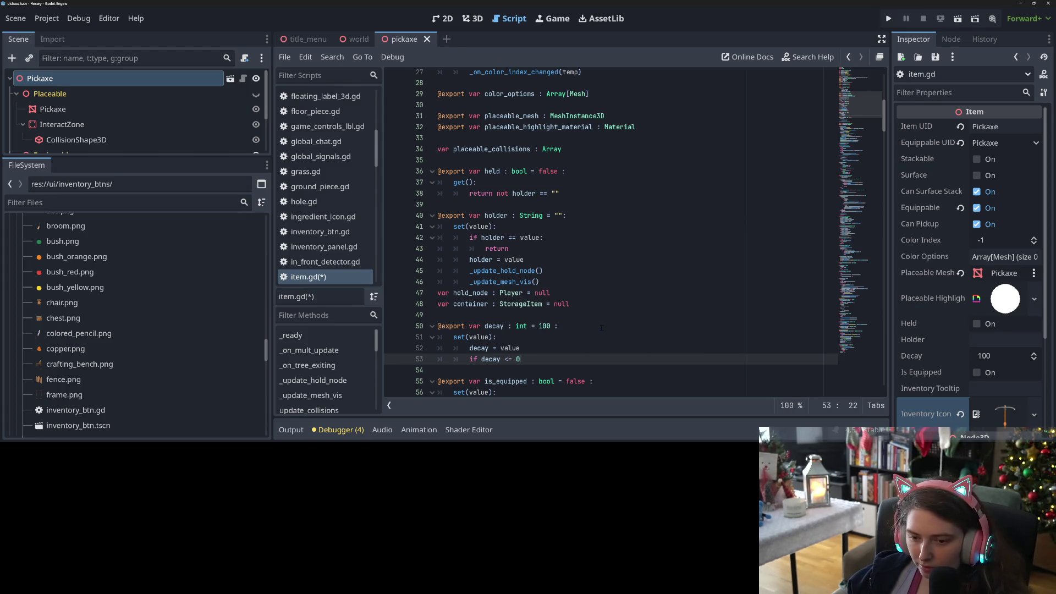
pyautogui.write(':')
pyautogui.press('Return')
pyautogui.hotkey('ctrl', 's')
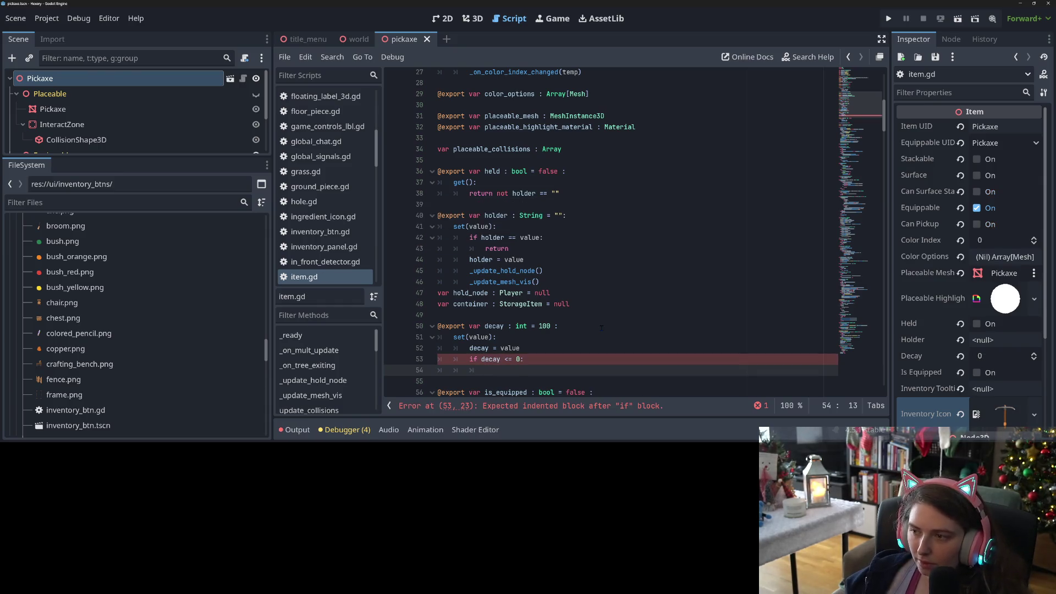
# Add a new empty line at the end of item.gd for a new function
pyautogui.click(858, 383)
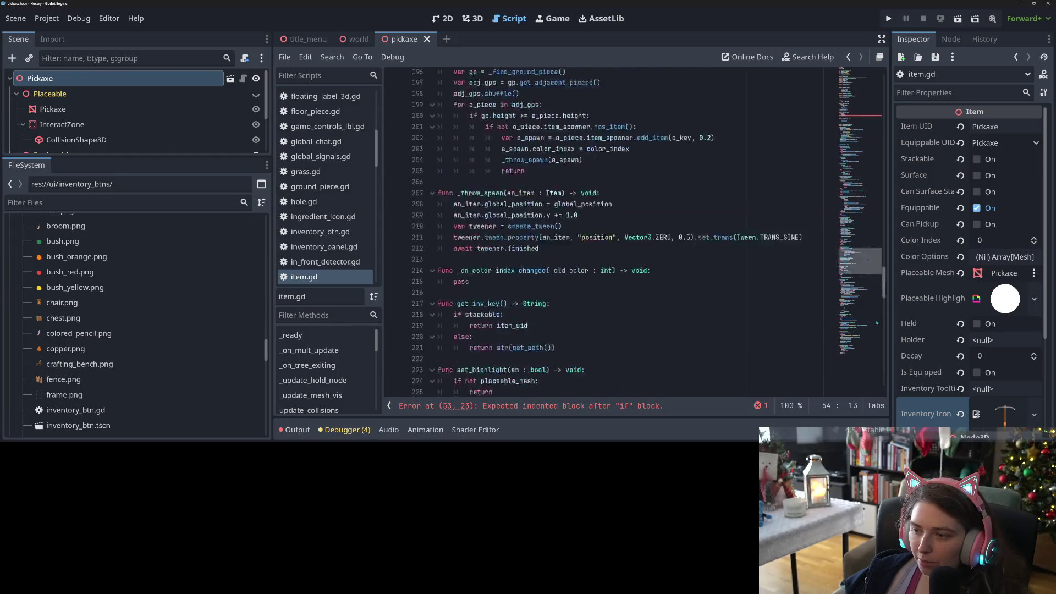
pyautogui.click(624, 385)
pyautogui.press('Return')
# Type 'func _item' in tree.gd, playtest Hexery, then quit the game with Escape
pyautogui.write('func _item')
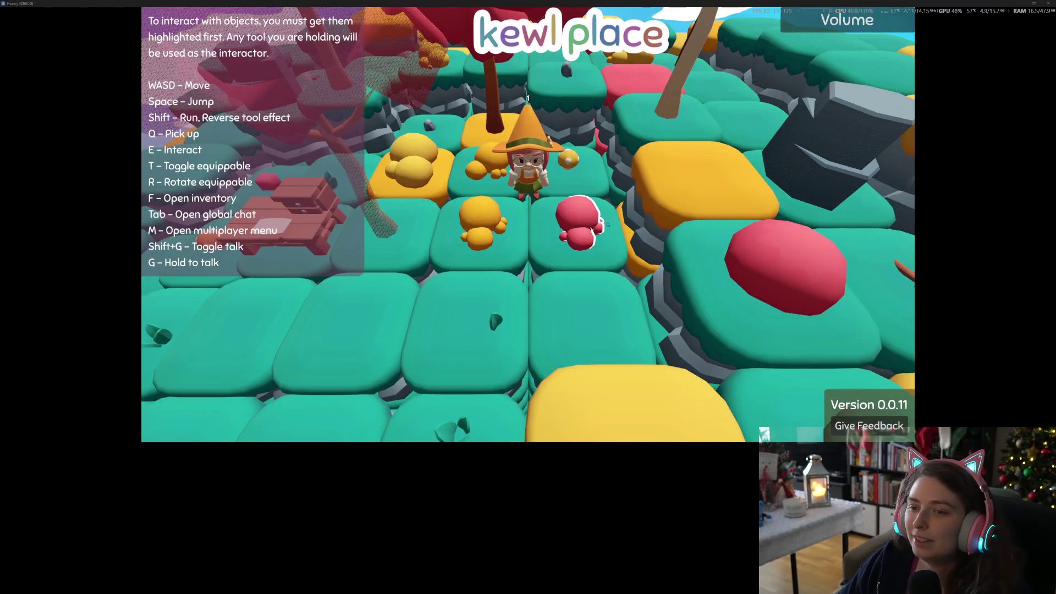
pyautogui.press('Escape')
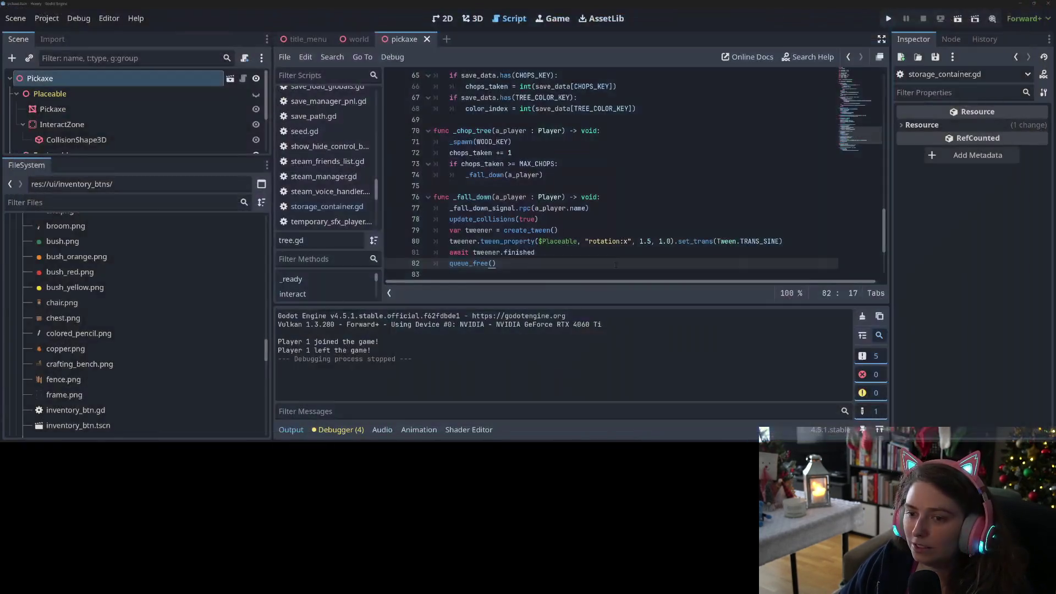
pyautogui.click(693, 242)
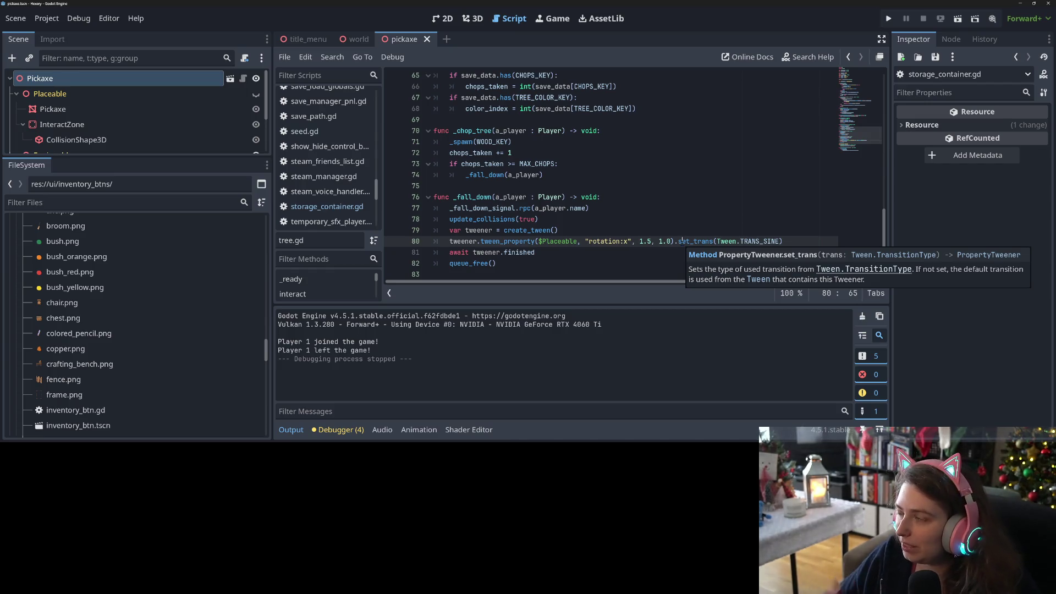
pyautogui.click(527, 230)
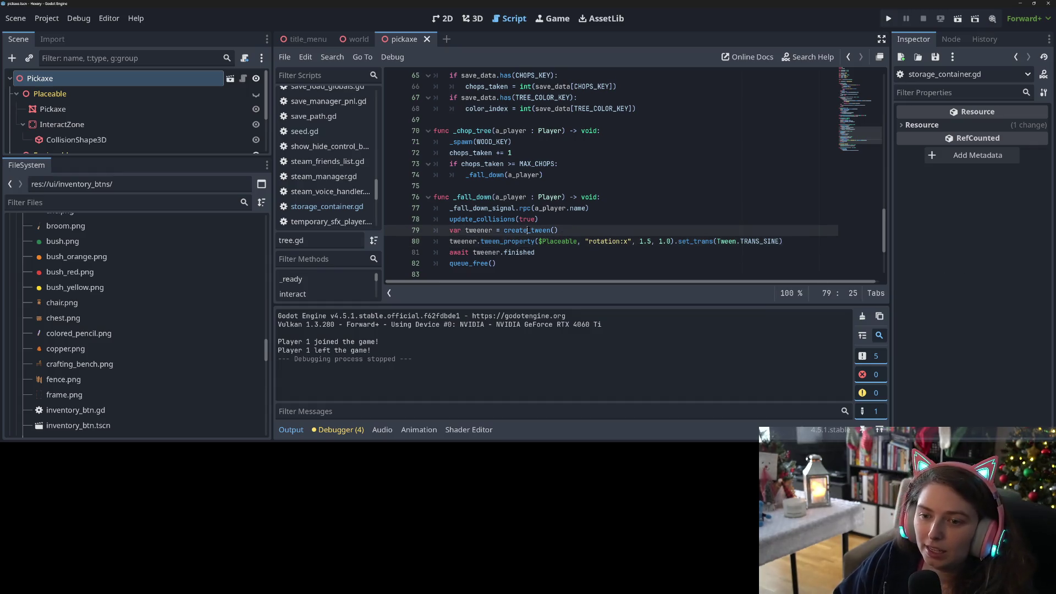
pyautogui.scroll(-3, 527, 230)
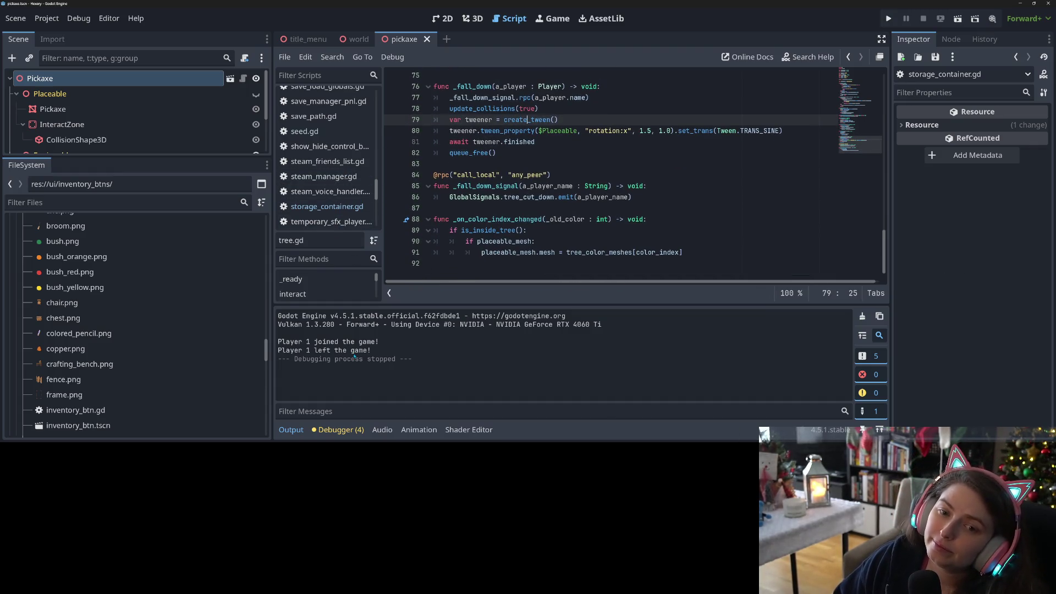
pyautogui.click(291, 429)
pyautogui.scroll(-3, 327, 231)
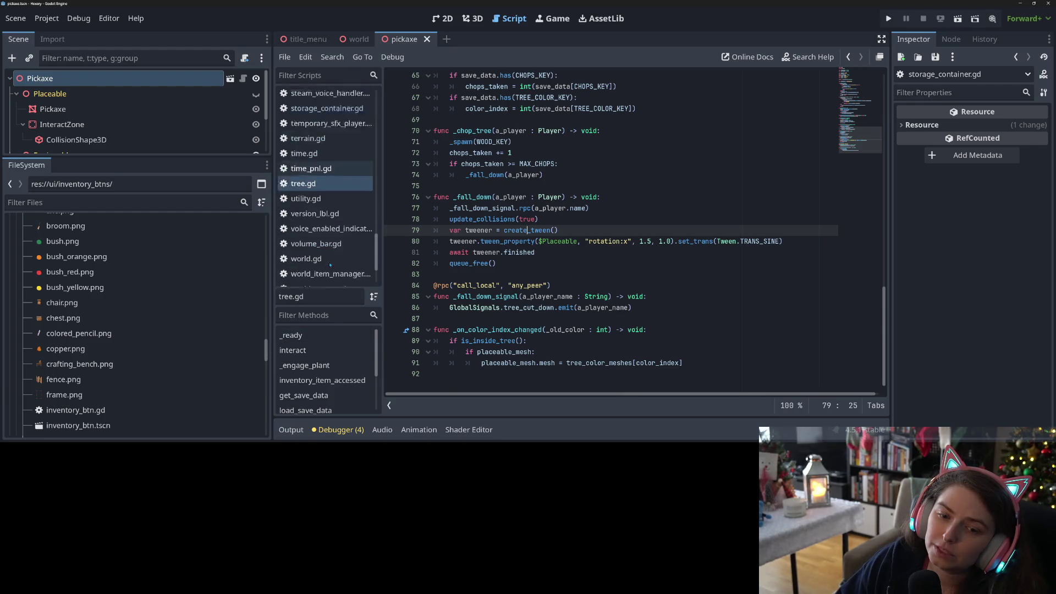
pyautogui.scroll(5, 330, 267)
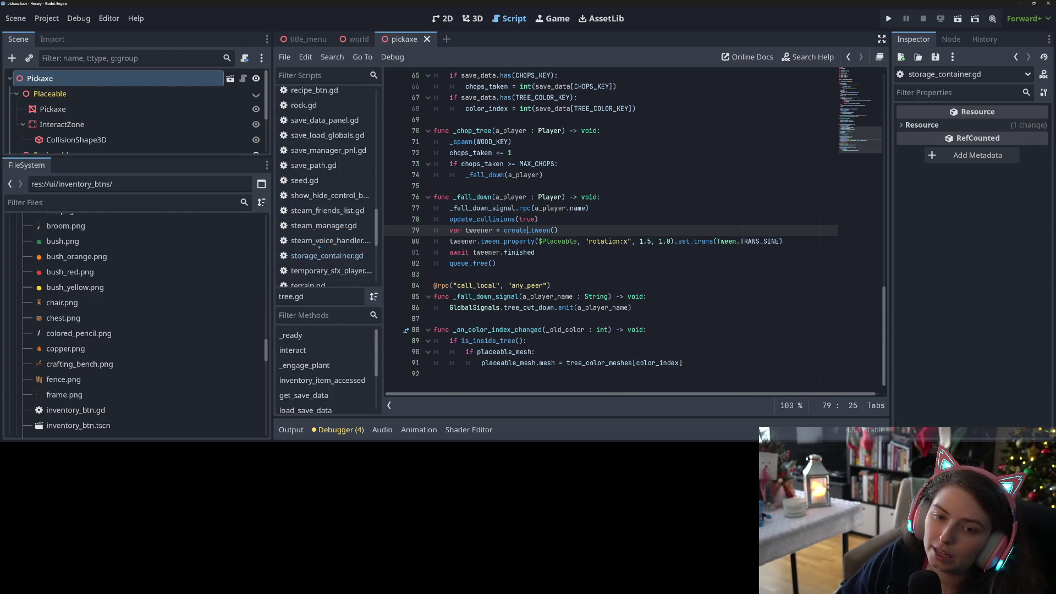
pyautogui.scroll(5, 324, 242)
pyautogui.click(497, 340)
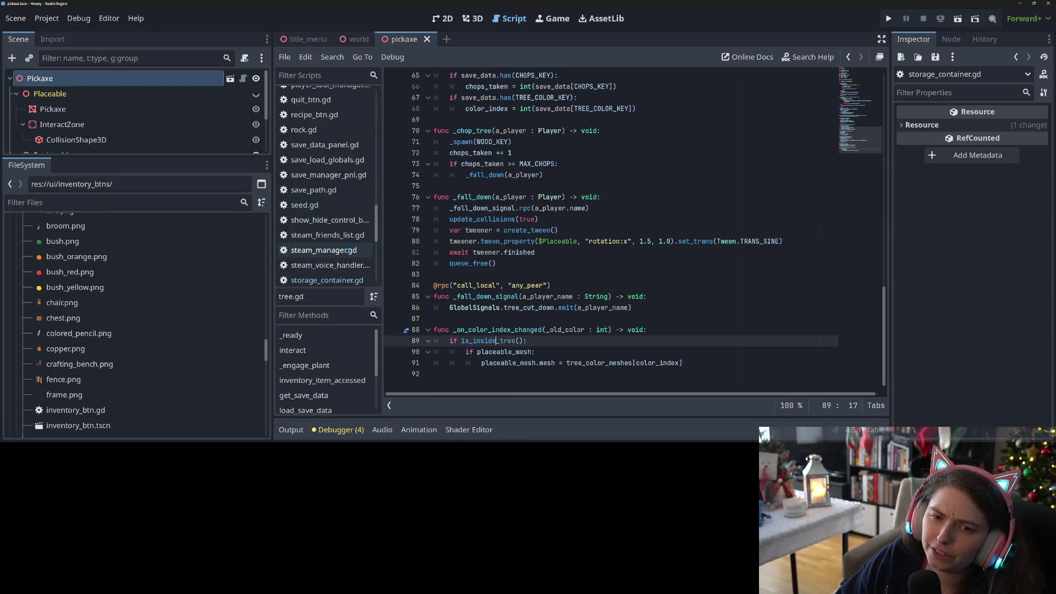
pyautogui.scroll(5, 348, 249)
pyautogui.click(313, 197)
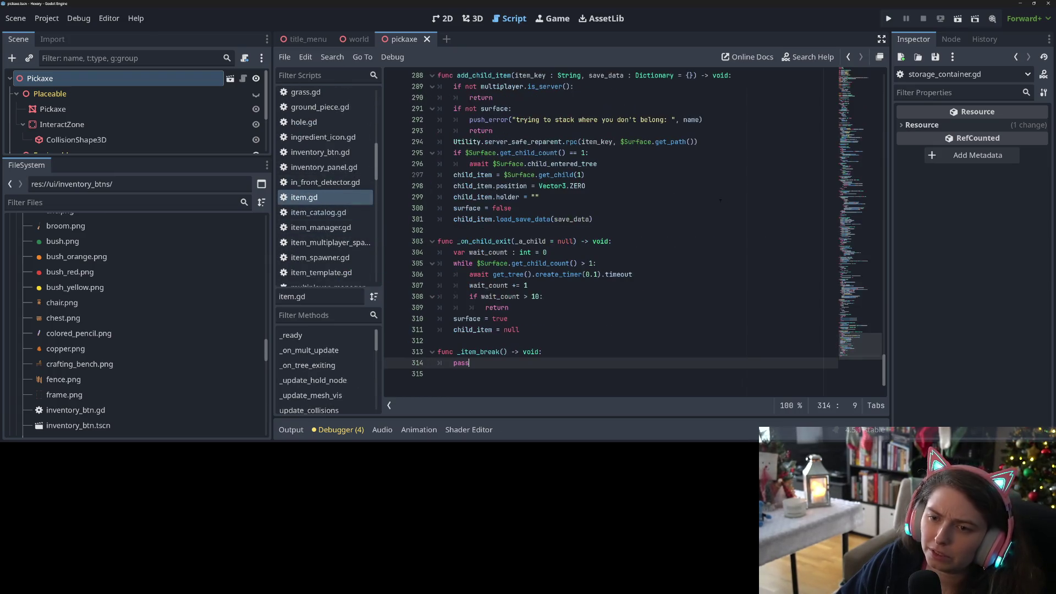
pyautogui.moveTo(858, 352)
pyautogui.mouseDown()
pyautogui.moveTo(855, 77)
pyautogui.moveTo(849, 156)
pyautogui.mouseUp()
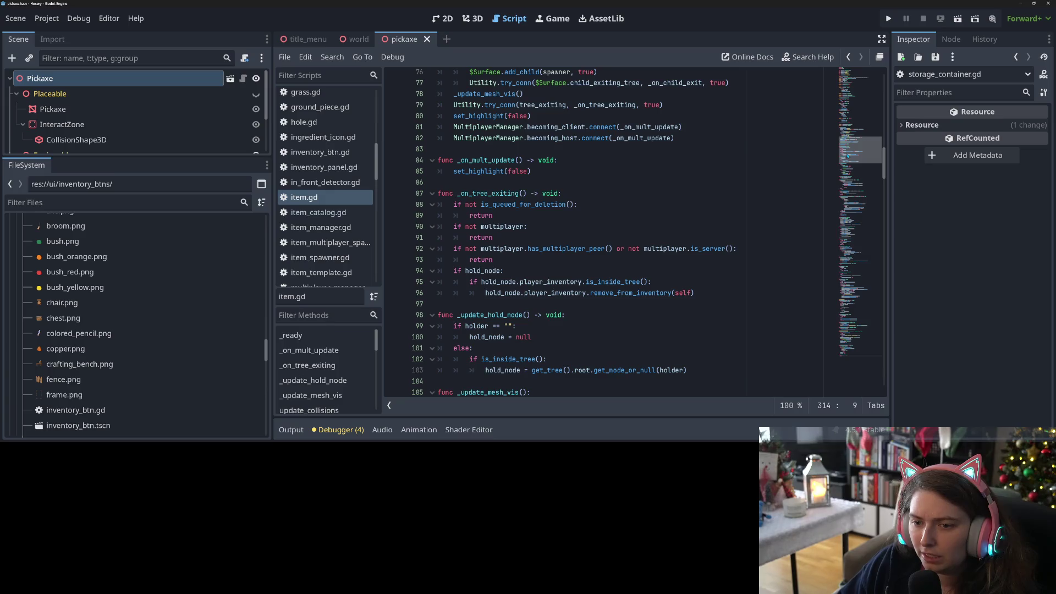
pyautogui.doubleClick(503, 205)
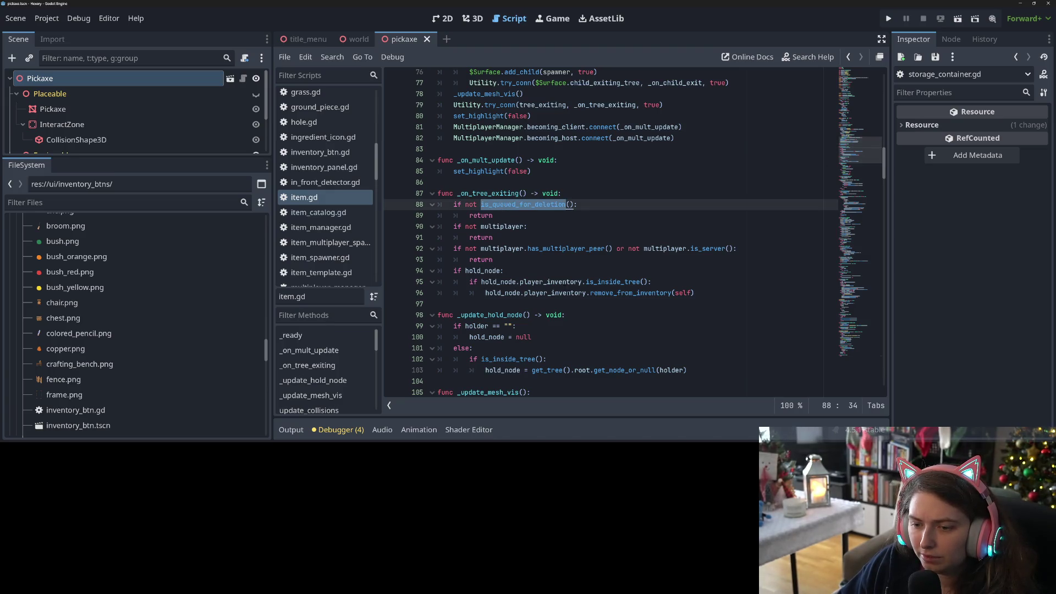
pyautogui.moveTo(863, 159); pyautogui.dragTo(863, 347)
pyautogui.doubleClick(461, 363)
pyautogui.write('queue')
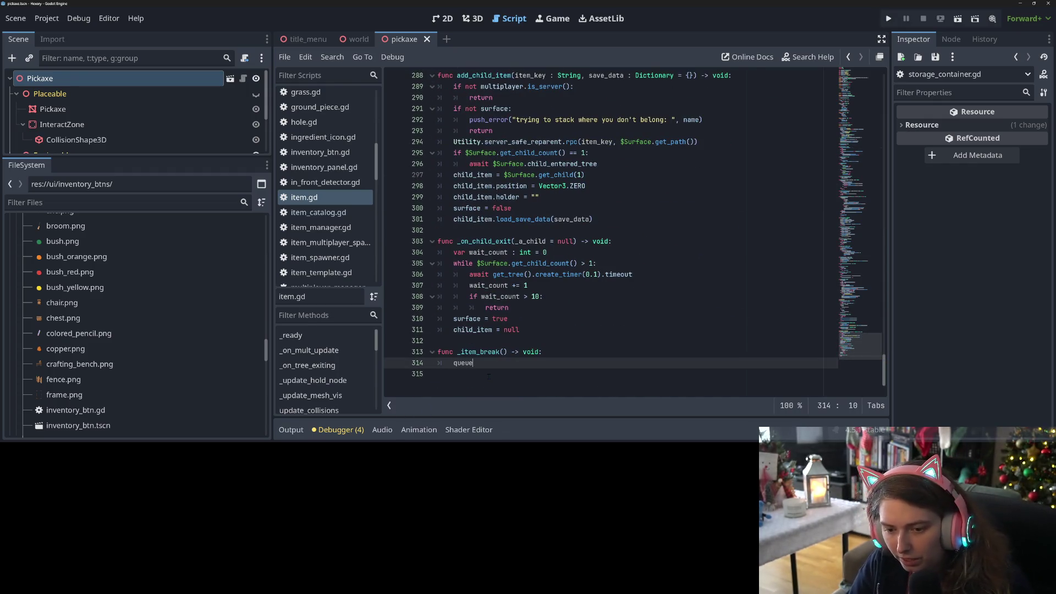
pyautogui.write('_free')
pyautogui.press('Return')
pyautogui.hotkey('ctrl', 's')
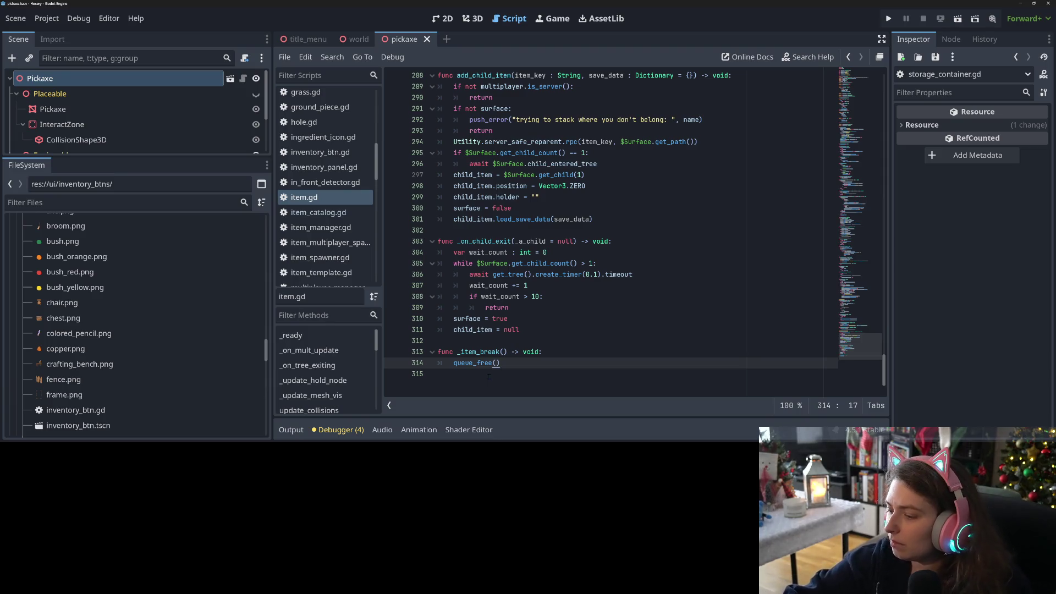
pyautogui.hotkey('ctrl', 's')
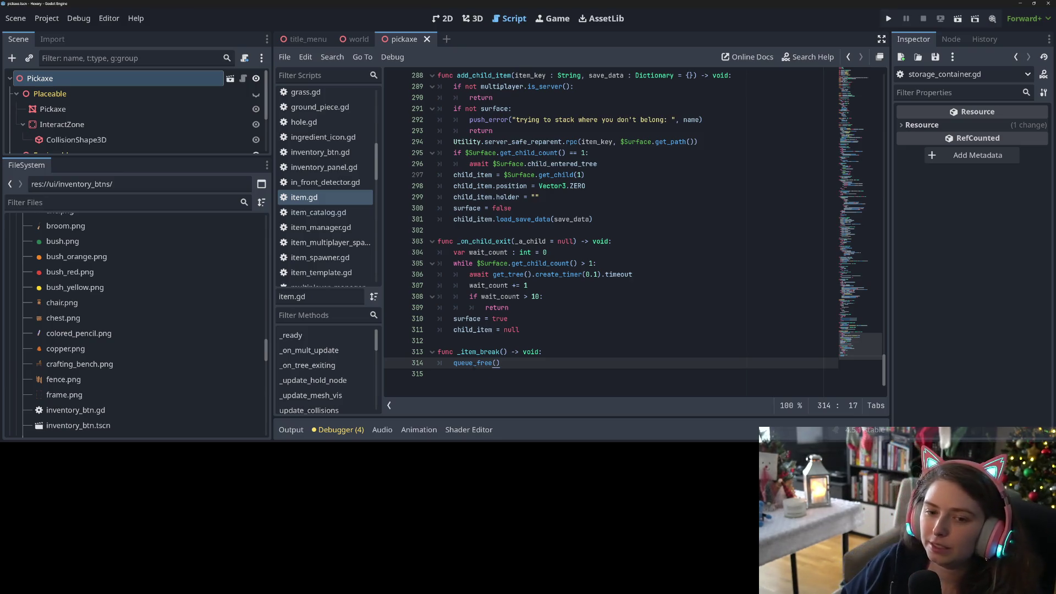
pyautogui.press('Left')
pyautogui.press('Left')
pyautogui.scroll(10, 632, 231)
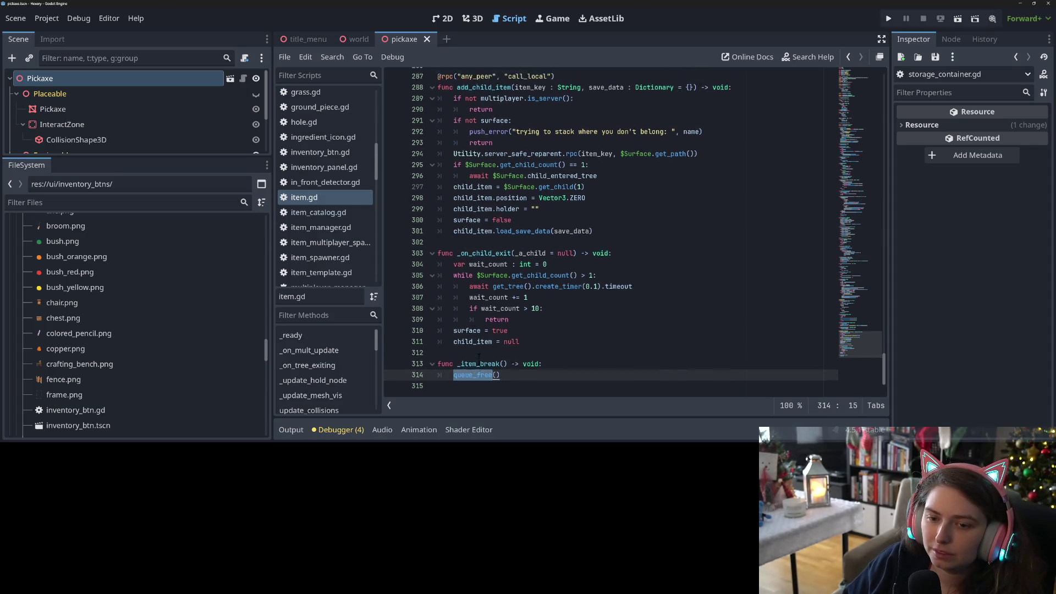
pyautogui.scroll(12, 479, 356)
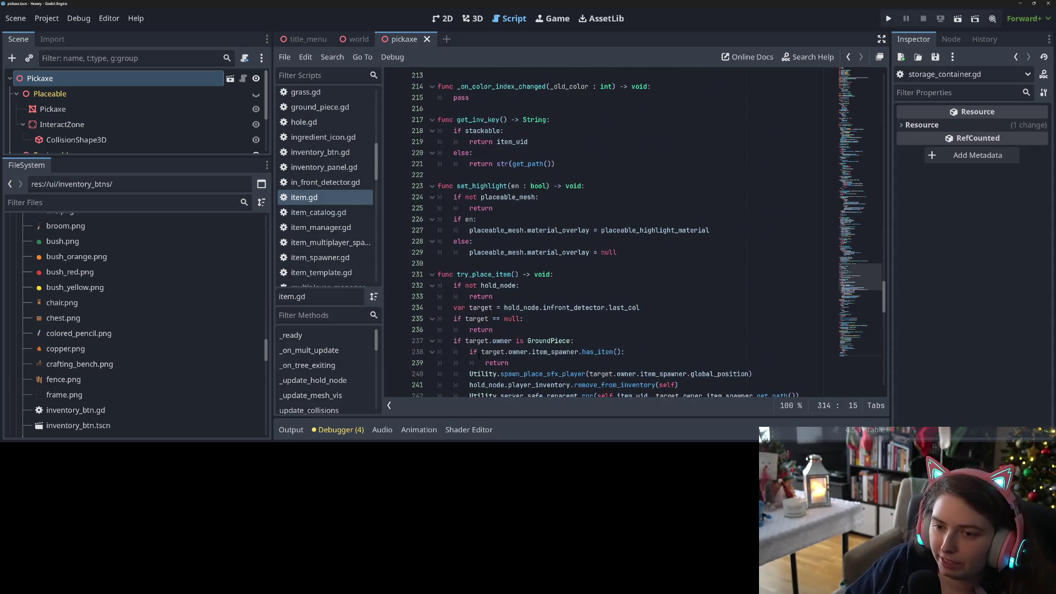
pyautogui.scroll(3, 470, 356)
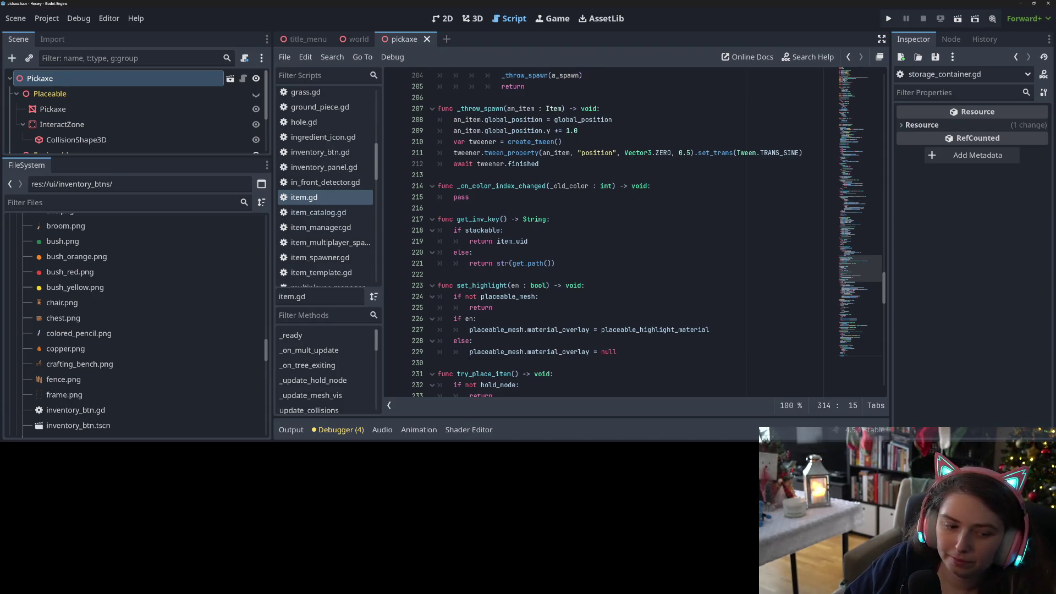
pyautogui.moveTo(470, 353)
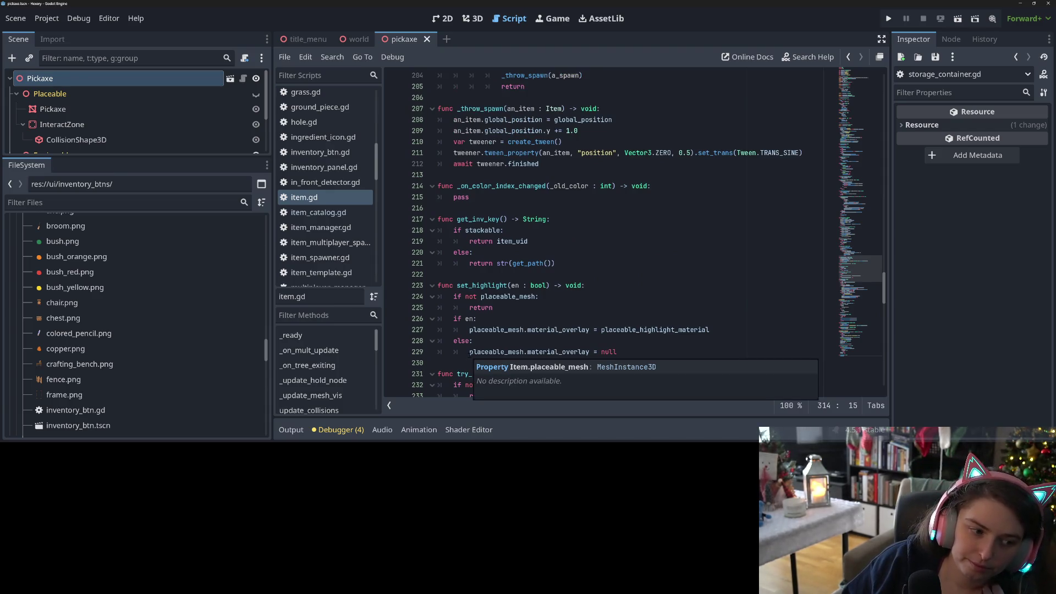
pyautogui.scroll(7, 470, 354)
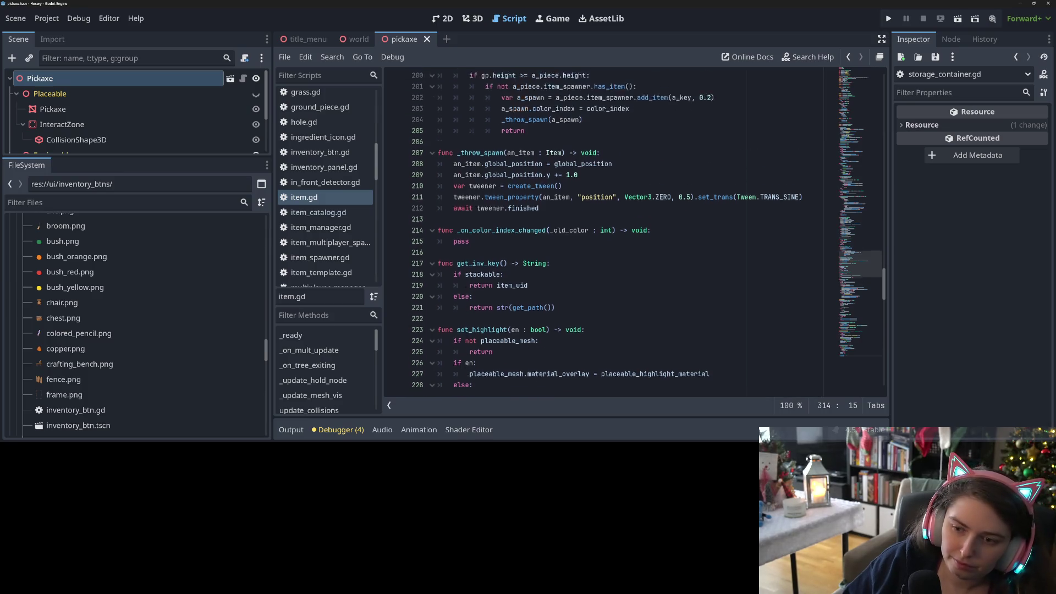
pyautogui.moveTo(495, 287)
pyautogui.scroll(7, 472, 286)
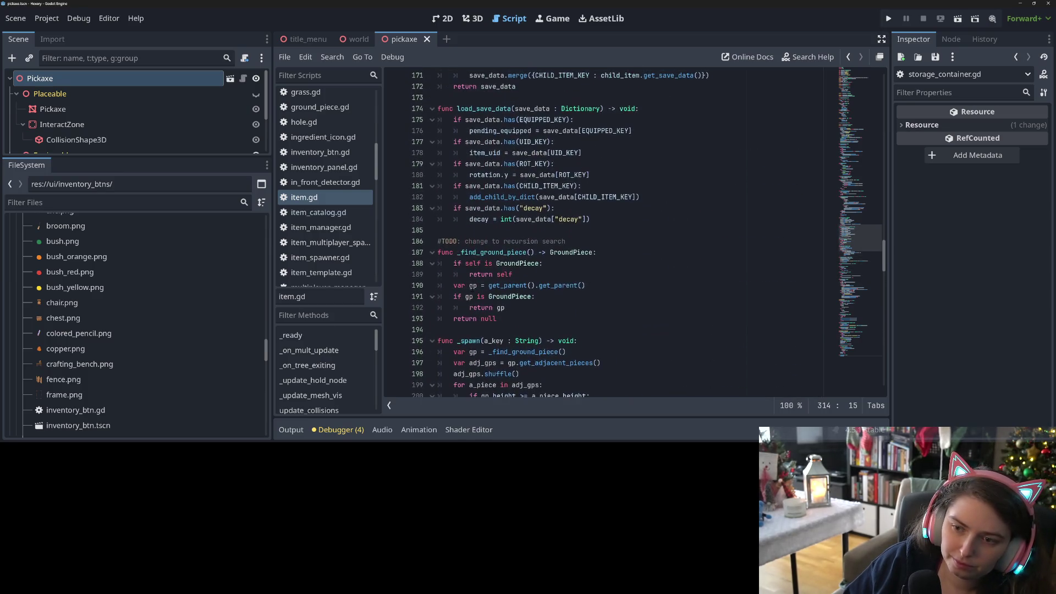
pyautogui.scroll(8, 472, 287)
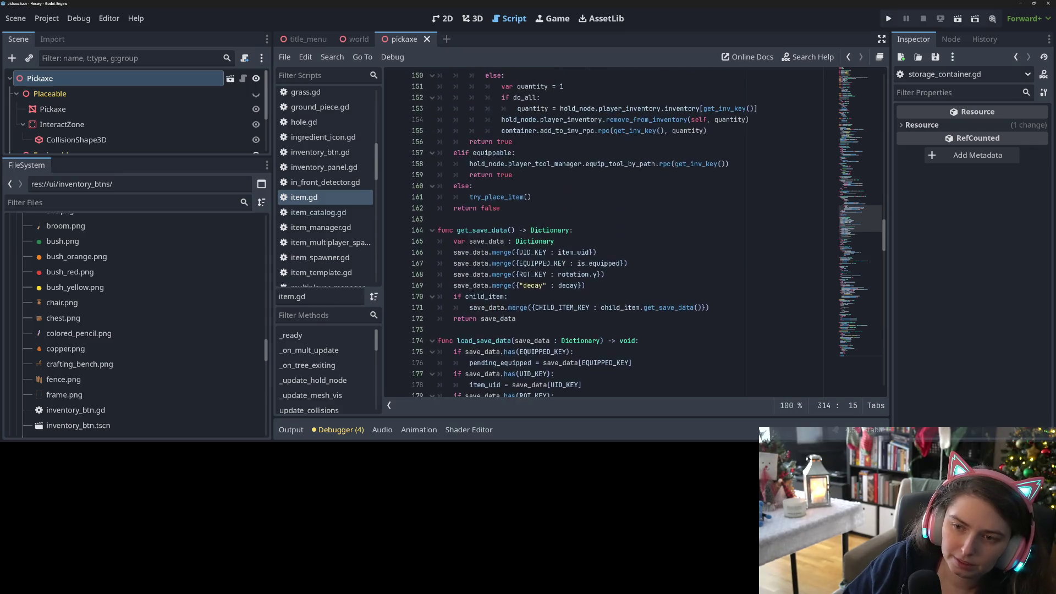
pyautogui.scroll(9, 472, 287)
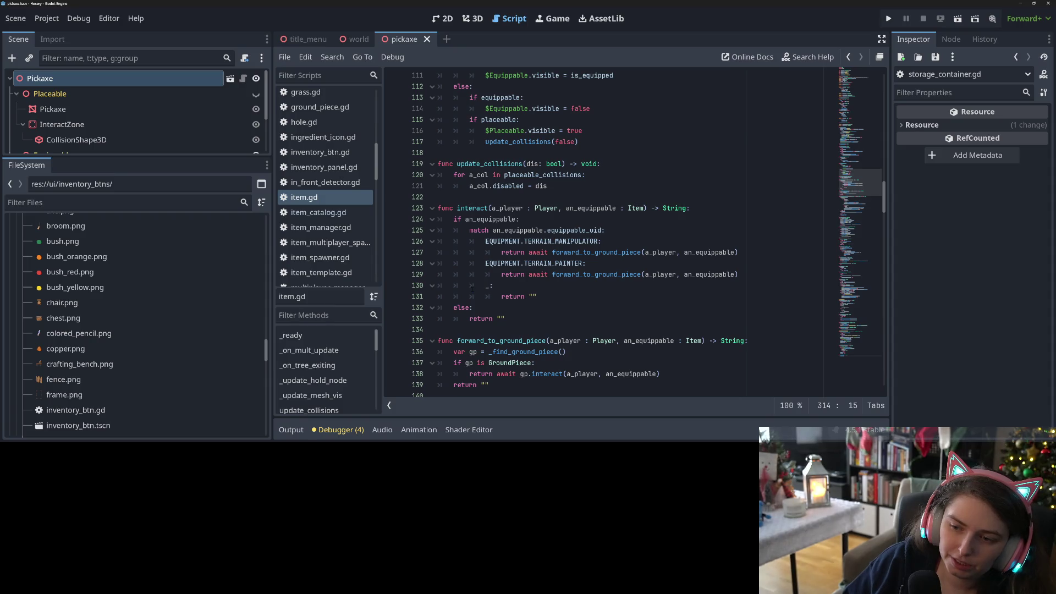
pyautogui.scroll(-20, 471, 287)
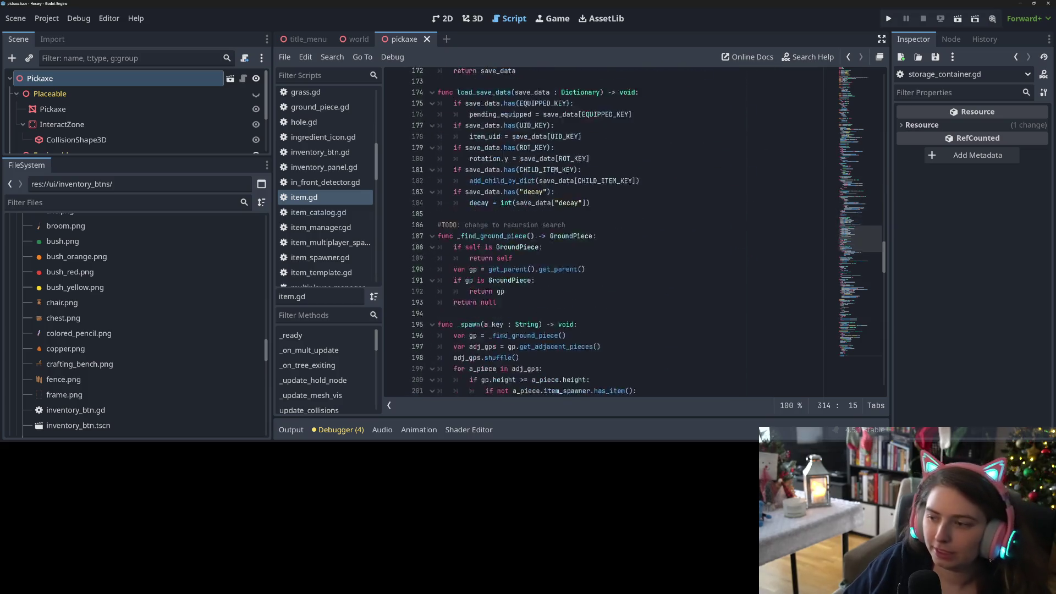
pyautogui.scroll(-20, 471, 288)
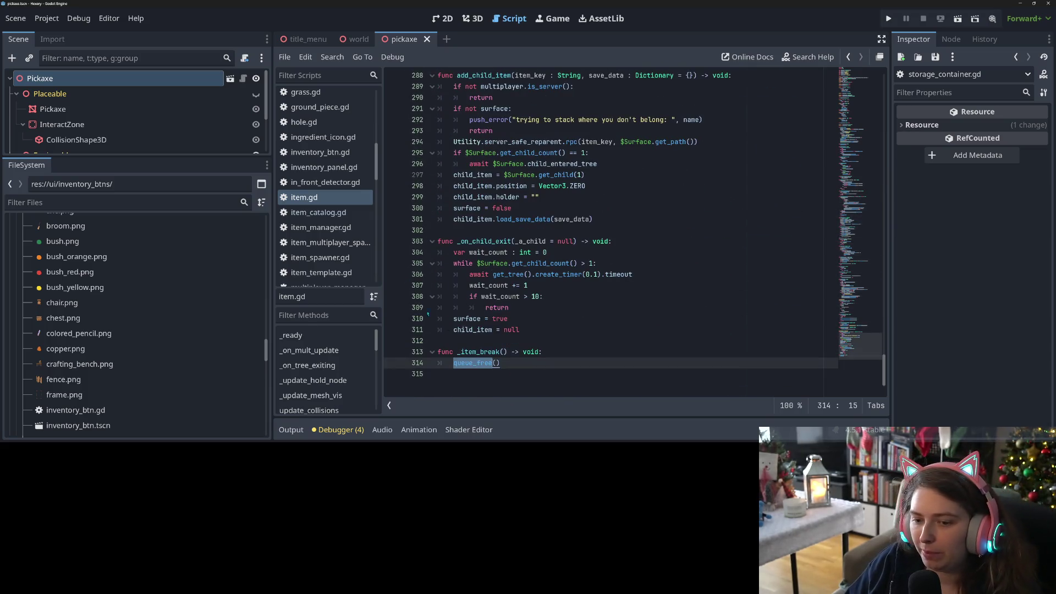
pyautogui.click(467, 342)
# Add 'func use_tool() -> void:' with body 'decay -= 20' above _item_break and save
pyautogui.press('Return')
pyautogui.press('Return')
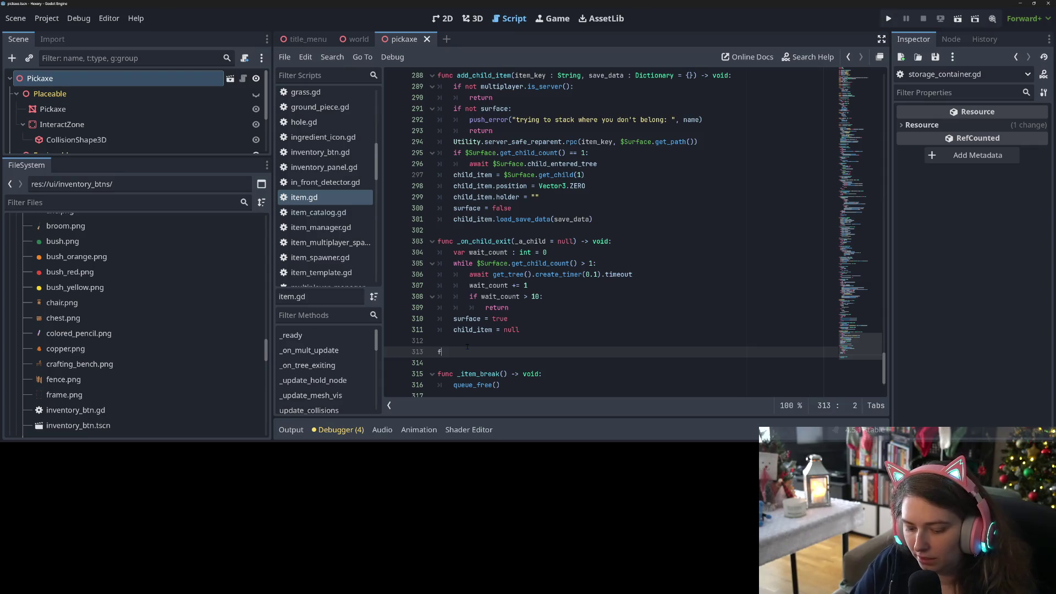
pyautogui.write('unc use_tool(')
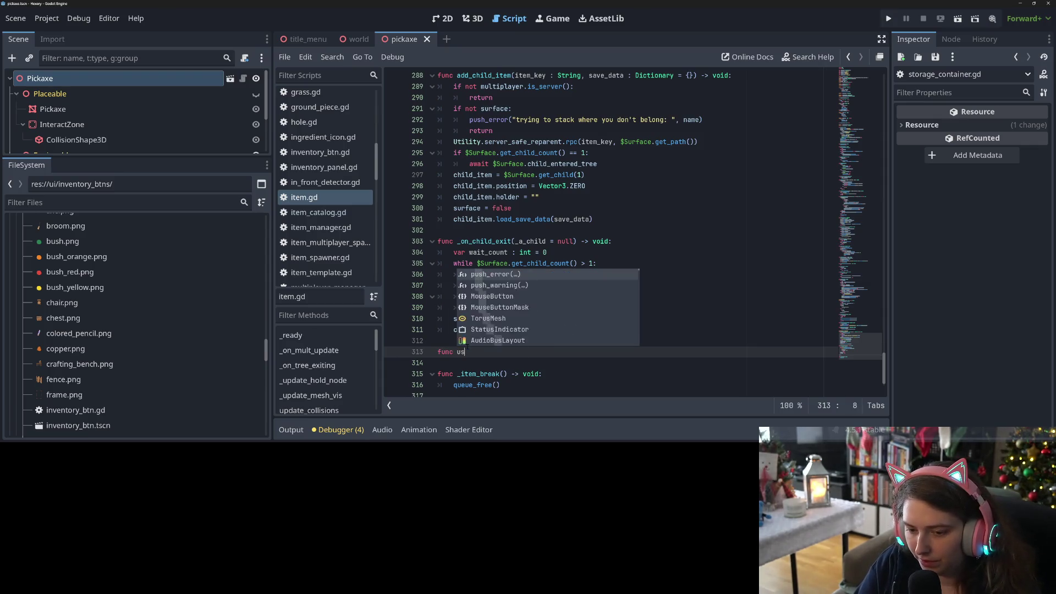
pyautogui.write(') -> void:')
pyautogui.press('Return')
pyautogui.write('decay')
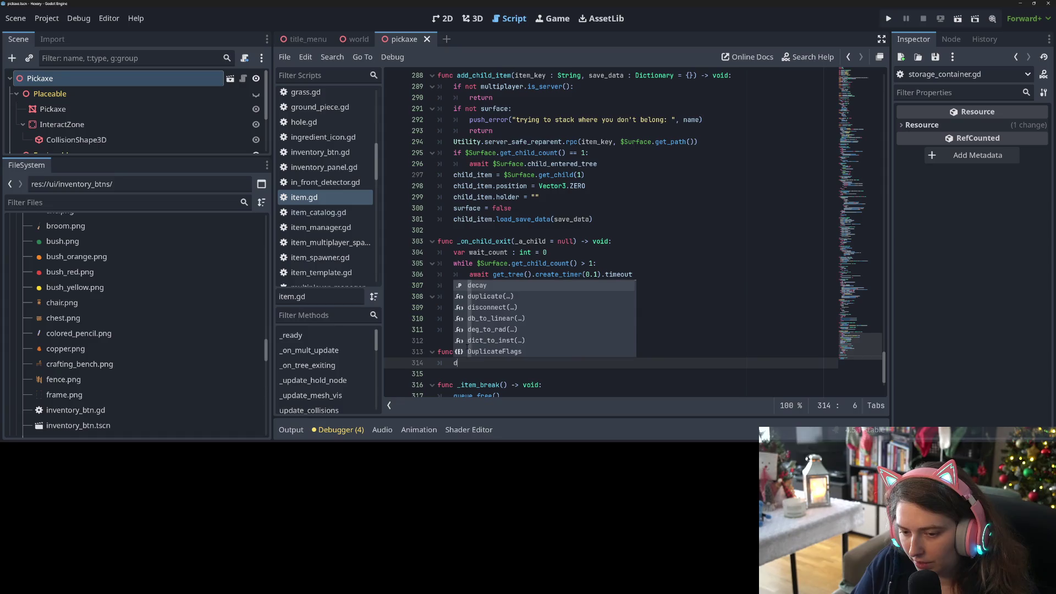
pyautogui.write(' -= ')
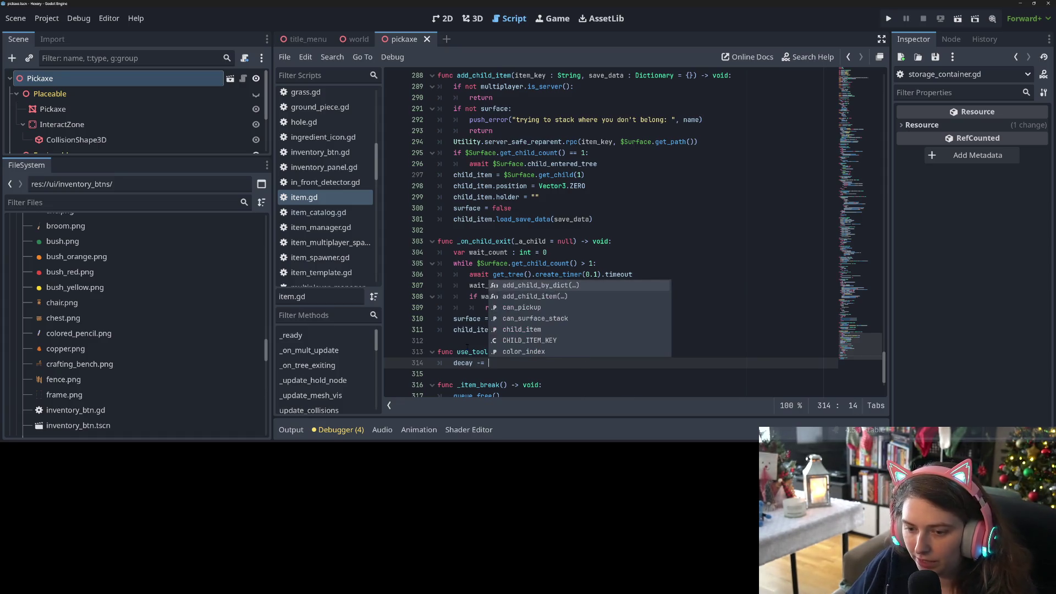
pyautogui.write('20')
pyautogui.hotkey('ctrl', 's')
# Select and copy the use_tool() function name
pyautogui.click(468, 351)
pyautogui.moveTo(457, 352); pyautogui.dragTo(496, 352)
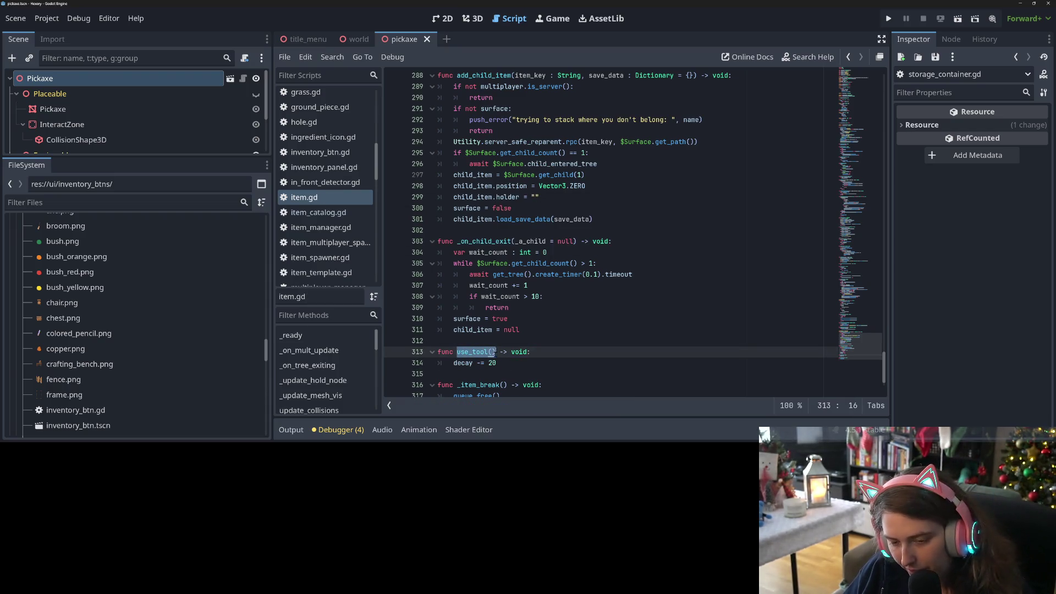
pyautogui.click(493, 352)
pyautogui.moveTo(457, 352); pyautogui.dragTo(494, 352)
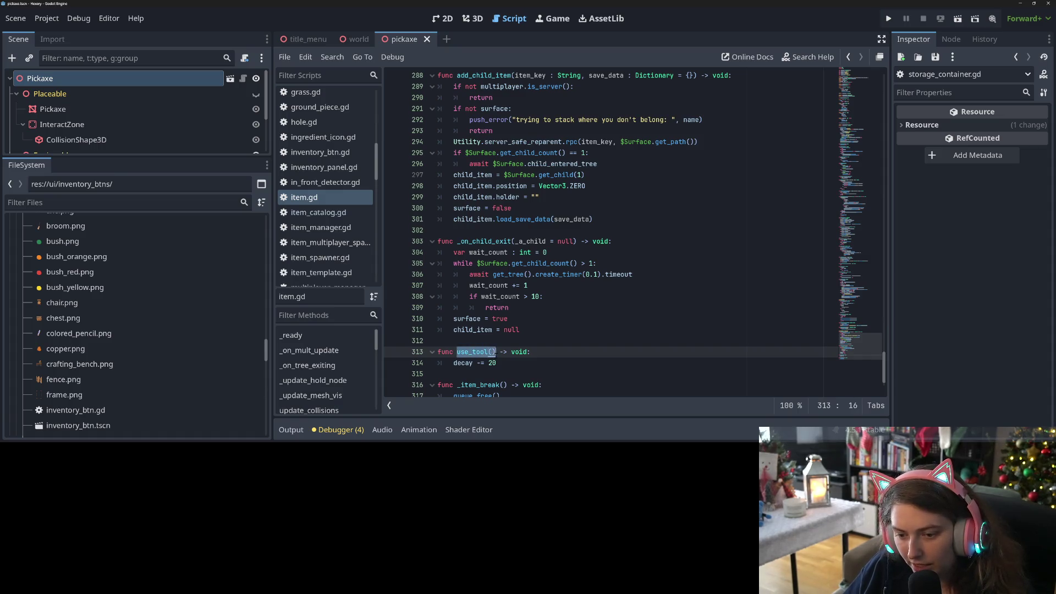
pyautogui.hotkey('ctrl', 's')
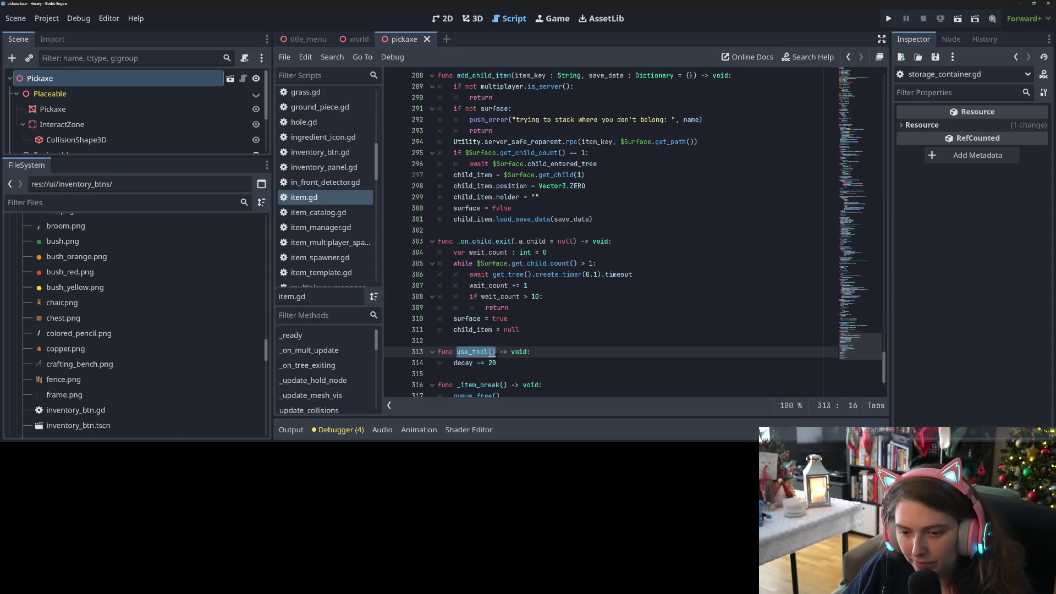
pyautogui.click(485, 352)
pyautogui.scroll(-3, 340, 248)
pyautogui.scroll(4, 330, 182)
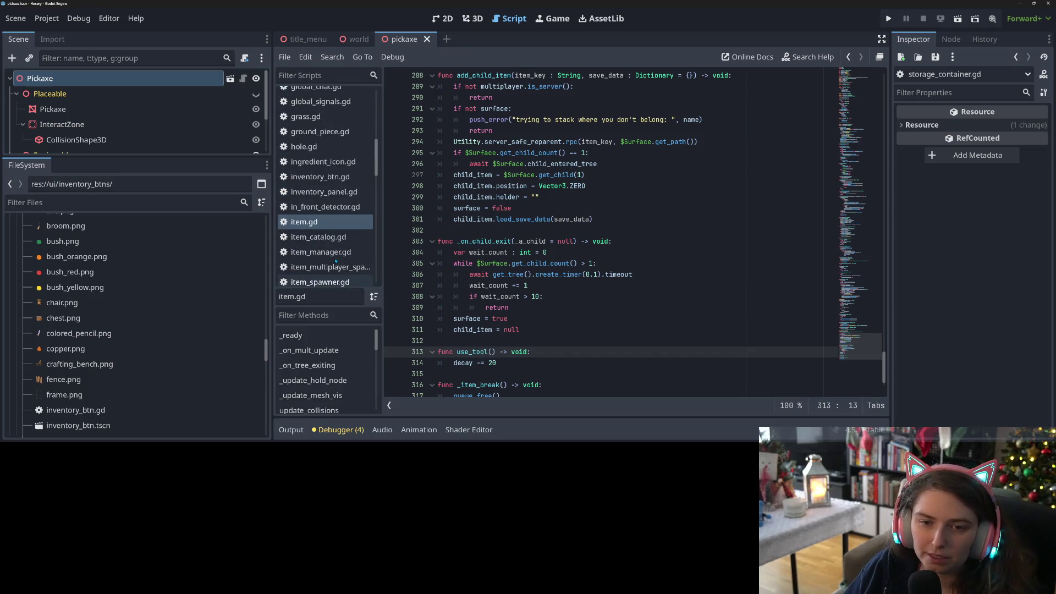
# Open hole.gd and review the interact function's SHOVEL case and Digging return
pyautogui.click(321, 147)
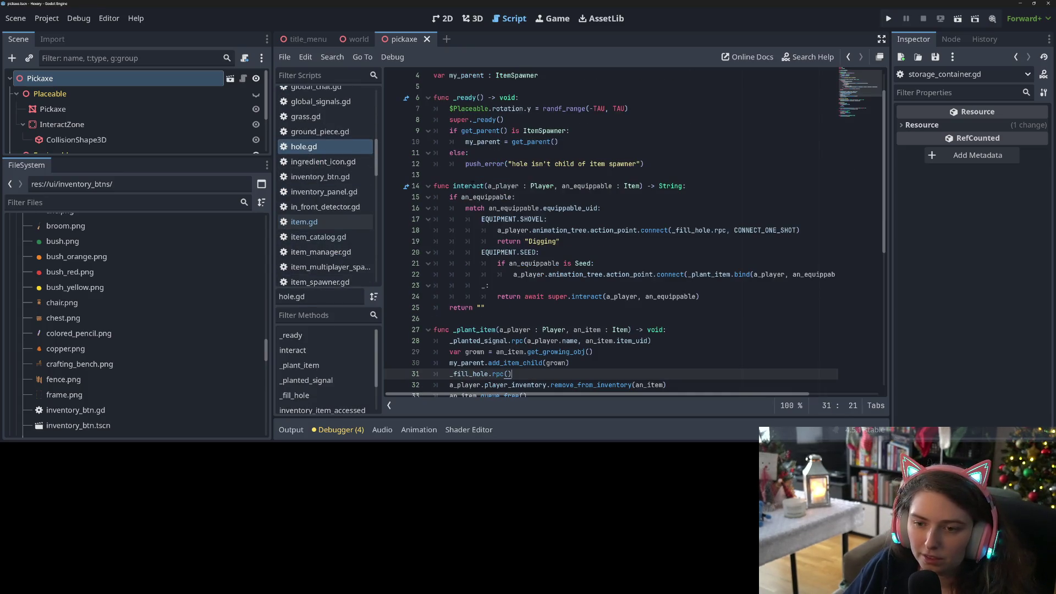
pyautogui.doubleClick(467, 186)
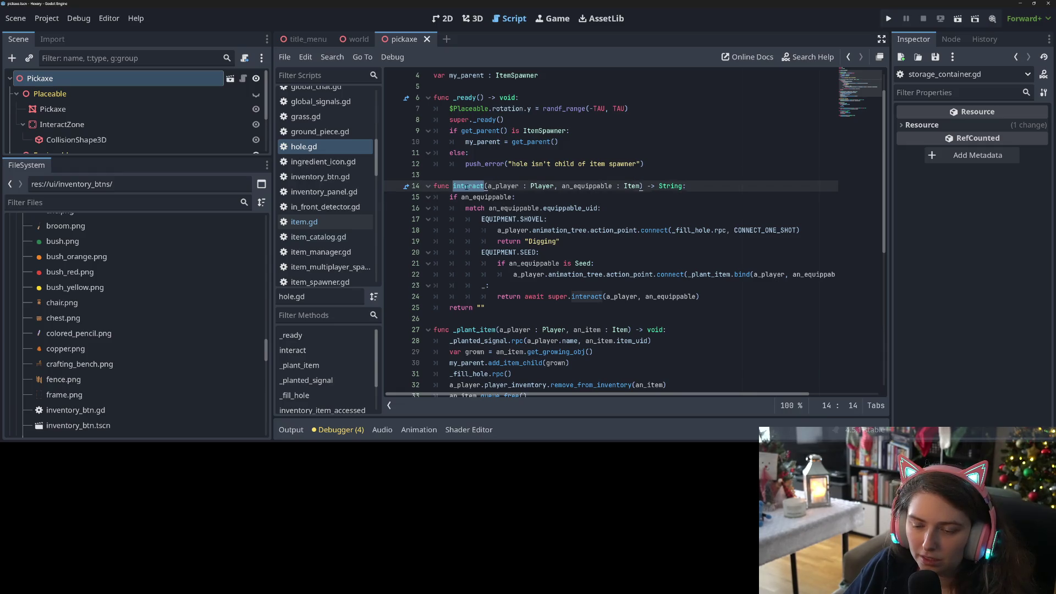
pyautogui.moveTo(467, 187)
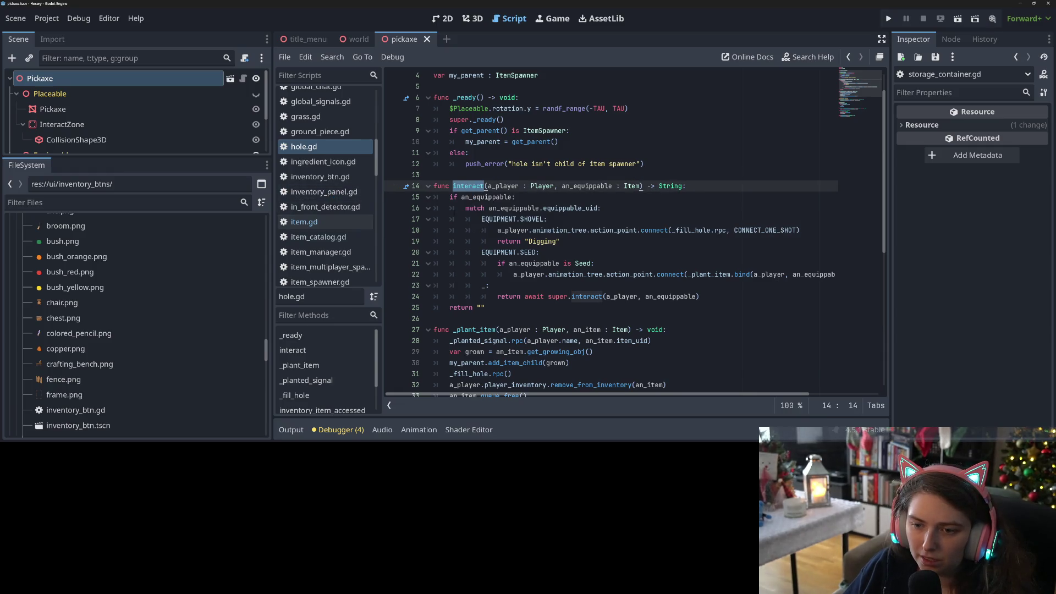
pyautogui.click(500, 203)
pyautogui.click(512, 242)
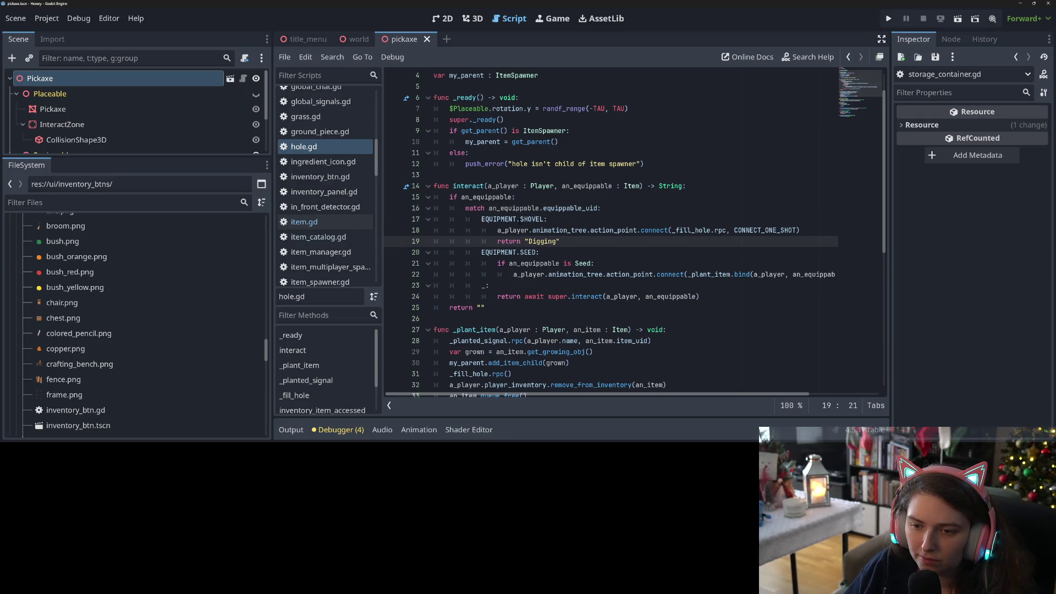
pyautogui.click(519, 219)
pyautogui.click(543, 241)
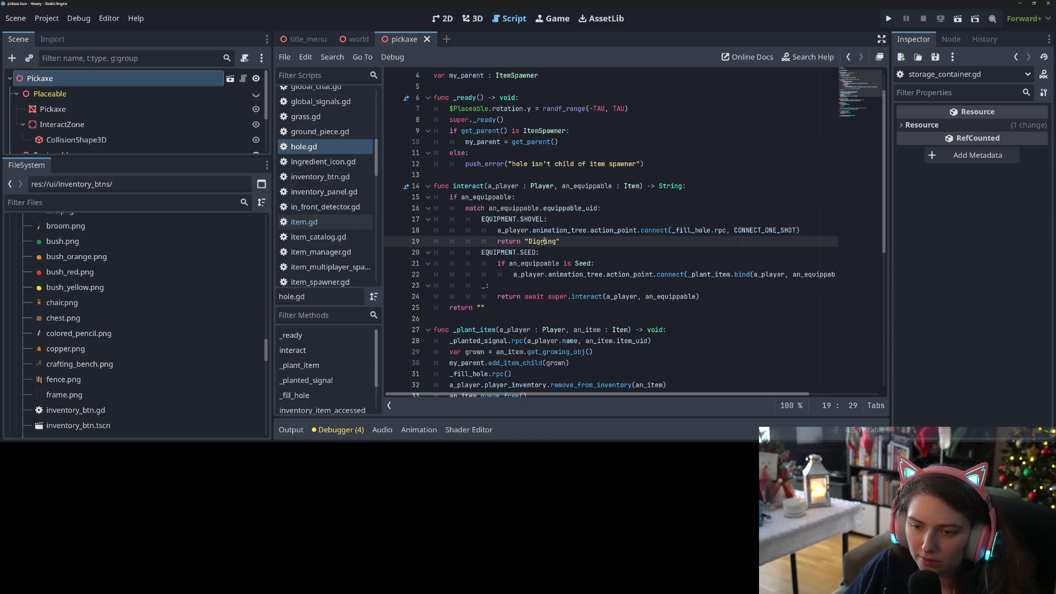
pyautogui.click(473, 208)
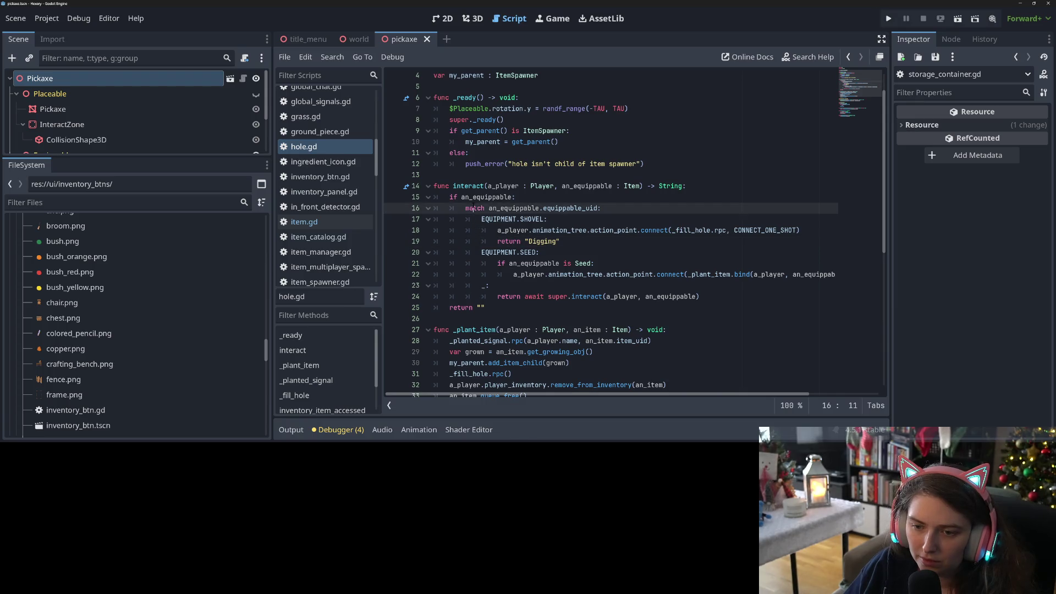
pyautogui.click(520, 219)
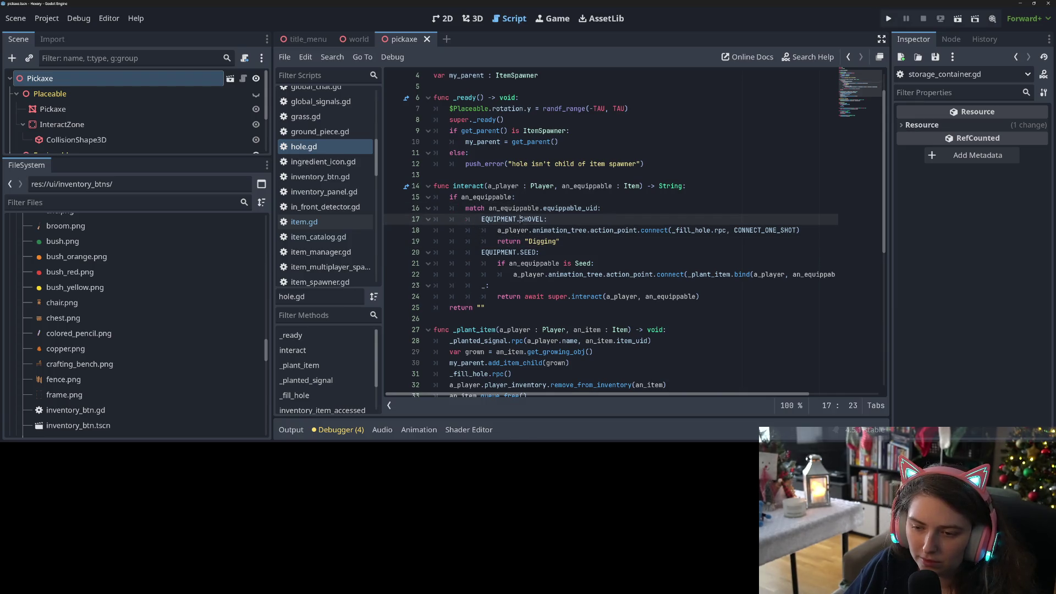
pyautogui.click(635, 241)
pyautogui.click(817, 230)
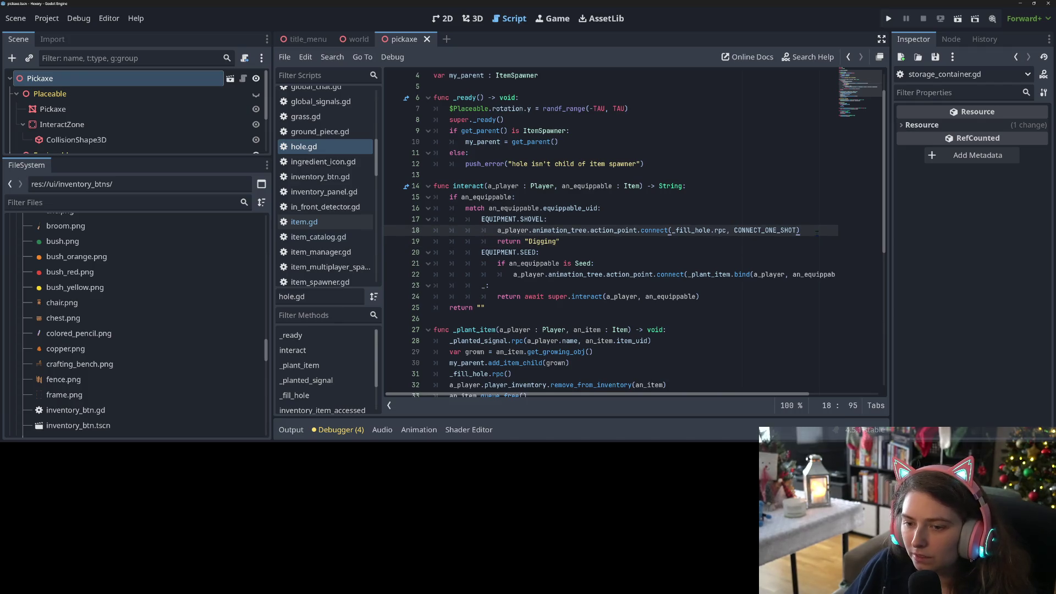
# Try a use_tool() line under the connect call, undo it, save, and review _fill_hole
pyautogui.press('Return')
pyautogui.write('use_tool()')
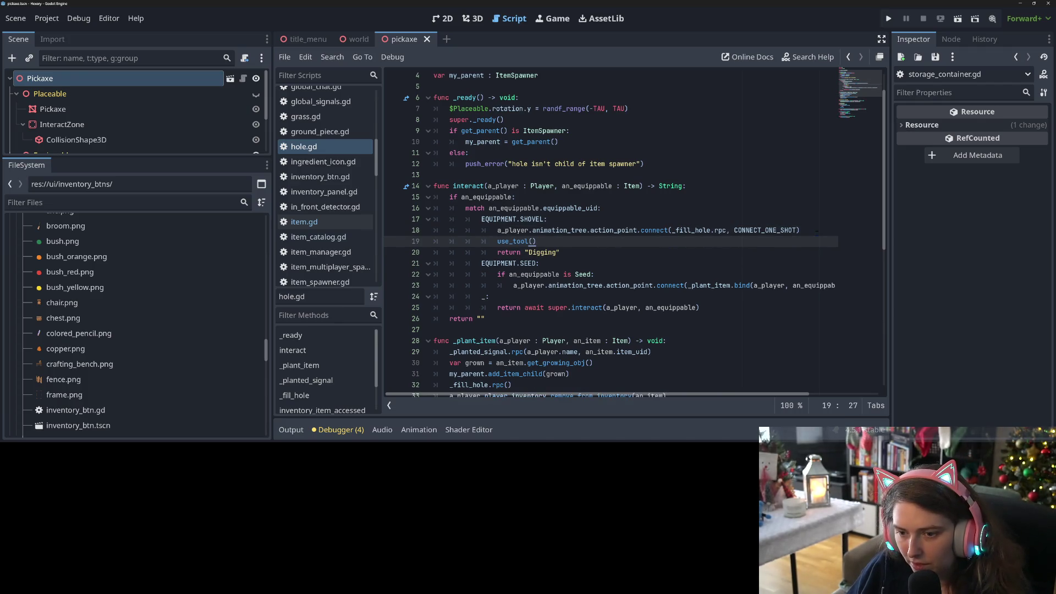
pyautogui.hotkey('ctrl', 'z')
pyautogui.hotkey('ctrl', 'z')
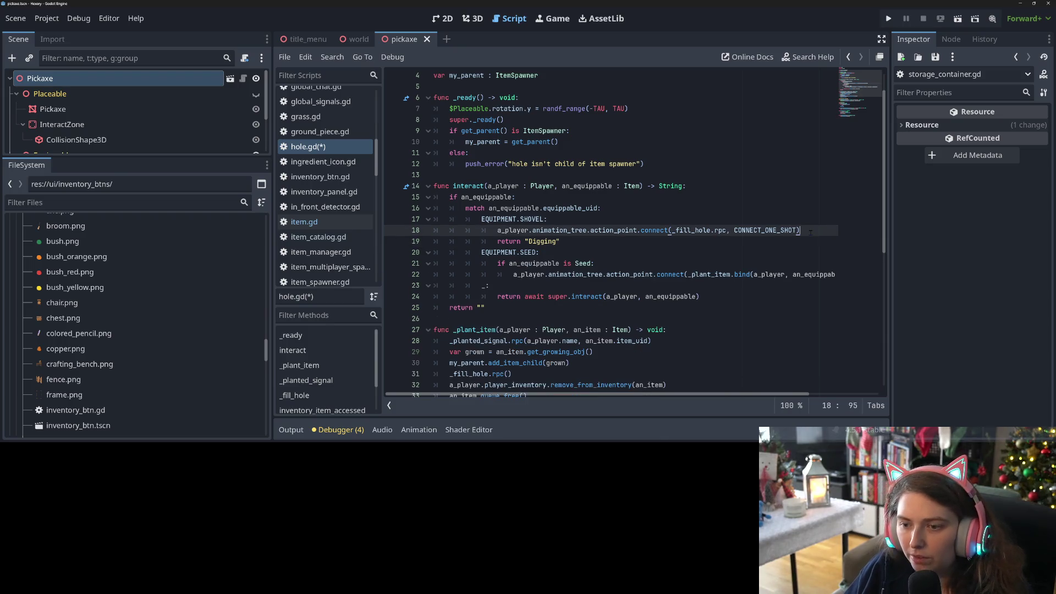
pyautogui.doubleClick(613, 230)
pyautogui.hotkey('ctrl', 's')
pyautogui.click(695, 231)
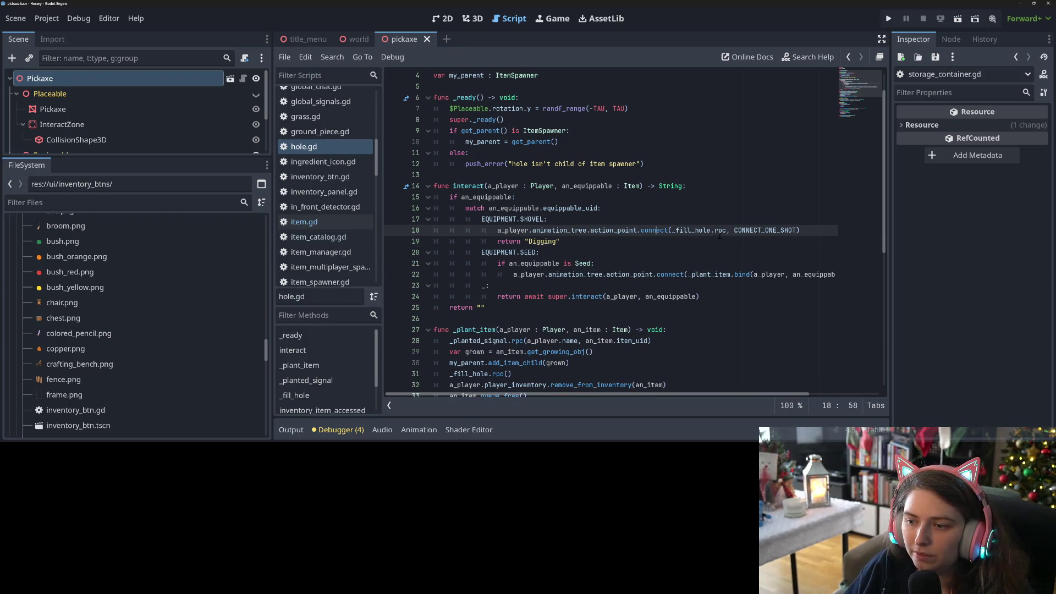
pyautogui.keyDown('ctrl'); pyautogui.click(696, 230); pyautogui.keyUp('ctrl')
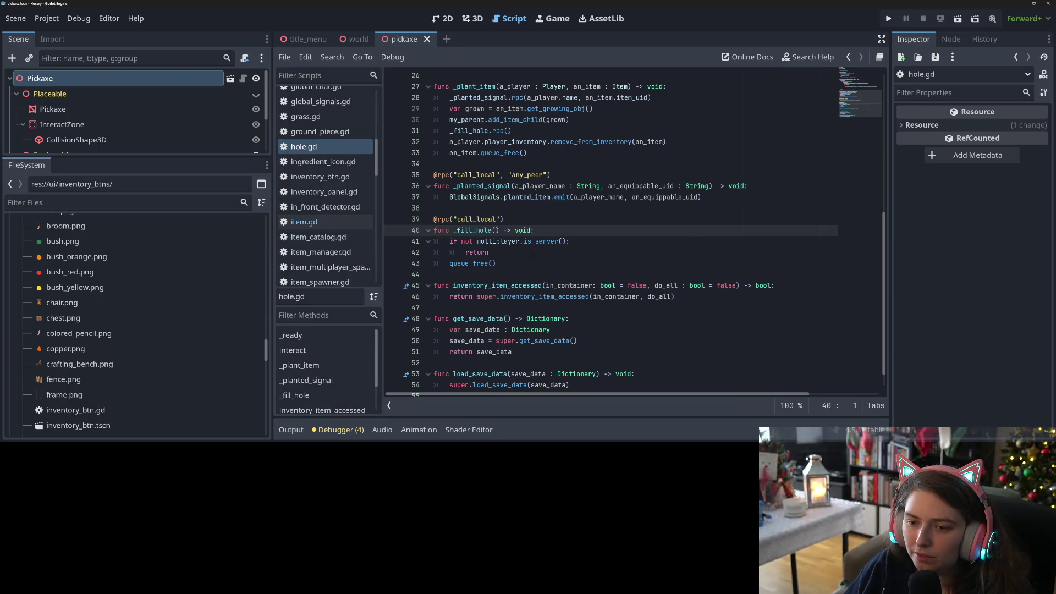
pyautogui.scroll(4, 531, 263)
pyautogui.click(565, 274)
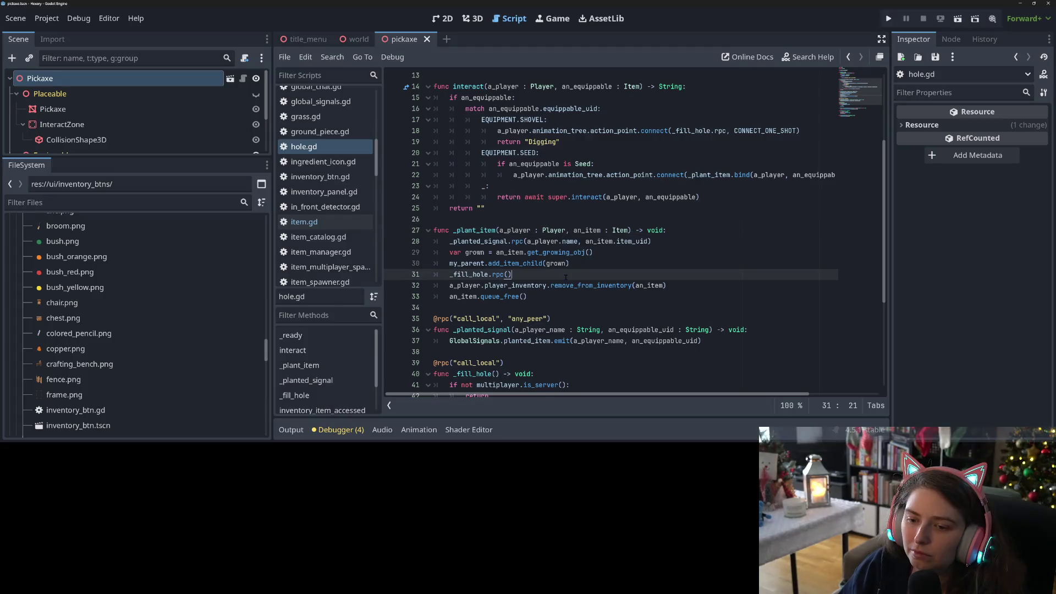
pyautogui.scroll(4, 574, 273)
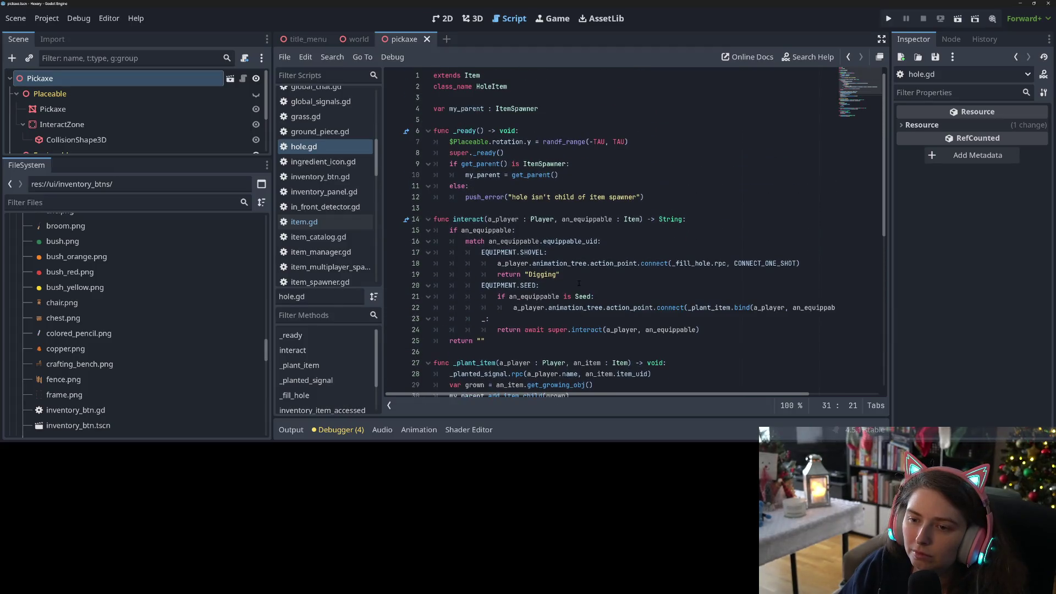
pyautogui.click(752, 275)
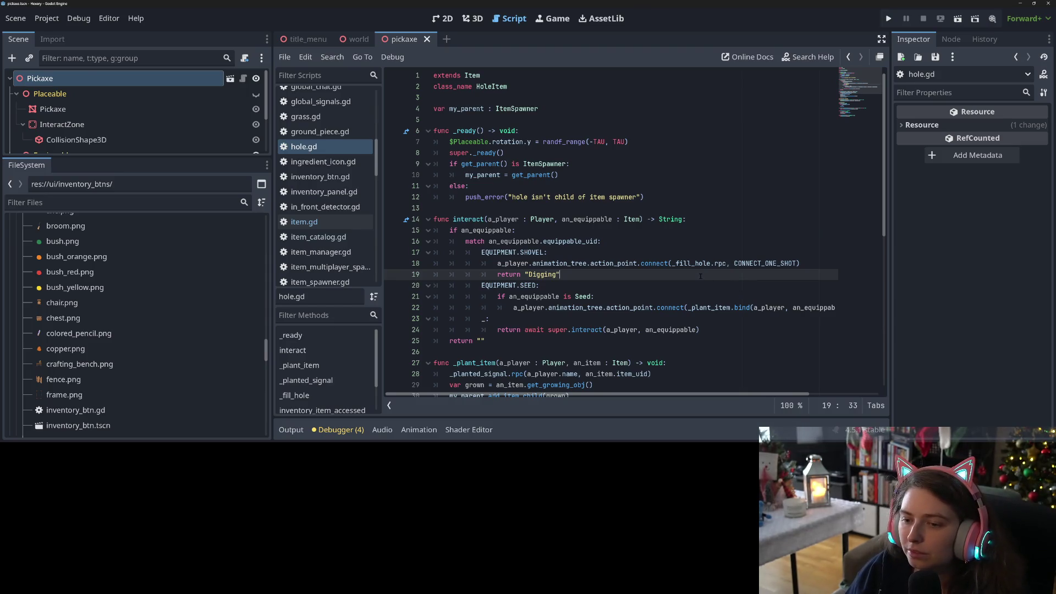
# Bind an_equippable into the _fill_hole connect call with .bind(an_equippable)
pyautogui.click(664, 264)
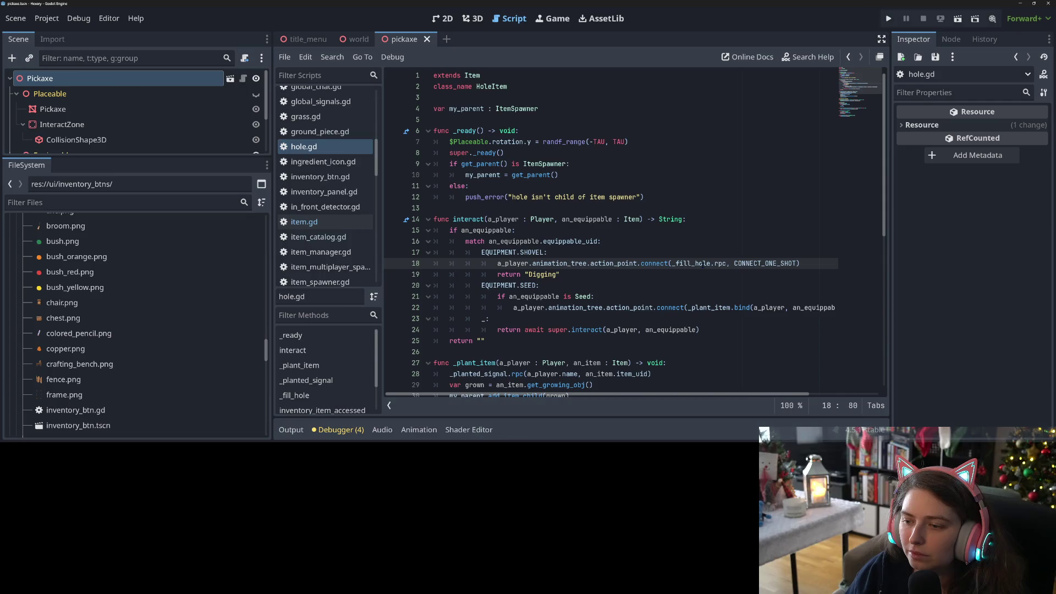
pyautogui.write('.bind(an')
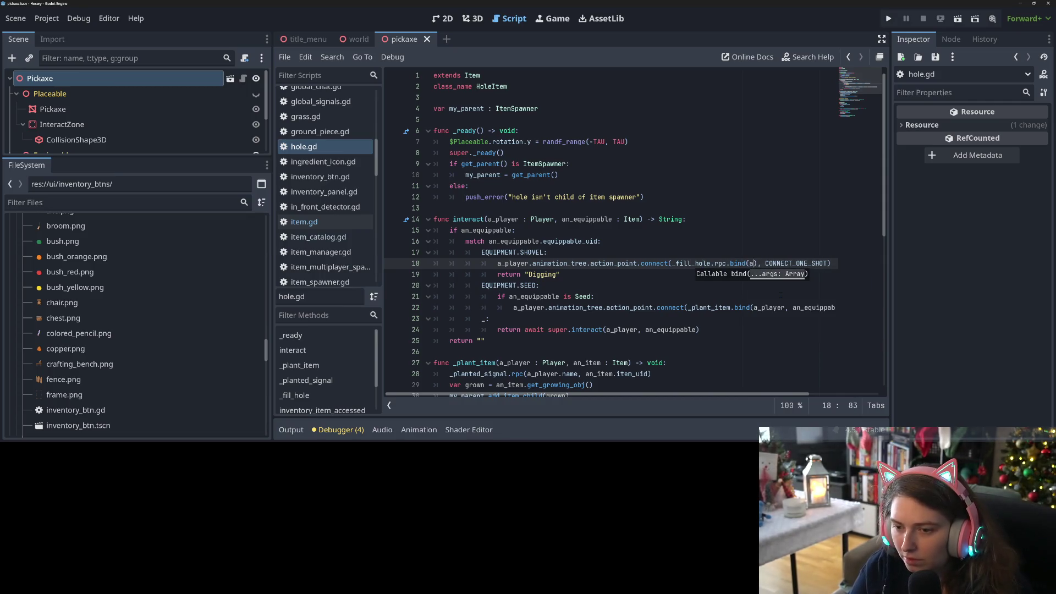
pyautogui.press('Return')
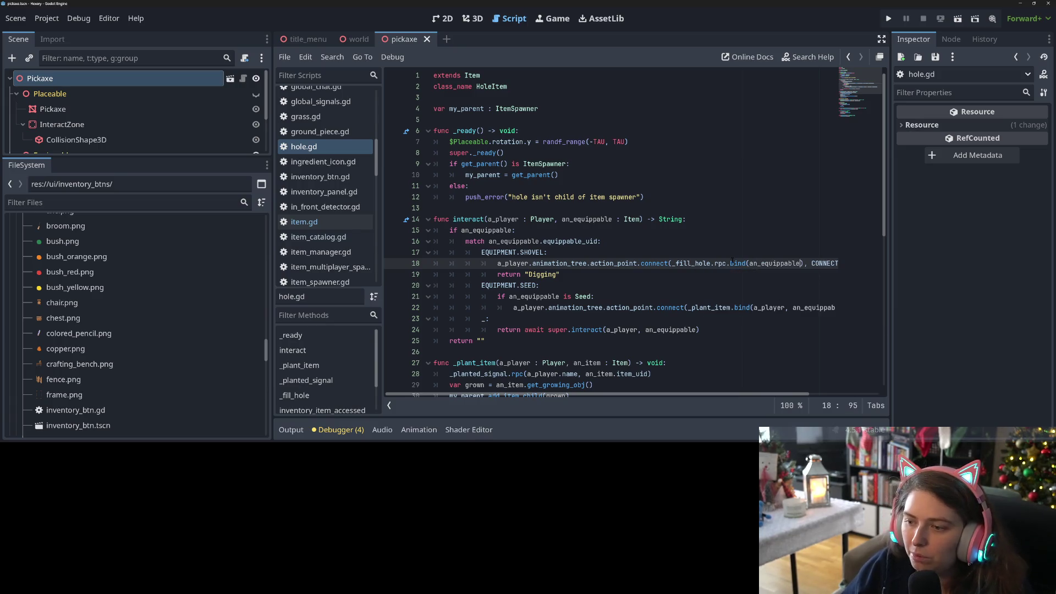
pyautogui.keyDown('ctrl'); pyautogui.click(716, 267); pyautogui.keyUp('ctrl')
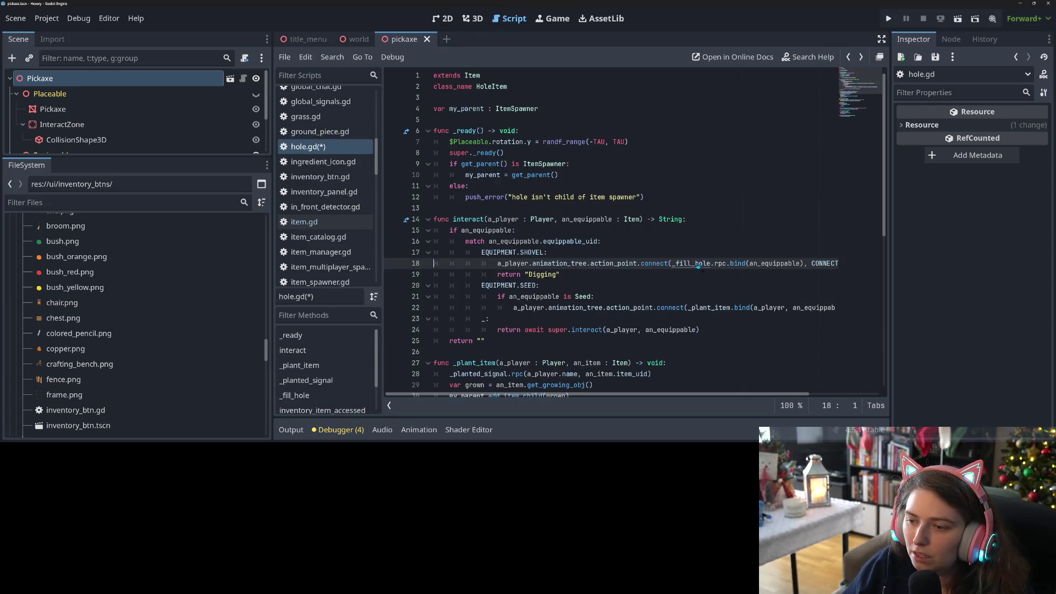
pyautogui.moveTo(695, 264); pyautogui.dragTo(548, 252)
pyautogui.keyDown('ctrl'); pyautogui.click(694, 264); pyautogui.keyUp('ctrl')
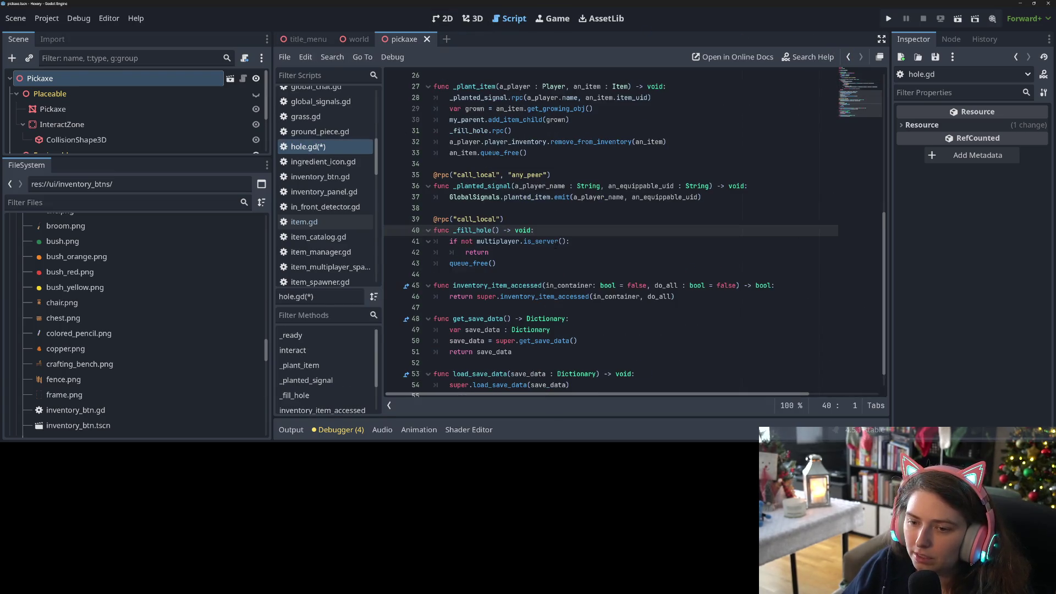
# Add an 'an_equippable : Item' parameter to the _fill_hole function
pyautogui.write('an_equp')
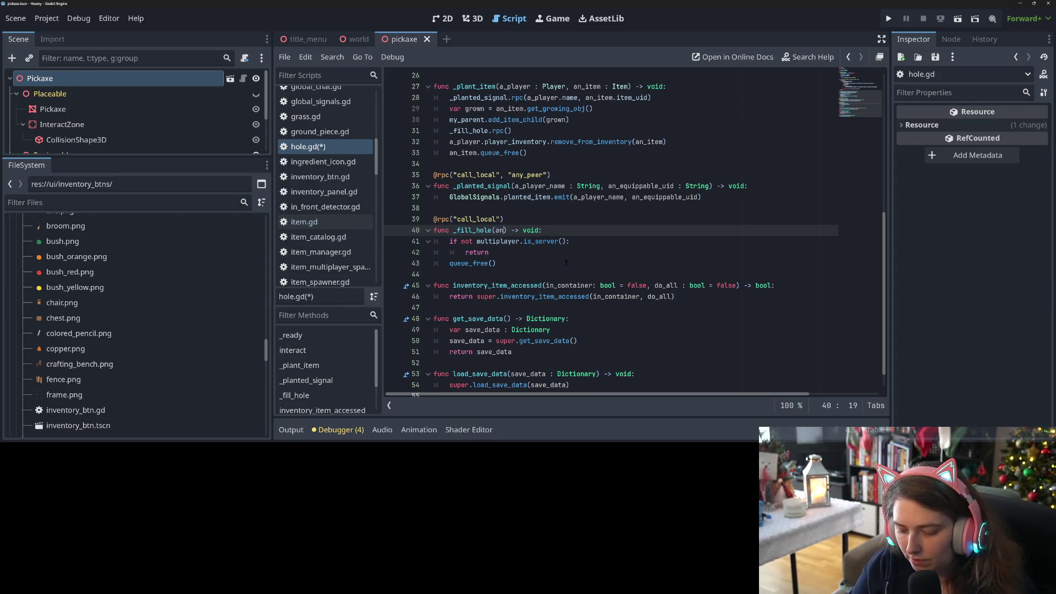
pyautogui.press('BackSpace')
pyautogui.write('ippab')
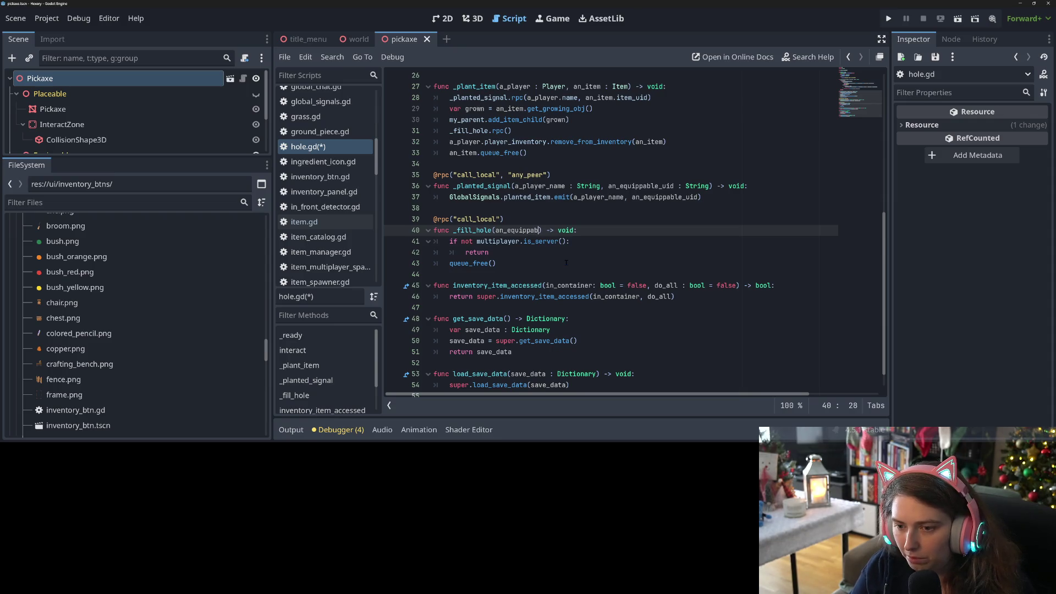
pyautogui.write('le : ITem')
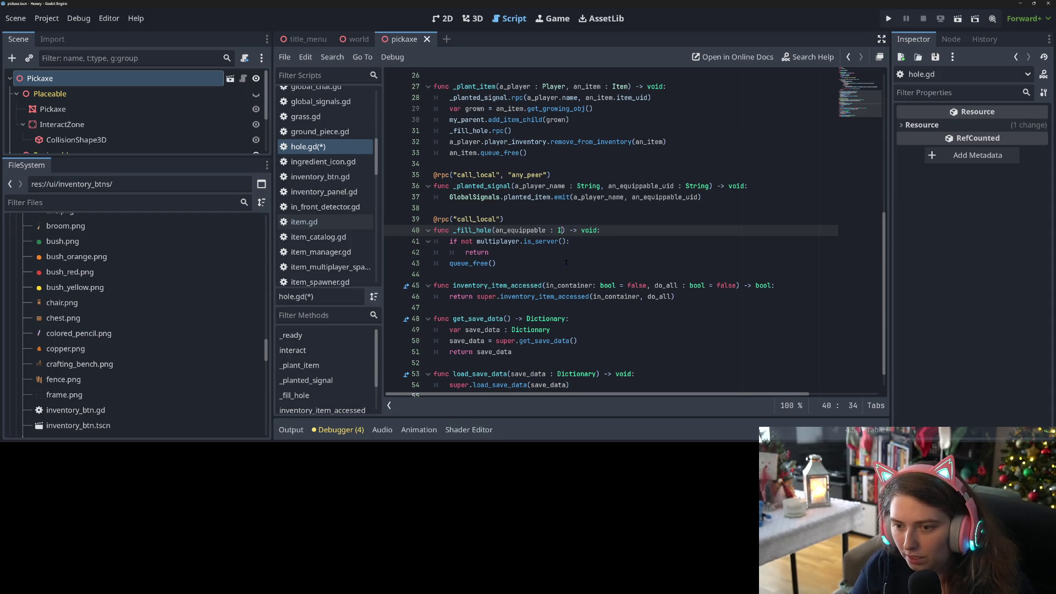
pyautogui.press('BackSpace')
pyautogui.press('BackSpace')
pyautogui.press('BackSpace')
pyautogui.write('tem')
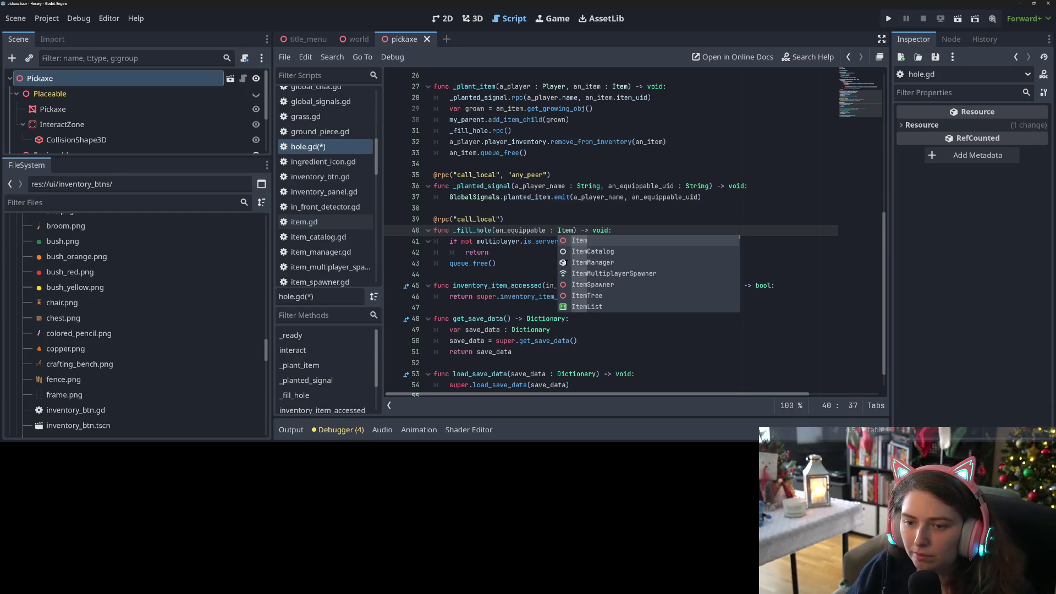
pyautogui.click(502, 250)
# Insert an_equippable.use_tool() before queue_free(), save hole.gd, and run the game
pyautogui.press('Down')
pyautogui.press('Home')
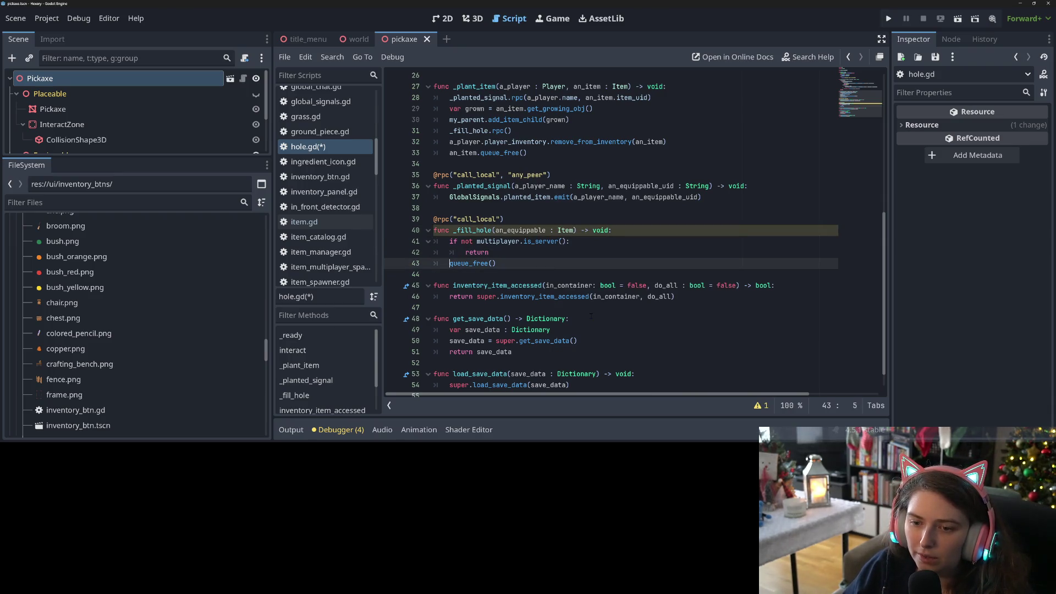
pyautogui.hotkey('ctrl', 'shift', 'Return')
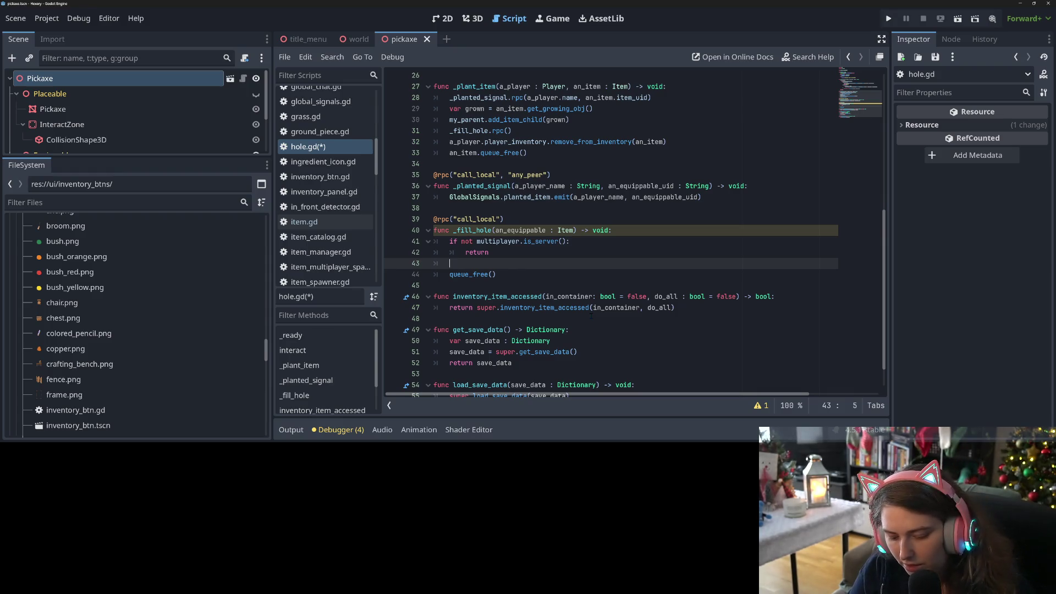
pyautogui.write('_equippable.use_tool()')
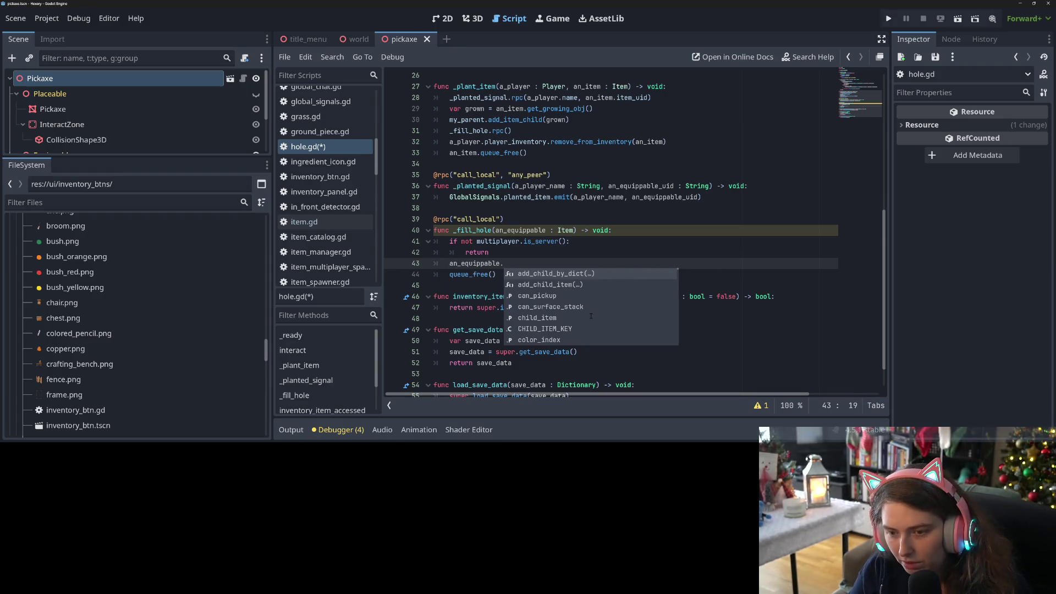
pyautogui.hotkey('ctrl', 's')
pyautogui.click(591, 241)
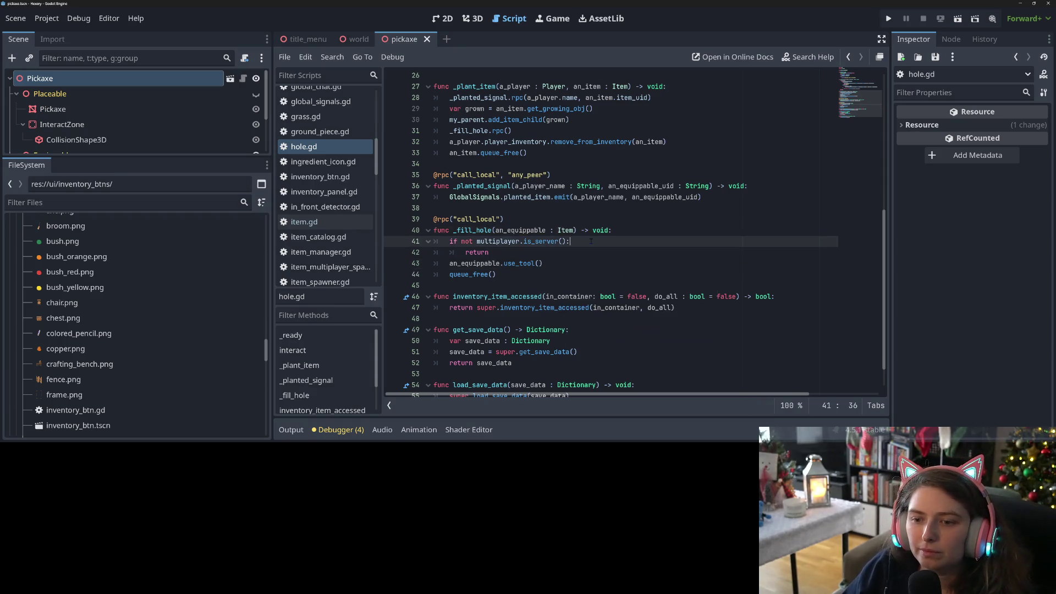
pyautogui.click(889, 19)
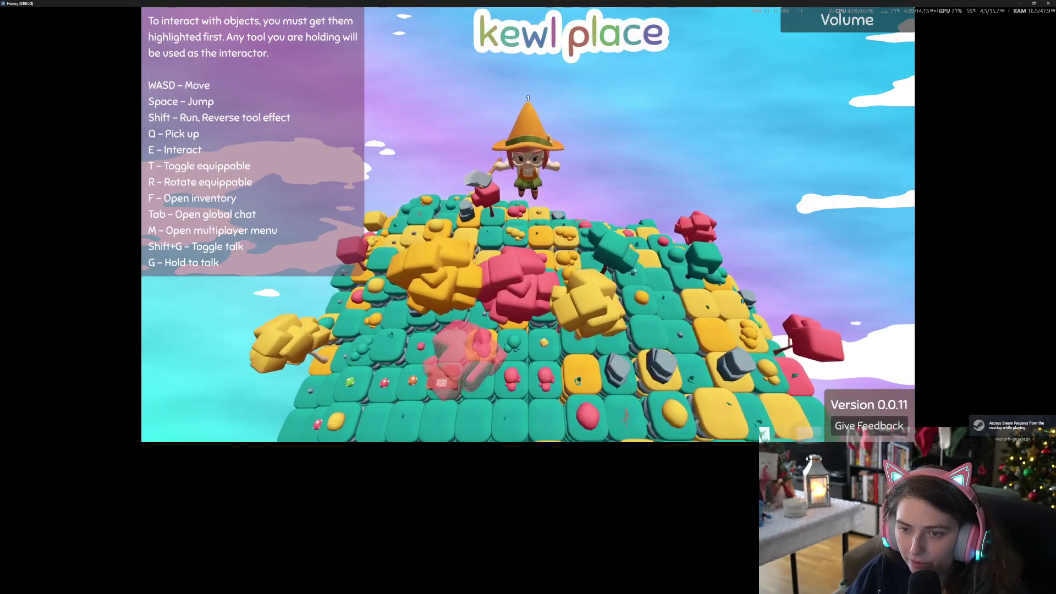
# Check the inventory, walk toward the table, switch to stones and place them
pyautogui.press('f')
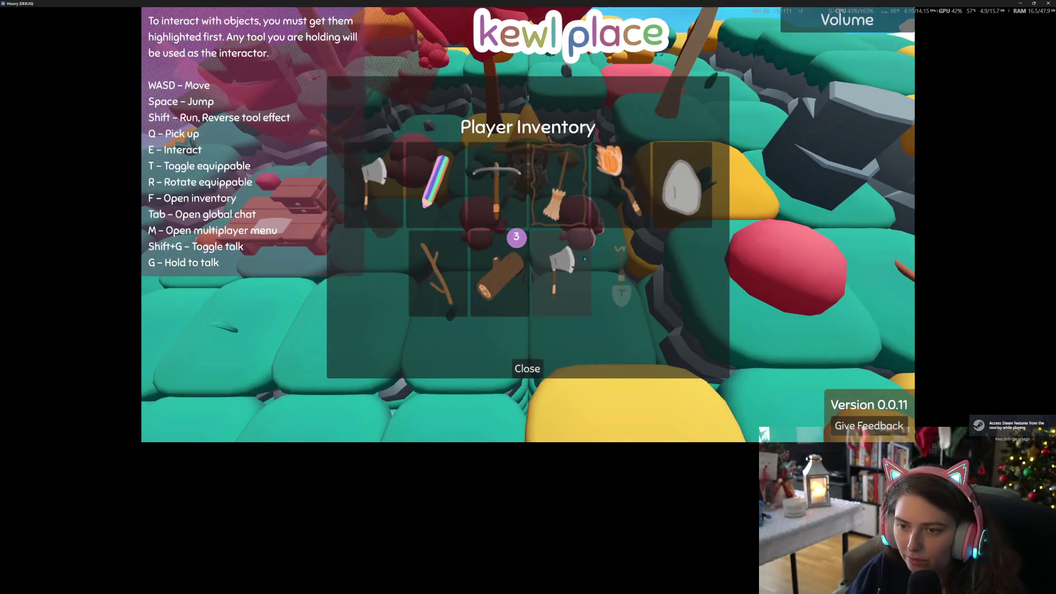
pyautogui.press('f')
pyautogui.press('w')
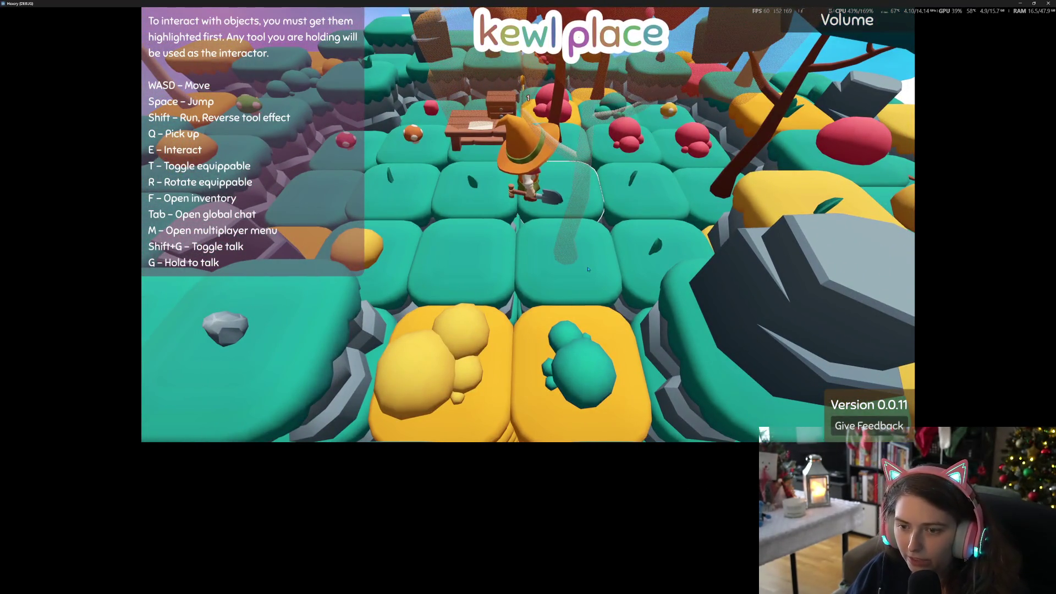
pyautogui.press('2')
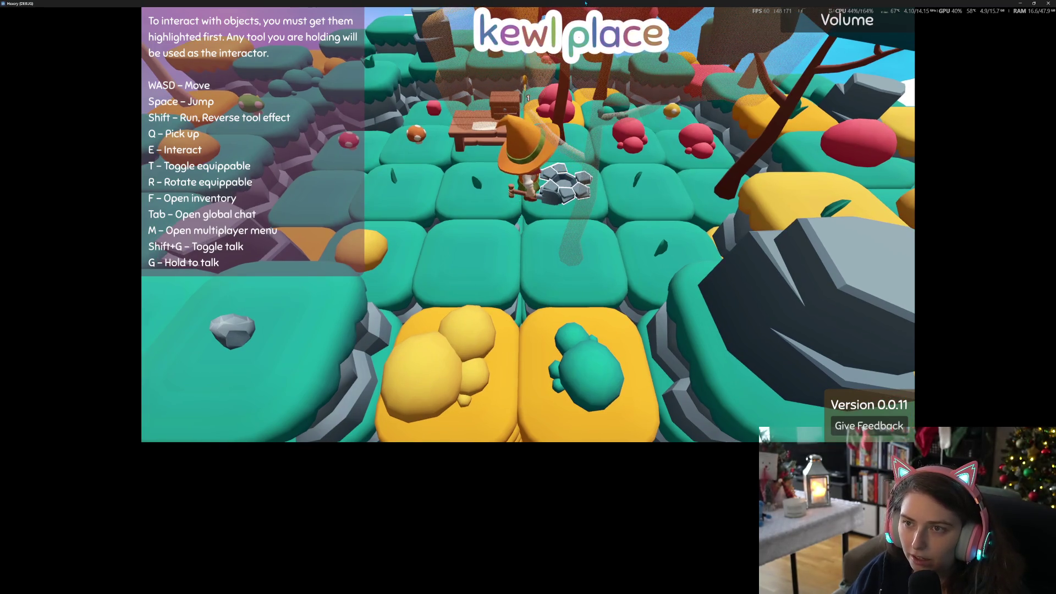
pyautogui.press('super+Down')
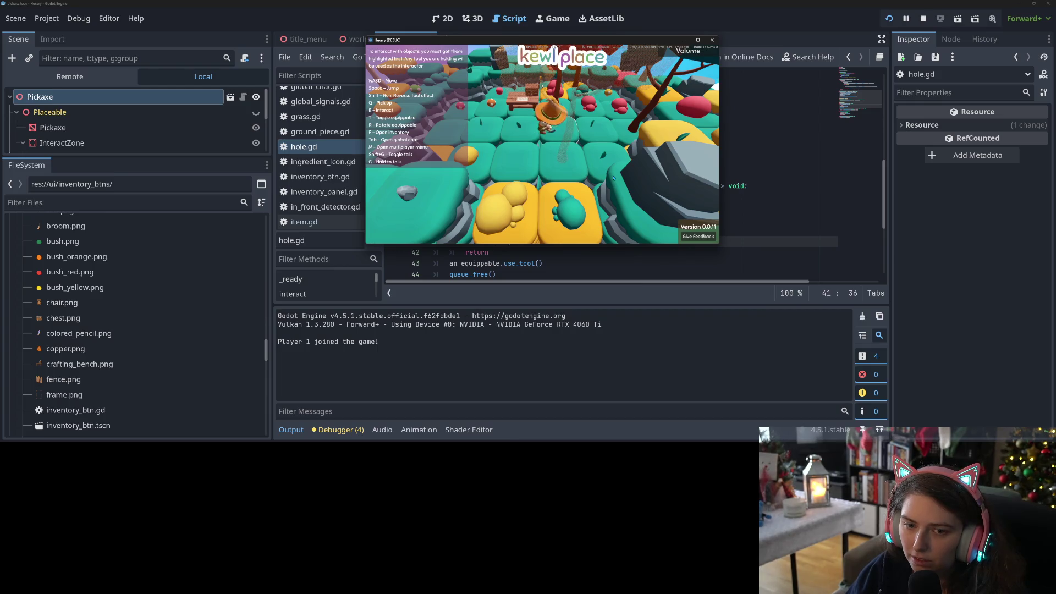
pyautogui.press('e')
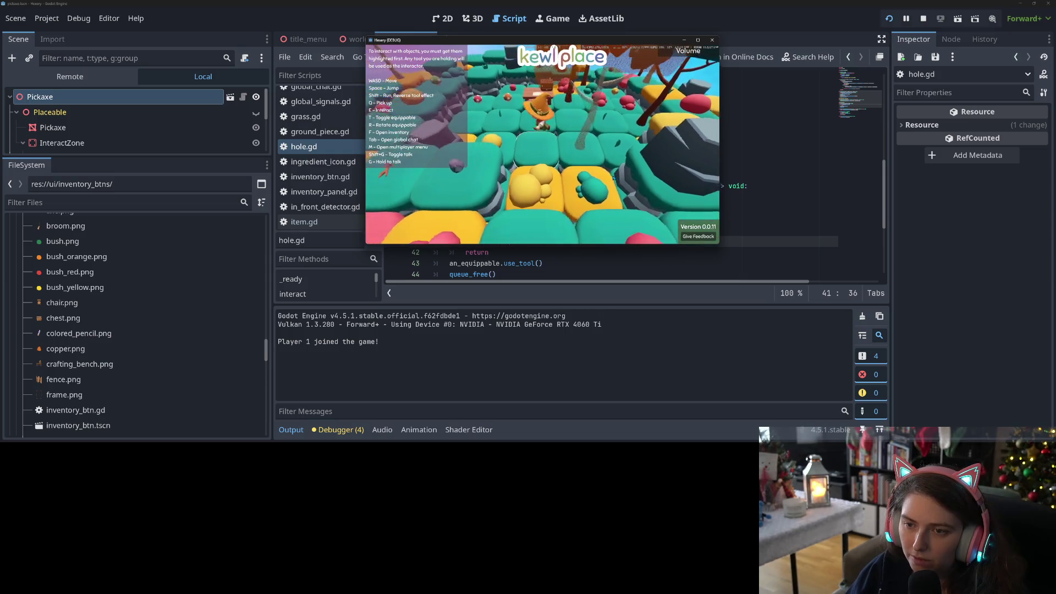
# Open and close the inventory again, then stop the running game
pyautogui.press('f')
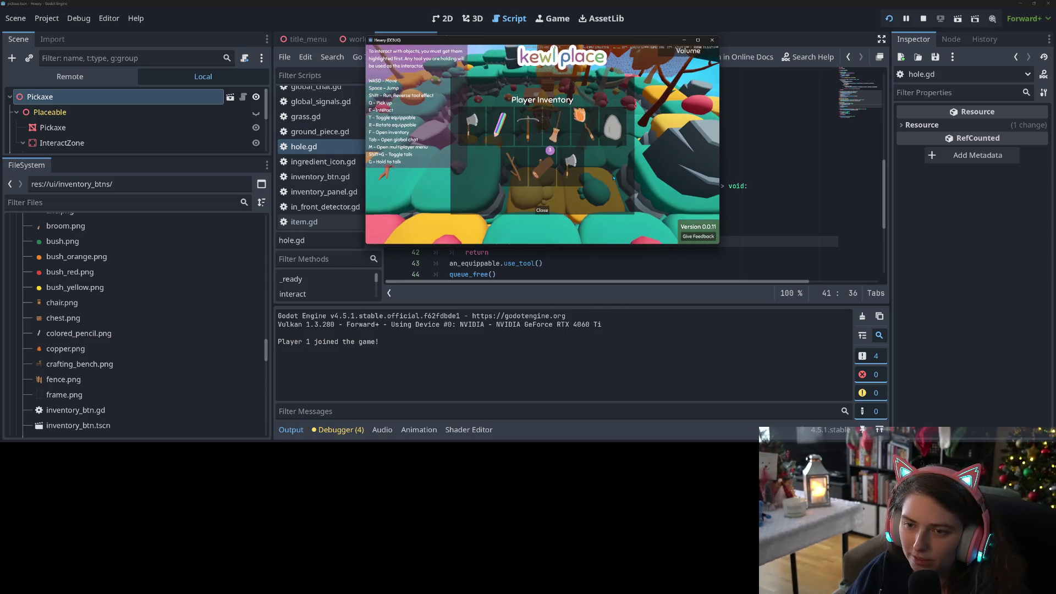
pyautogui.press('f')
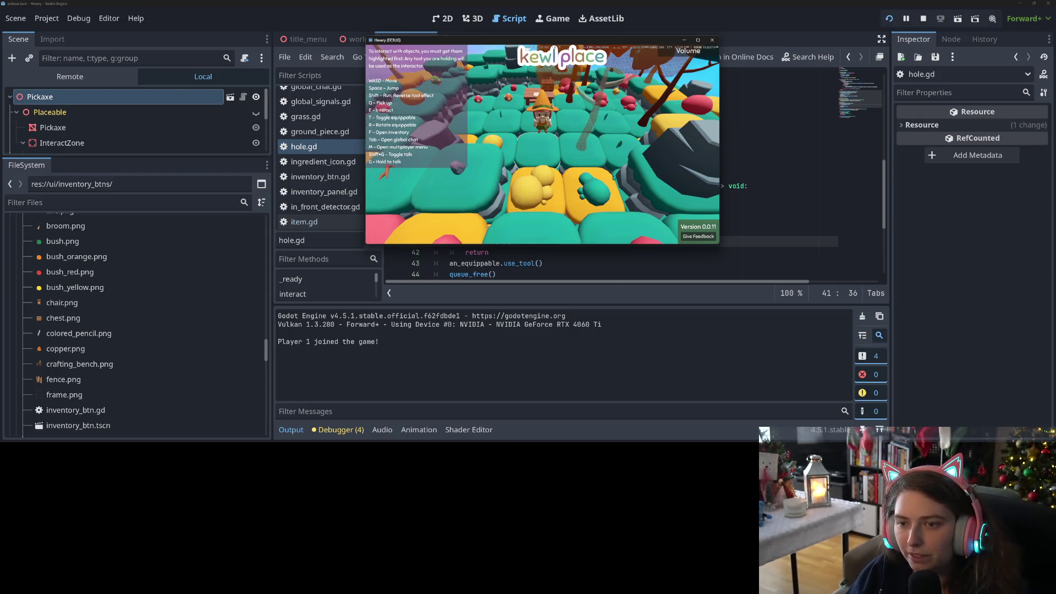
pyautogui.scroll(-2, 614, 177)
pyautogui.scroll(-3, 613, 177)
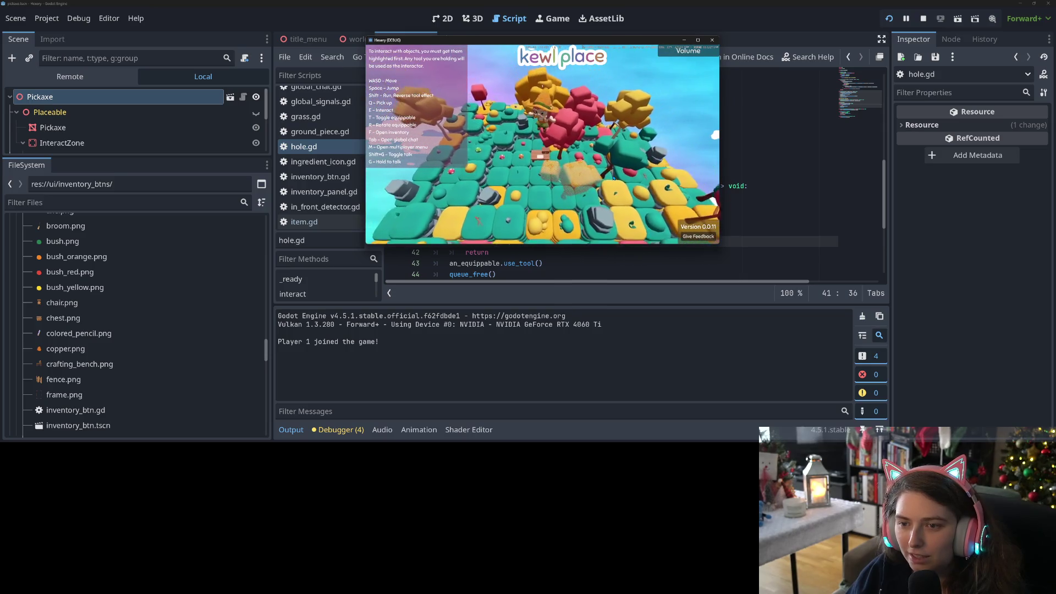
pyautogui.scroll(5, 613, 177)
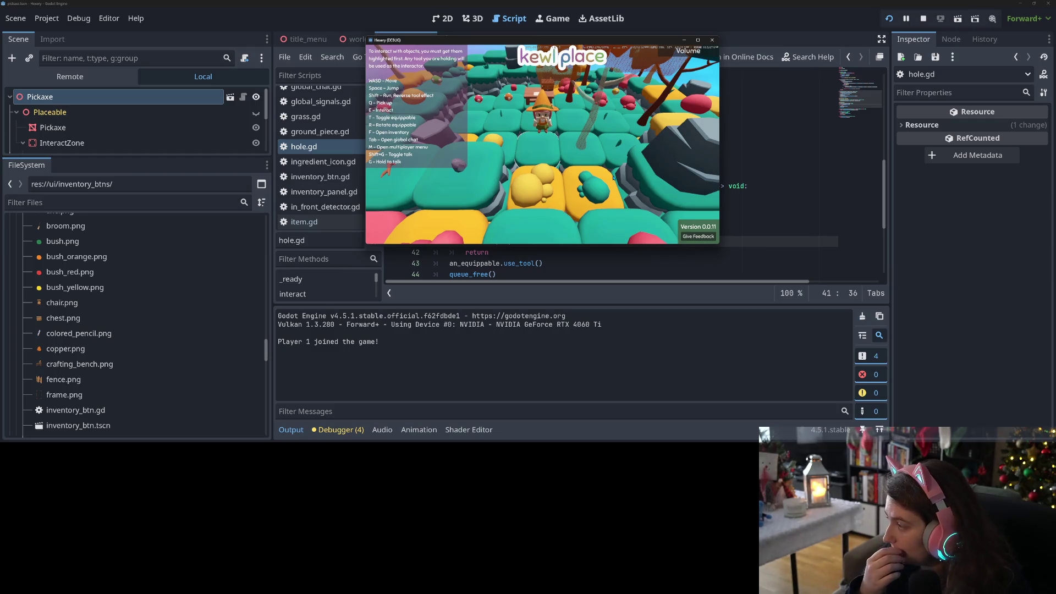
pyautogui.click(923, 19)
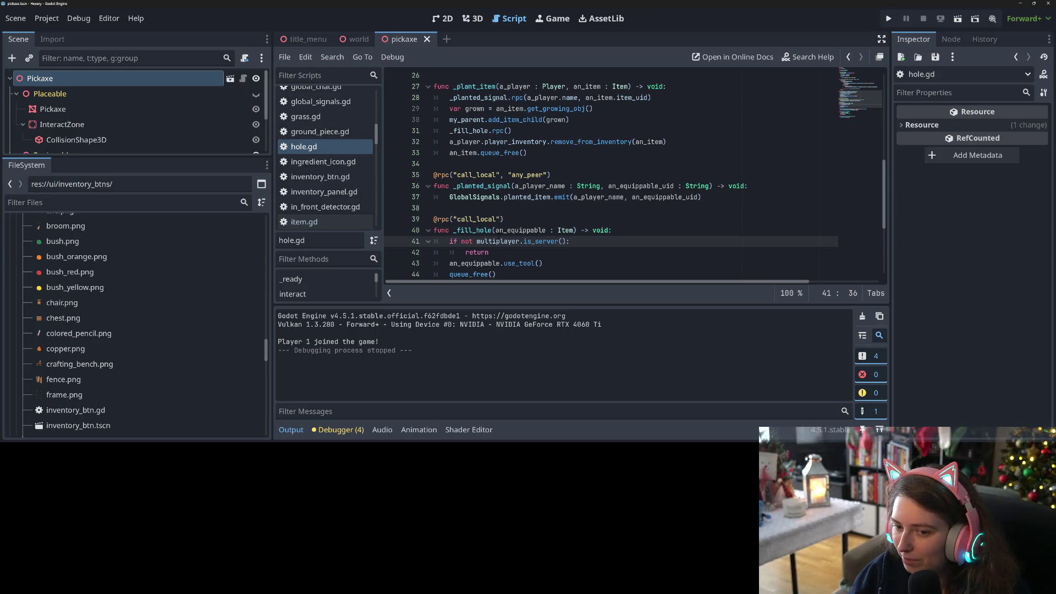
# In item.gd, reduce use_tool's decay amount from 20 to 5 and save
pyautogui.scroll(-4, 569, 242)
pyautogui.scroll(3, 431, 201)
pyautogui.click(304, 222)
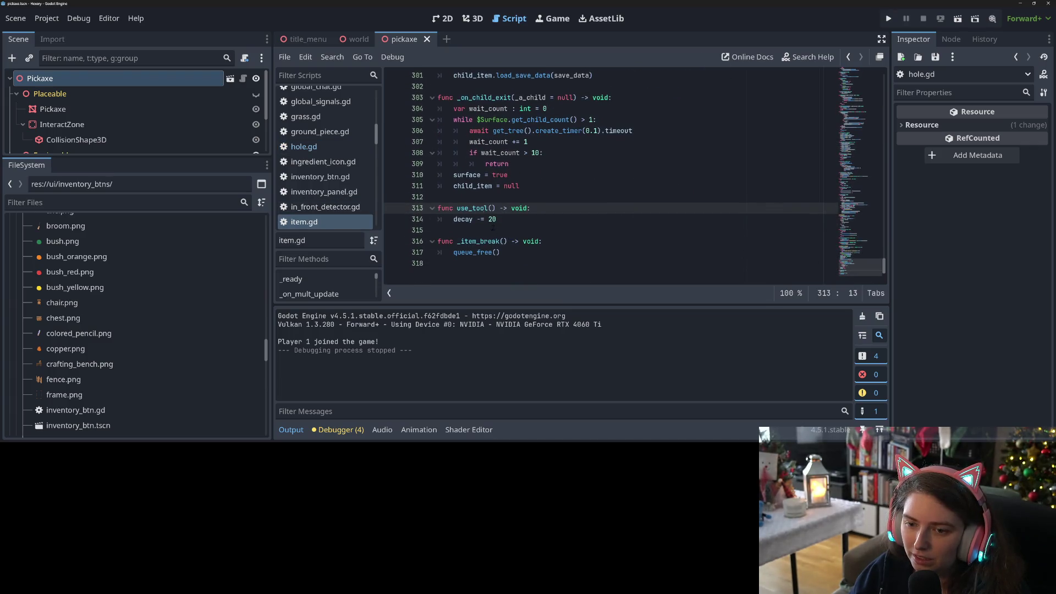
pyautogui.click(504, 219)
pyautogui.press('BackSpace')
pyautogui.press('BackSpace')
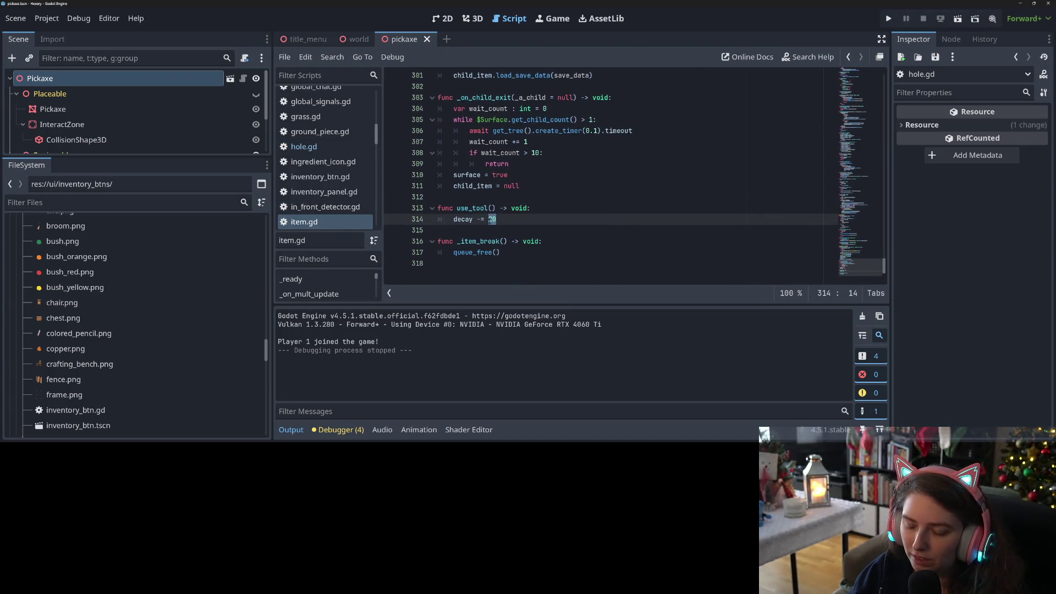
pyautogui.write('5')
pyautogui.hotkey('ctrl', 's')
pyautogui.click(472, 175)
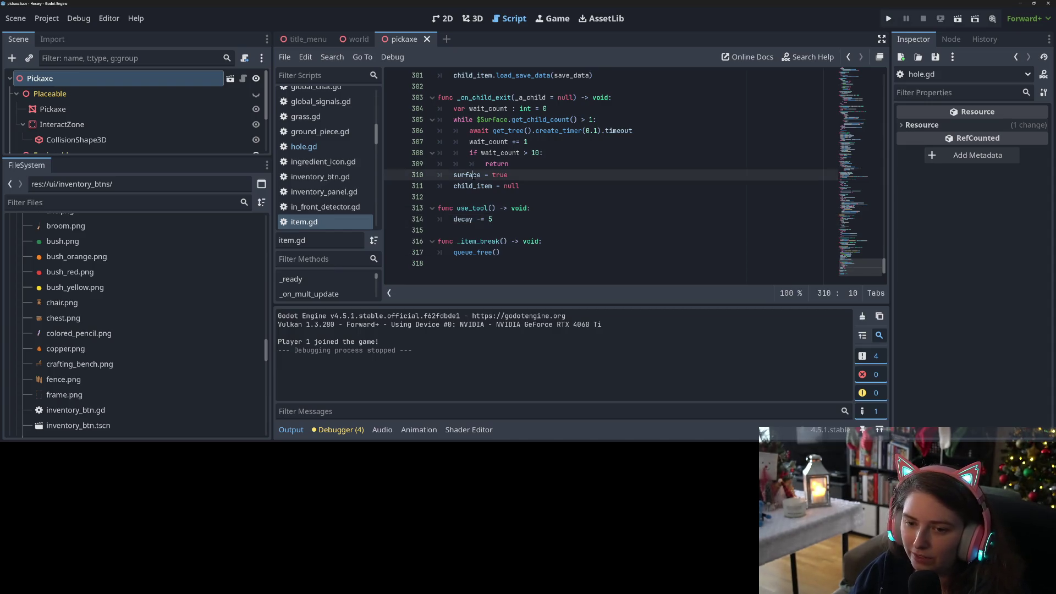
# Copy the an_equippable.use_tool() line from hole.gd, then open tree.gd
pyautogui.click(309, 147)
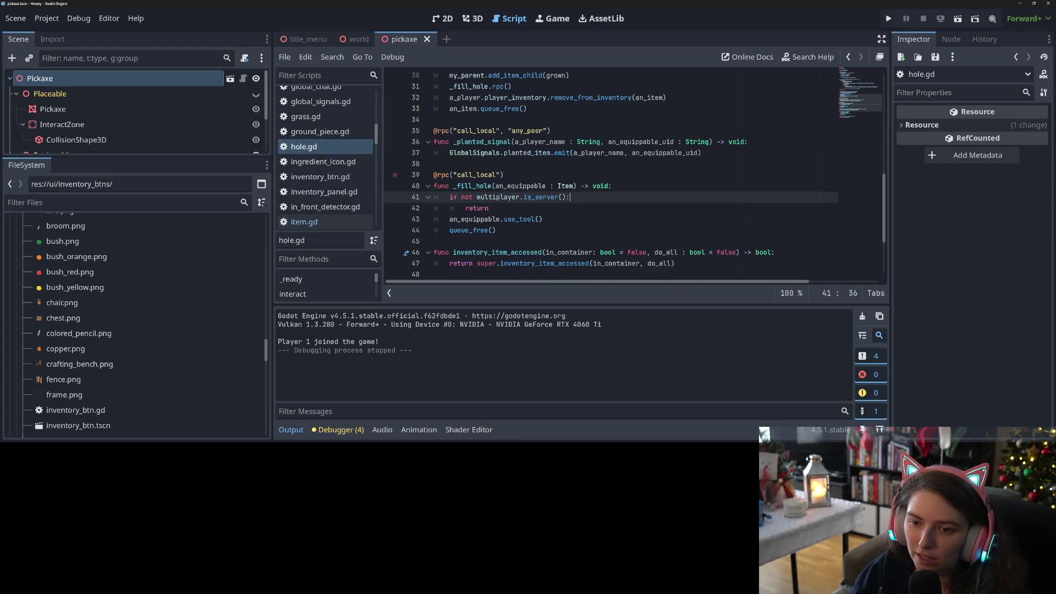
pyautogui.click(544, 186)
pyautogui.click(449, 219)
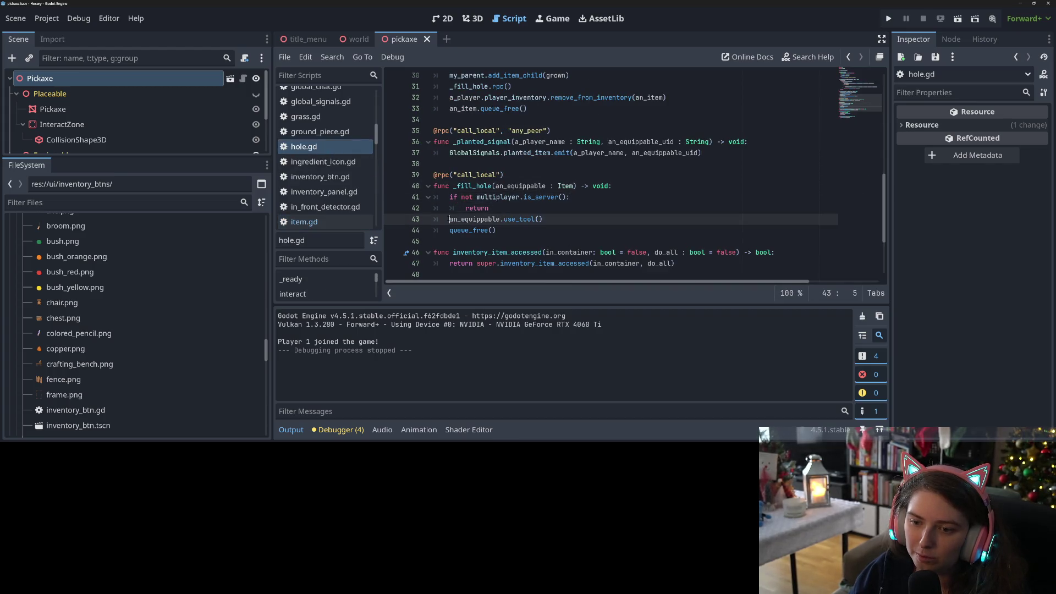
pyautogui.moveTo(449, 219); pyautogui.dragTo(550, 219)
pyautogui.hotkey('ctrl', 's')
pyautogui.scroll(-3, 330, 175)
pyautogui.scroll(-10, 330, 175)
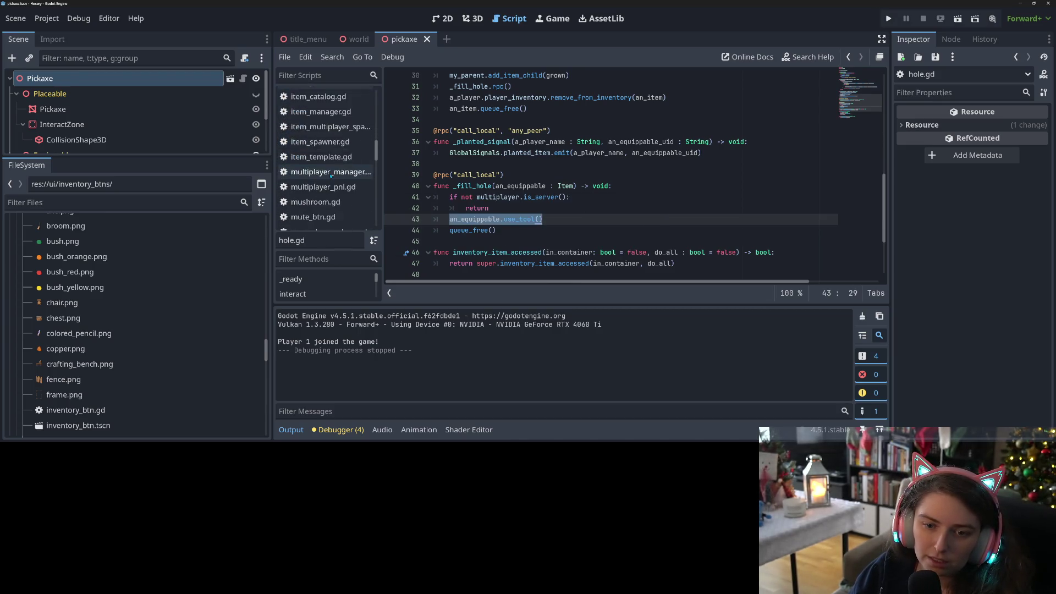
pyautogui.scroll(-3, 330, 177)
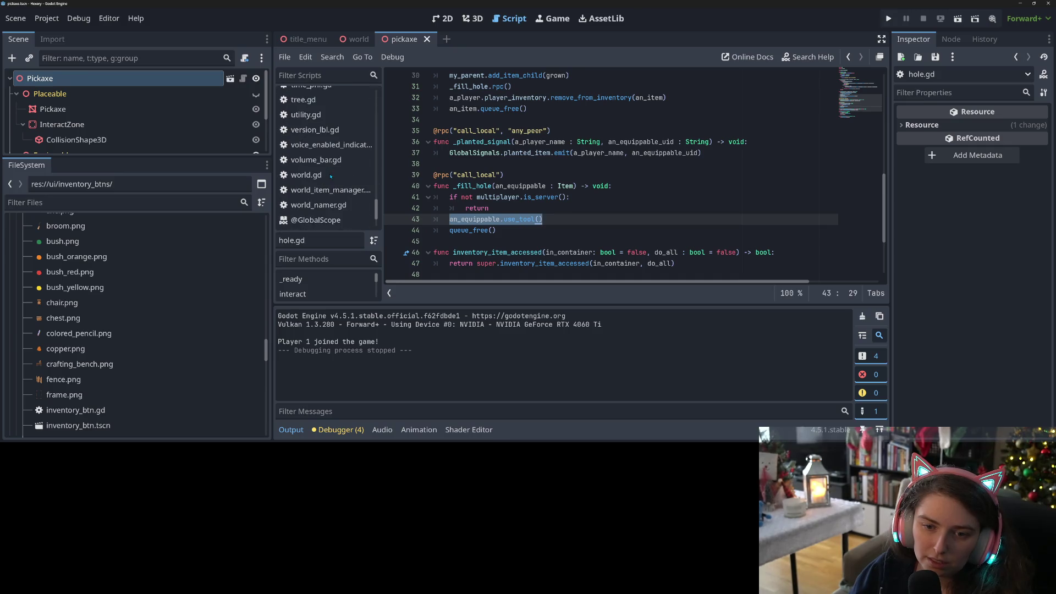
pyautogui.scroll(1, 329, 182)
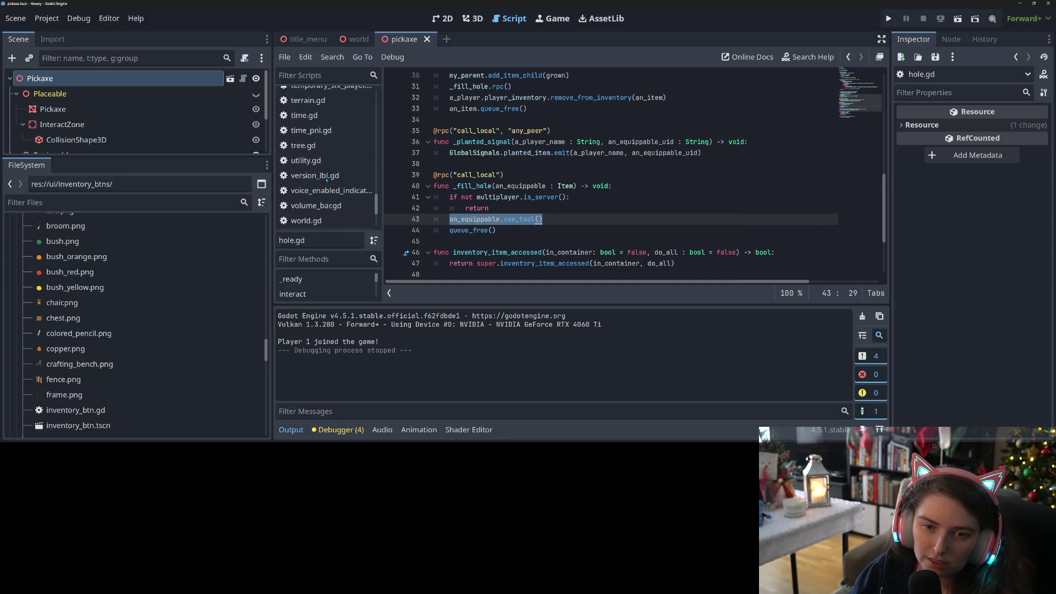
pyautogui.click(303, 145)
pyautogui.click(608, 199)
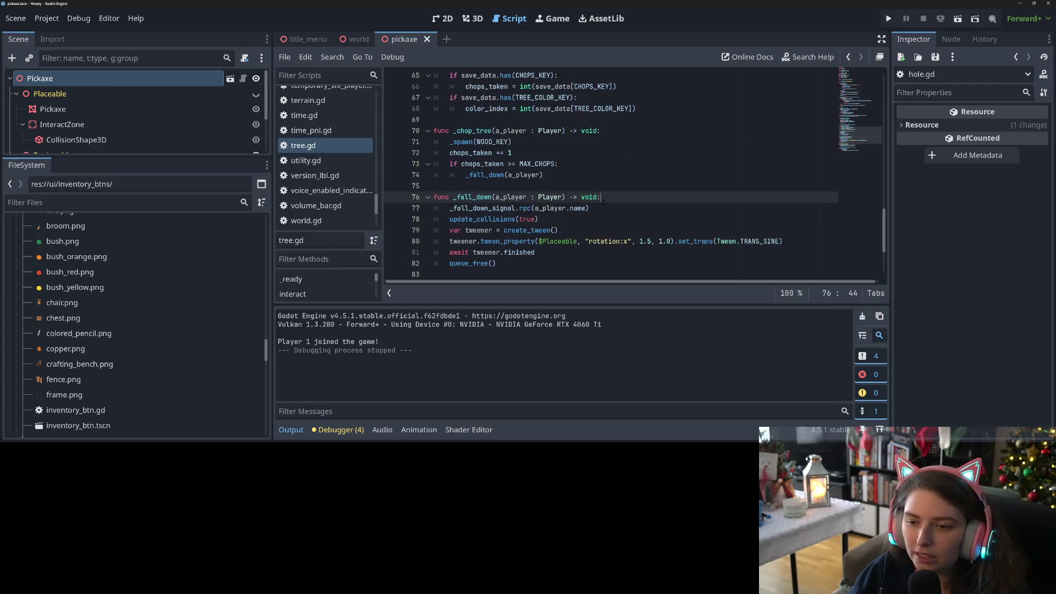
# Hide the output log and select the _engage_plant function name
pyautogui.click(291, 430)
pyautogui.scroll(7, 573, 291)
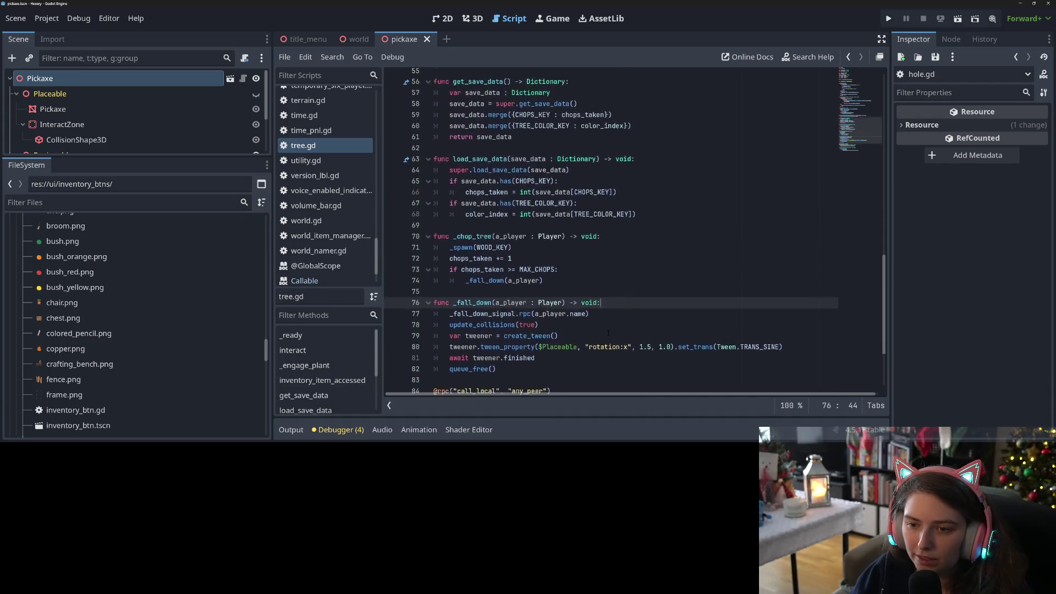
pyautogui.scroll(8, 527, 298)
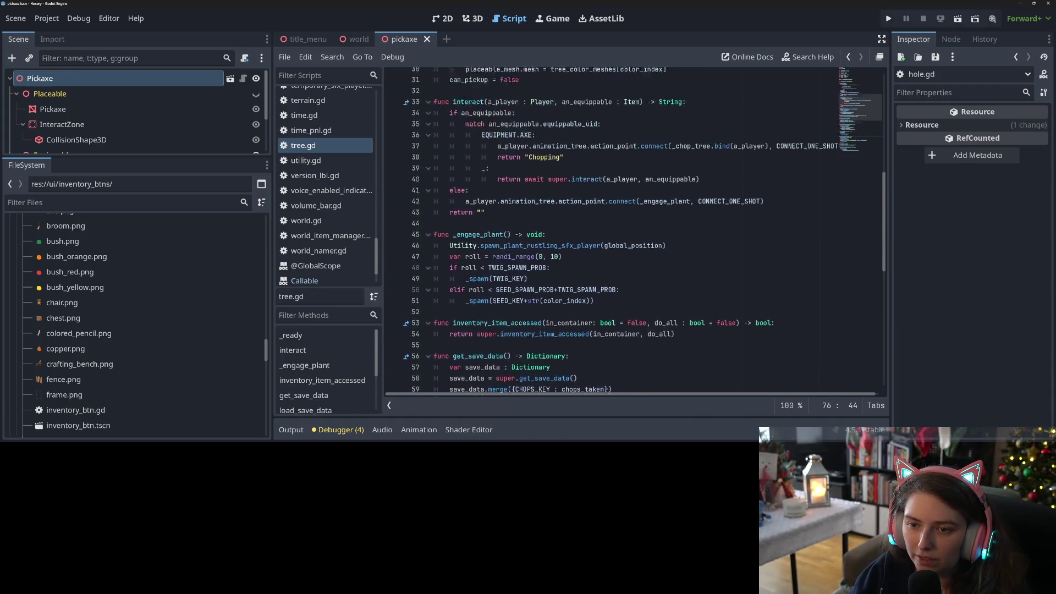
pyautogui.scroll(-3, 528, 300)
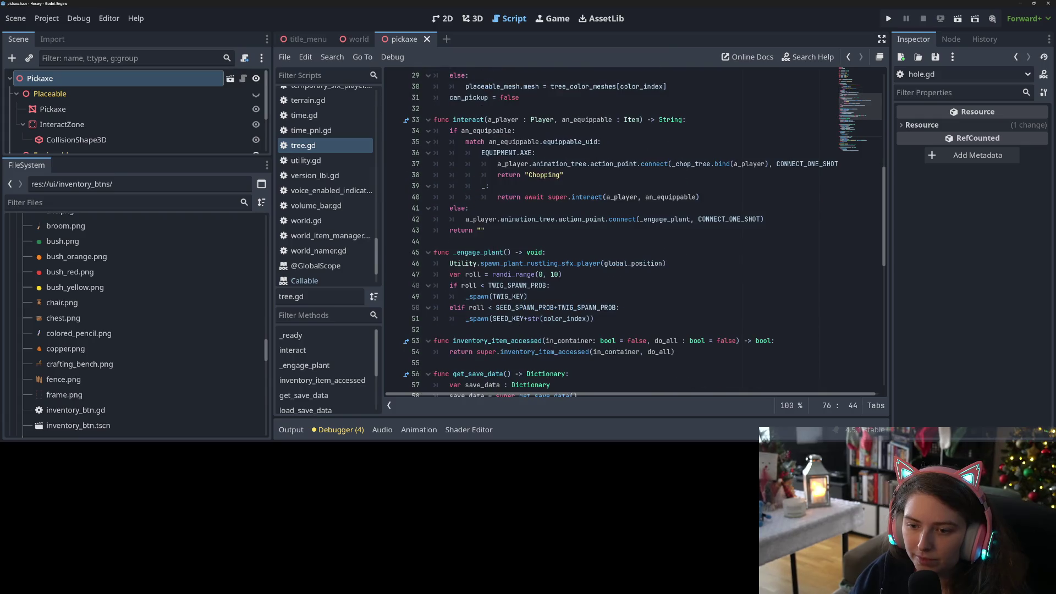
pyautogui.doubleClick(477, 252)
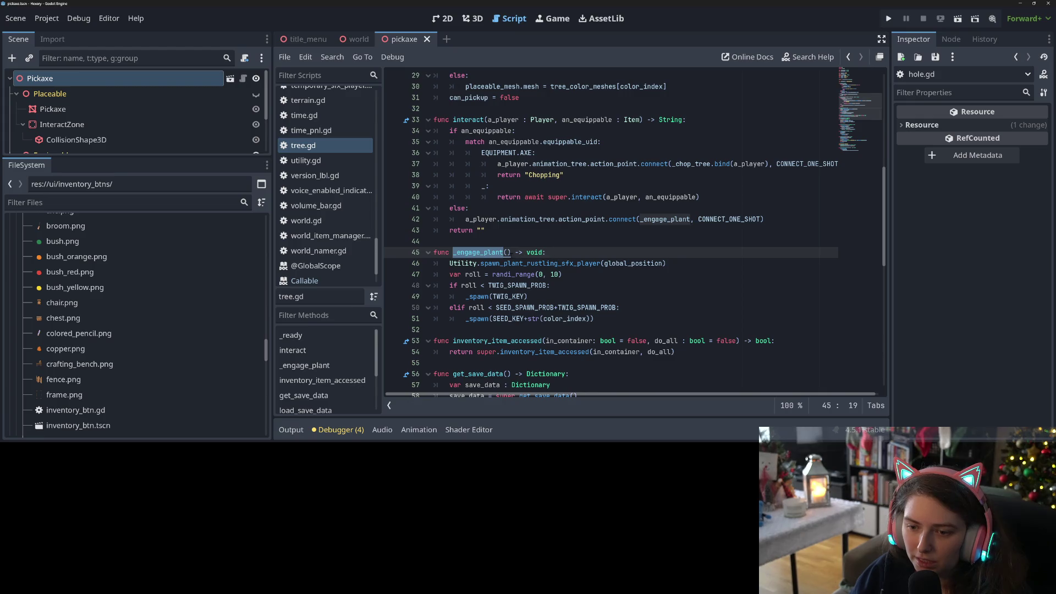
pyautogui.press('Right')
# Add an_equippable to _engage_plant's bind and parameters, then undo it and save
pyautogui.click(690, 218)
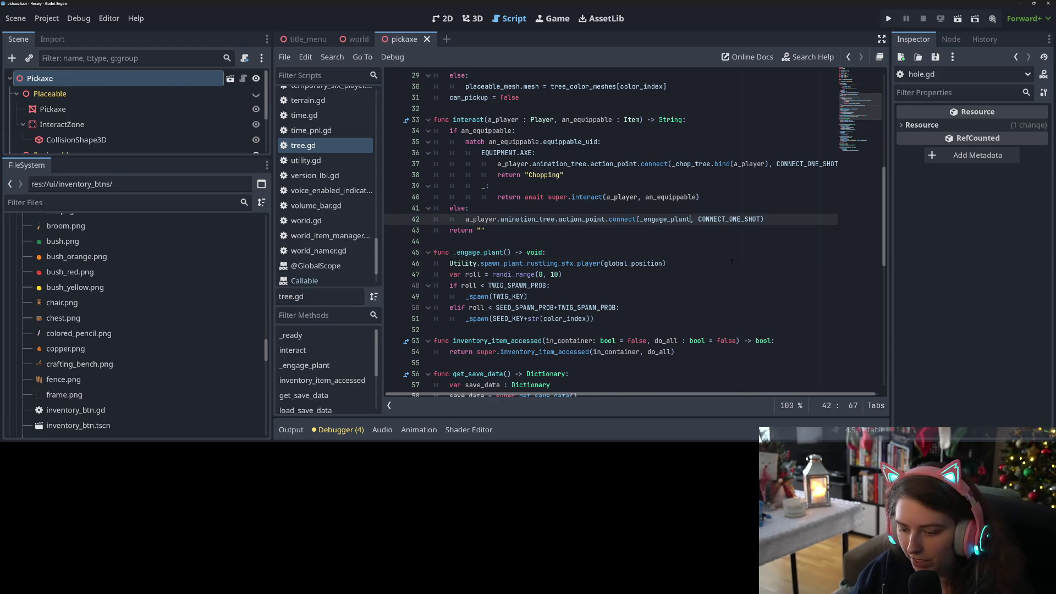
pyautogui.write('.bind')
pyautogui.press('Return')
pyautogui.write('an_equippable)')
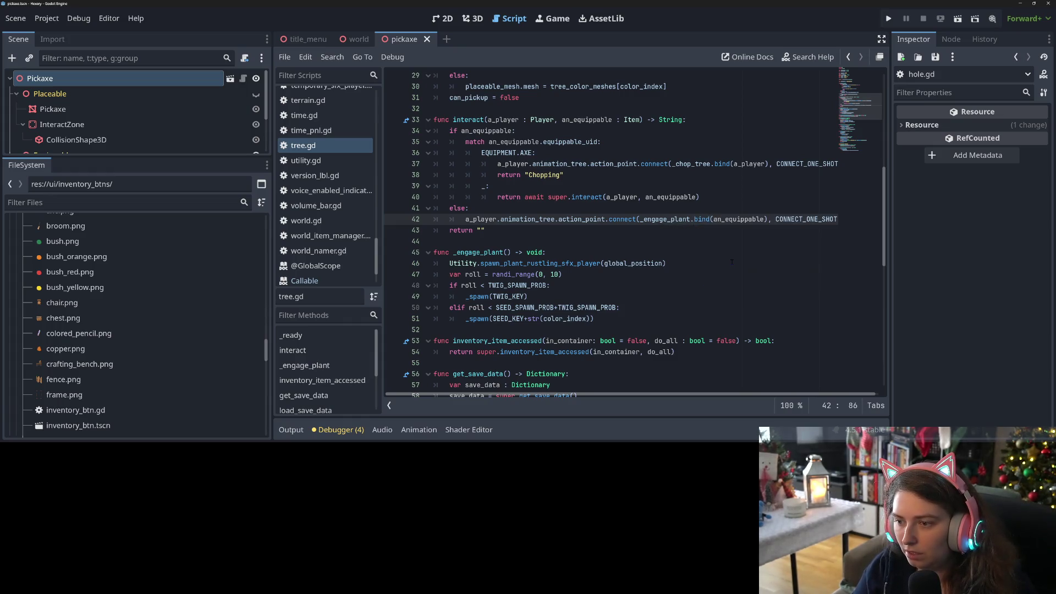
pyautogui.press('Return')
pyautogui.click(508, 252)
pyautogui.write('an_equippable : Item')
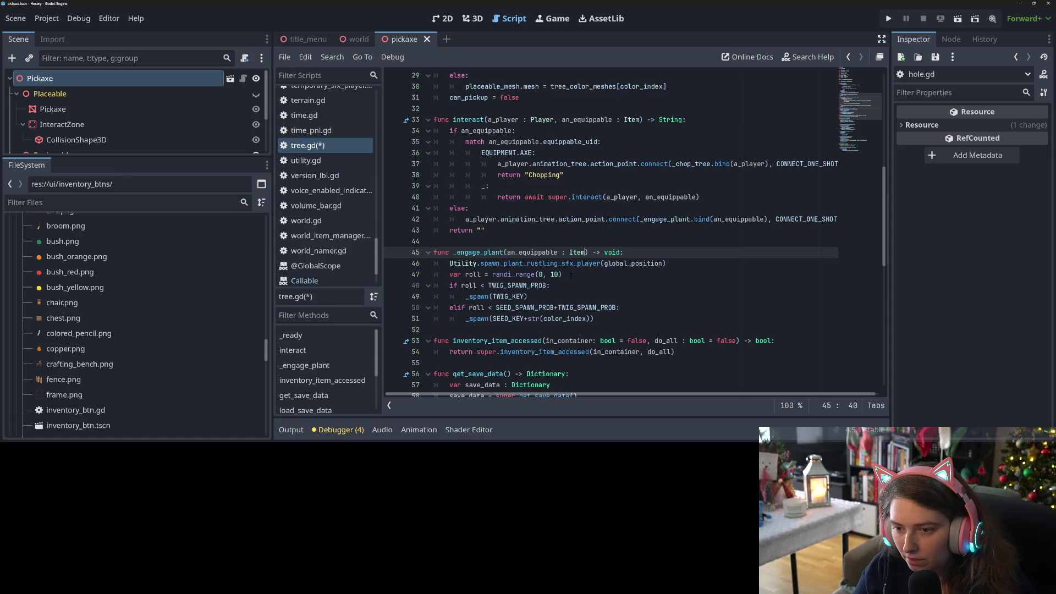
pyautogui.hotkey('ctrl', 's')
pyautogui.click(488, 308)
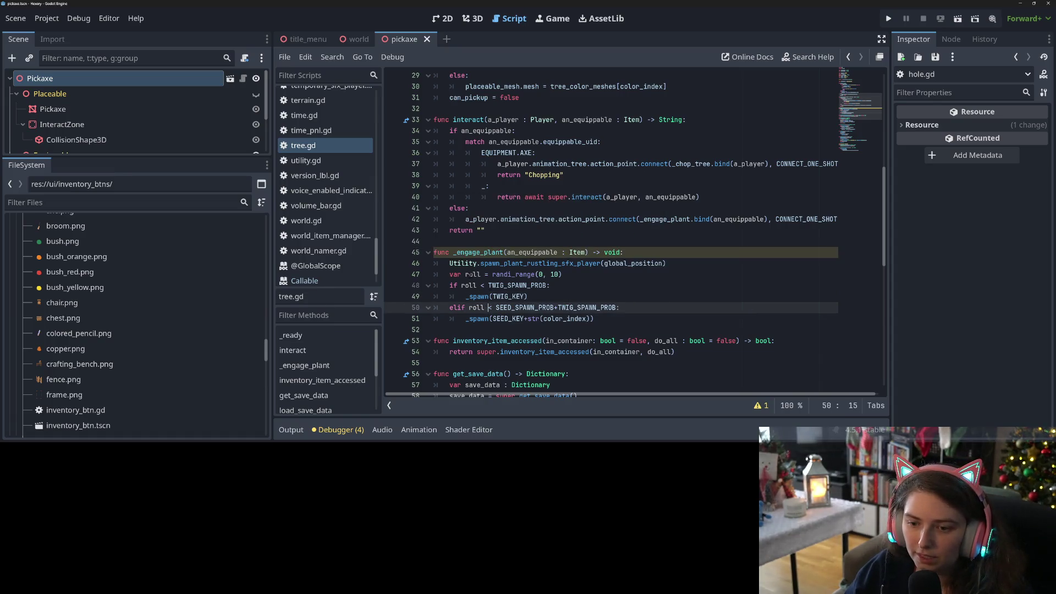
pyautogui.click(466, 274)
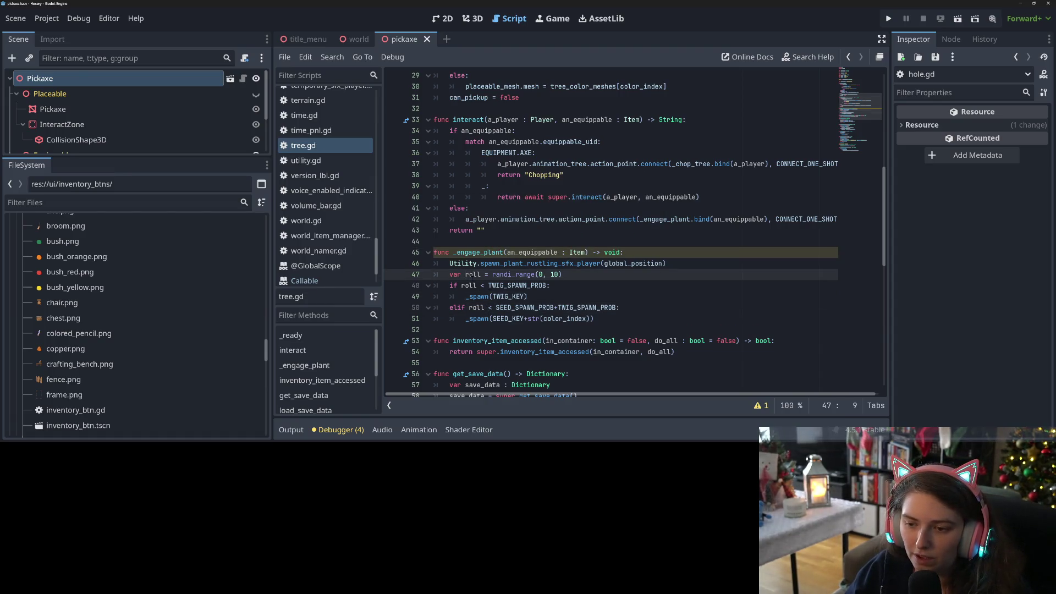
pyautogui.hotkey('ctrl', 'z')
pyautogui.hotkey('ctrl', 'z')
pyautogui.hotkey('ctrl', 'z')
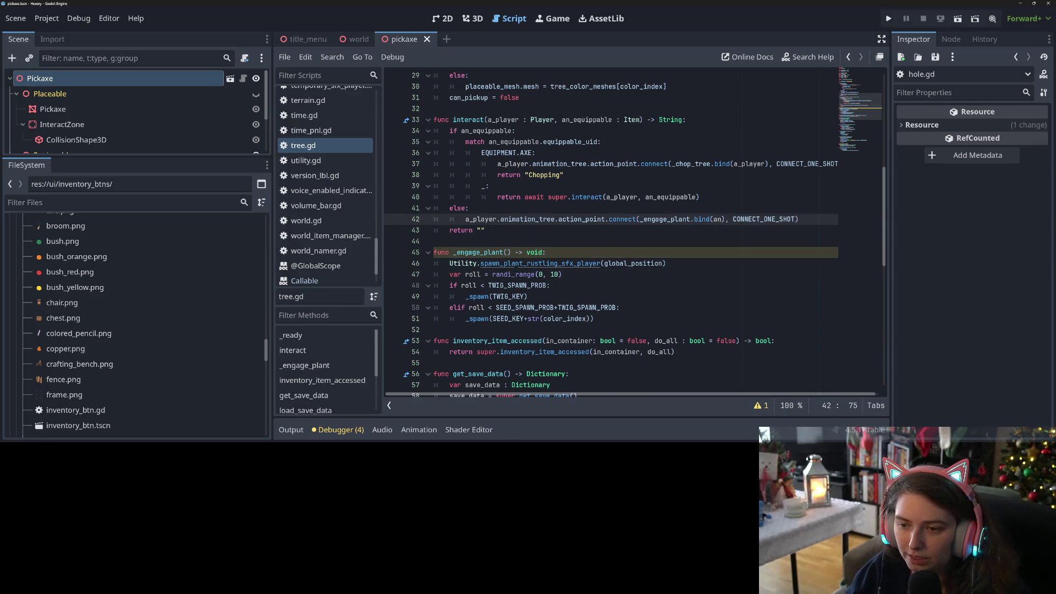
pyautogui.hotkey('ctrl', 's')
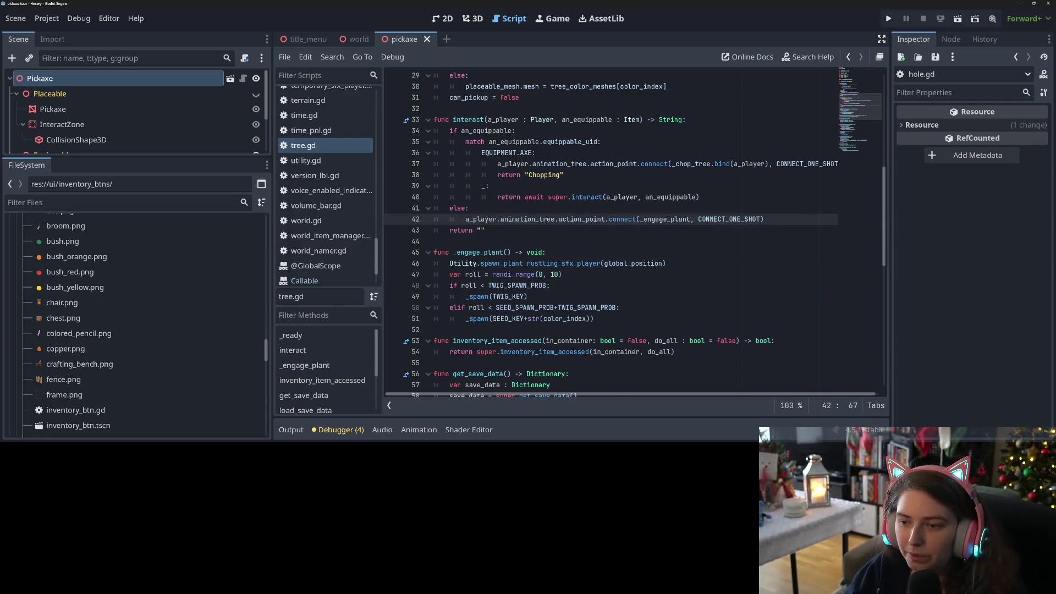
# Add an_equippable after a_player in the _chop_tree bind call and save
pyautogui.press('Up')
pyautogui.press('Up')
pyautogui.press('Up')
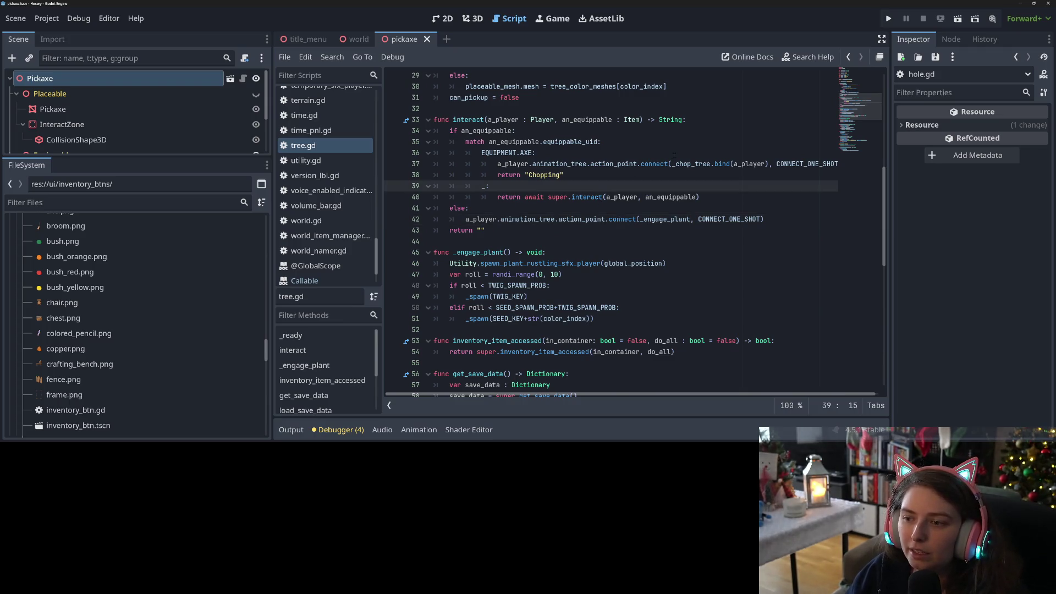
pyautogui.click(765, 164)
pyautogui.write(', an_e')
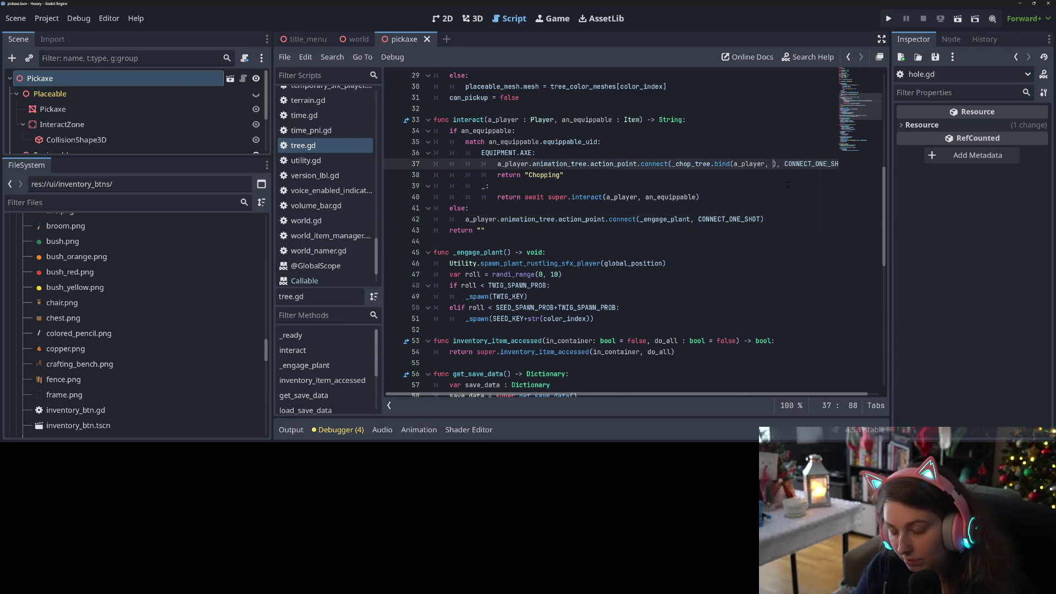
pyautogui.press('Return')
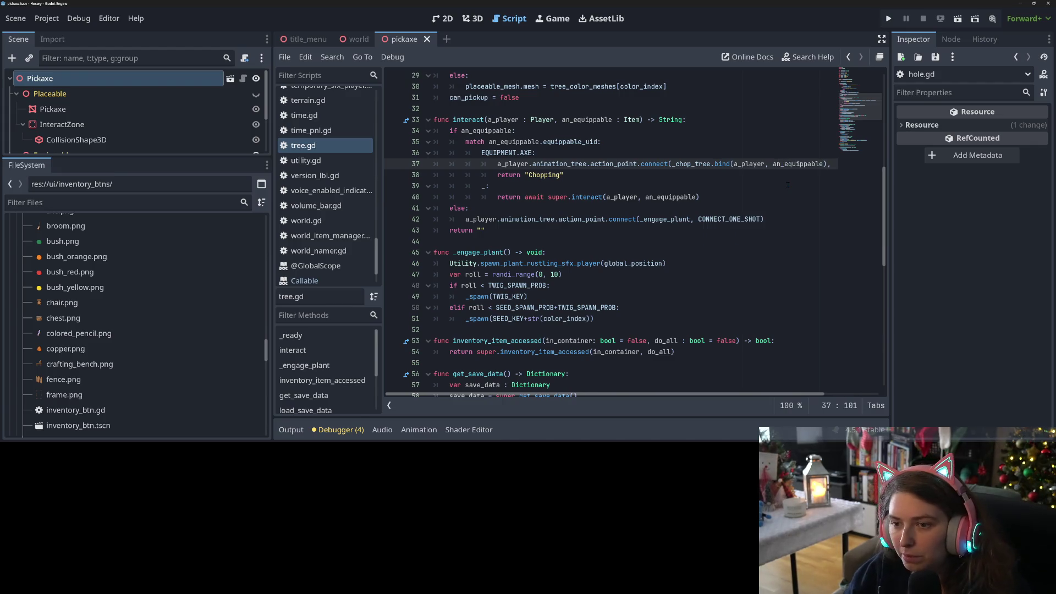
pyautogui.hotkey('ctrl', 's')
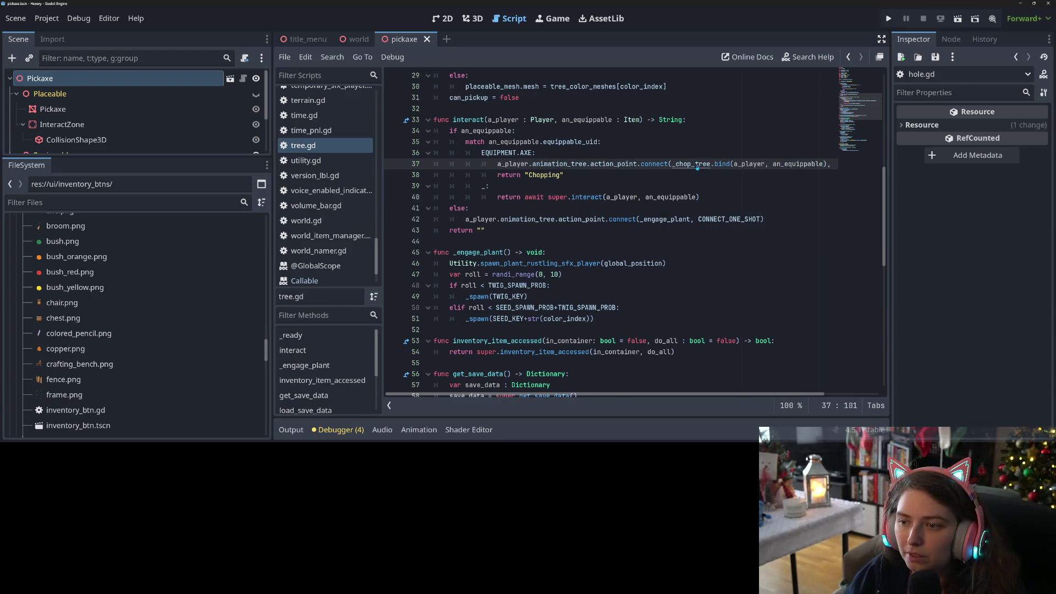
pyautogui.keyDown('ctrl'); pyautogui.click(697, 167); pyautogui.keyUp('ctrl')
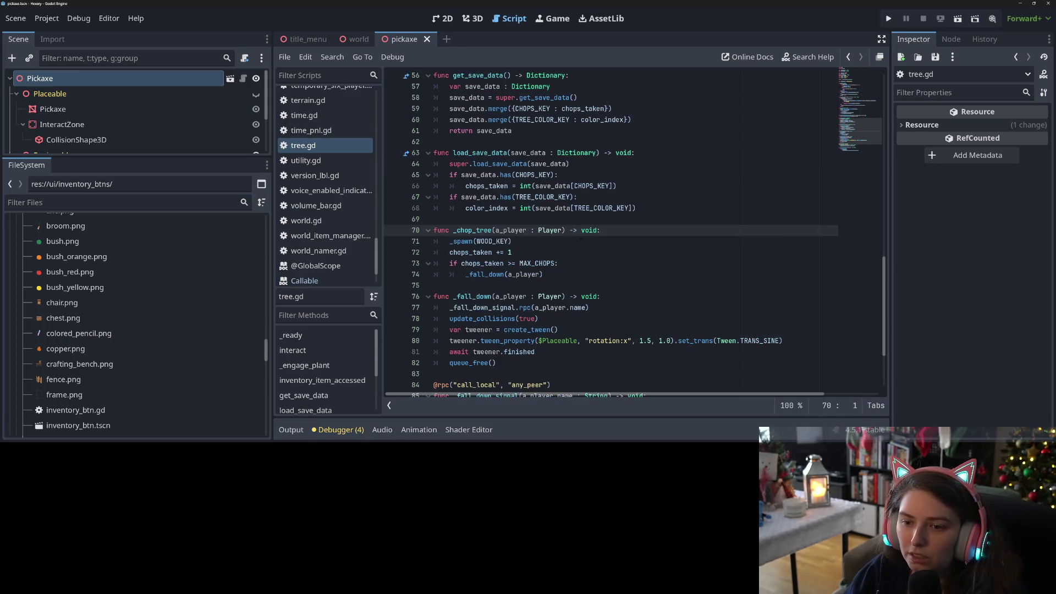
# Add ', an_equippable : Item' to _chop_tree's parameters
pyautogui.click(561, 282)
pyautogui.click(567, 272)
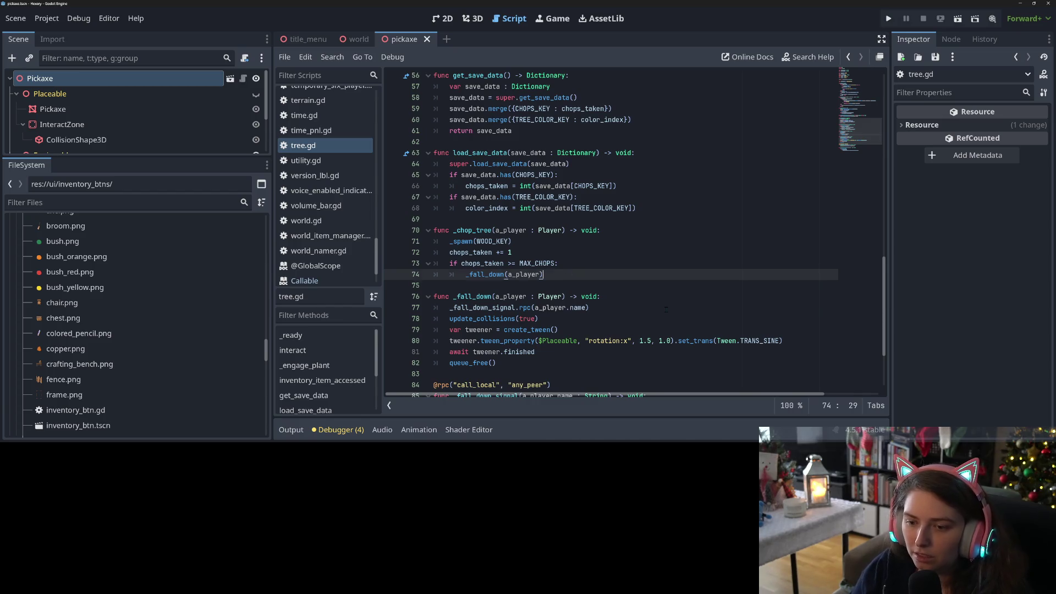
pyautogui.press('Return')
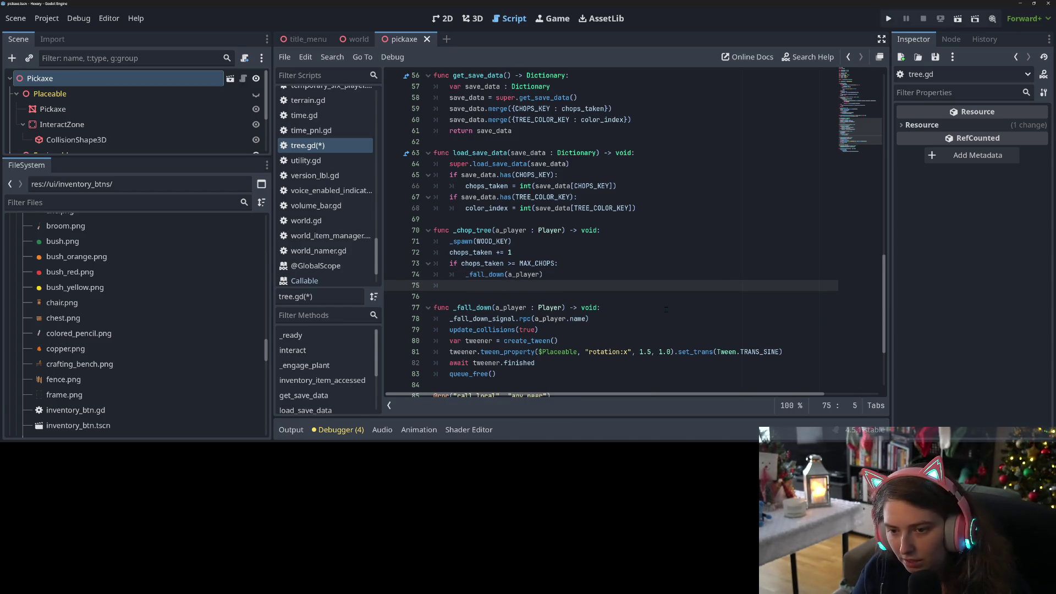
pyautogui.write('n_equ')
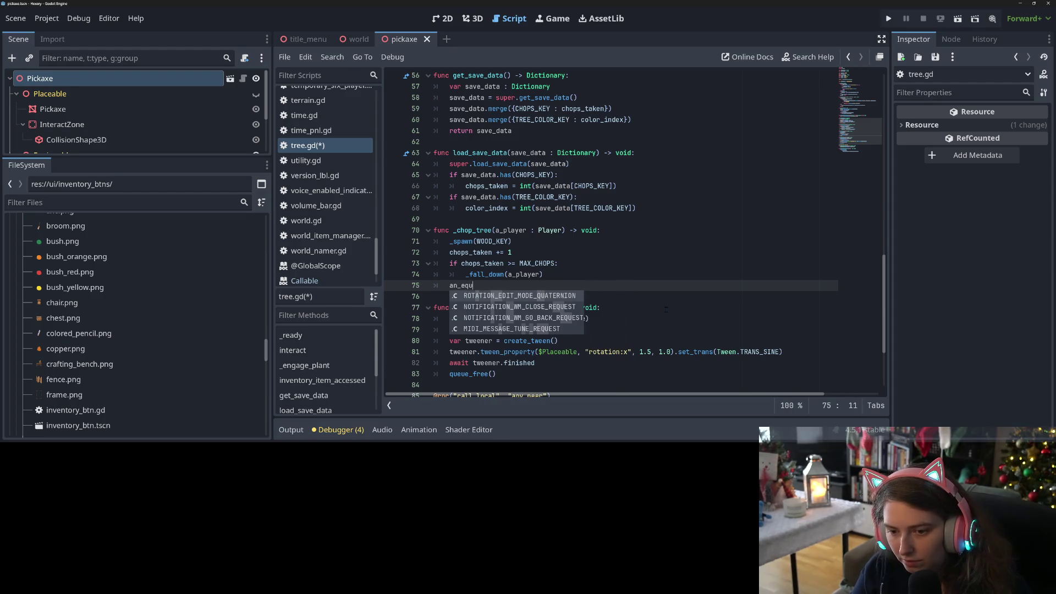
pyautogui.press('BackSpace')
pyautogui.press('BackSpace')
pyautogui.press('BackSpace')
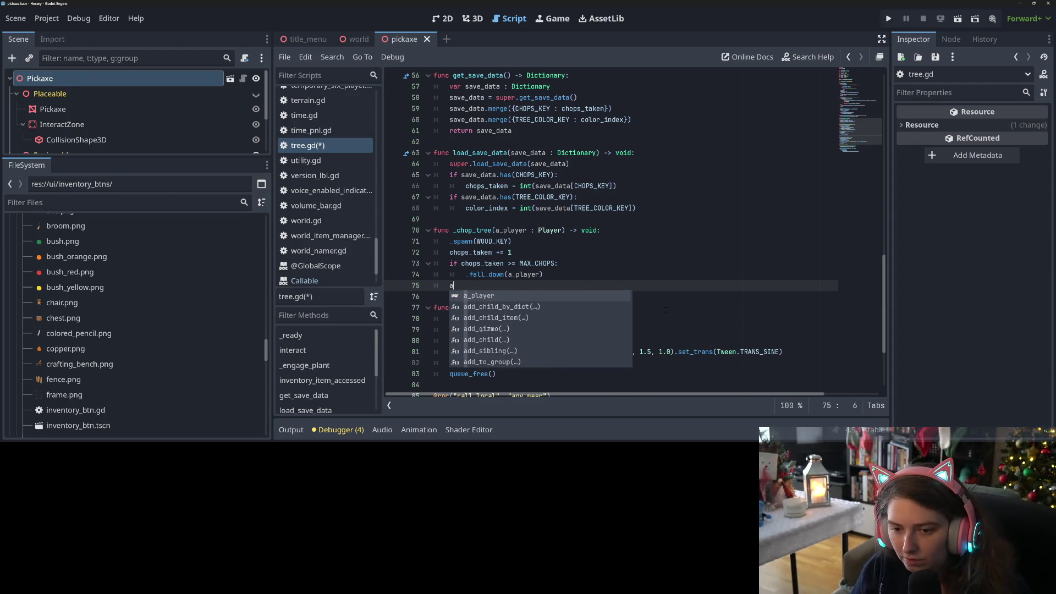
pyautogui.click(562, 229)
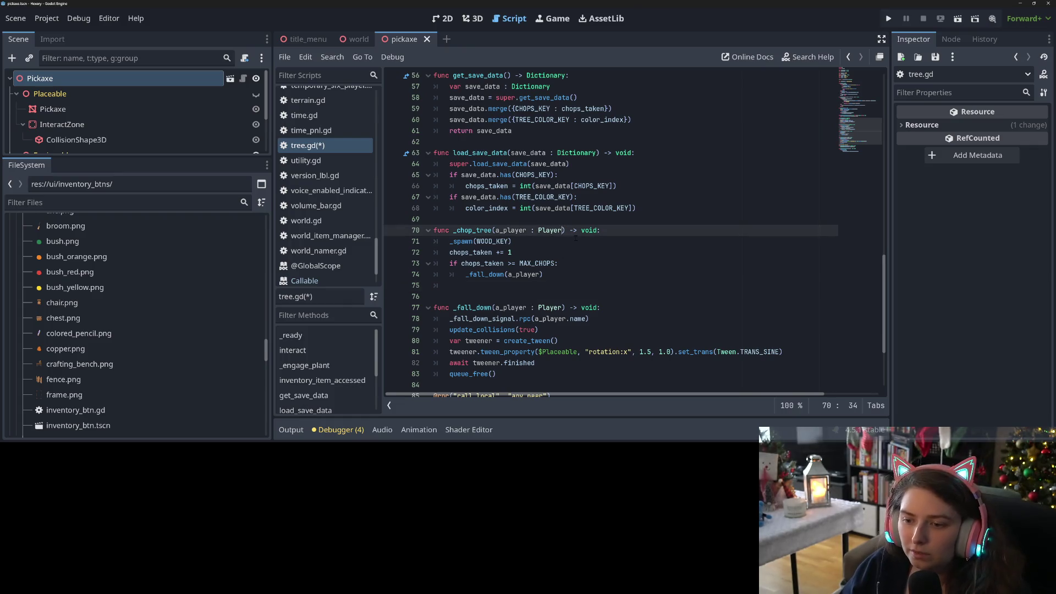
pyautogui.write(', an_equipp')
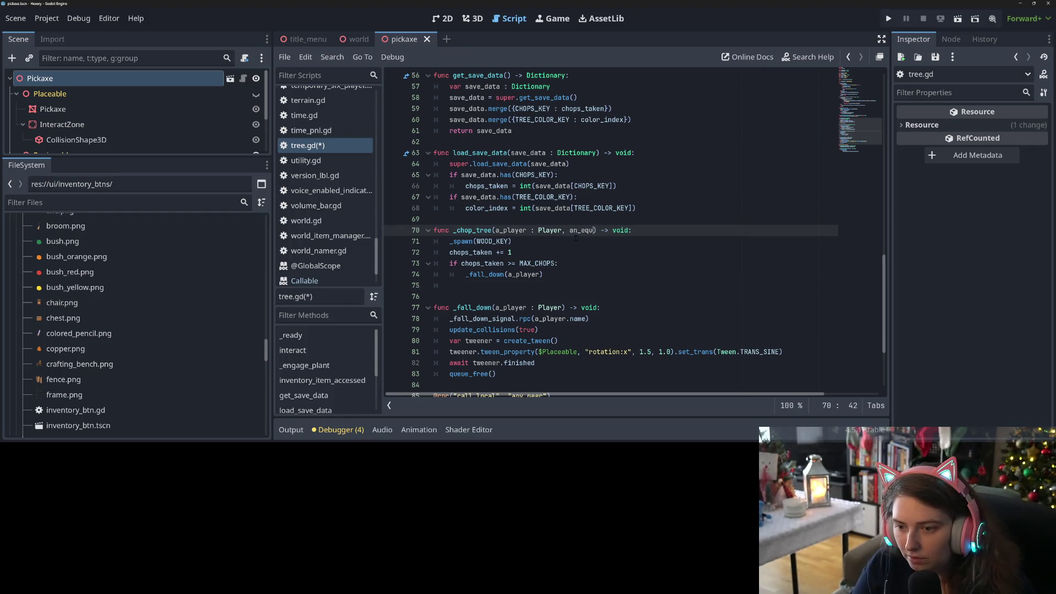
pyautogui.write('able : Ite')
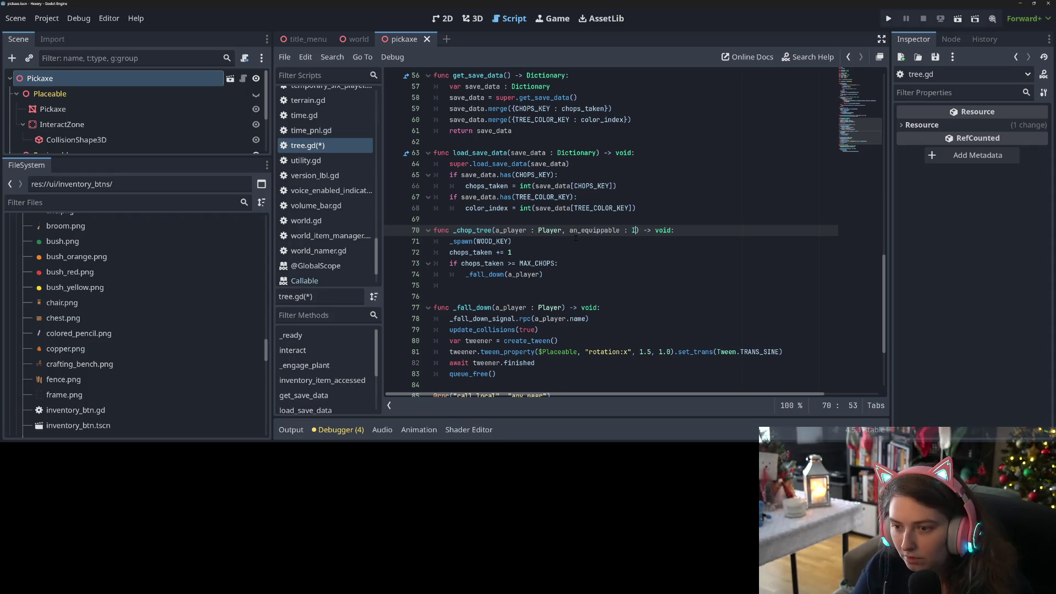
pyautogui.write('m')
# Call an_equippable.use_tool() after _fall_down on line 75 and save tree.gd
pyautogui.click(484, 284)
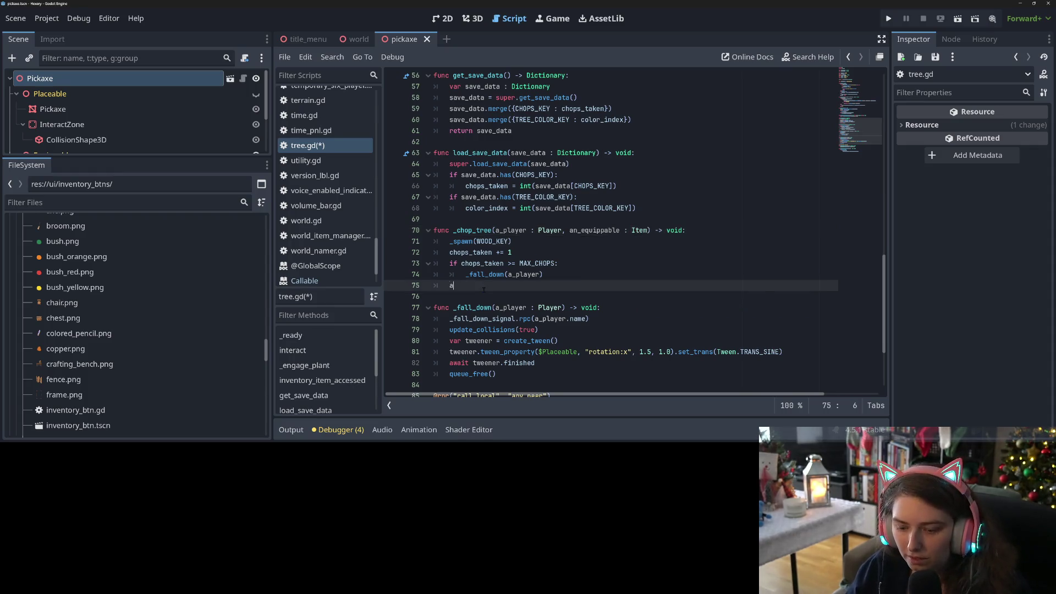
pyautogui.write('an_eq')
pyautogui.press('Return')
pyautogui.write('.an_equippable.use_tool()')
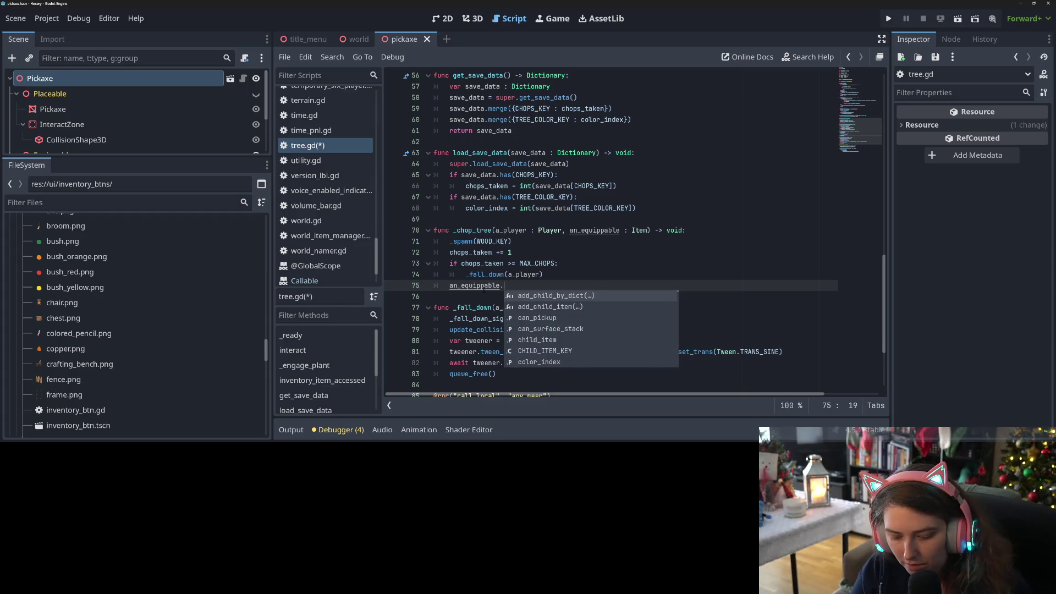
pyautogui.press('BackSpace')
pyautogui.press('BackSpace')
pyautogui.press('BackSpace')
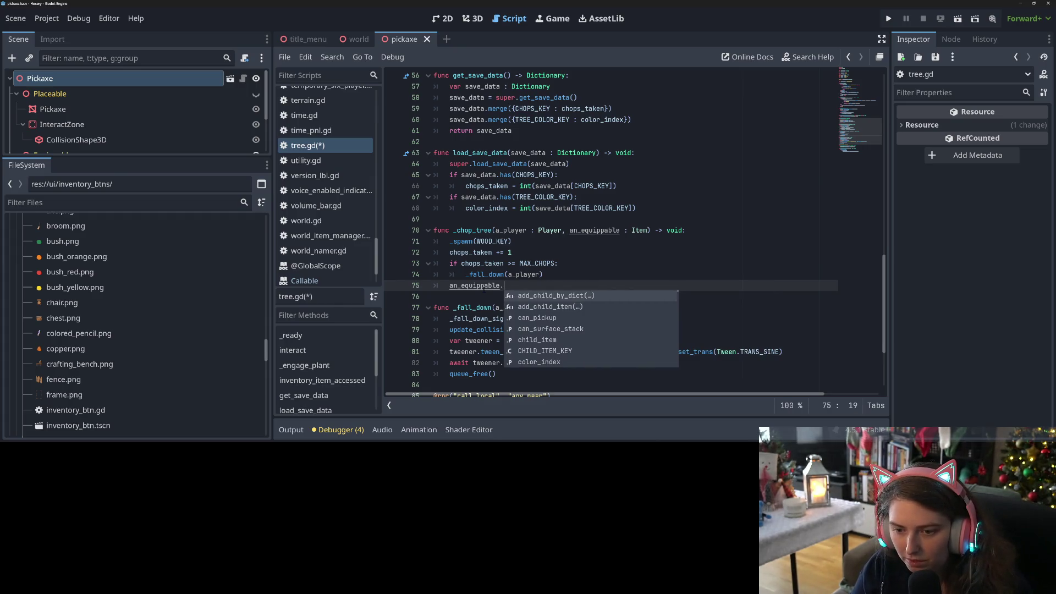
pyautogui.write('equippable.use_tool()')
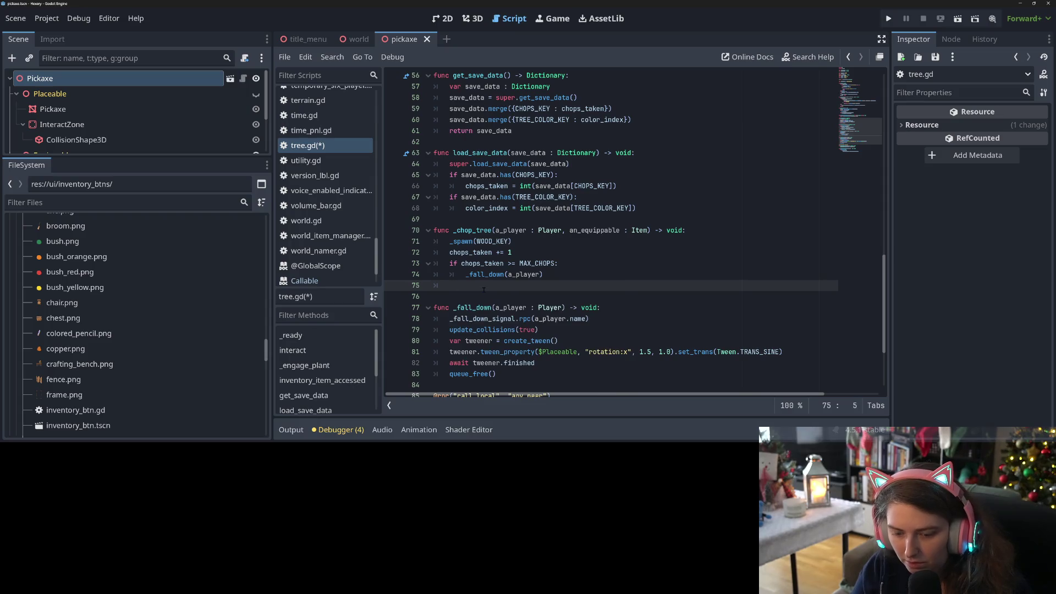
pyautogui.hotkey('ctrl', 's')
pyautogui.doubleClick(482, 286)
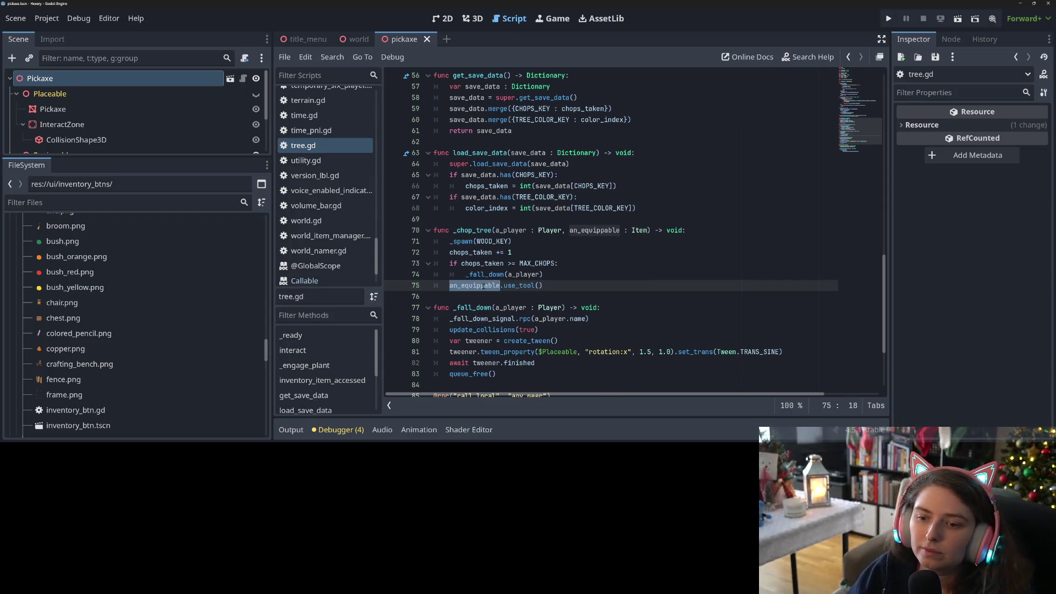
pyautogui.doubleClick(470, 231)
pyautogui.scroll(12, 632, 231)
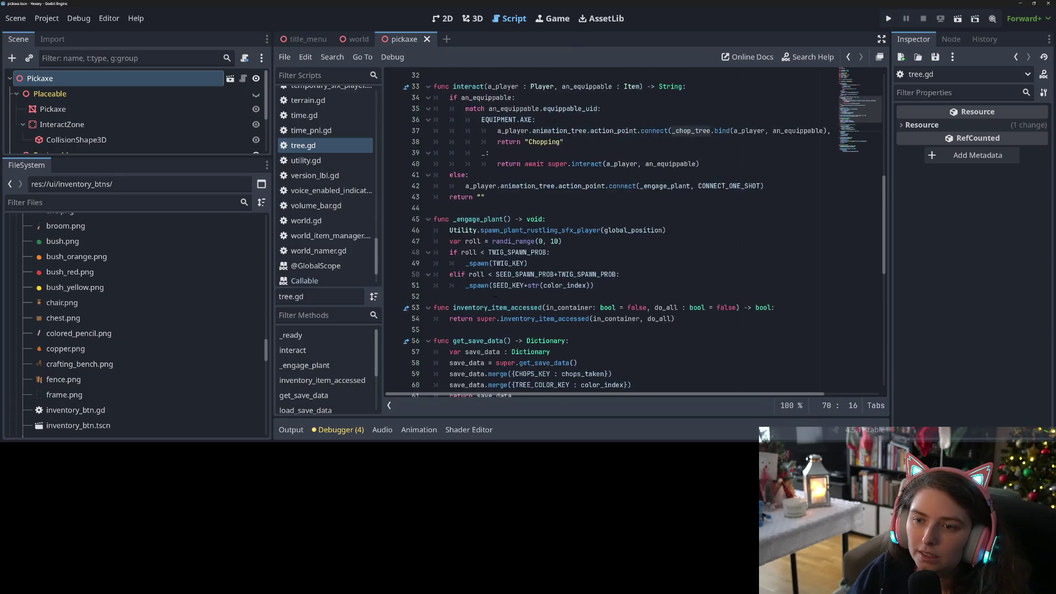
# Inspect bush.gd's chopping branch and its queue_free connect call
pyautogui.scroll(3, 346, 229)
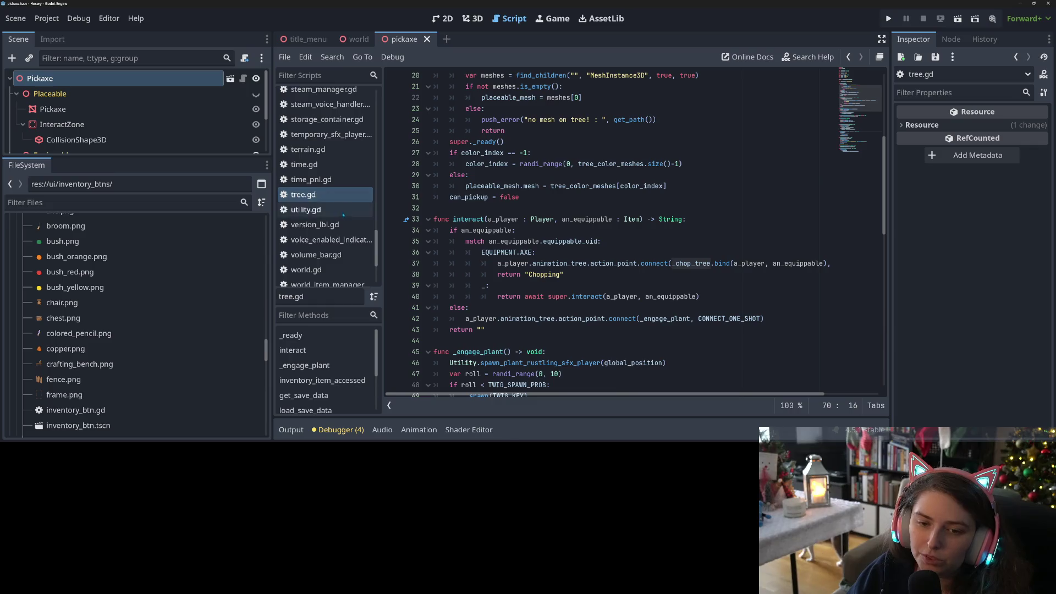
pyautogui.scroll(6, 344, 218)
pyautogui.scroll(15, 345, 218)
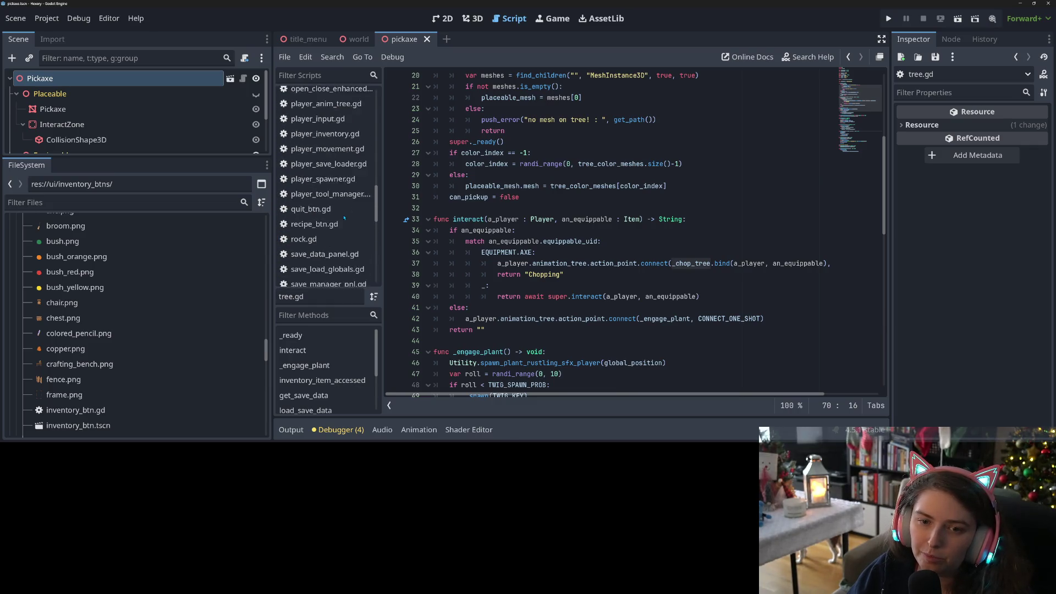
pyautogui.scroll(5, 344, 218)
pyautogui.scroll(6, 313, 207)
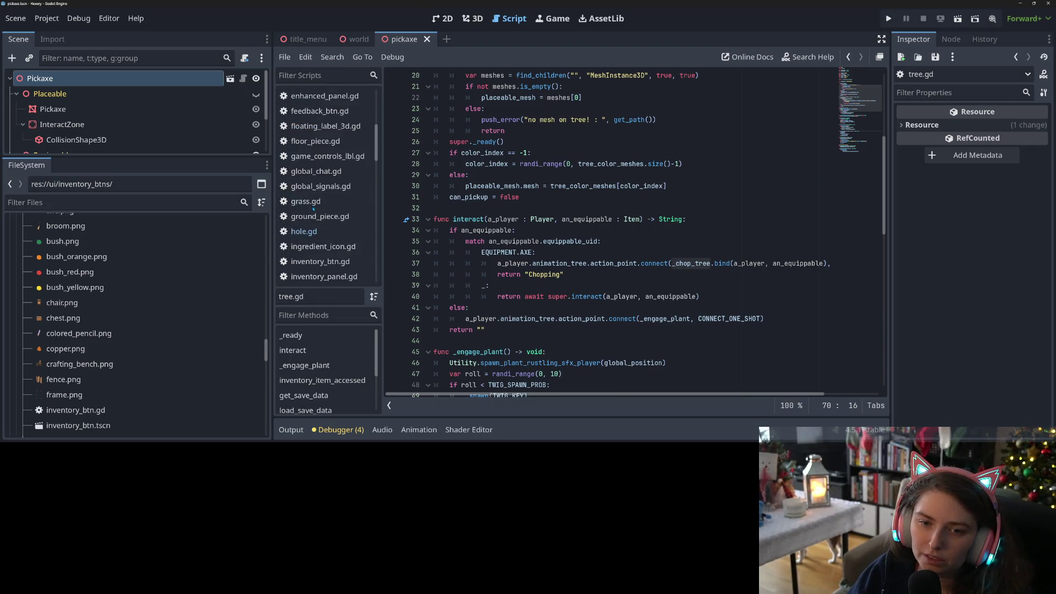
pyautogui.scroll(3, 313, 208)
pyautogui.click(304, 147)
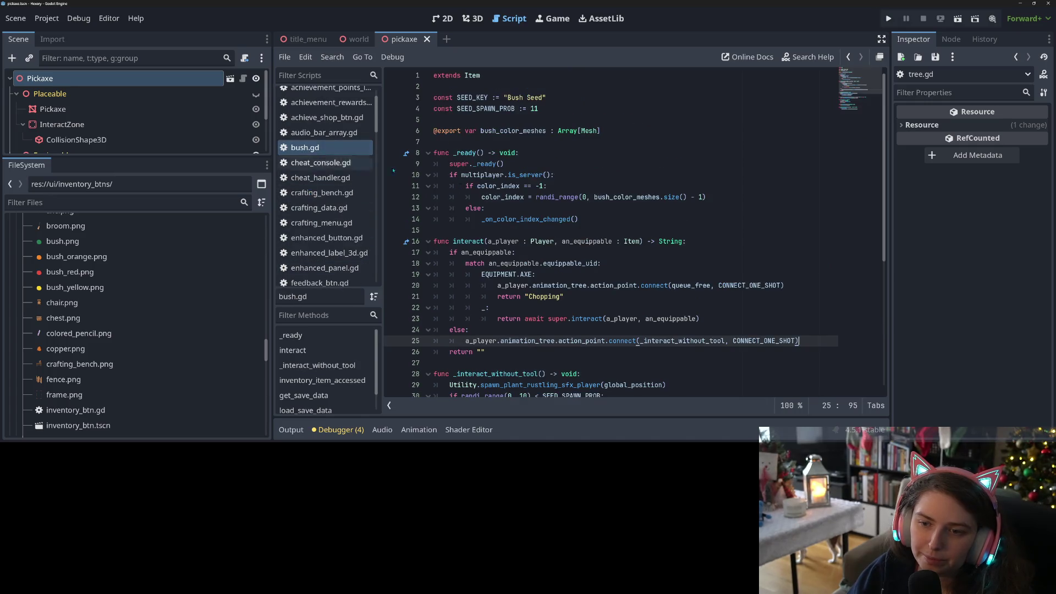
pyautogui.scroll(-2, 583, 277)
pyautogui.click(687, 219)
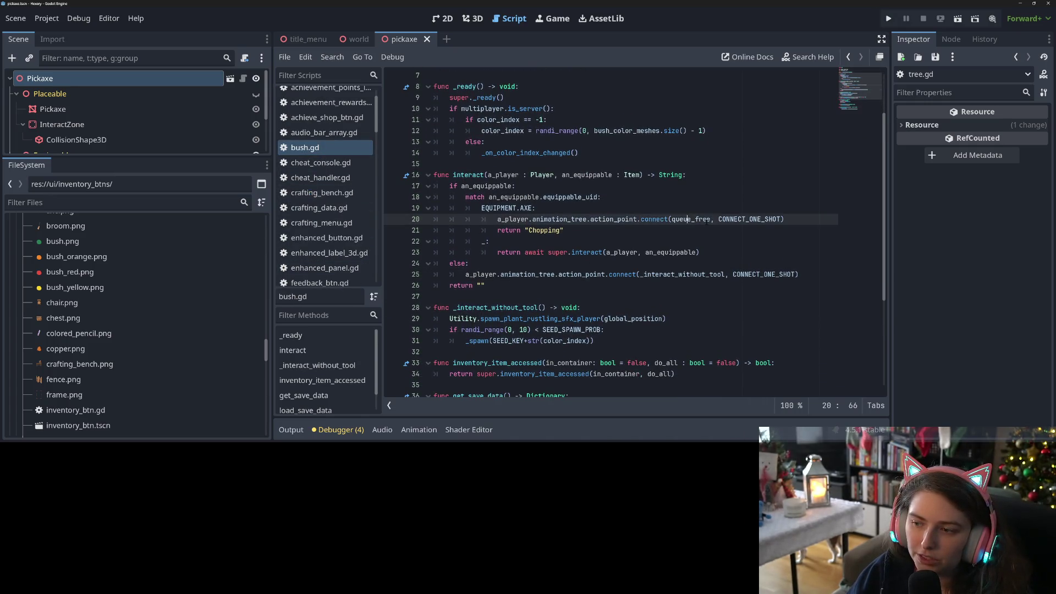
pyautogui.scroll(-2, 517, 231)
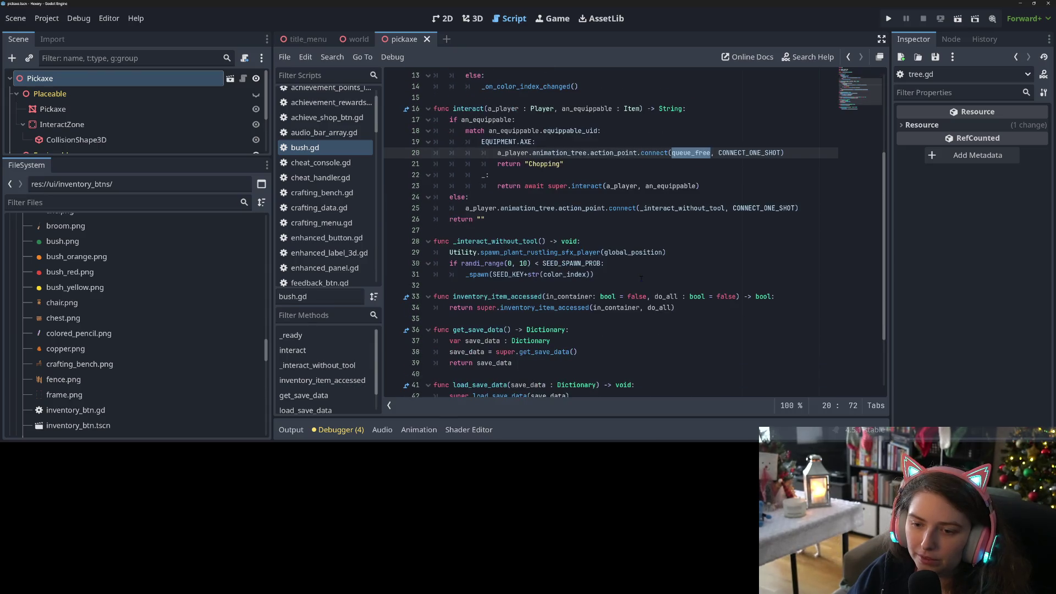
pyautogui.click(516, 231)
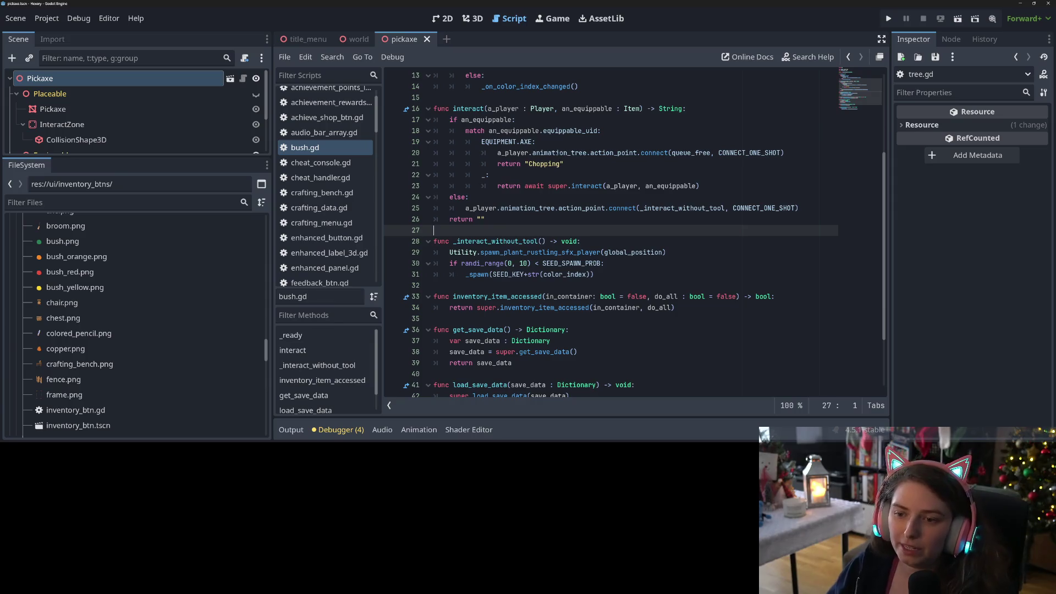
pyautogui.click(555, 164)
pyautogui.press('Up')
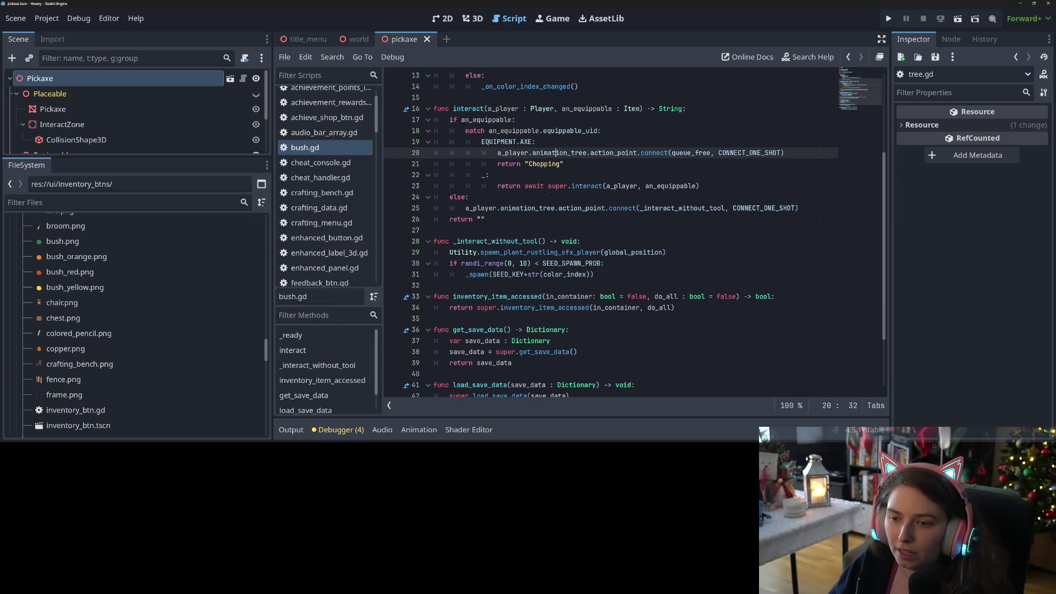
# Open ground_piece.gd from the script list
pyautogui.scroll(-3, 337, 206)
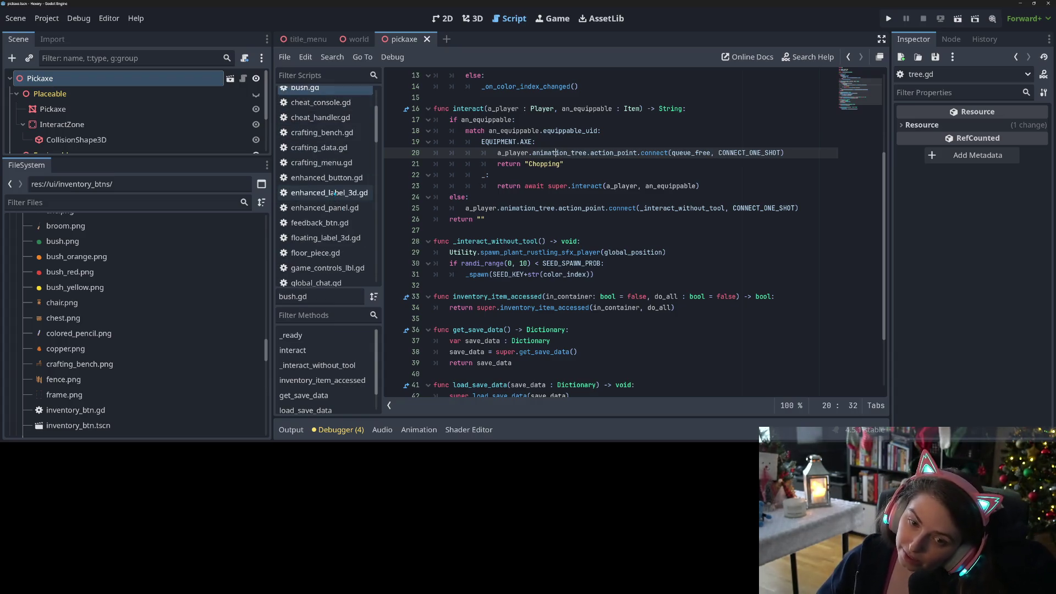
pyautogui.scroll(-3, 332, 220)
pyautogui.scroll(-3, 330, 231)
pyautogui.click(319, 205)
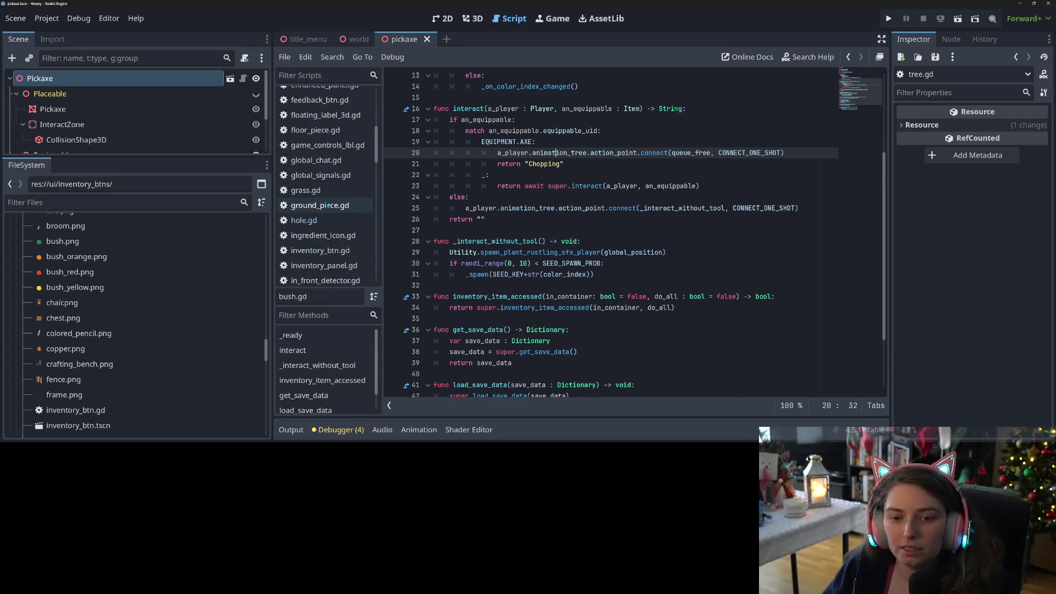
pyautogui.click(573, 219)
pyautogui.scroll(10, 573, 220)
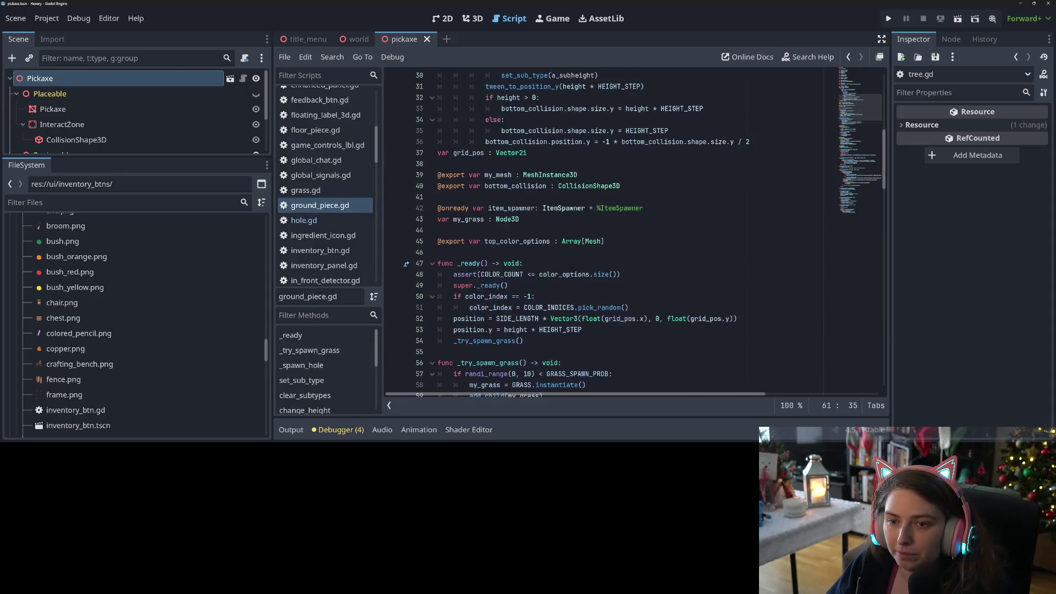
# Review ground_piece.gd's floating label, ItemSpawner check and SHOVEL digging case
pyautogui.scroll(-20, 573, 268)
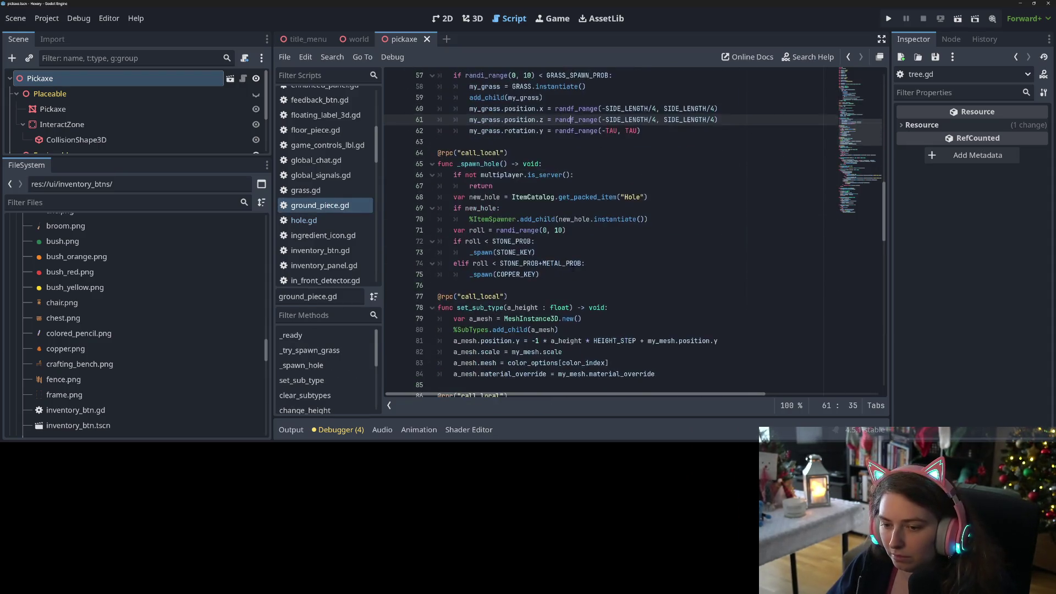
pyautogui.scroll(-7, 573, 268)
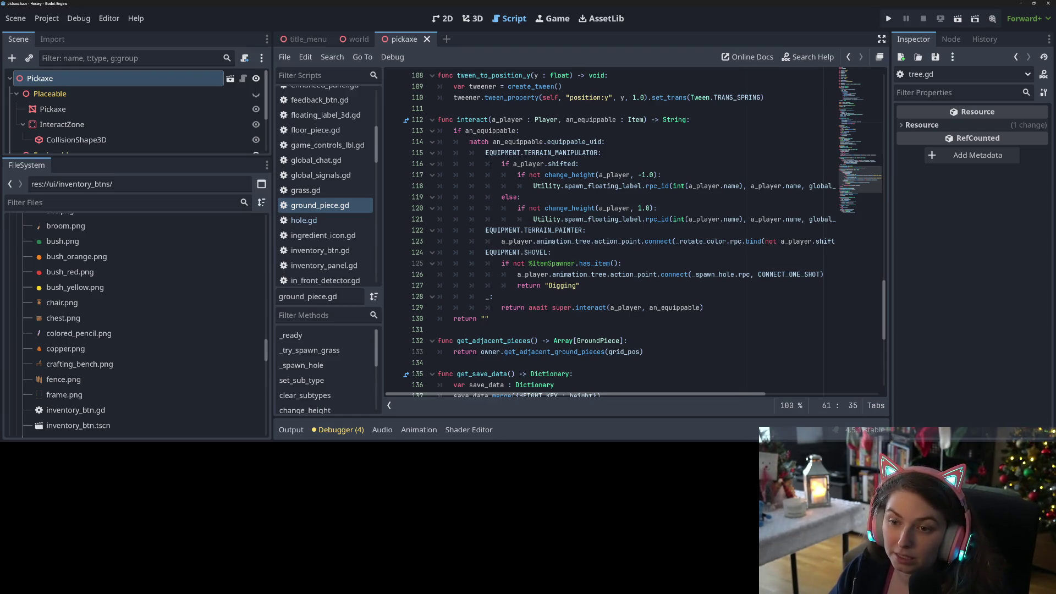
pyautogui.click(641, 186)
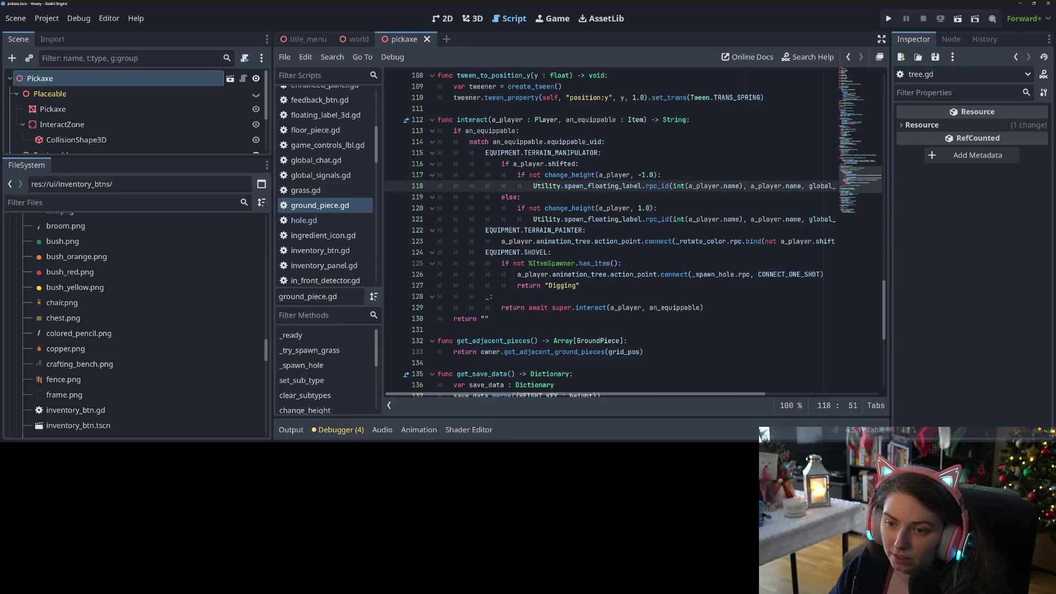
pyautogui.click(603, 185)
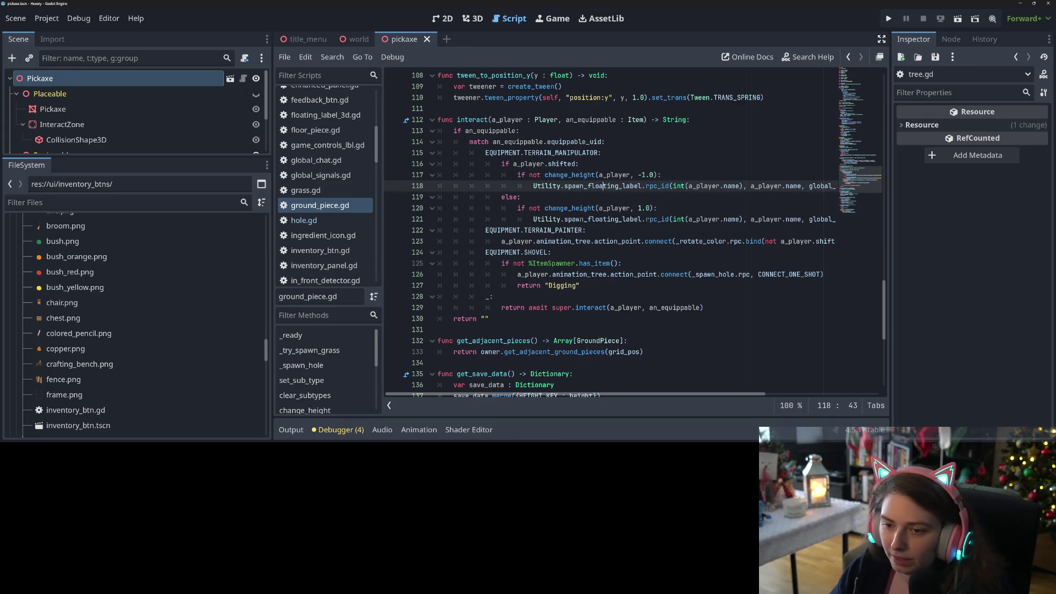
pyautogui.click(559, 264)
pyautogui.click(541, 251)
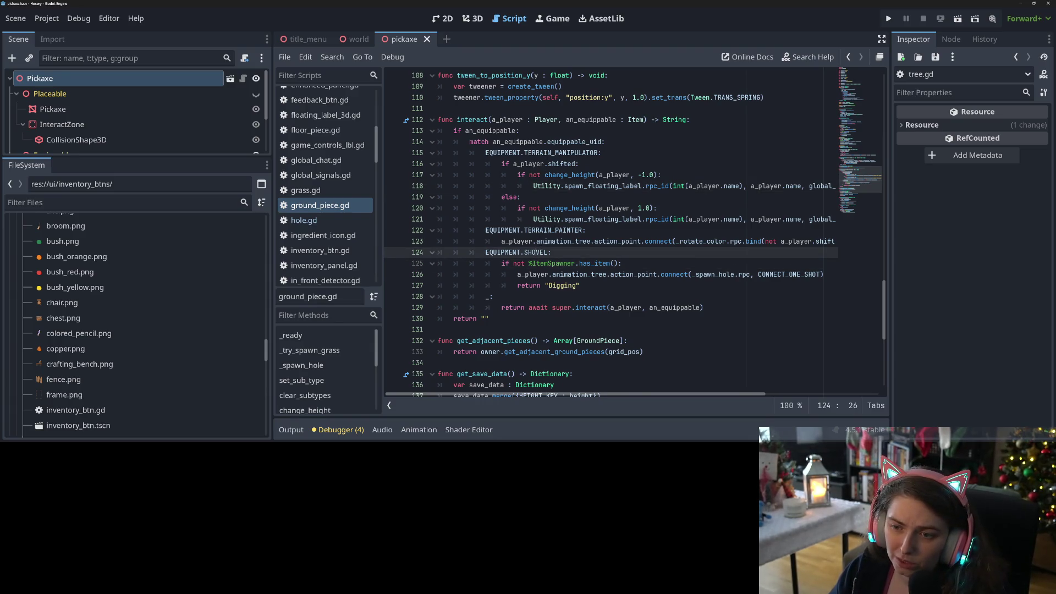
pyautogui.scroll(-1, 576, 253)
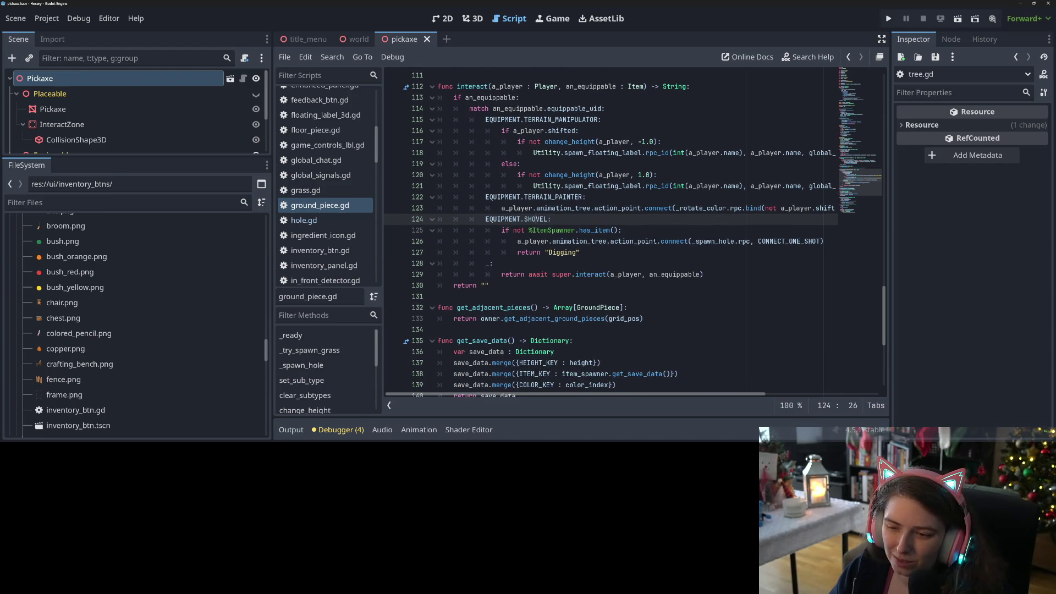
# Bind an_equippable to the _spawn_hole connect call on line 126 and save
pyautogui.click(638, 242)
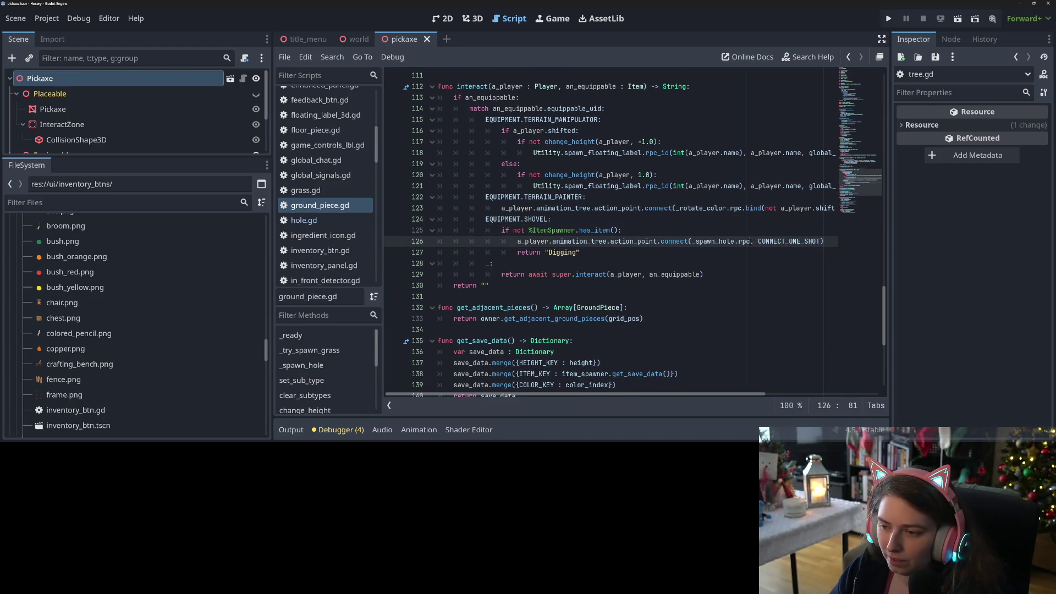
pyautogui.write('.bin')
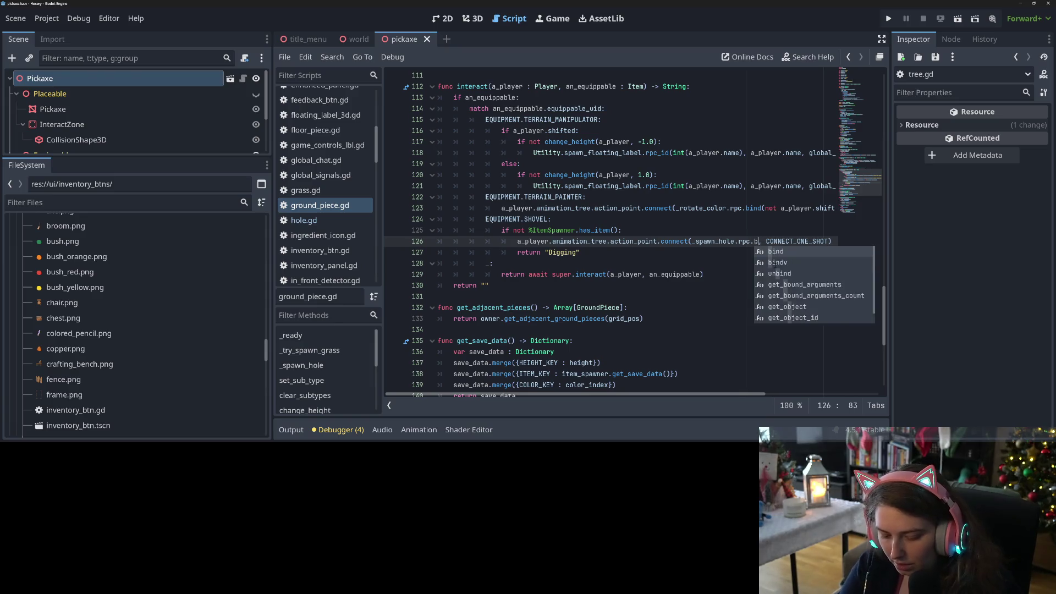
pyautogui.write('d(an')
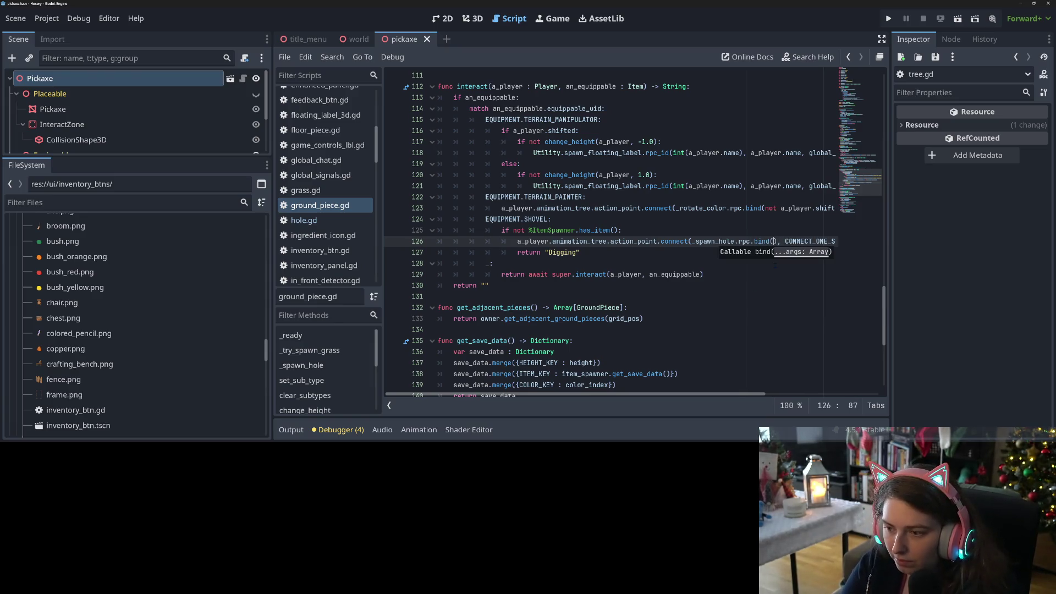
pyautogui.click(728, 251)
pyautogui.hotkey('ctrl', 's')
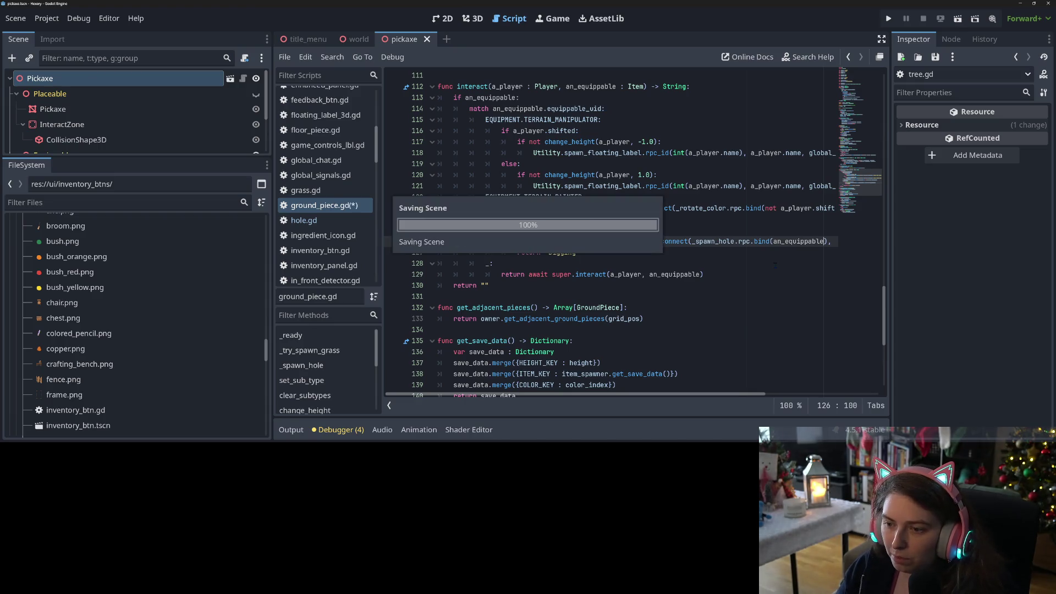
# Add an_equippable : Item to _spawn_hole, call an_equippable.use_tool() after ore spawning, and save
pyautogui.keyDown('ctrl'); pyautogui.click(725, 242); pyautogui.keyUp('ctrl')
pyautogui.click(504, 230)
pyautogui.write('an_equippable')
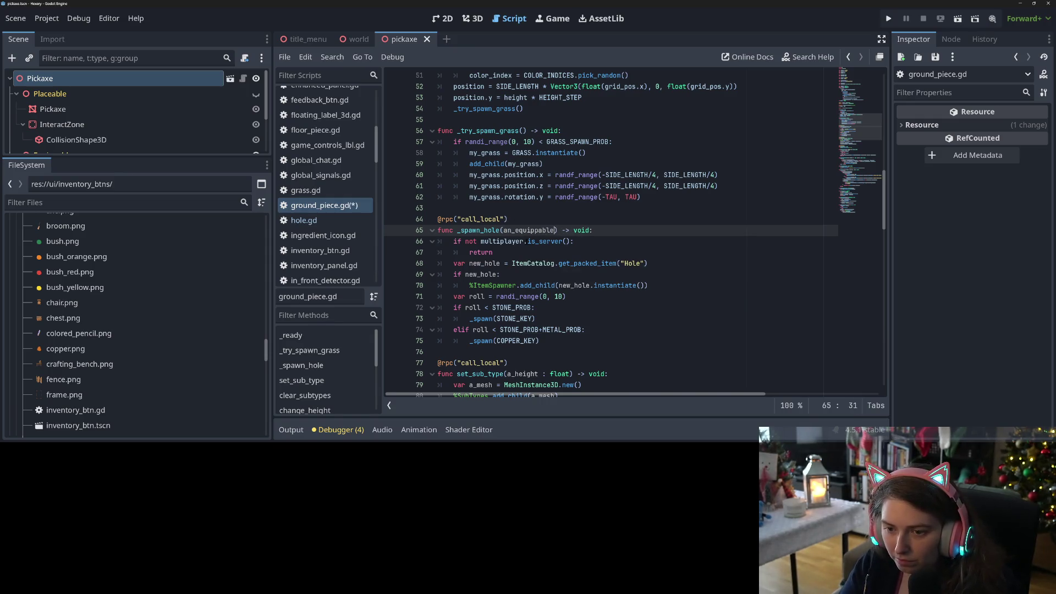
pyautogui.write(' : Item')
pyautogui.click(543, 341)
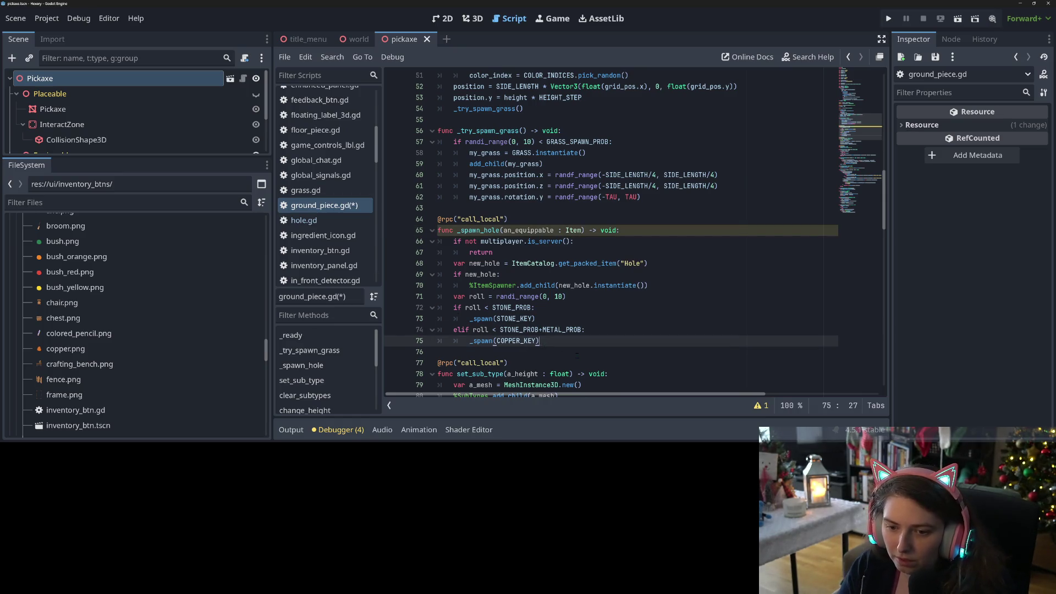
pyautogui.press('Return')
pyautogui.press('BackSpace')
pyautogui.write('an_equippable.use_tool()')
pyautogui.hotkey('ctrl', 's')
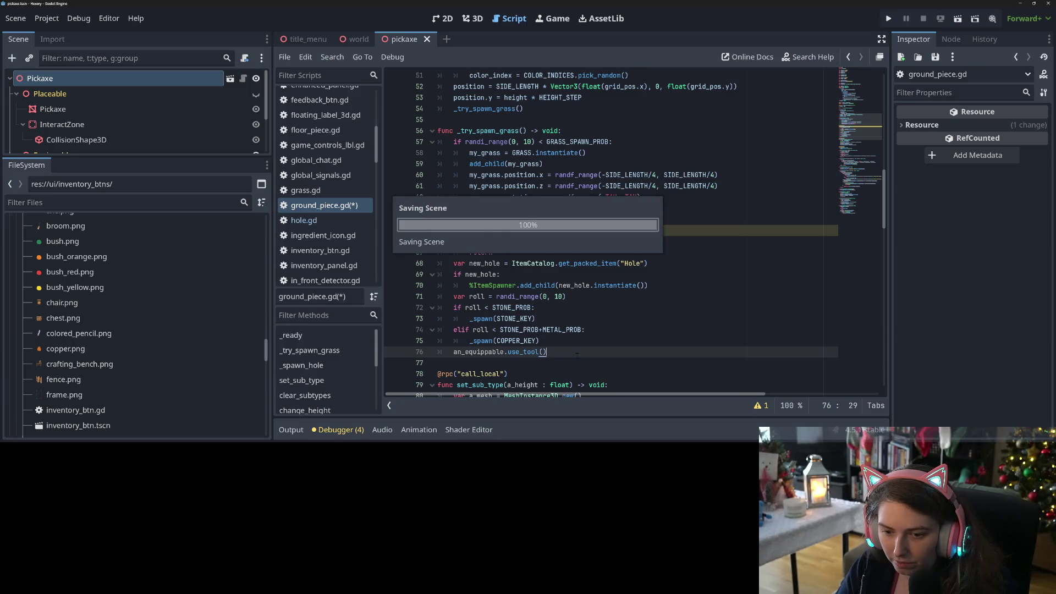
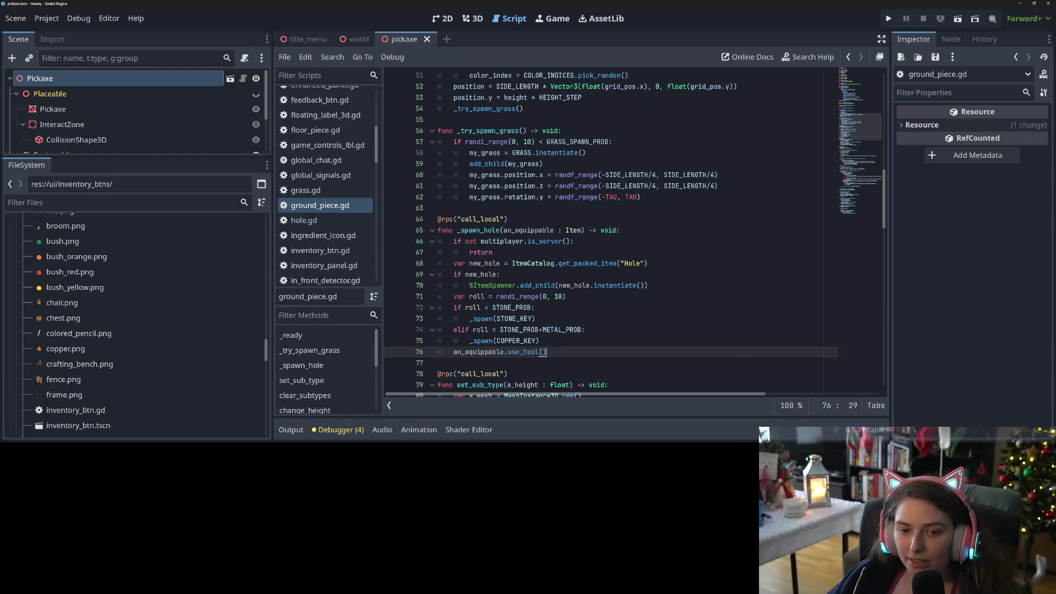
# Scroll down the script editor's Scripts list and open rock.gd
pyautogui.scroll(-5, 329, 208)
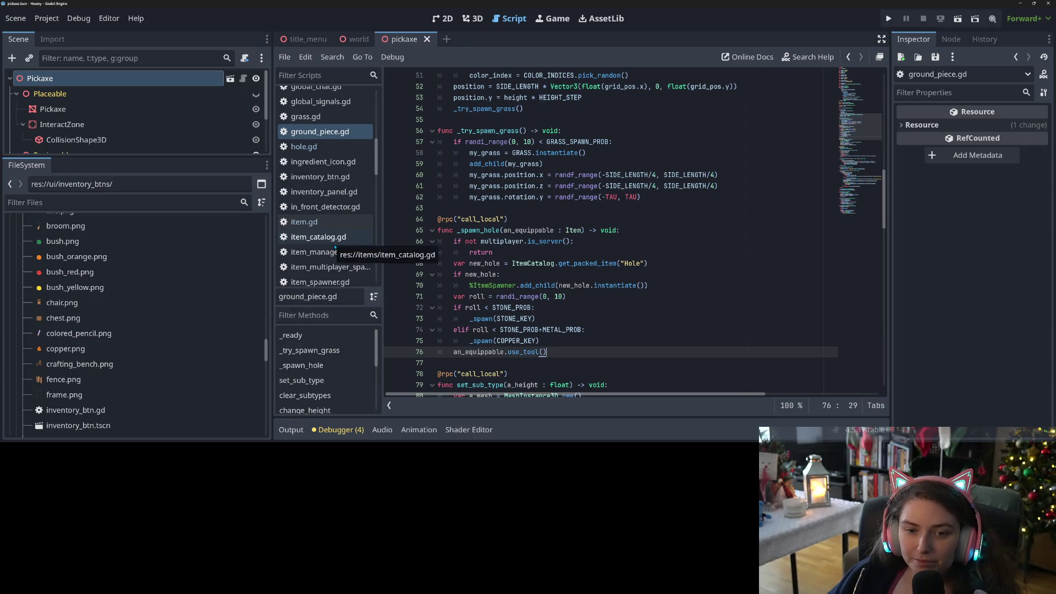
pyautogui.scroll(-3, 335, 242)
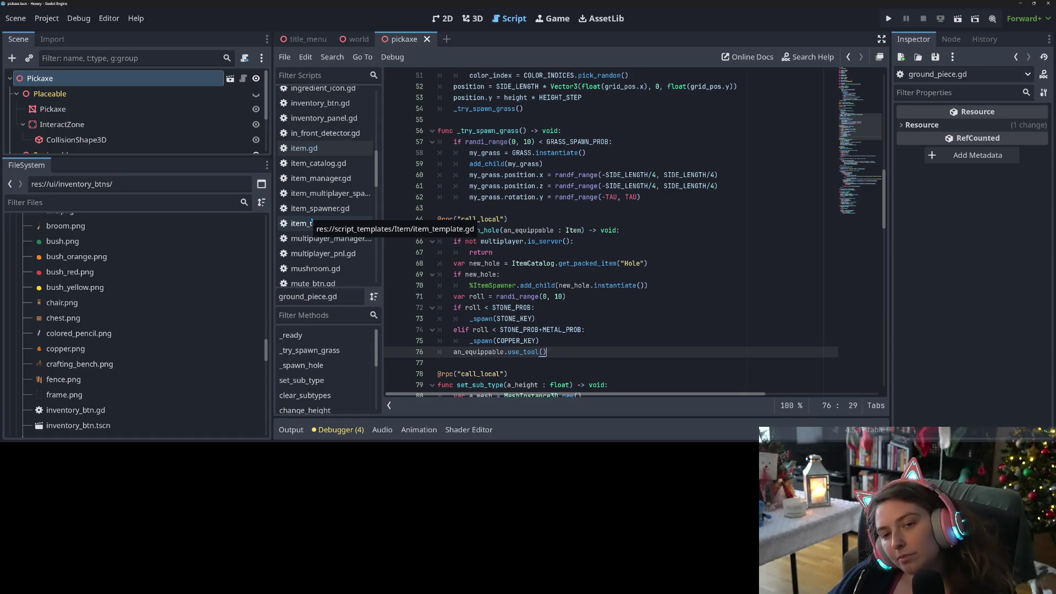
pyautogui.scroll(-2, 311, 220)
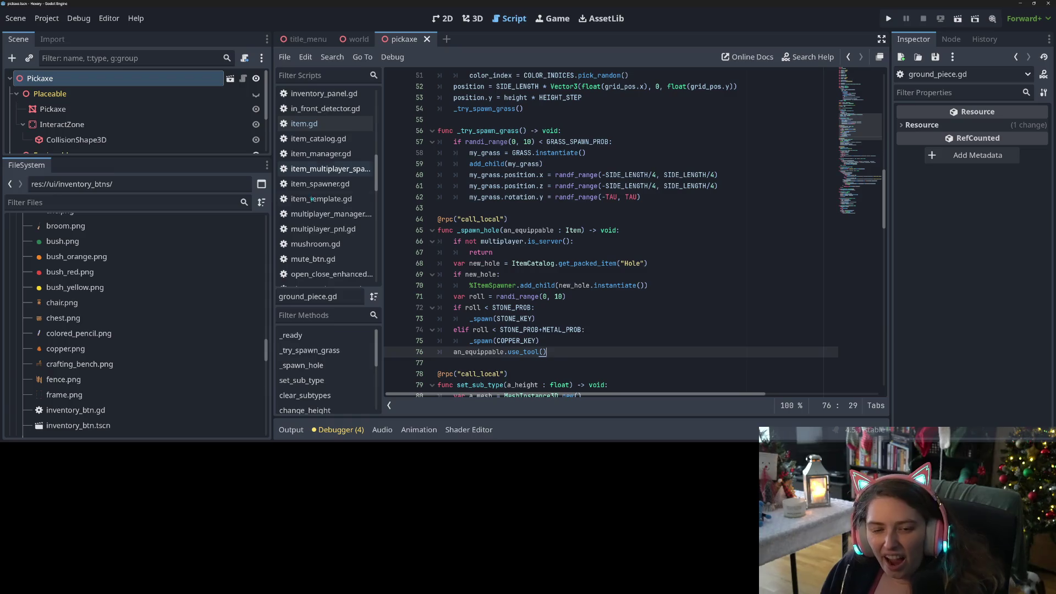
pyautogui.scroll(-3, 311, 209)
pyautogui.scroll(-5, 323, 212)
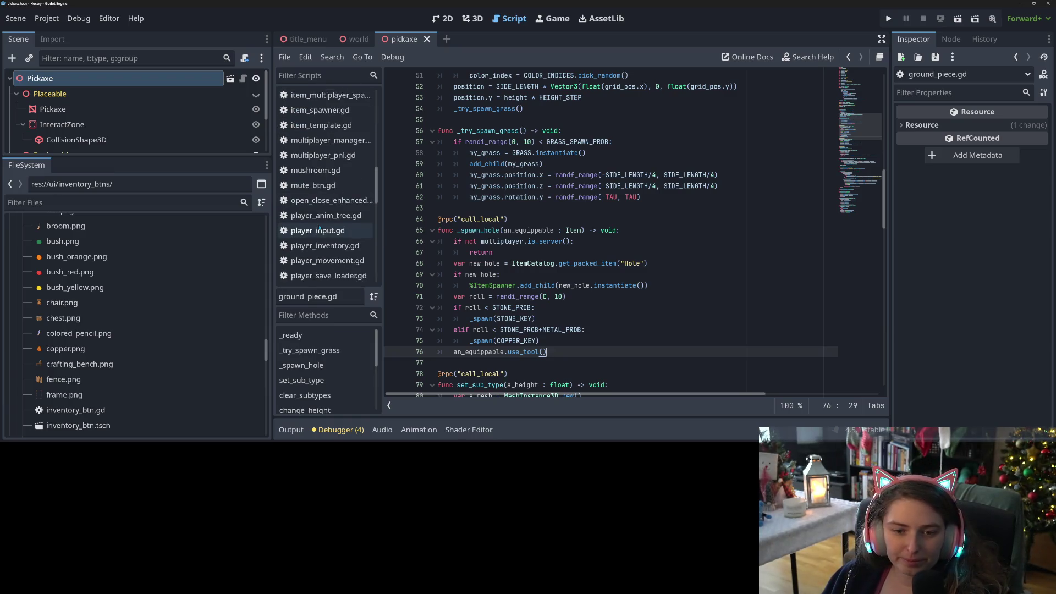
pyautogui.scroll(-2, 324, 195)
pyautogui.scroll(-5, 324, 195)
pyautogui.scroll(-3, 324, 191)
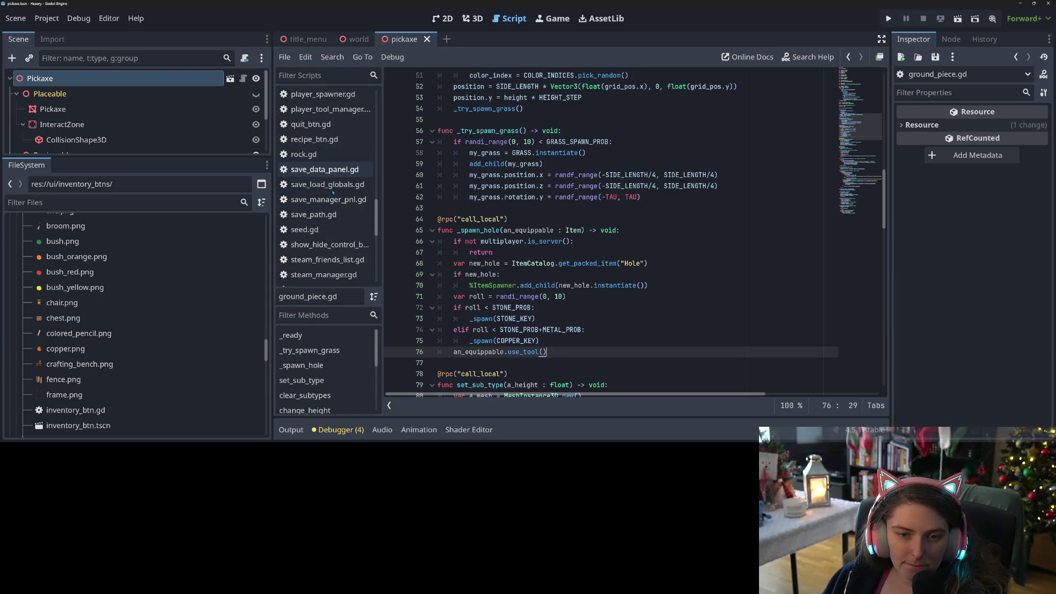
pyautogui.click(303, 154)
pyautogui.scroll(5, 577, 269)
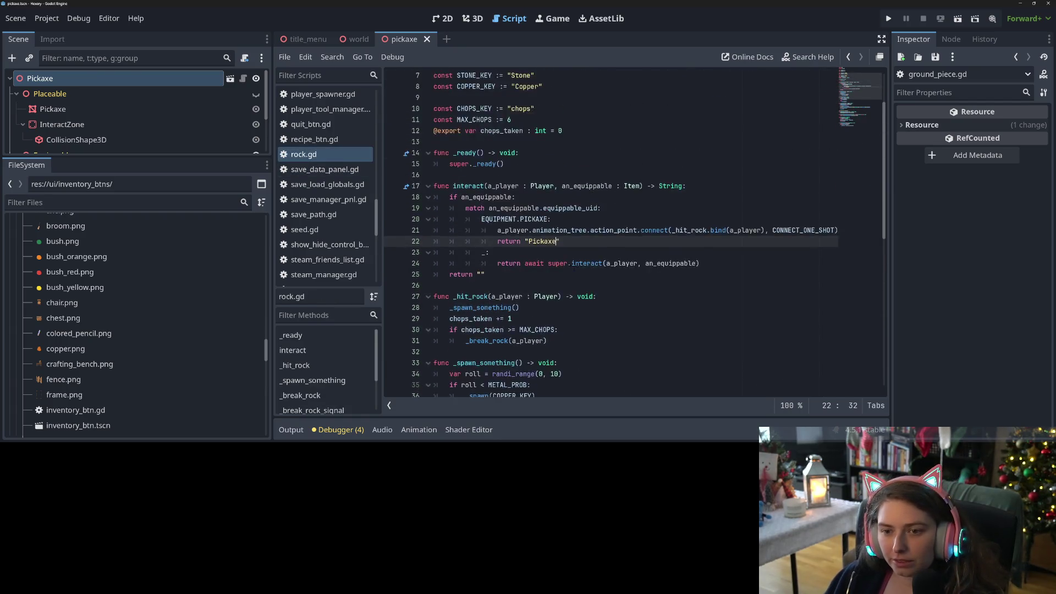
# Add an_equippable to the _hit_rock bind() arguments on line 21 and save rock.gd
pyautogui.scroll(-2, 577, 270)
pyautogui.click(560, 230)
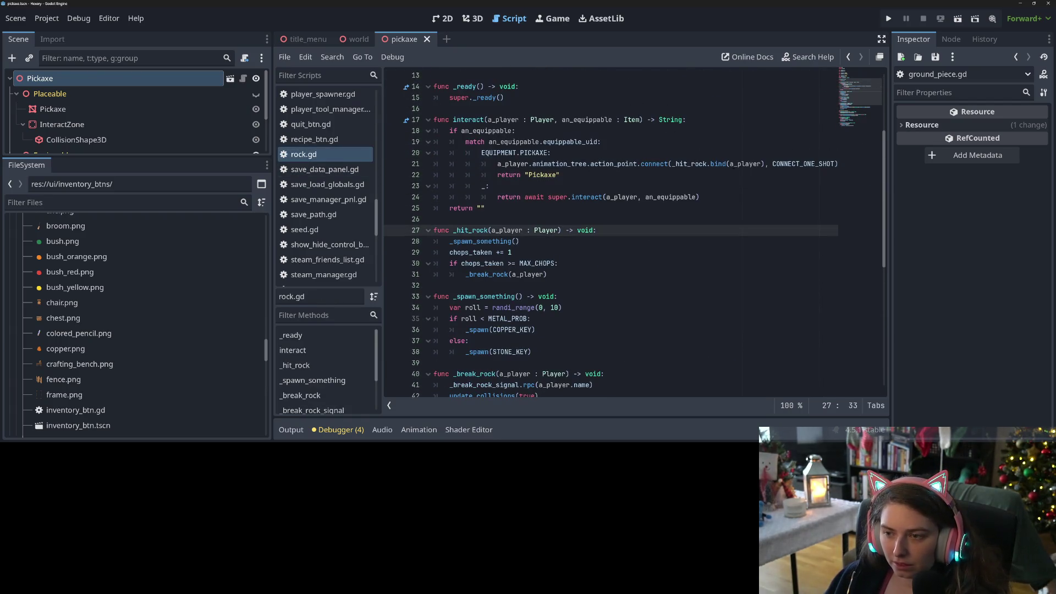
pyautogui.click(786, 164)
pyautogui.write(', an')
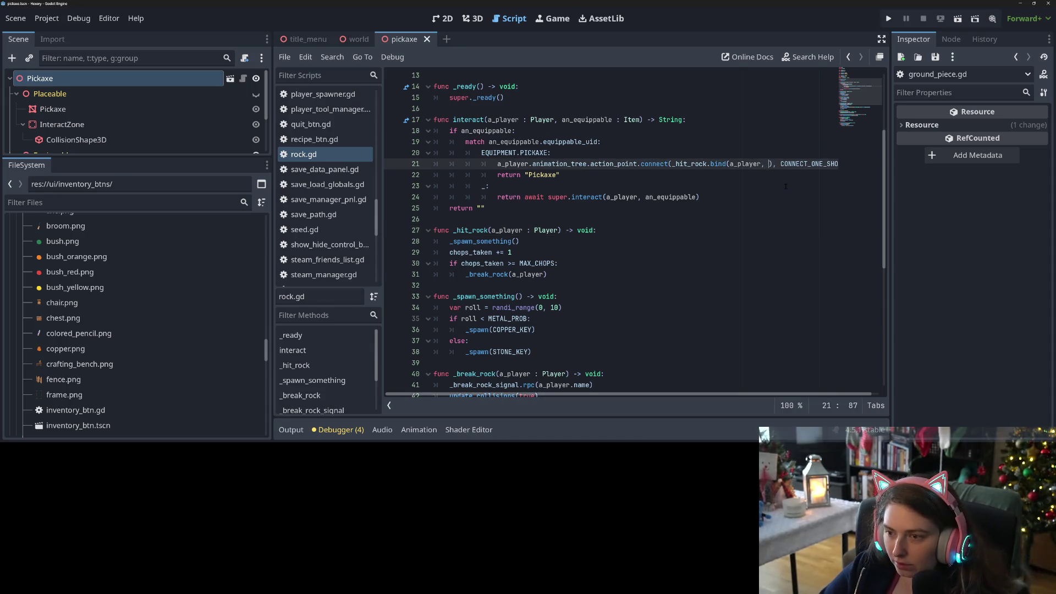
pyautogui.press('Return')
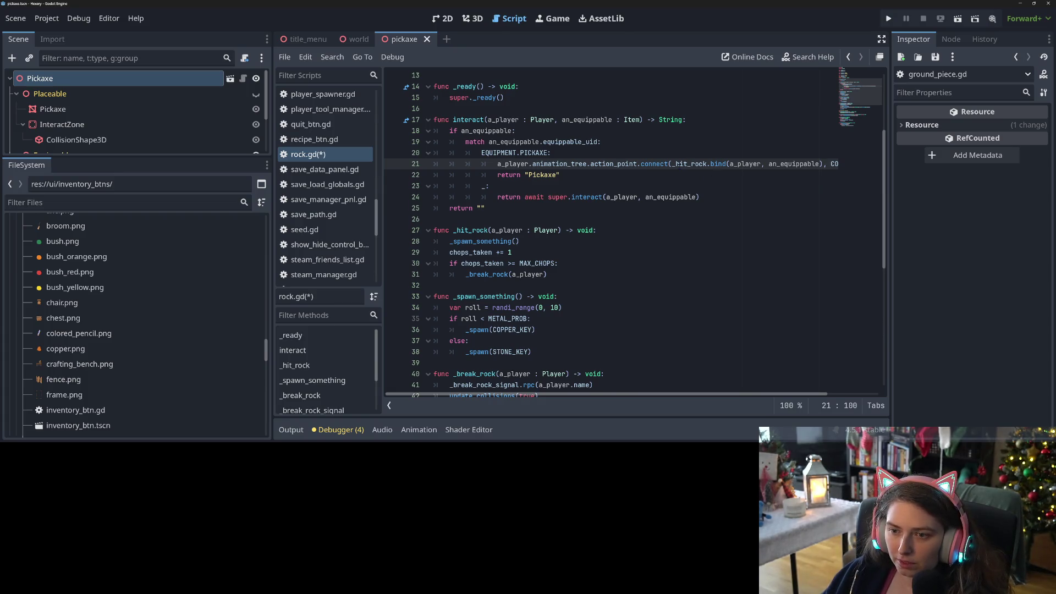
pyautogui.doubleClick(686, 164)
pyautogui.hotkey('ctrl', 's')
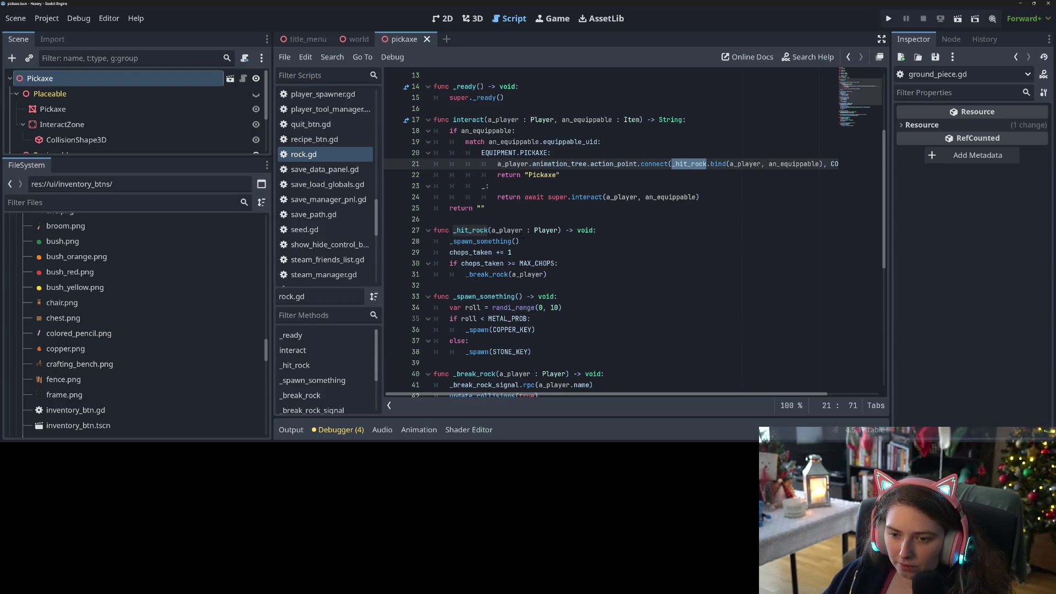
# Give _hit_rock an 'an_equippable : Item' parameter, end it with an_equippable.use_tool(), and save
pyautogui.click(561, 230)
pyautogui.write(', a')
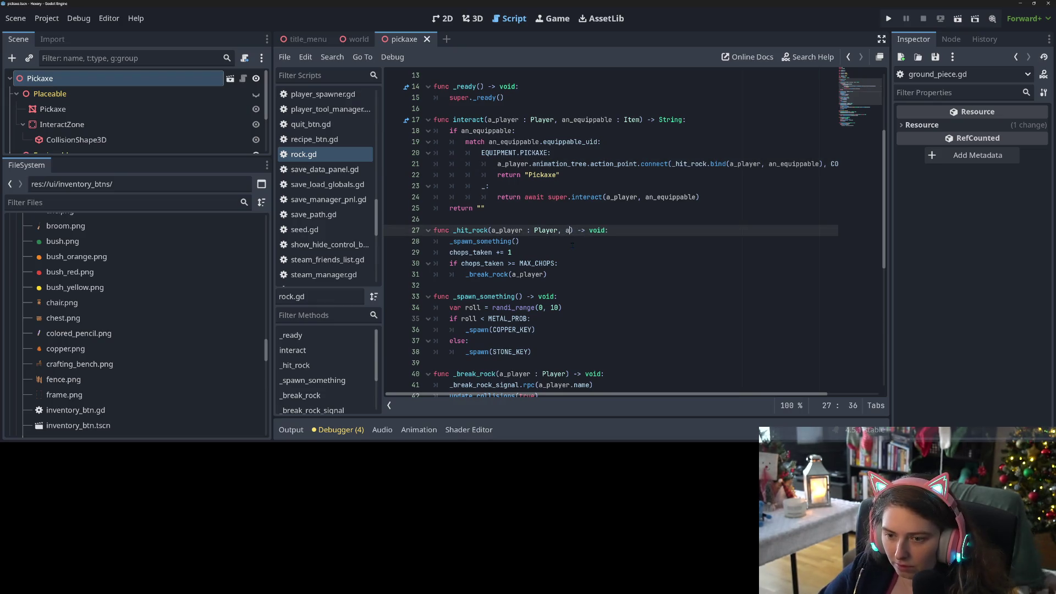
pyautogui.write('n_equippable : Item')
pyautogui.click(503, 286)
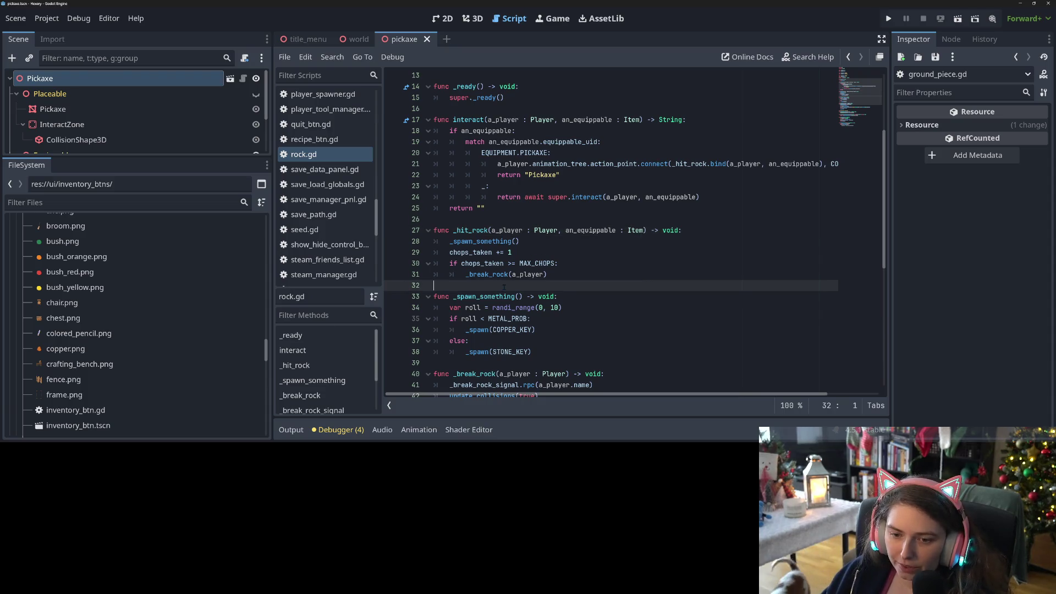
pyautogui.press('Return')
pyautogui.write('an_equippable.use_tool()')
pyautogui.hotkey('ctrl', 's')
# Insert a blank line above the _hit_rock function, then bring up tree.gd
pyautogui.click(449, 241)
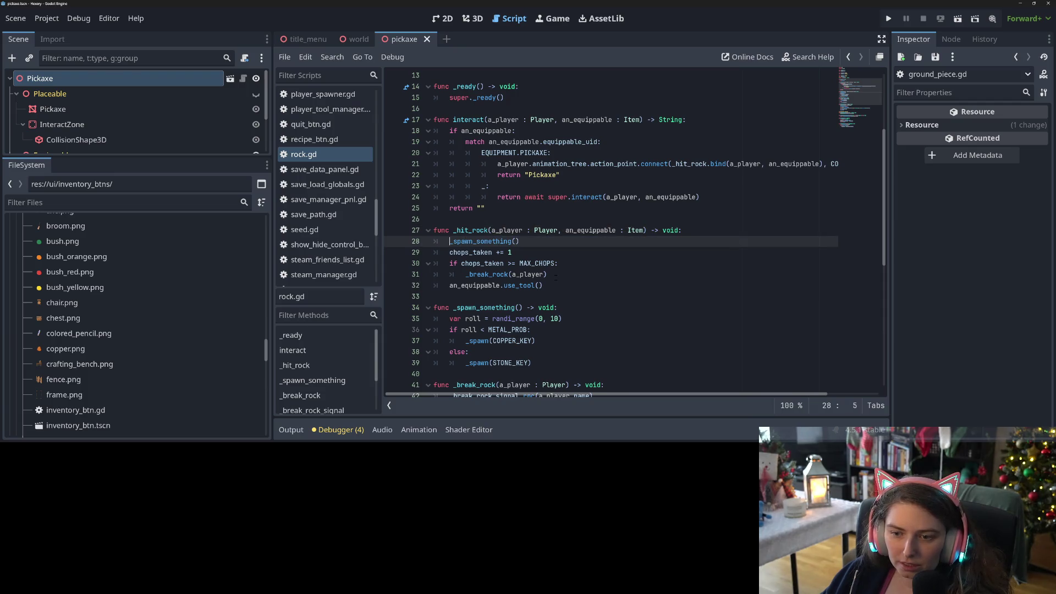
pyautogui.press('Up')
pyautogui.press('Up')
pyautogui.press('Return')
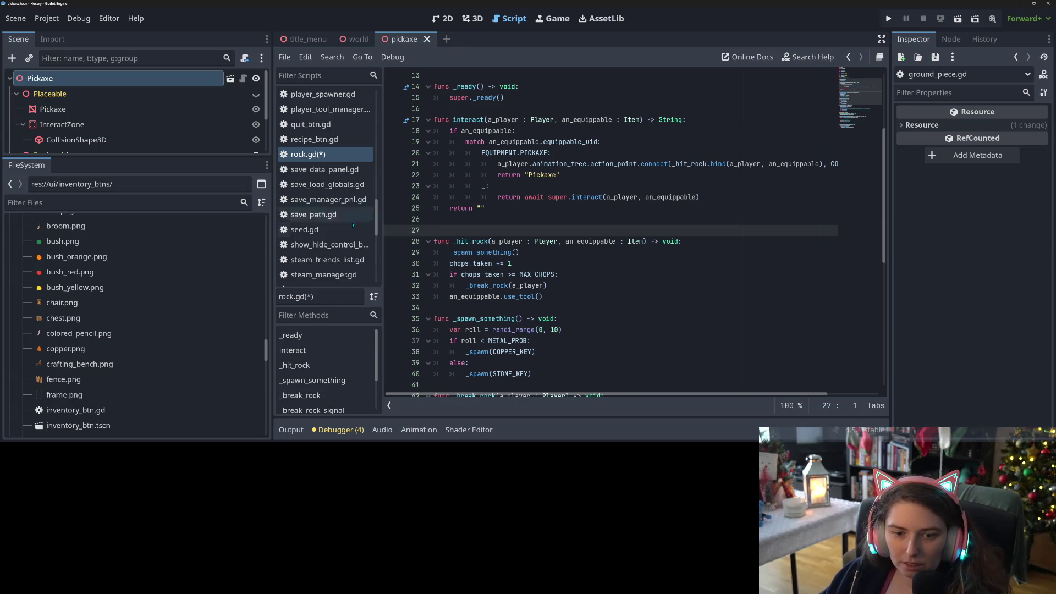
pyautogui.scroll(-1, 348, 225)
pyautogui.scroll(-6, 349, 225)
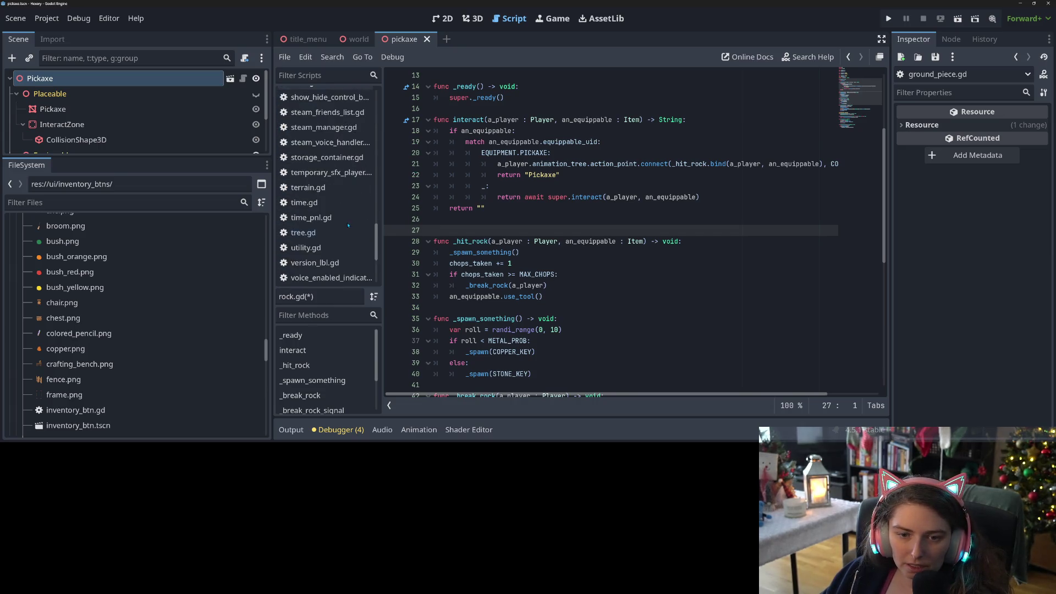
pyautogui.click(333, 214)
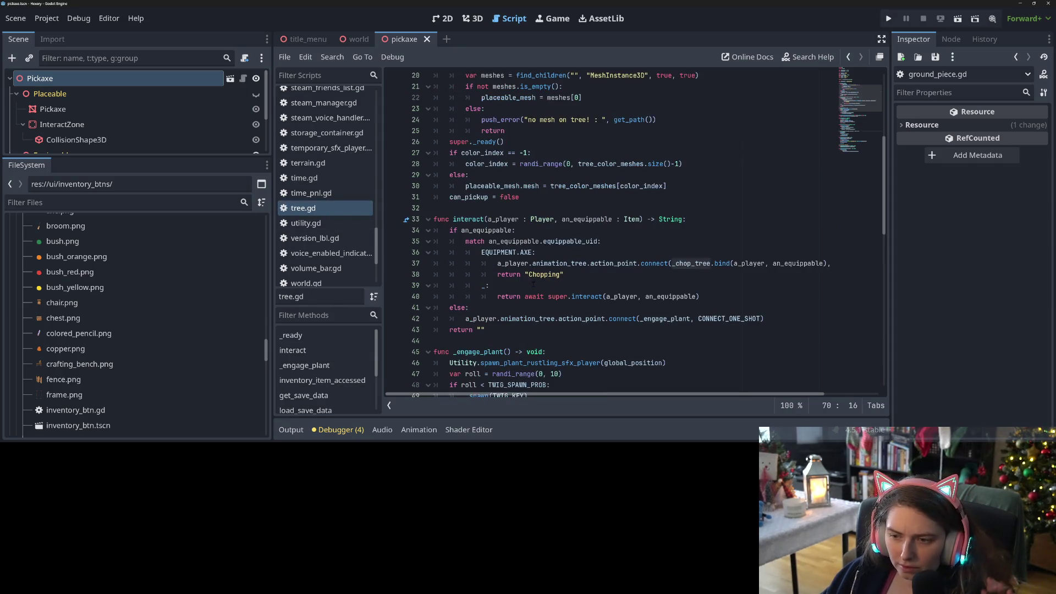
# Inspect tree.gd's action_point signal and its _chop_tree callback definition
pyautogui.doubleClick(613, 264)
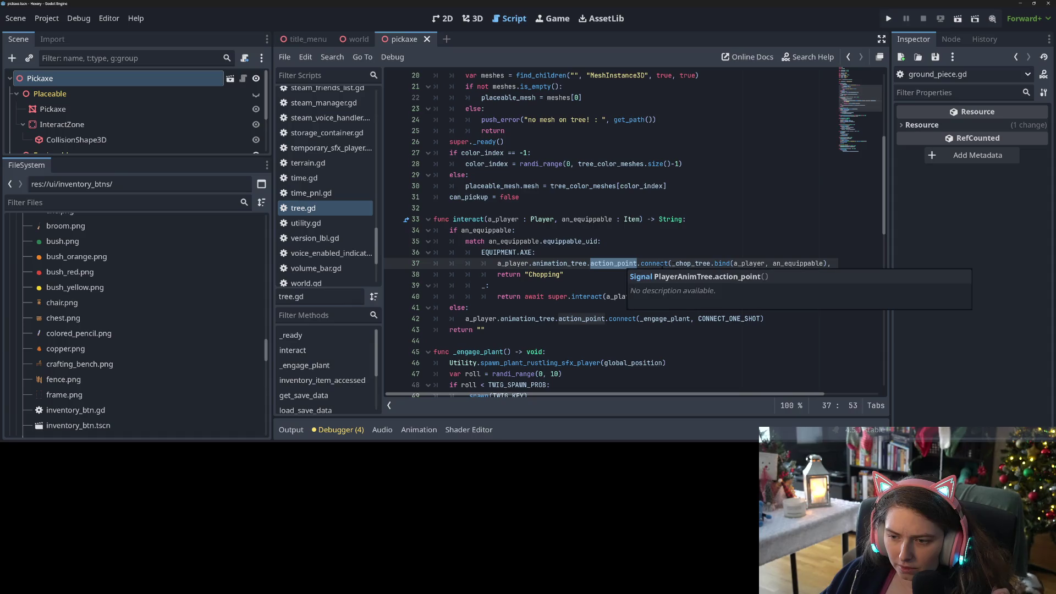
pyautogui.click(710, 263)
pyautogui.scroll(-10, 676, 290)
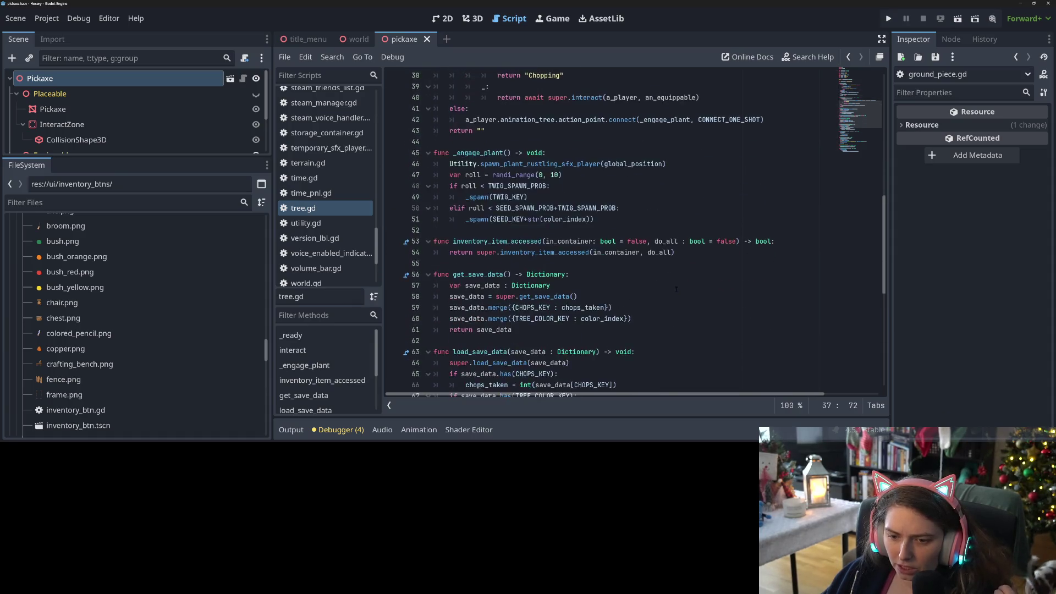
pyautogui.scroll(-4, 675, 289)
pyautogui.scroll(3, 565, 276)
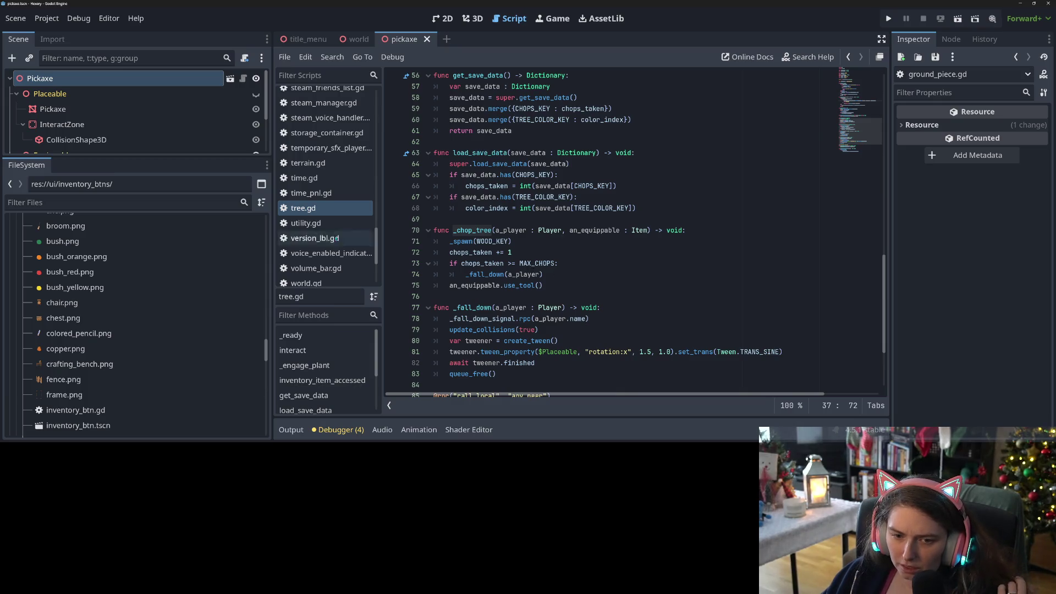
pyautogui.scroll(-4, 334, 239)
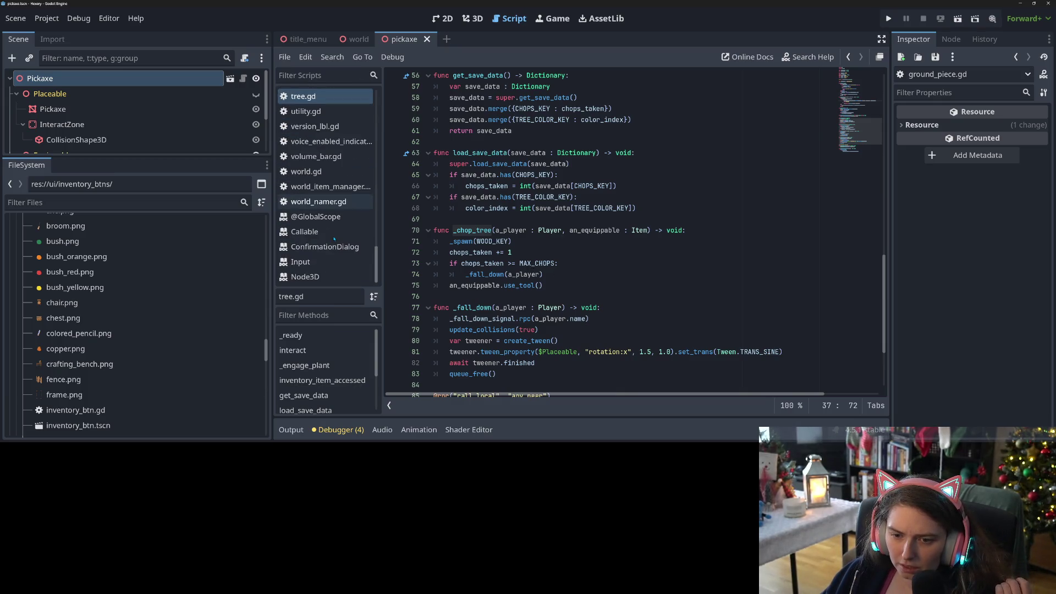
pyautogui.scroll(10, 334, 239)
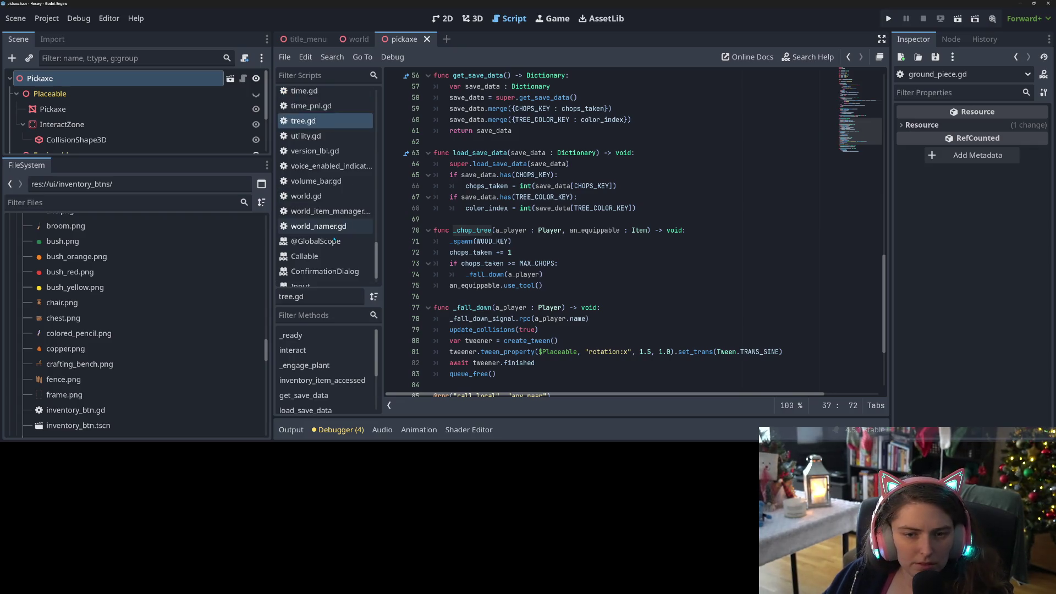
pyautogui.scroll(5, 334, 239)
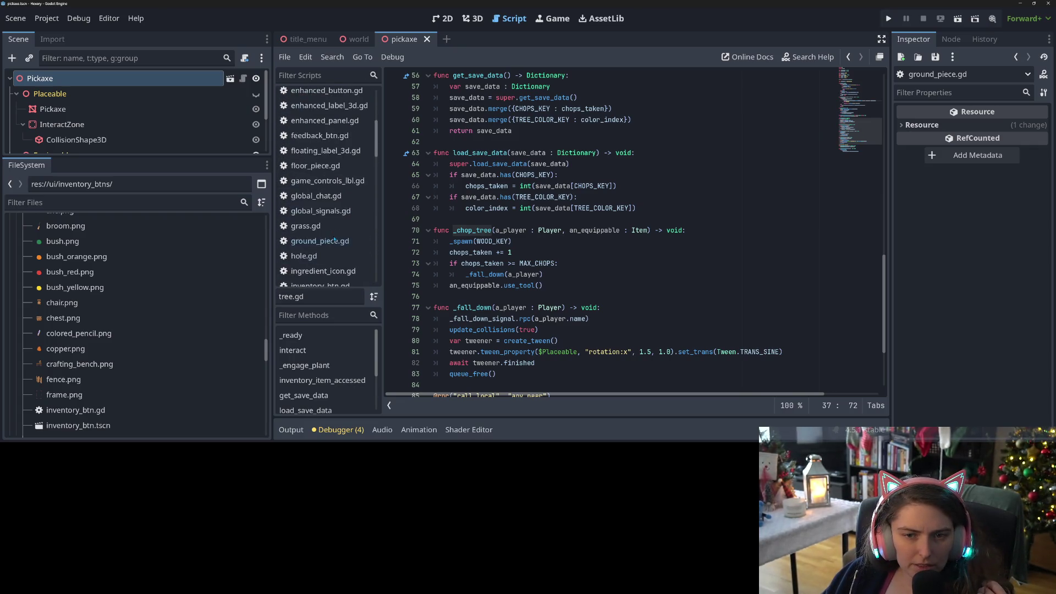
# Review the _fill_hole usages in hole.gd, then bring up ground_piece.gd
pyautogui.click(325, 256)
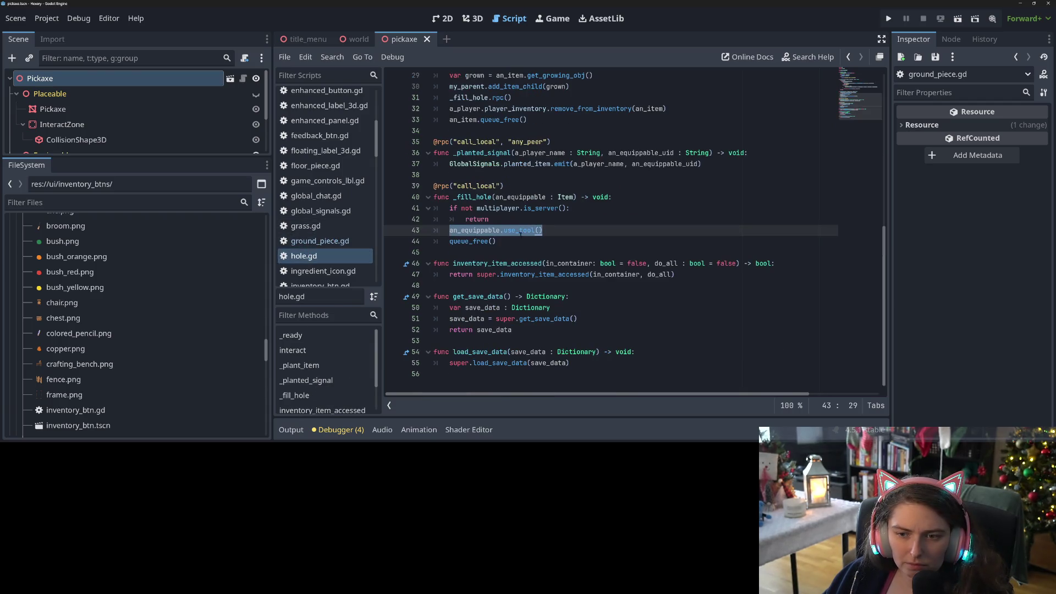
pyautogui.doubleClick(472, 197)
pyautogui.scroll(2, 497, 238)
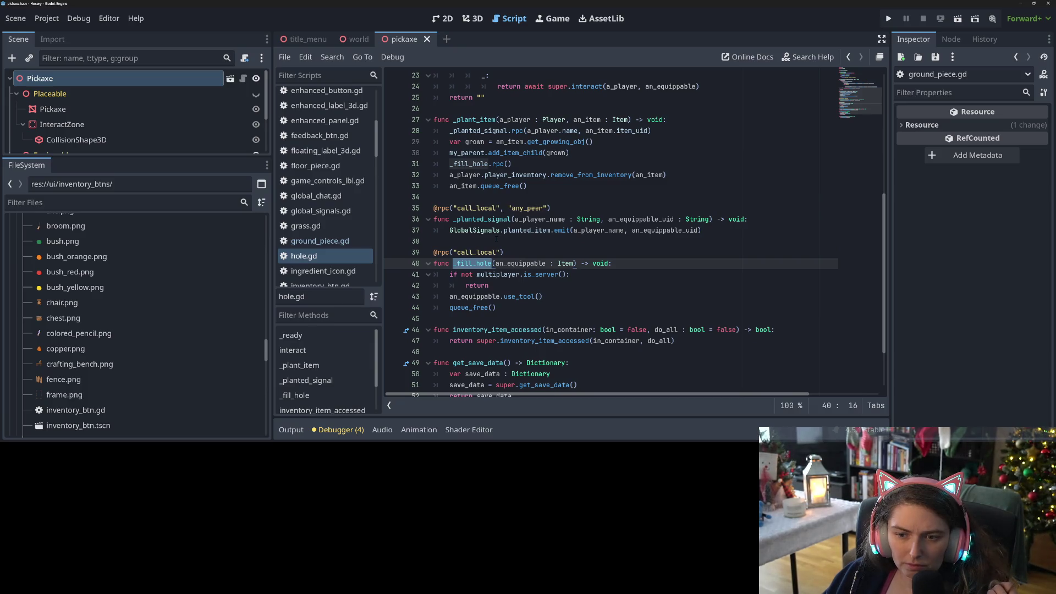
pyautogui.scroll(5, 497, 238)
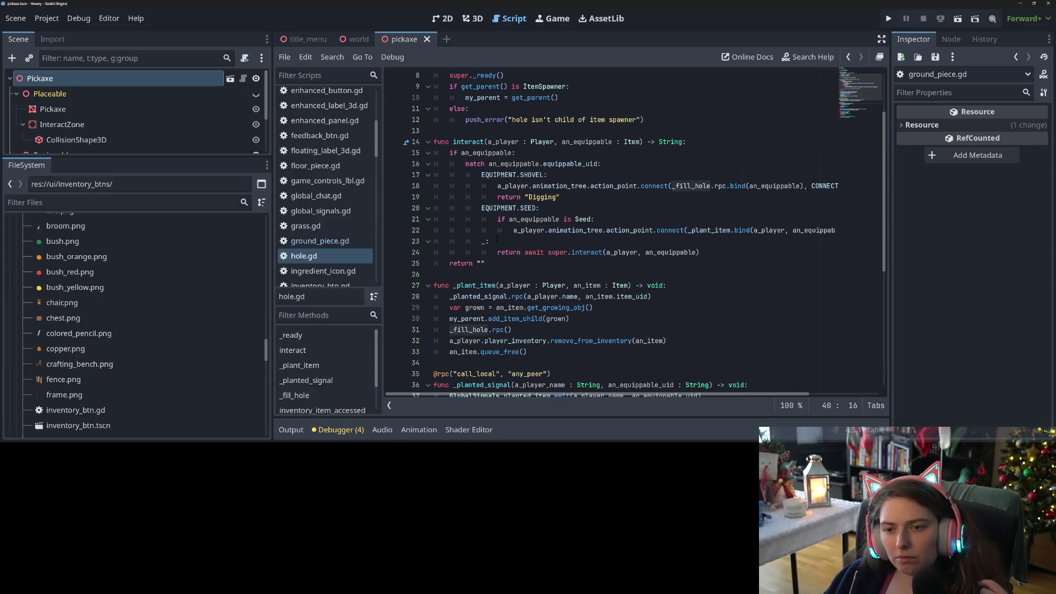
pyautogui.scroll(-5, 636, 233)
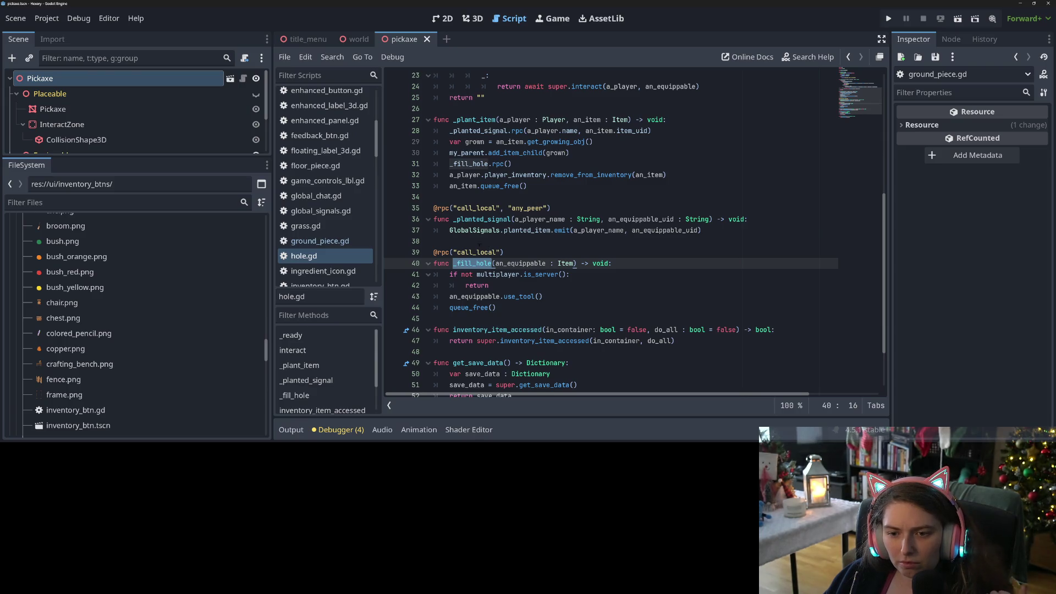
pyautogui.scroll(2, 347, 237)
pyautogui.click(328, 266)
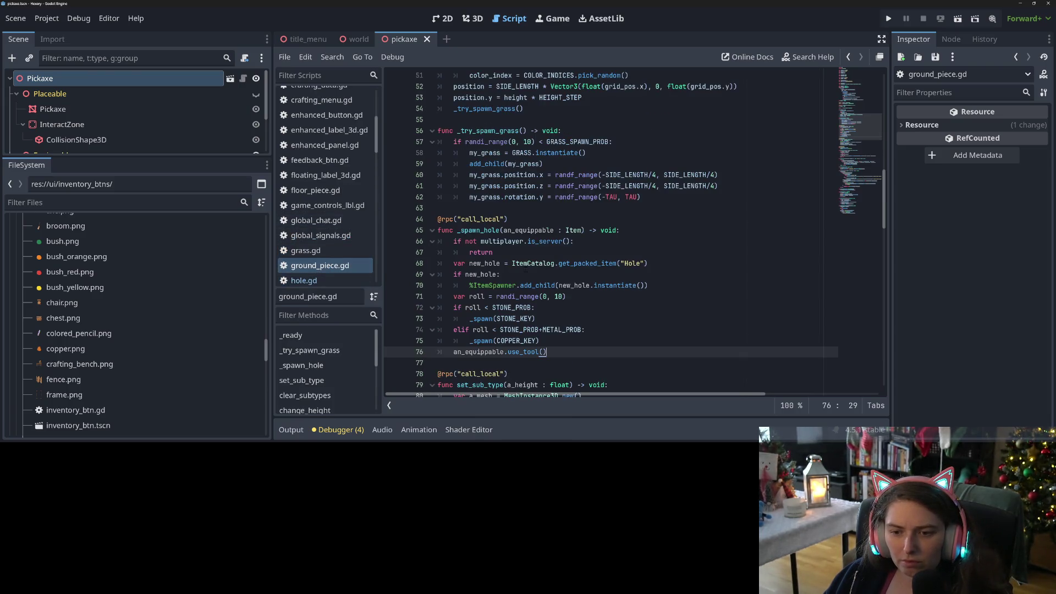
pyautogui.moveTo(528, 264)
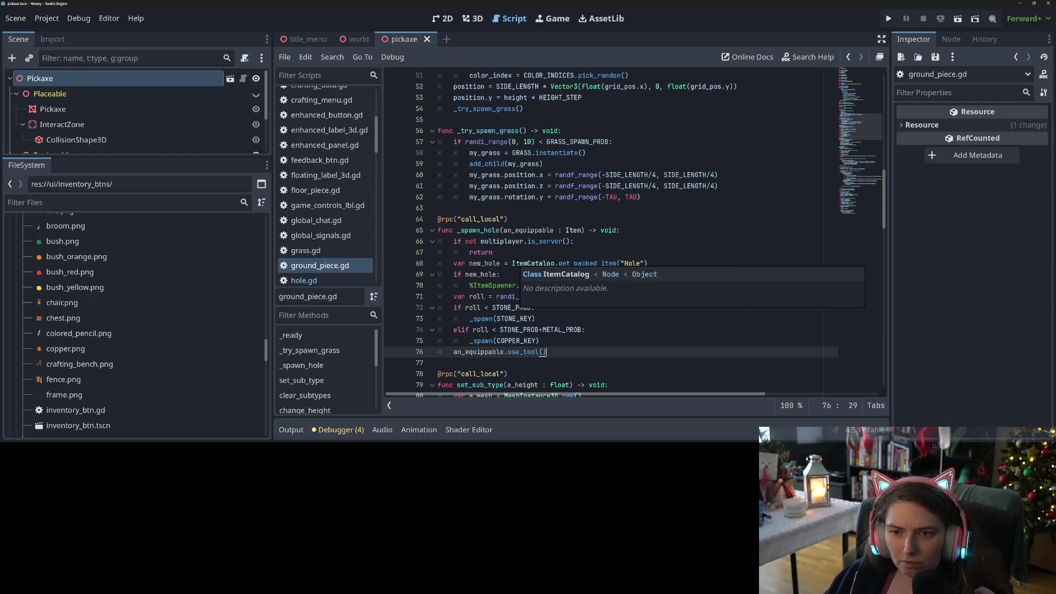
pyautogui.scroll(8, 516, 263)
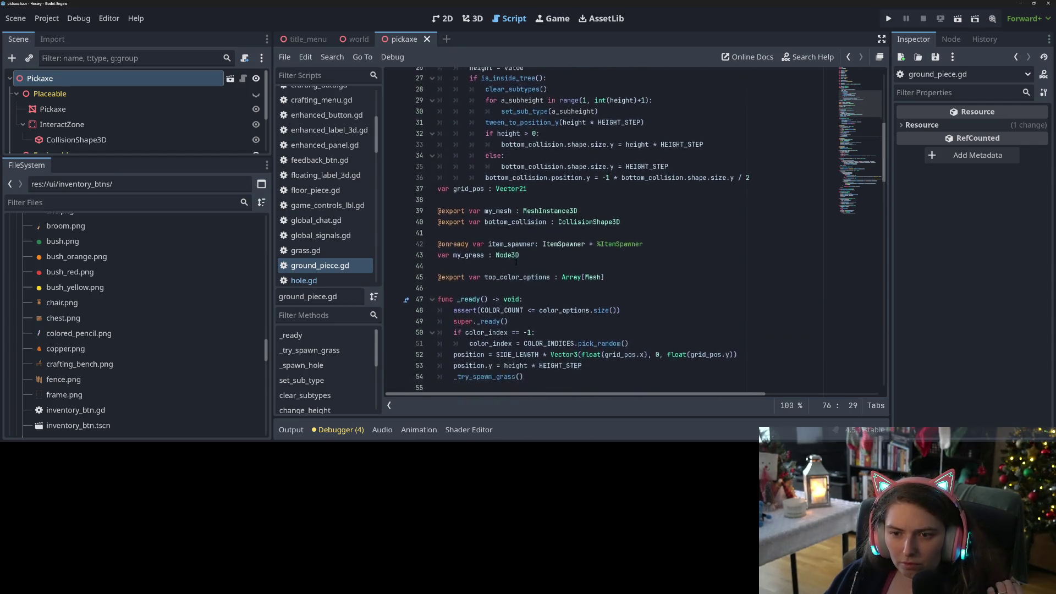
pyautogui.scroll(-12, 516, 263)
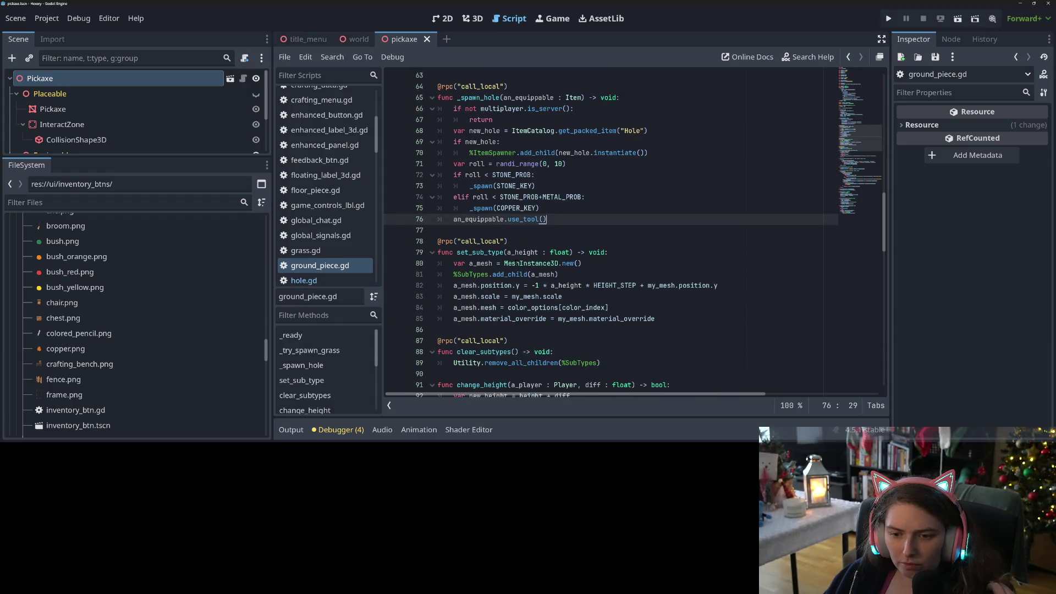
pyautogui.scroll(-9, 516, 264)
pyautogui.scroll(-5, 517, 263)
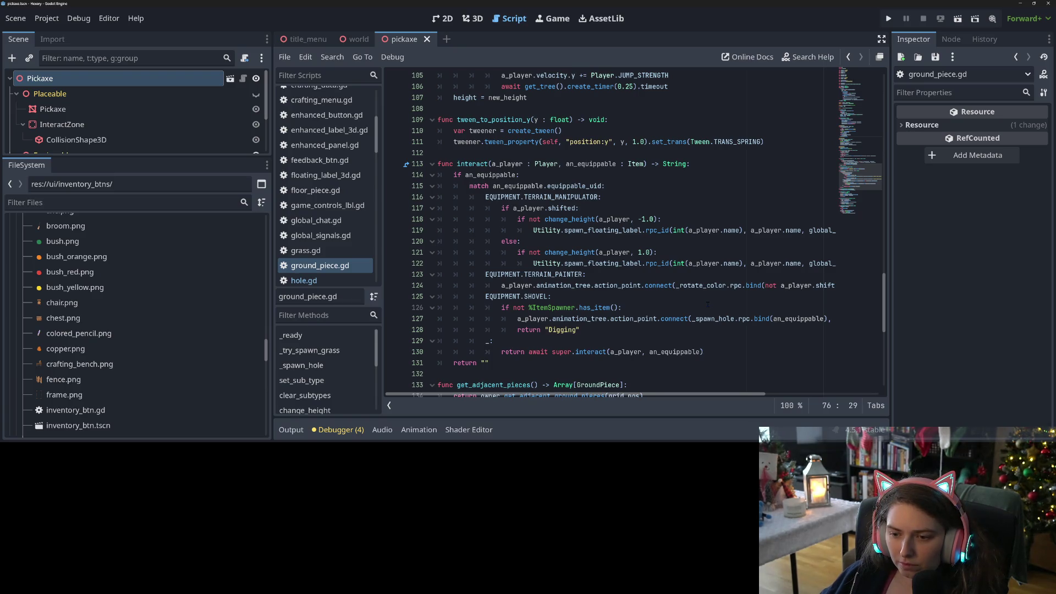
pyautogui.scroll(-1, 708, 305)
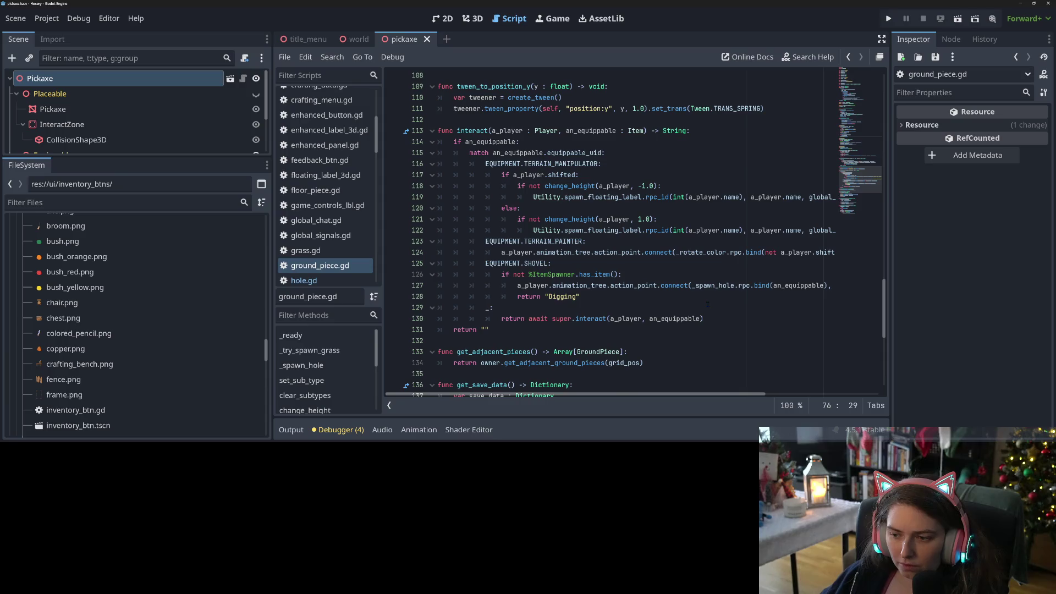
pyautogui.scroll(-10, 326, 235)
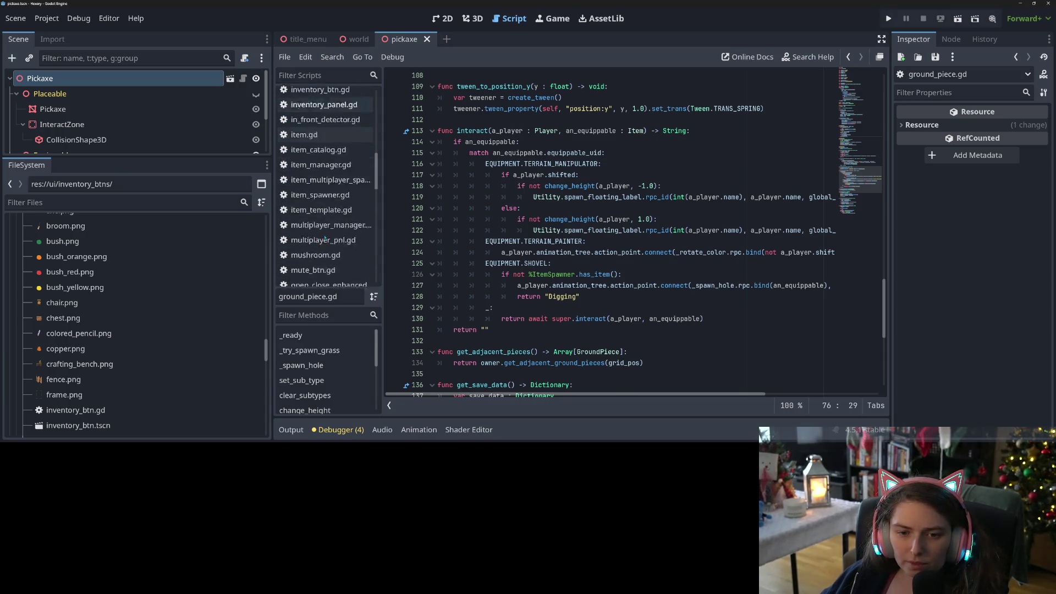
pyautogui.scroll(-2, 326, 235)
pyautogui.scroll(-1, 701, 330)
pyautogui.scroll(1, 702, 330)
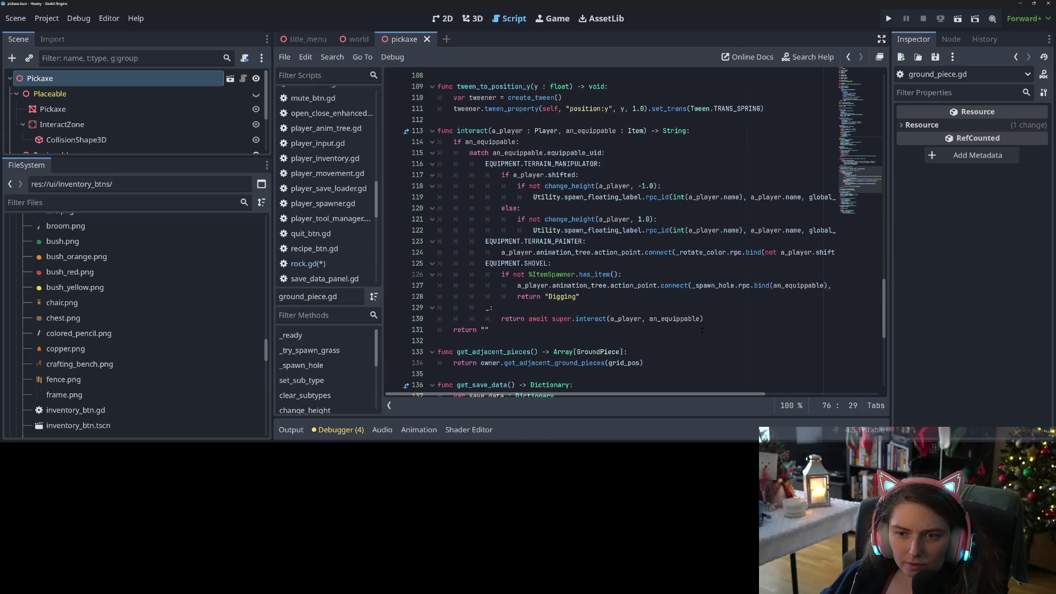
pyautogui.scroll(-5, 660, 311)
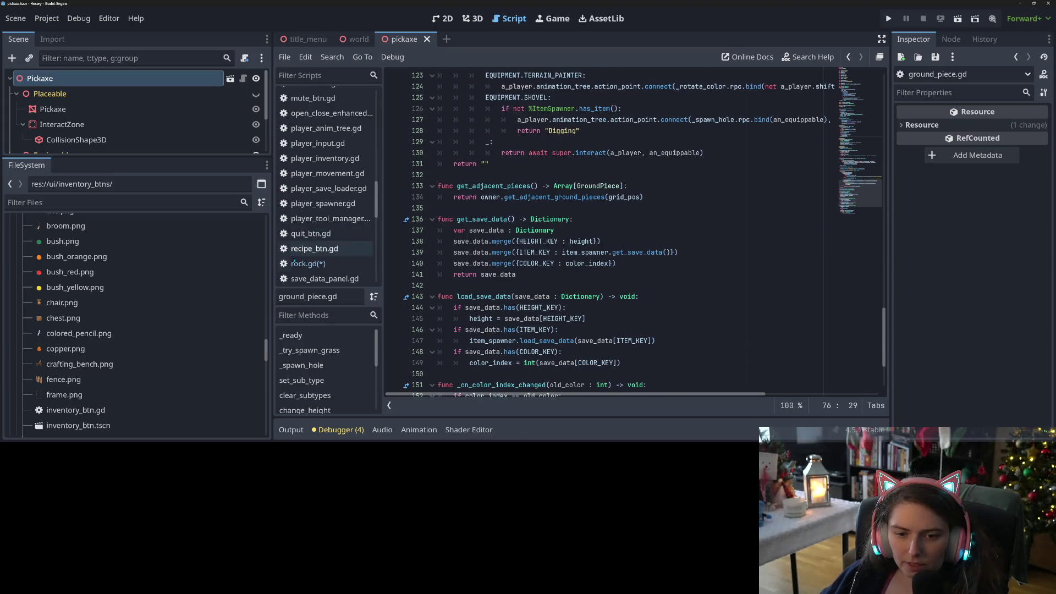
# Delete the extra blank line in rock.gd, save, and review the _hit_rock signature
pyautogui.click(306, 264)
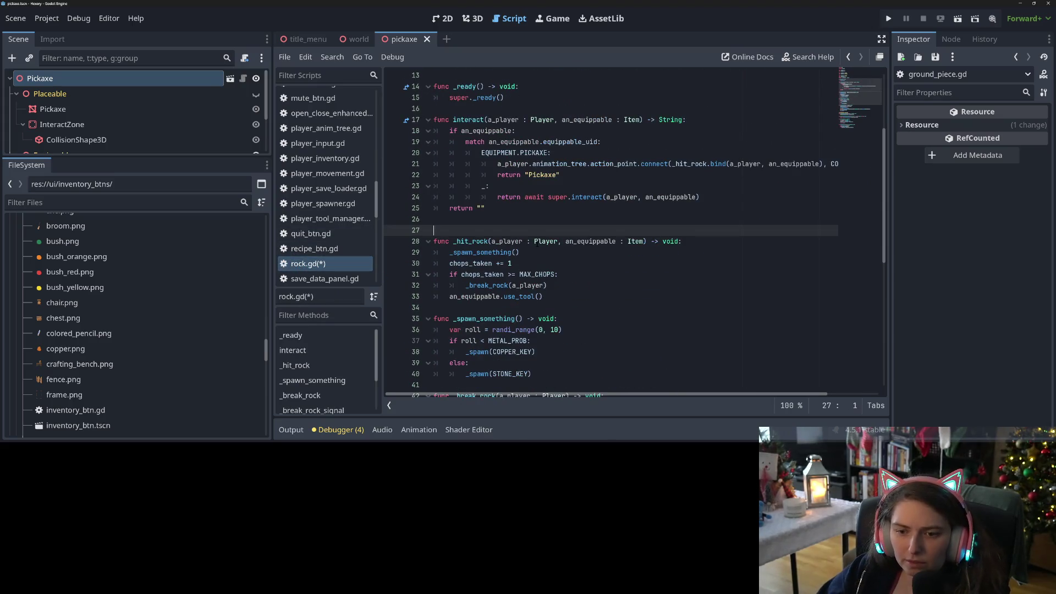
pyautogui.press('BackSpace')
pyautogui.hotkey('ctrl', 's')
pyautogui.click(548, 243)
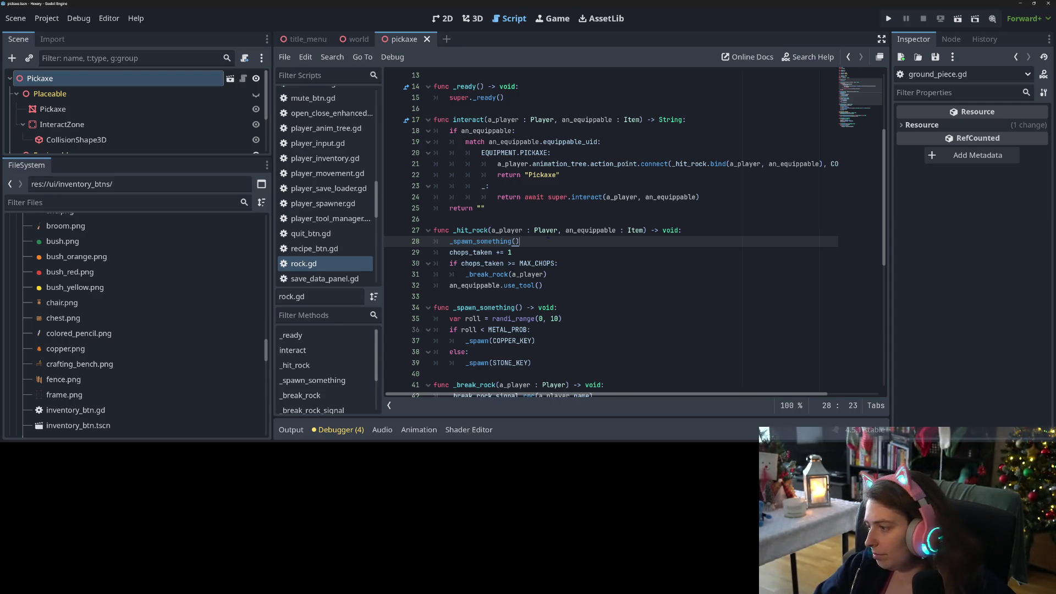
pyautogui.click(553, 230)
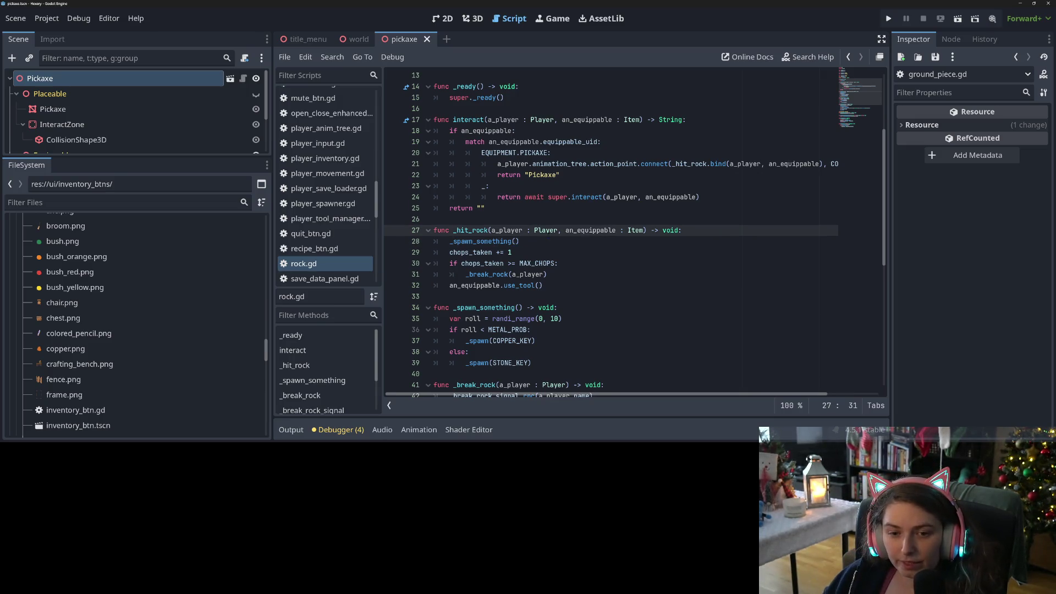
pyautogui.click(490, 230)
pyautogui.moveTo(211, 158); pyautogui.dragTo(211, 262)
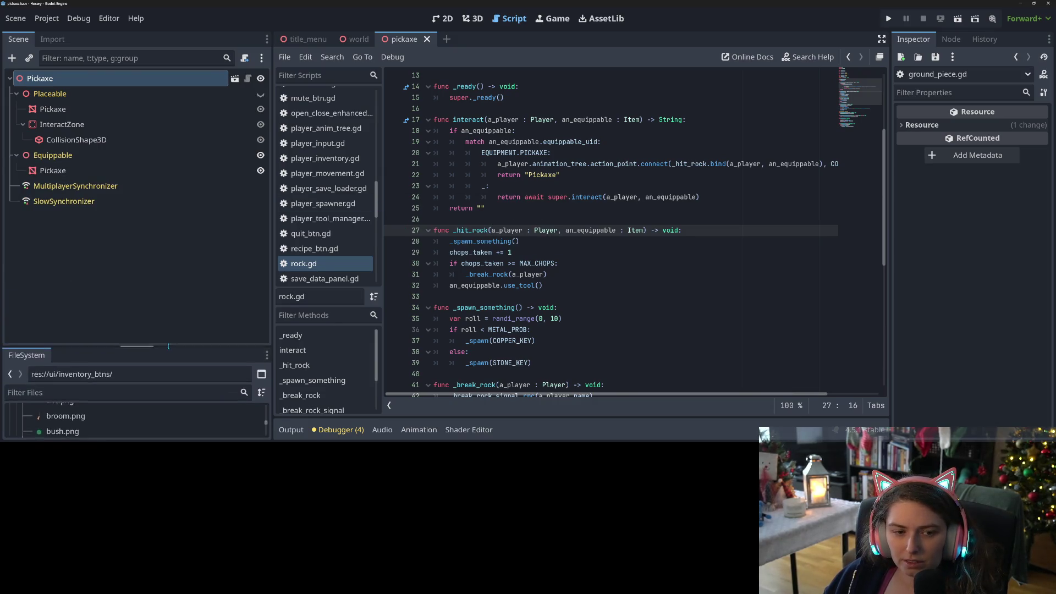
pyautogui.click(528, 231)
pyautogui.scroll(-2, 529, 235)
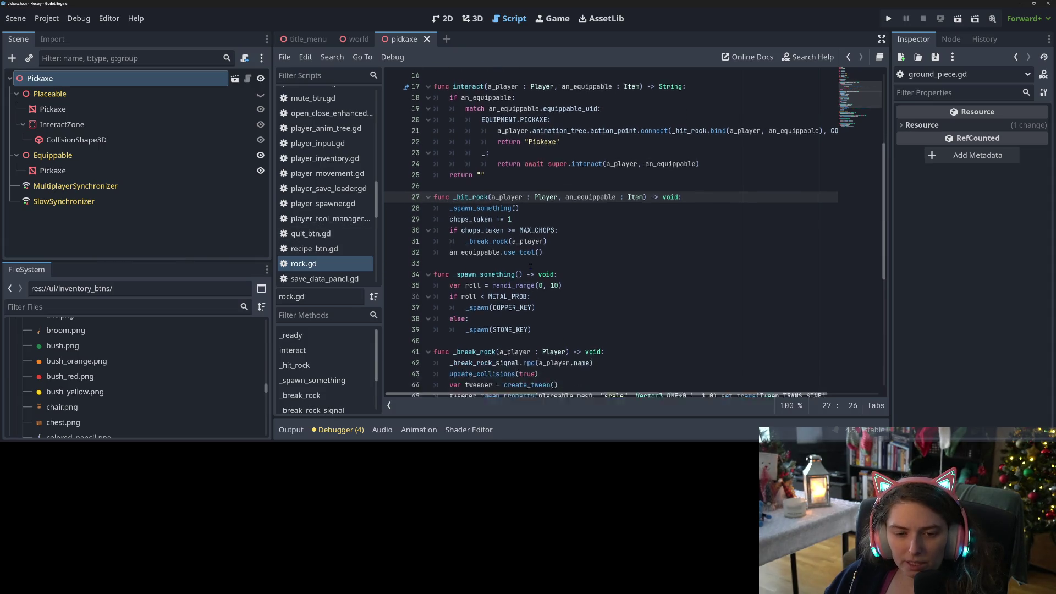
pyautogui.scroll(-3, 335, 263)
pyautogui.scroll(-5, 335, 263)
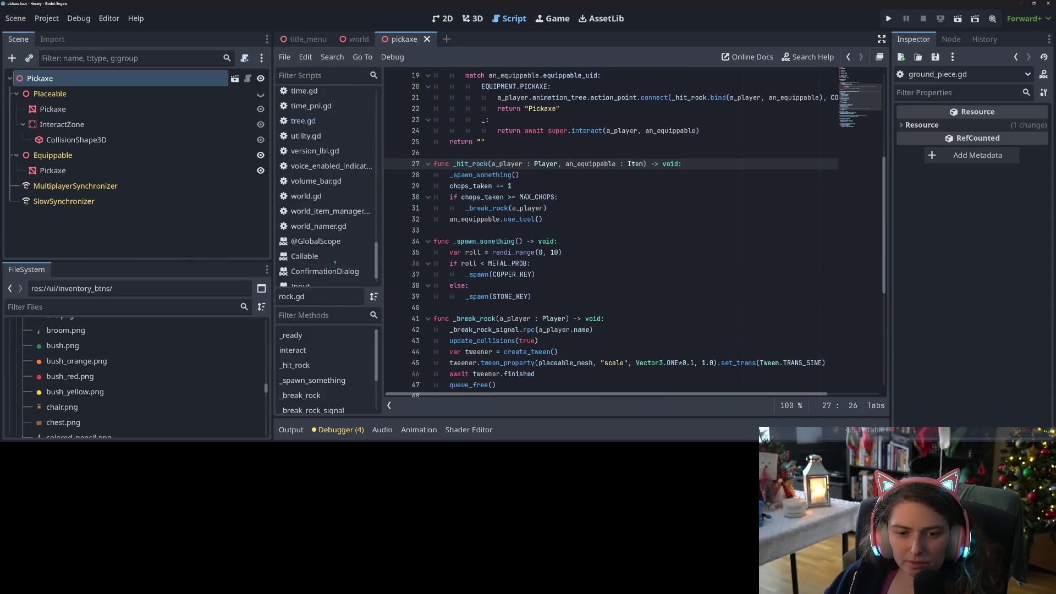
# Look over the use_tool call in tree.gd's _chop_tree function
pyautogui.click(303, 121)
pyautogui.click(553, 307)
pyautogui.click(544, 285)
pyautogui.scroll(-3, 544, 282)
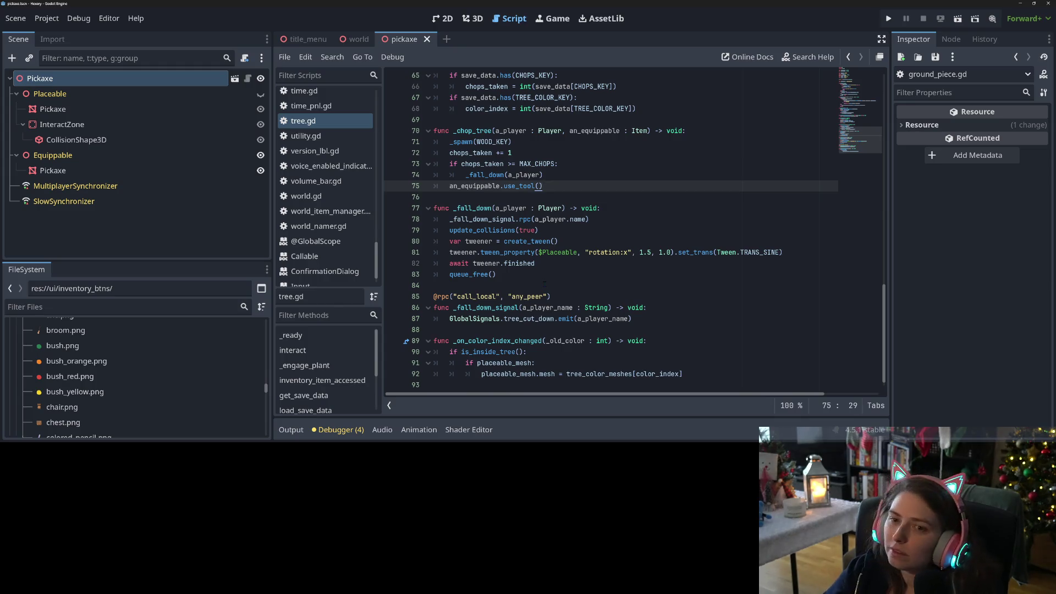
pyautogui.scroll(5, 325, 190)
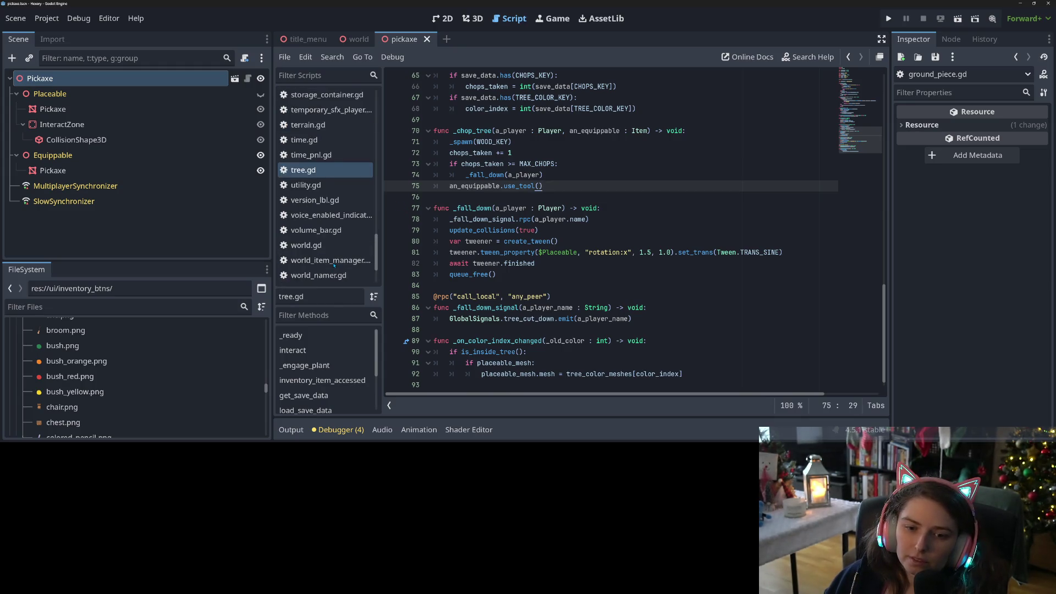
pyautogui.scroll(20, 321, 190)
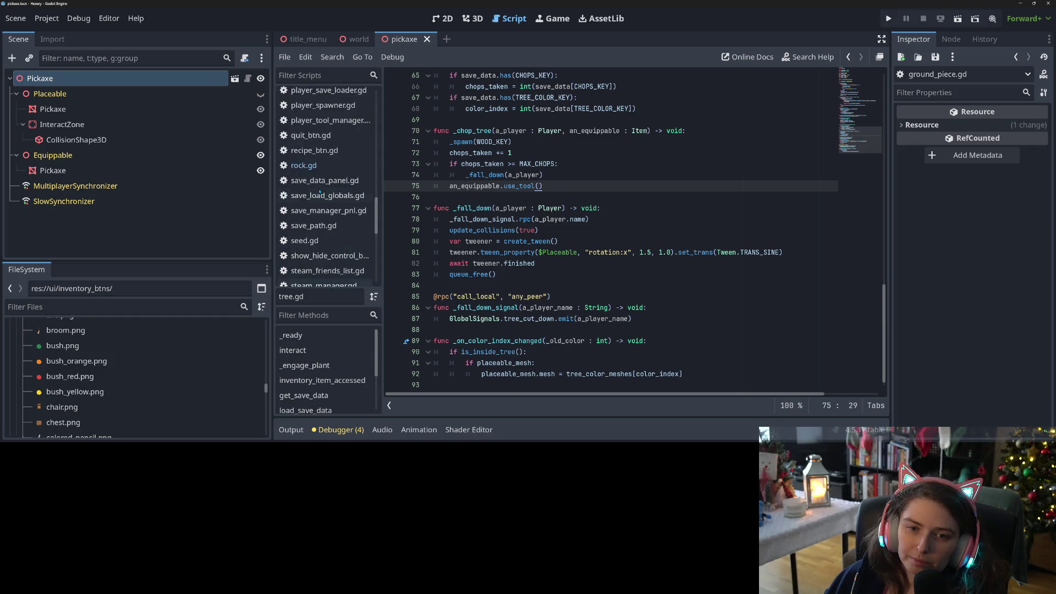
pyautogui.scroll(5, 320, 191)
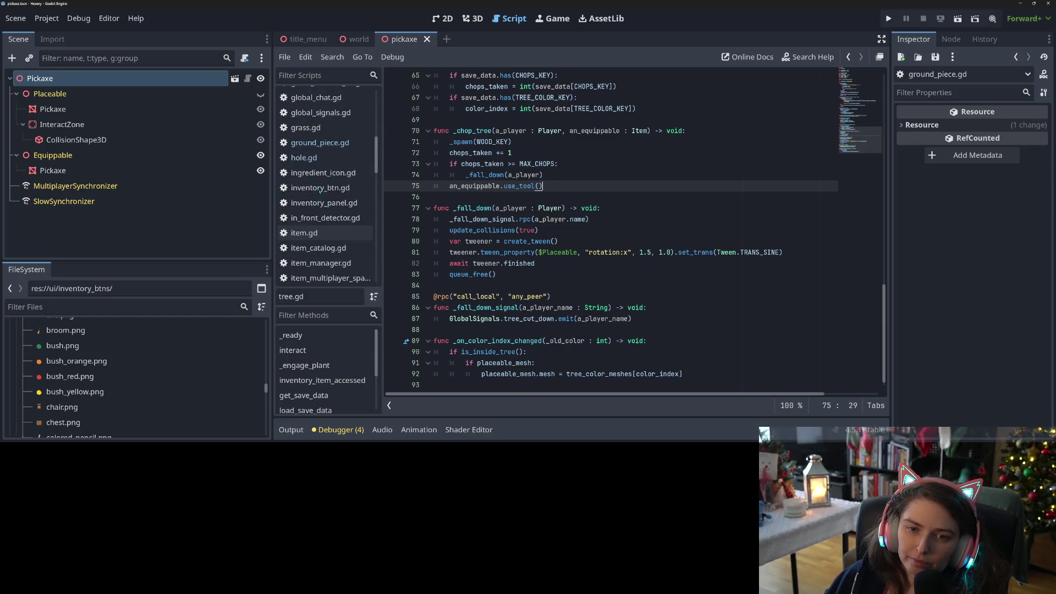
# Check the decay property in item.gd
pyautogui.click(308, 233)
pyautogui.scroll(20, 632, 231)
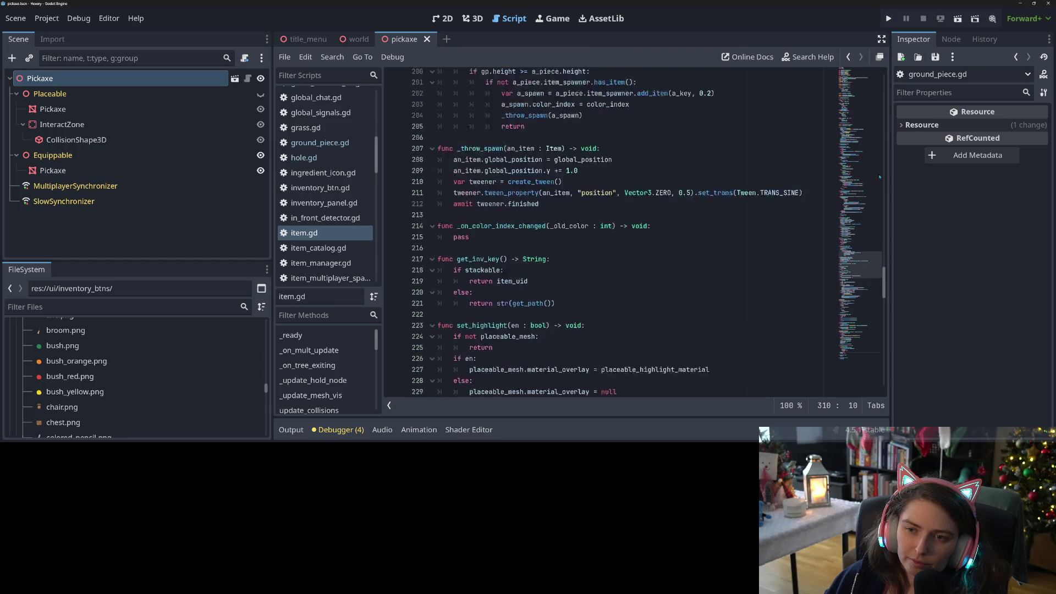
pyautogui.scroll(4, 633, 231)
pyautogui.scroll(-11, 632, 231)
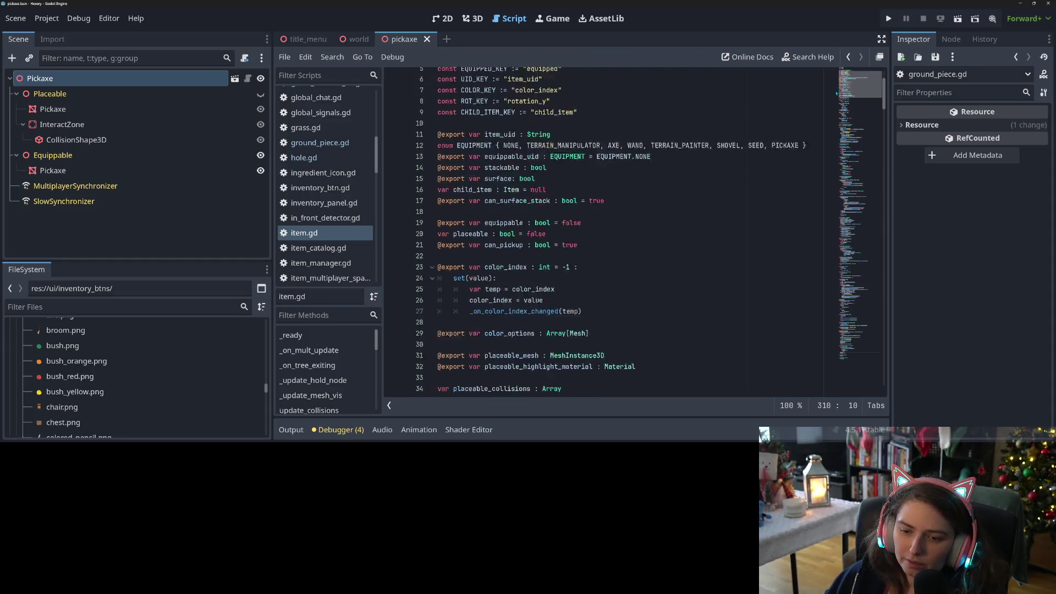
pyautogui.scroll(-1, 633, 231)
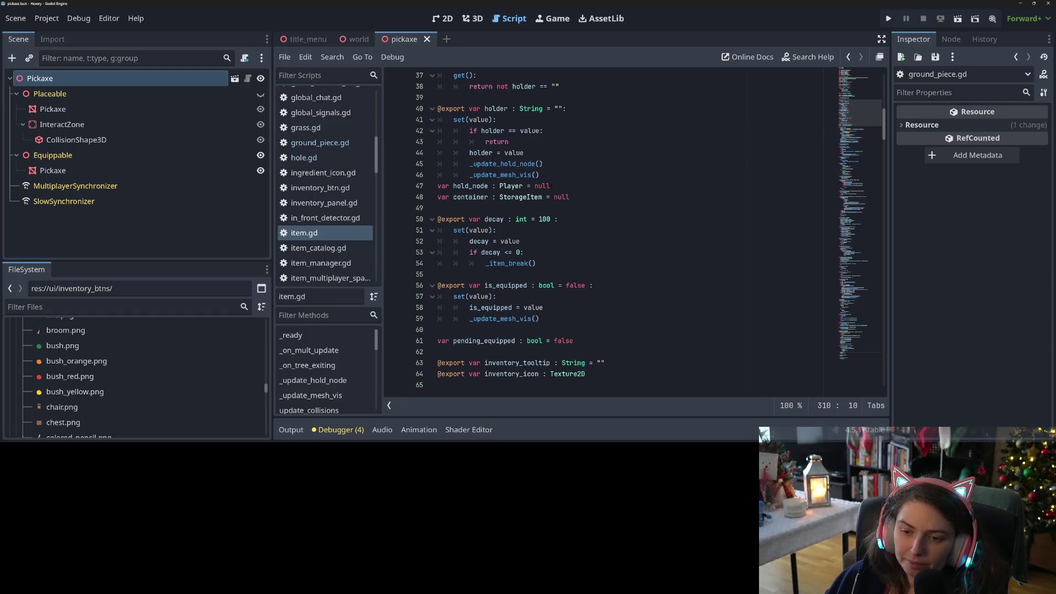
pyautogui.scroll(-5, 321, 235)
pyautogui.scroll(-10, 320, 236)
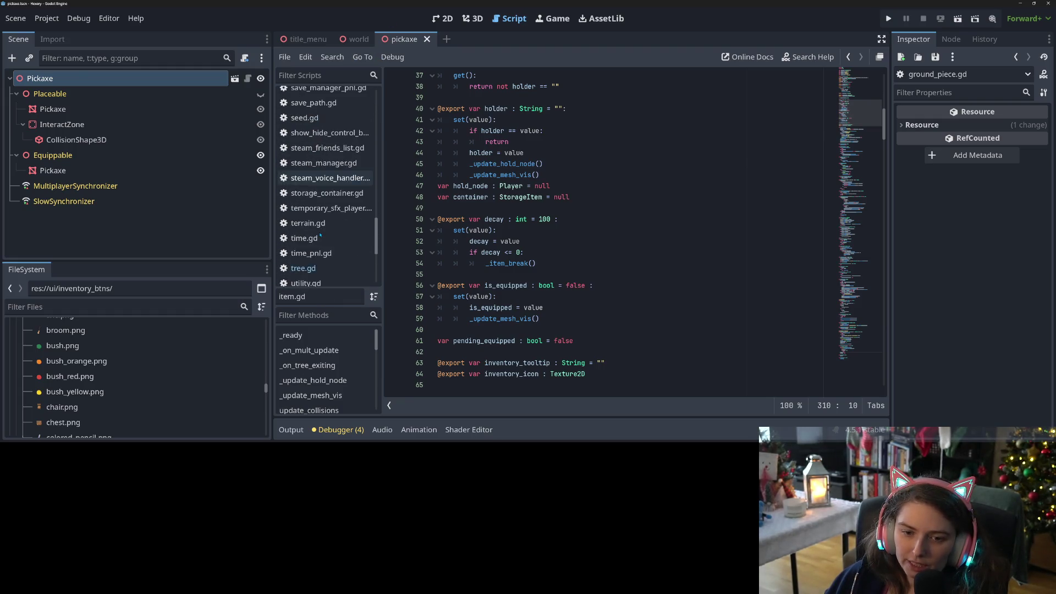
# Back in tree.gd, go to the MAX_CHOPS check and the chops_taken increment line in _chop_tree
pyautogui.click(303, 219)
pyautogui.click(505, 242)
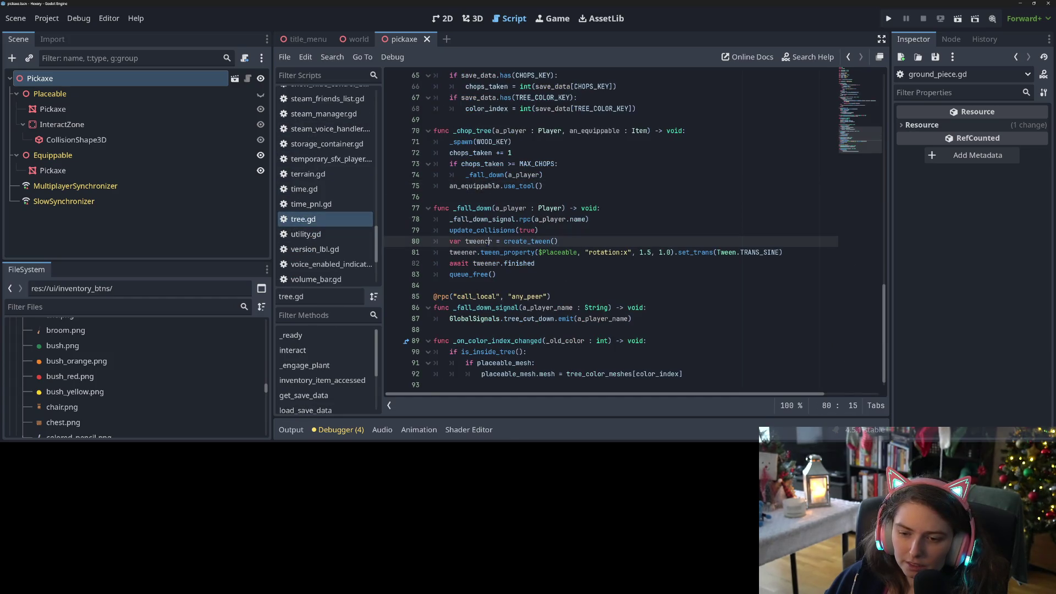
pyautogui.click(542, 142)
pyautogui.click(542, 153)
pyautogui.click(546, 175)
pyautogui.scroll(1, 548, 175)
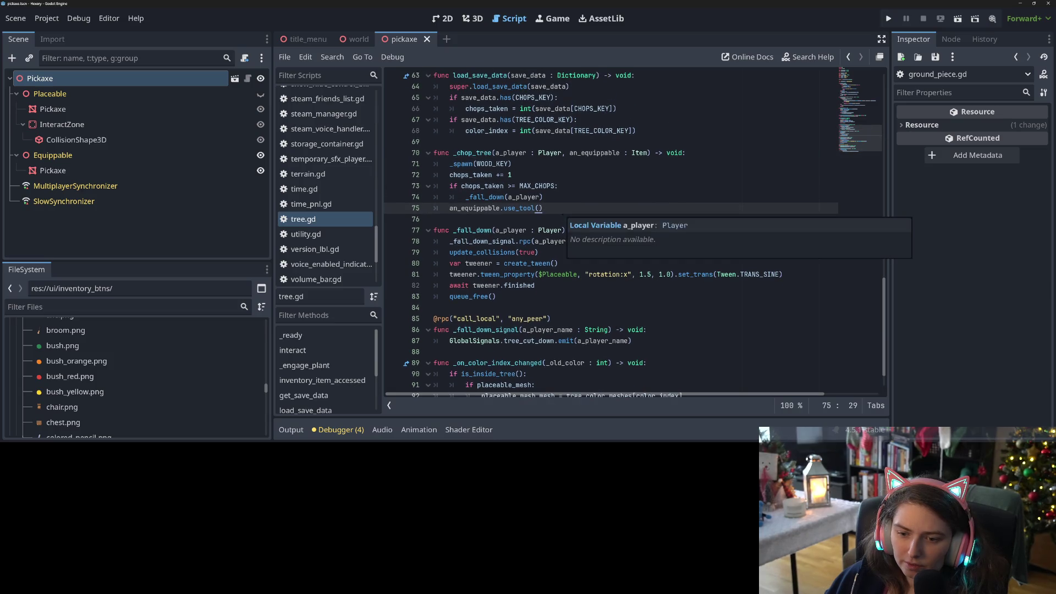
pyautogui.click(503, 186)
pyautogui.click(531, 186)
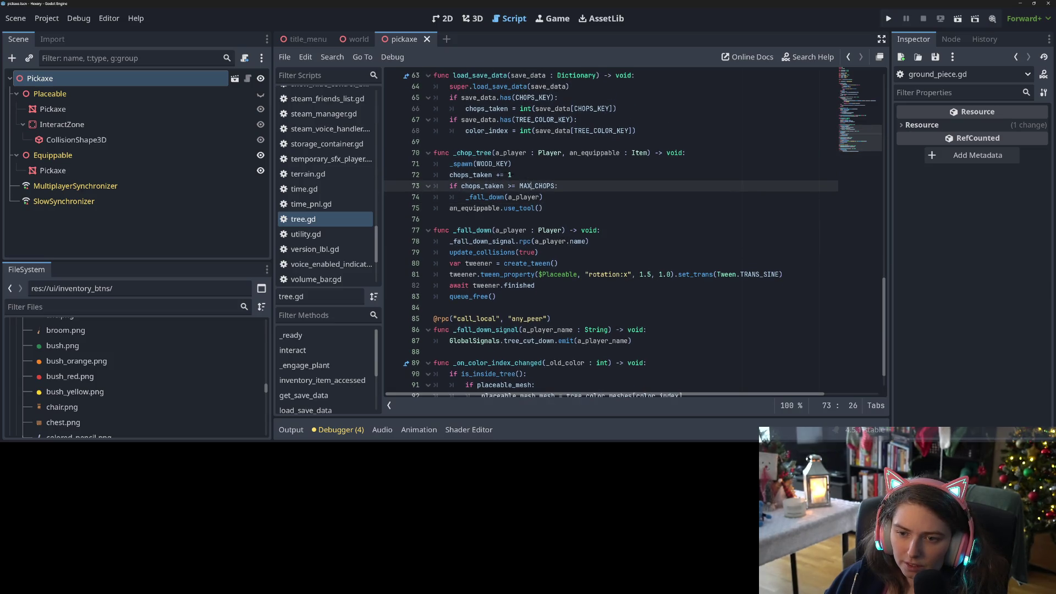
pyautogui.click(450, 174)
# Comment out chops_taken += 1, add a decay subtraction line above it, and save tree.gd
pyautogui.write('//')
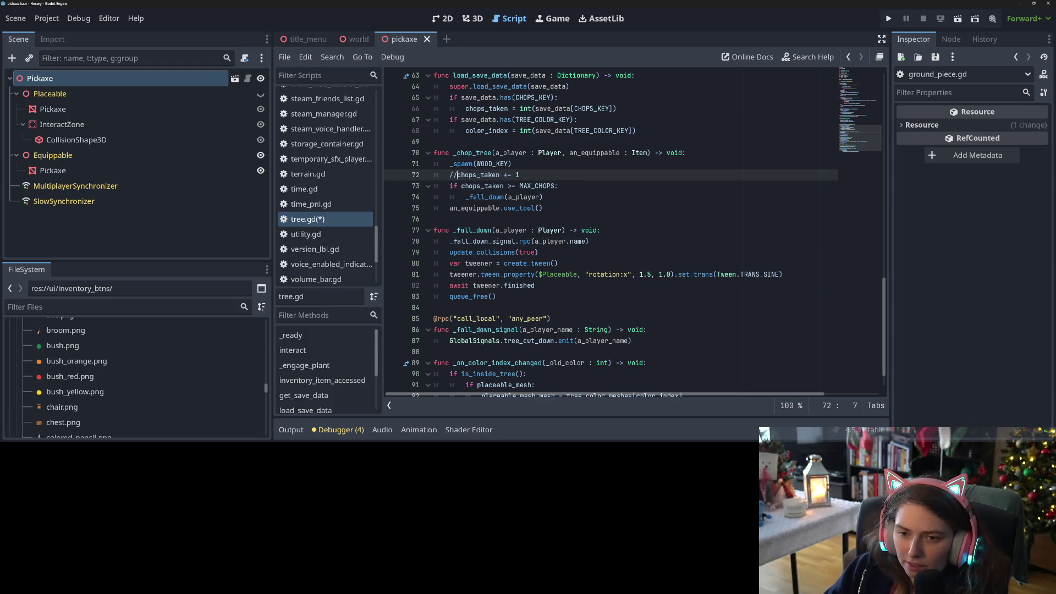
pyautogui.press('BackSpace')
pyautogui.press('BackSpace')
pyautogui.press('BackSpace')
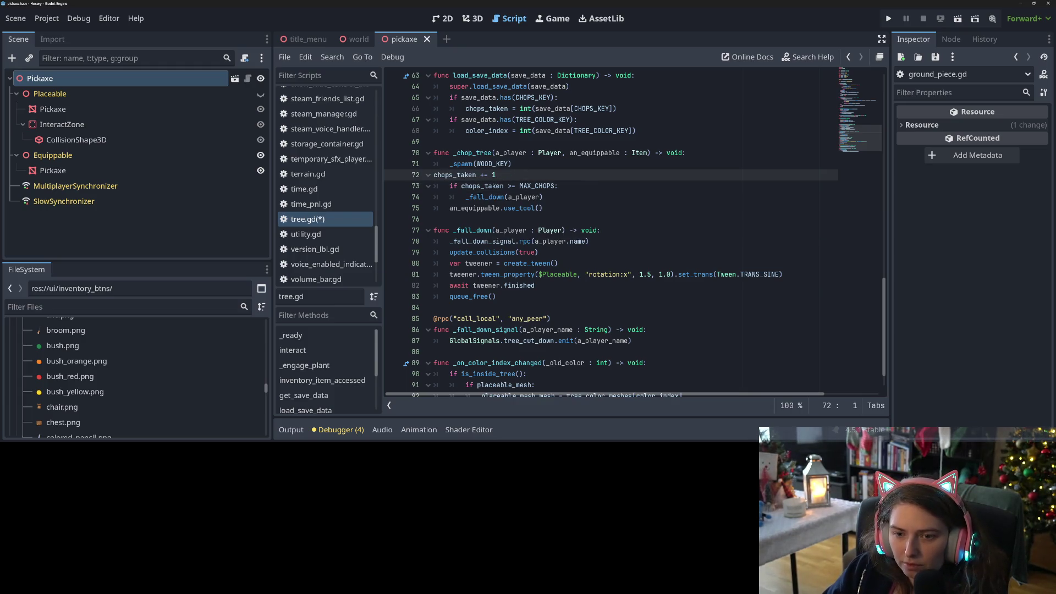
pyautogui.press('Tab')
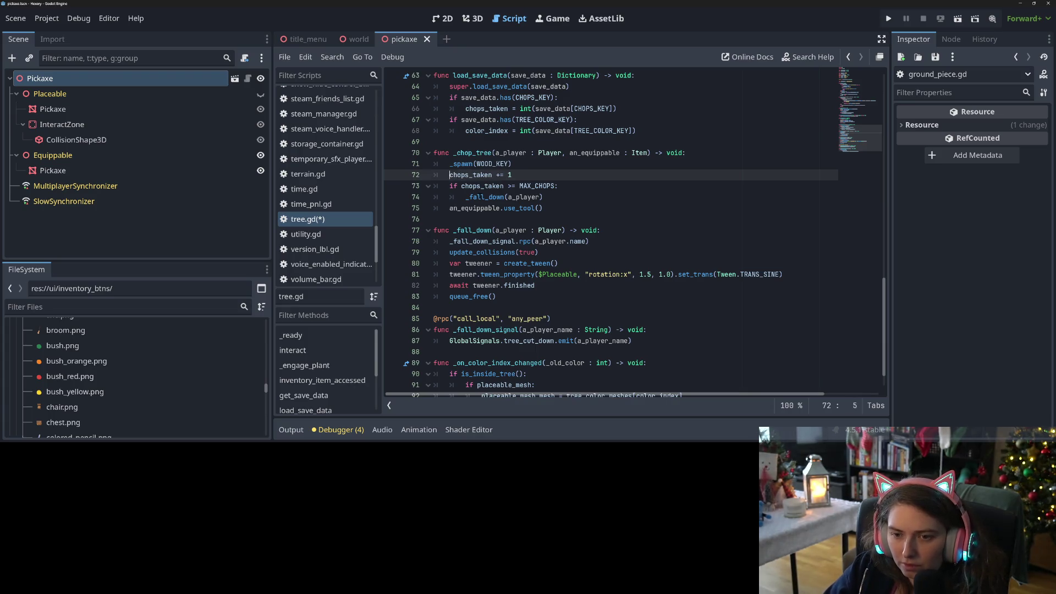
pyautogui.hotkey('ctrl', 'k')
pyautogui.hotkey('ctrl', 'shift', 'Return')
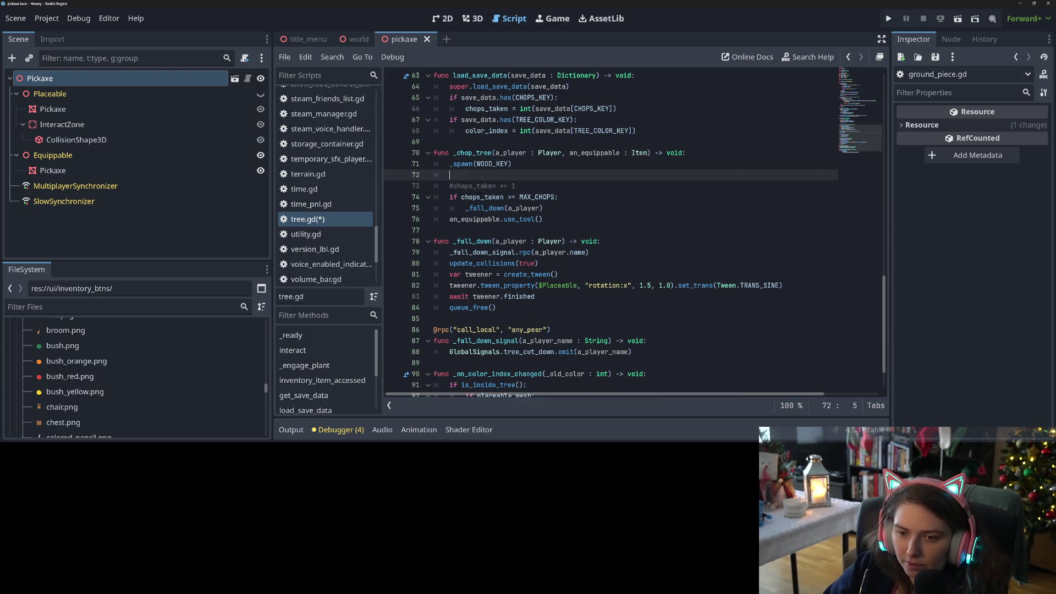
pyautogui.write('decay')
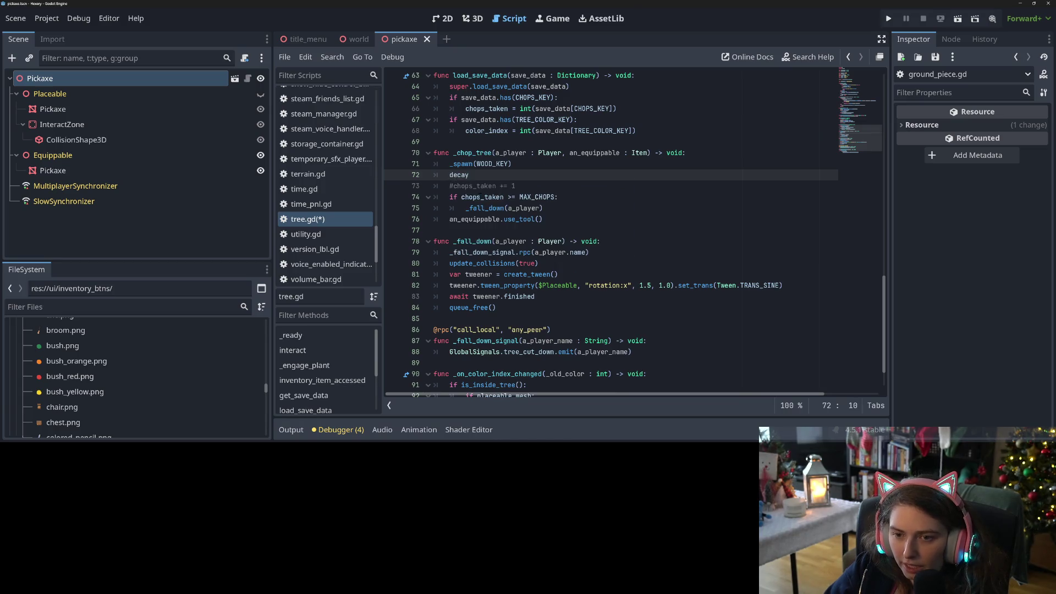
pyautogui.write(' -= 35')
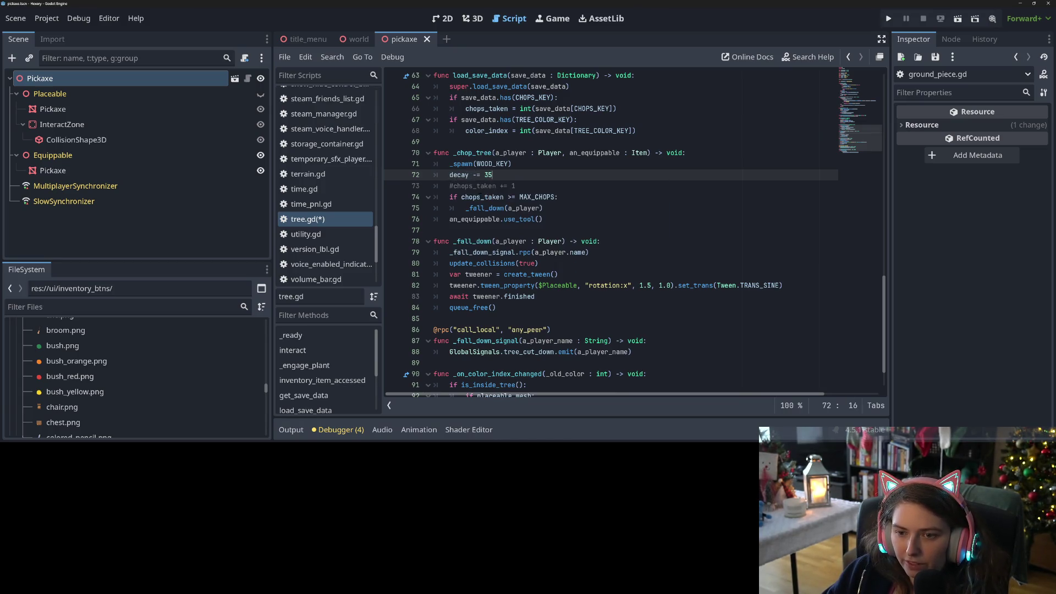
pyautogui.hotkey('ctrl', 's')
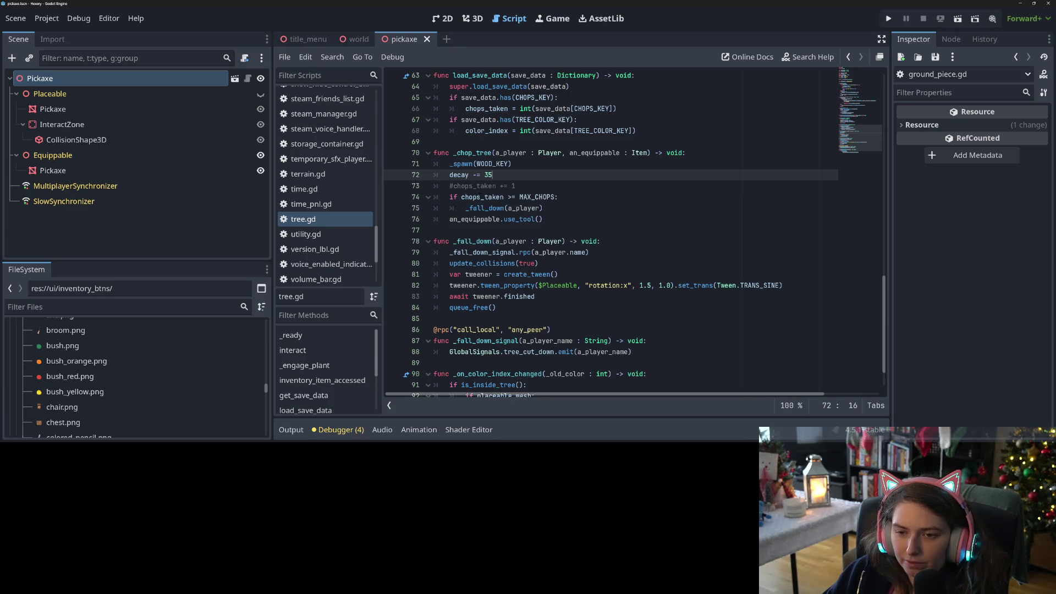
# Examine the MAX_CHOPS check and the other uses of _fall_down in tree.gd
pyautogui.press('Down')
pyautogui.press('Down')
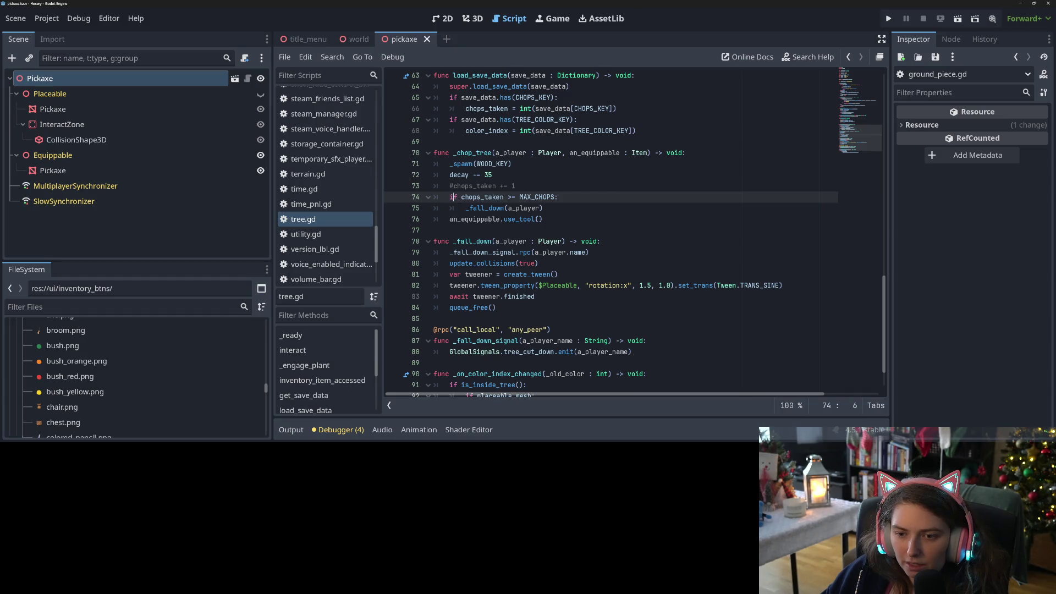
pyautogui.click(476, 207)
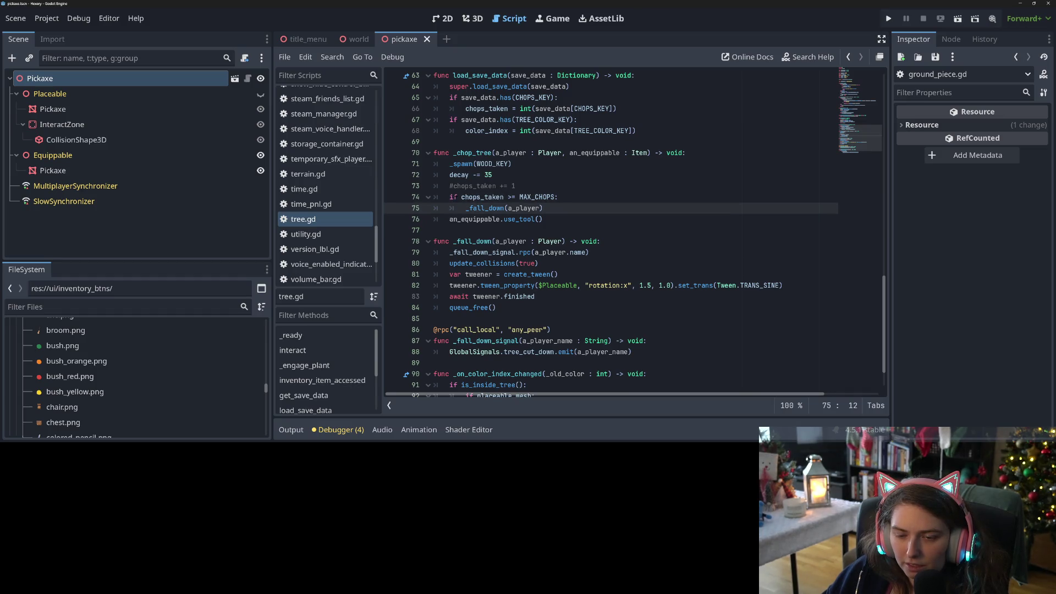
pyautogui.doubleClick(490, 208)
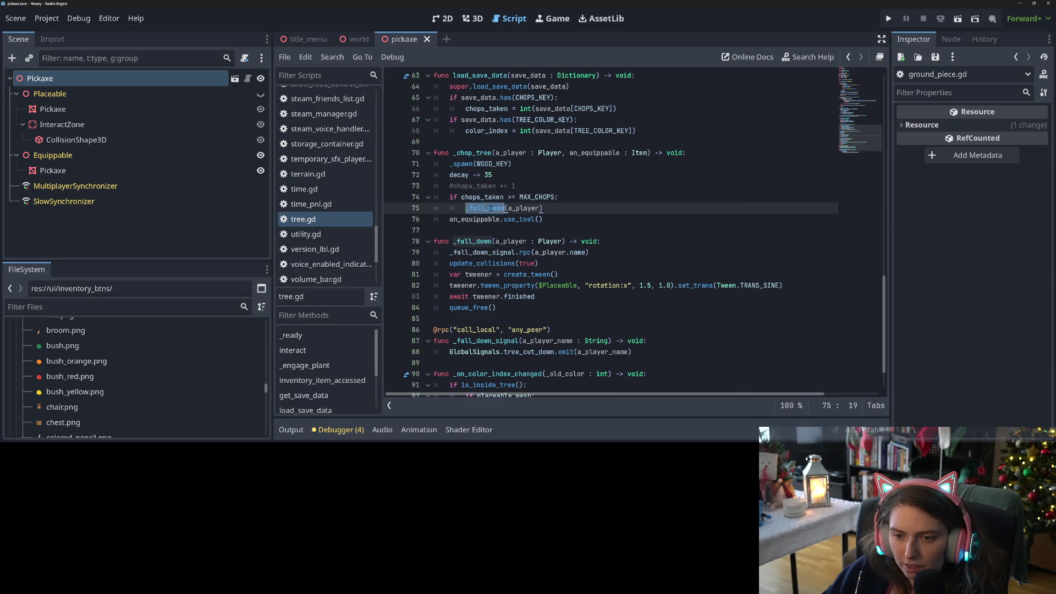
pyautogui.scroll(-2, 551, 211)
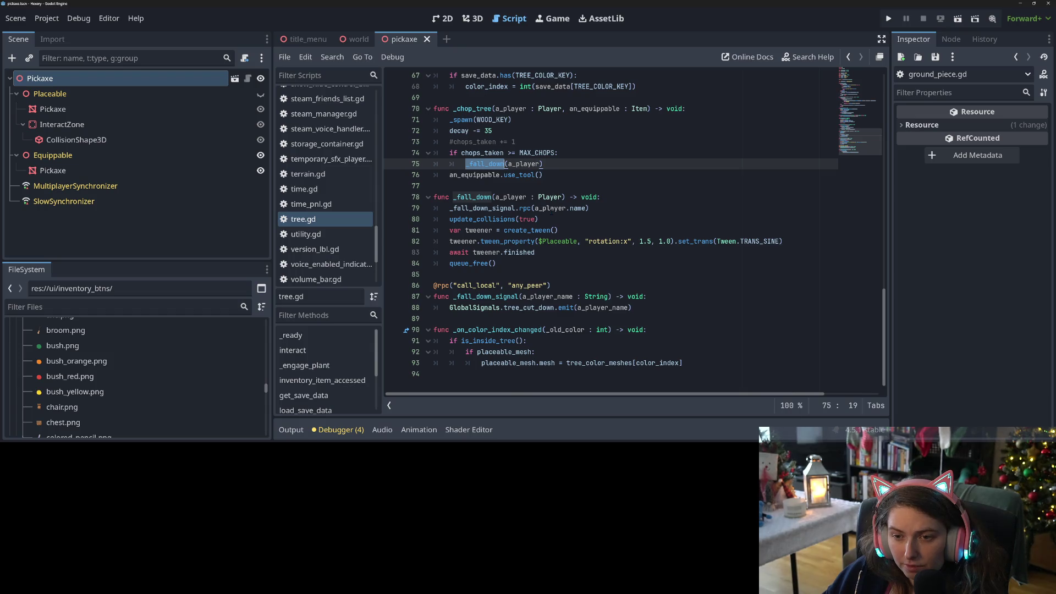
# Delete the decay -= 35 line, uncomment chops_taken += 1, and save tree.gd
pyautogui.press('Up')
pyautogui.press('Up')
pyautogui.press('Up')
pyautogui.press('Home')
pyautogui.hotkey('ctrl', 'x')
pyautogui.hotkey('ctrl', 'k')
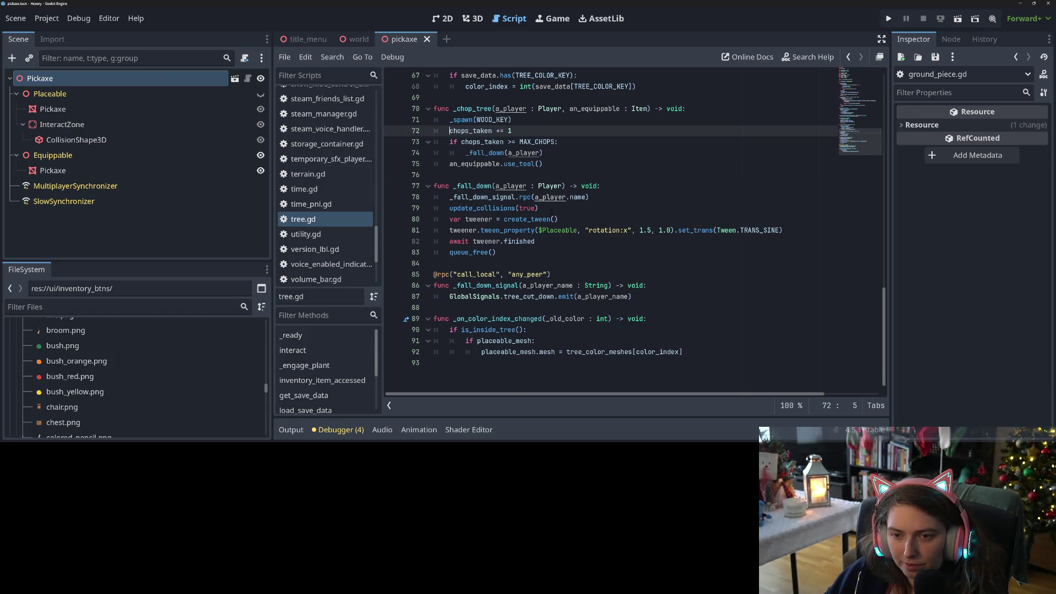
pyautogui.hotkey('ctrl', 's')
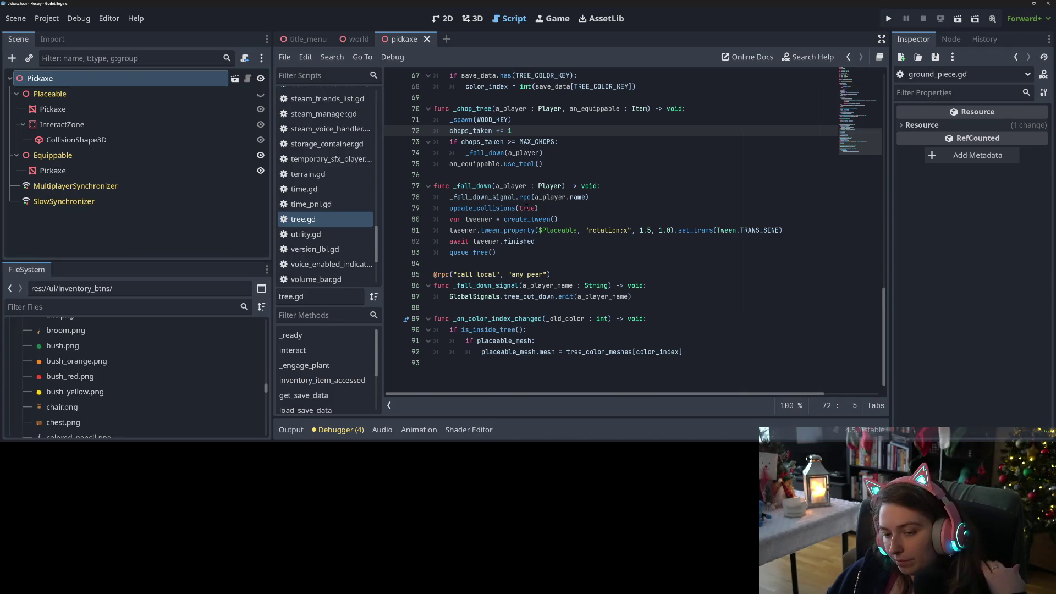
pyautogui.scroll(4, 635, 228)
pyautogui.scroll(15, 532, 224)
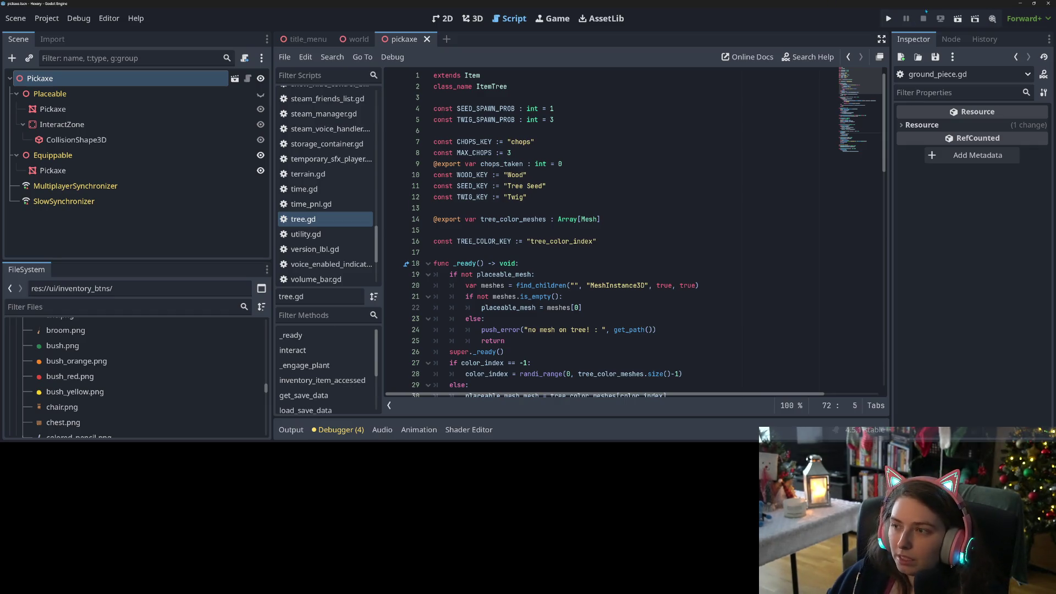
# Launch the game, shrink its window over the editor, and load the kewl place world
pyautogui.click(888, 19)
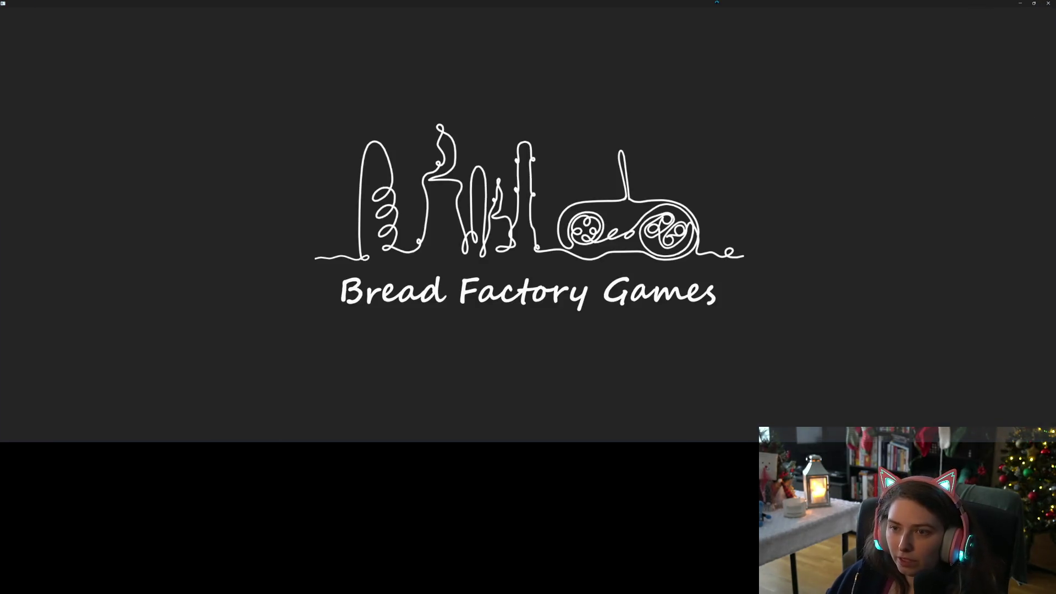
pyautogui.moveTo(721, 6)
pyautogui.mouseDown()
pyautogui.moveTo(712, 38)
pyautogui.moveTo(645, 89)
pyautogui.mouseUp()
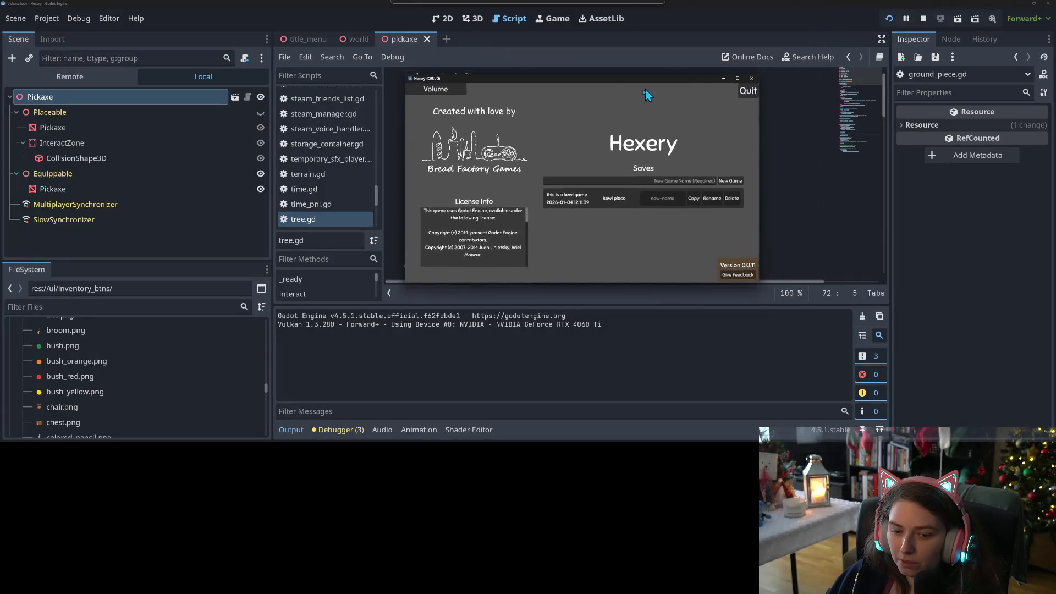
pyautogui.click(579, 207)
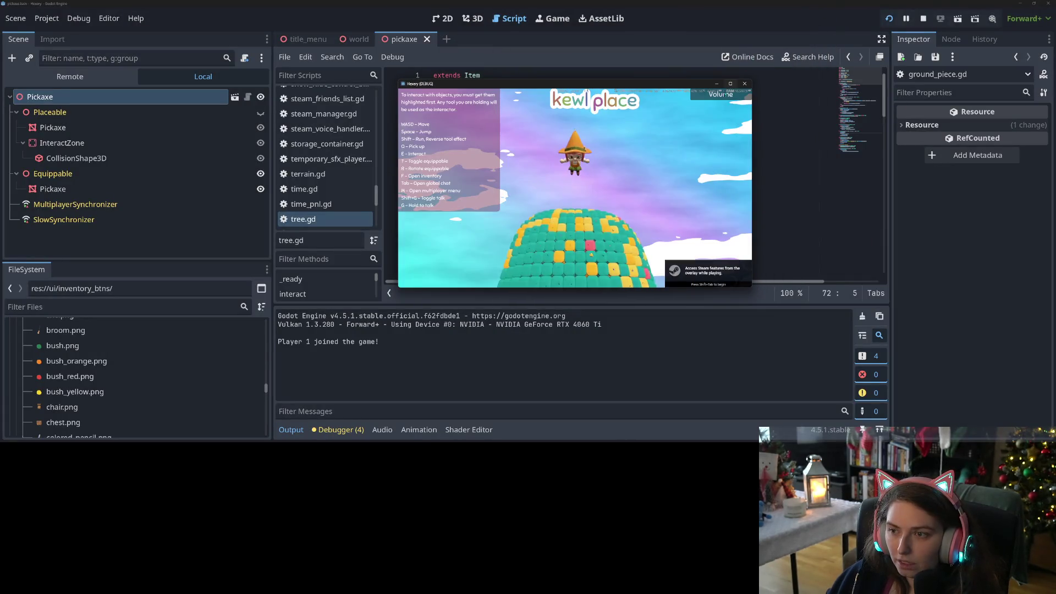
# Enlarge the game window, walk left toward the table, and view the inventory and crafting recipes
pyautogui.moveTo(398, 80)
pyautogui.mouseDown()
pyautogui.moveTo(401, 69)
pyautogui.moveTo(288, 23)
pyautogui.moveTo(293, 14)
pyautogui.mouseUp()
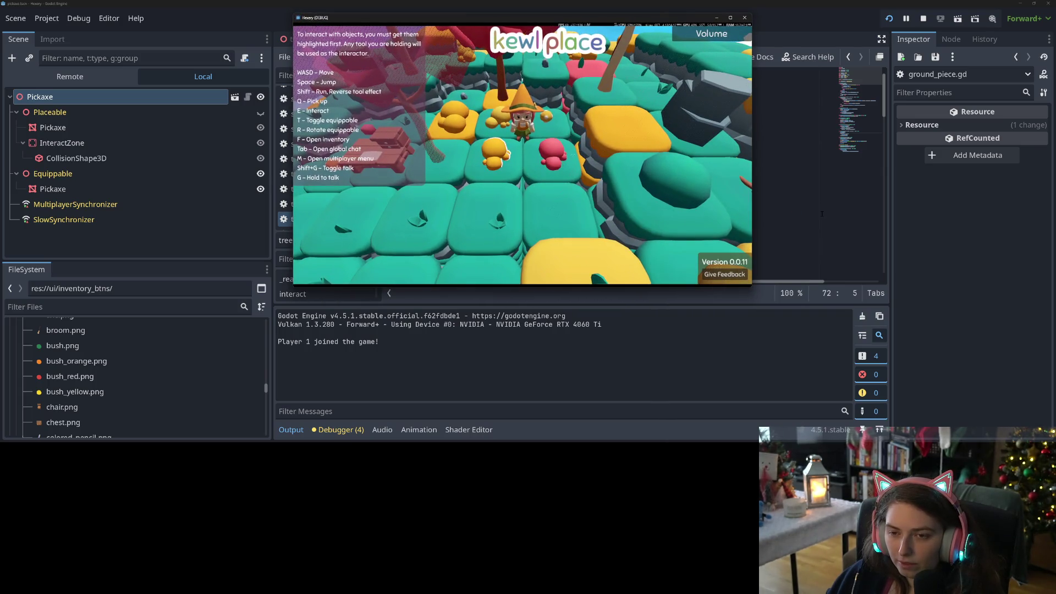
pyautogui.press('a')
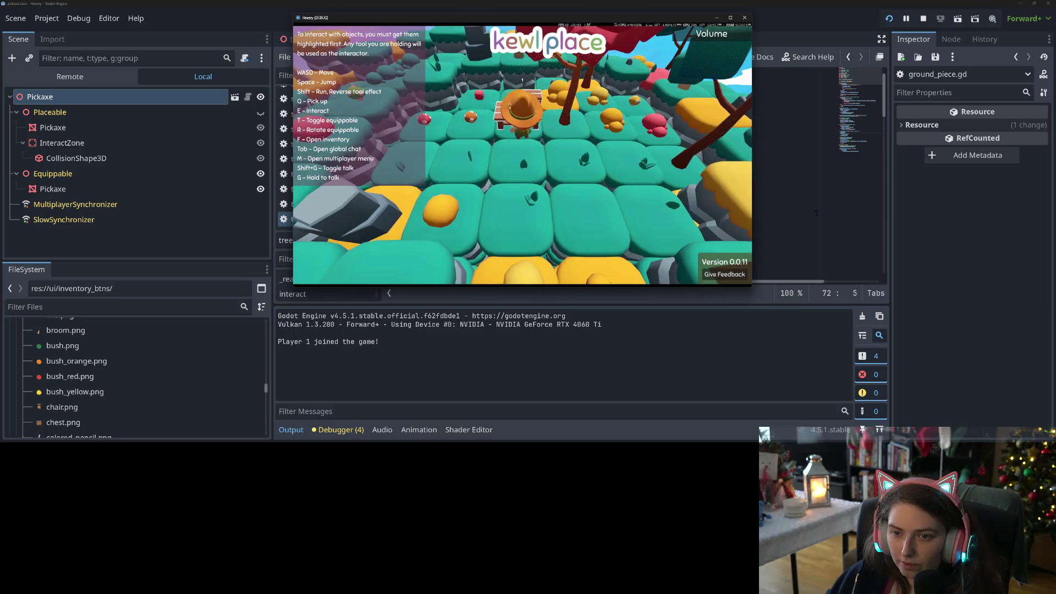
pyautogui.press('f')
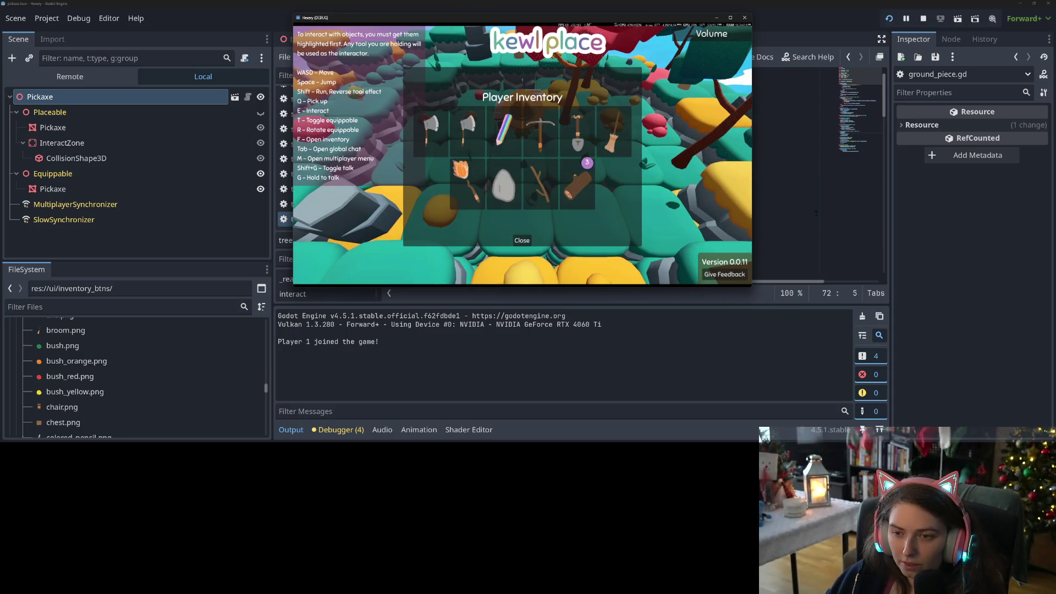
pyautogui.press('f')
pyautogui.press('e')
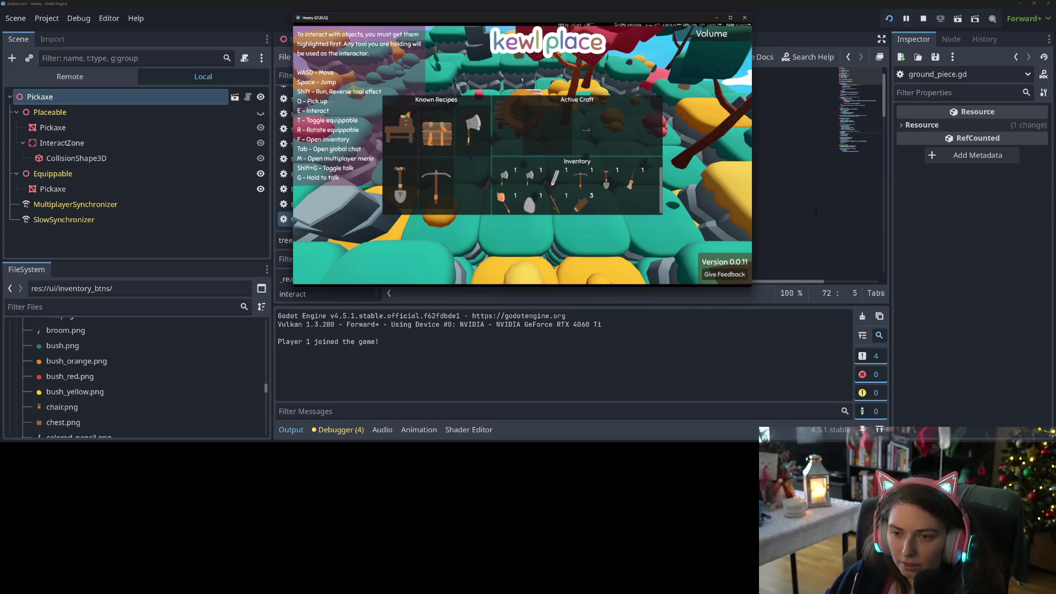
pyautogui.press('e')
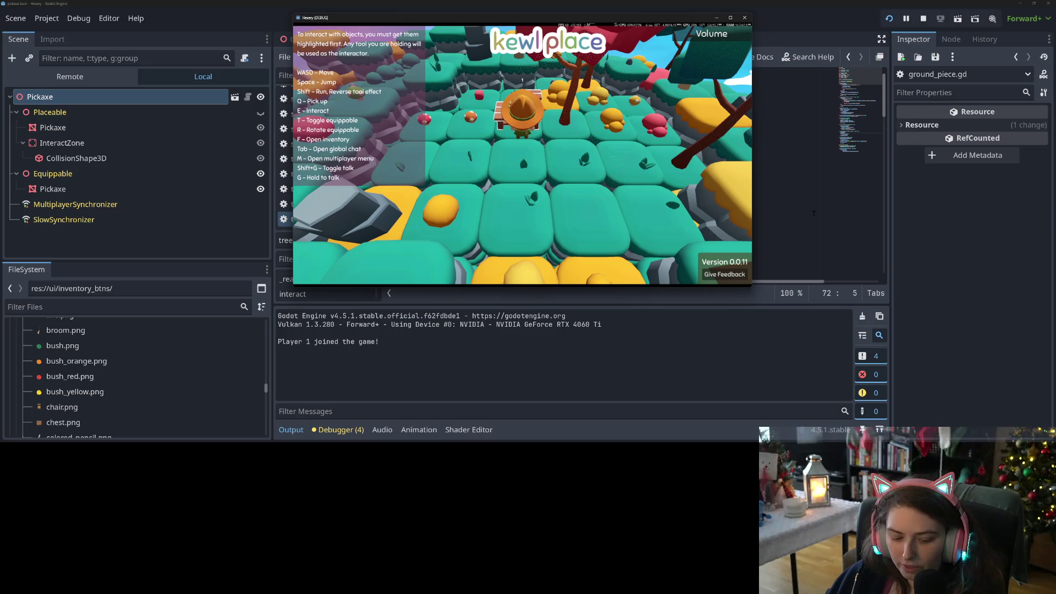
# Walk the character past the bench and back, checking the inventory again
pyautogui.press('d')
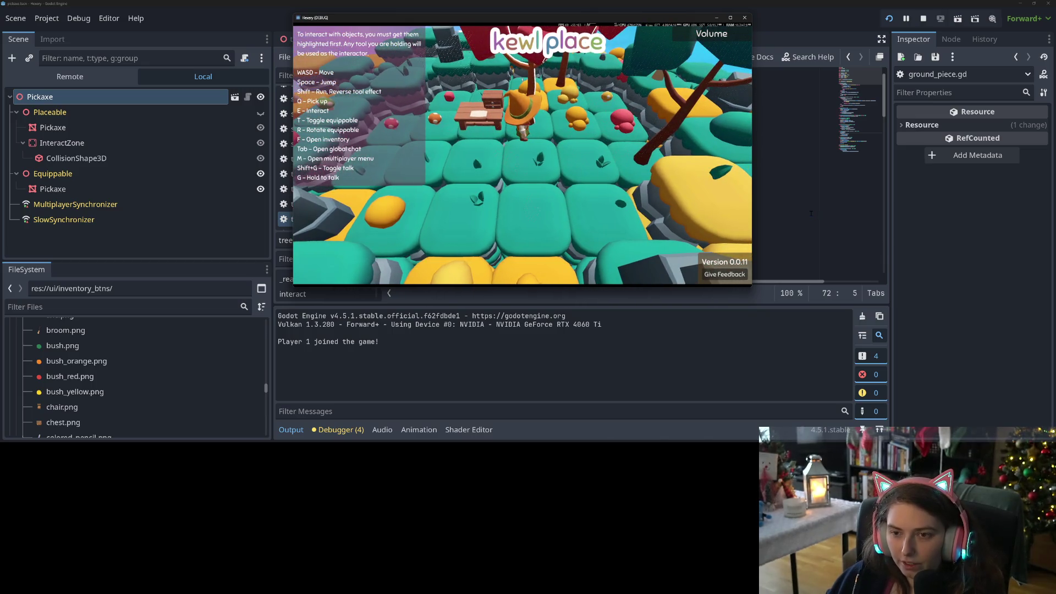
pyautogui.press('w')
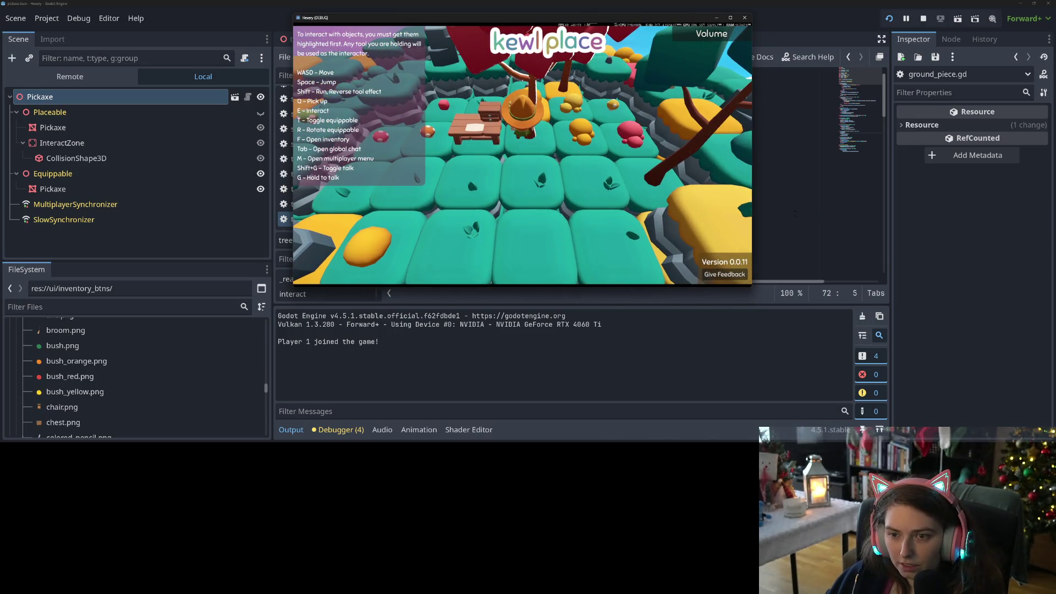
pyautogui.press('f')
pyautogui.press('f')
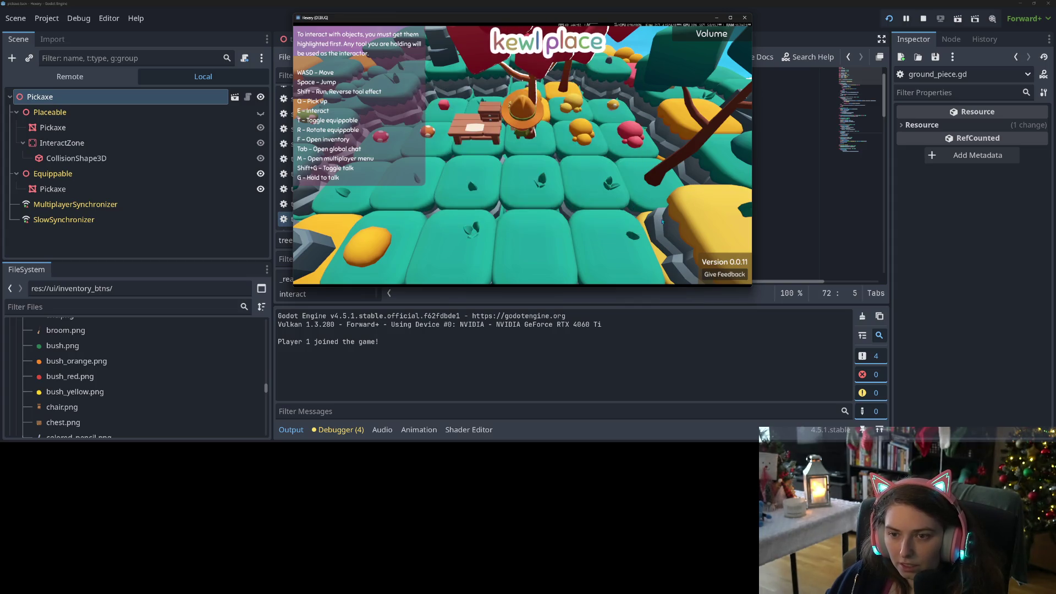
pyautogui.press('s')
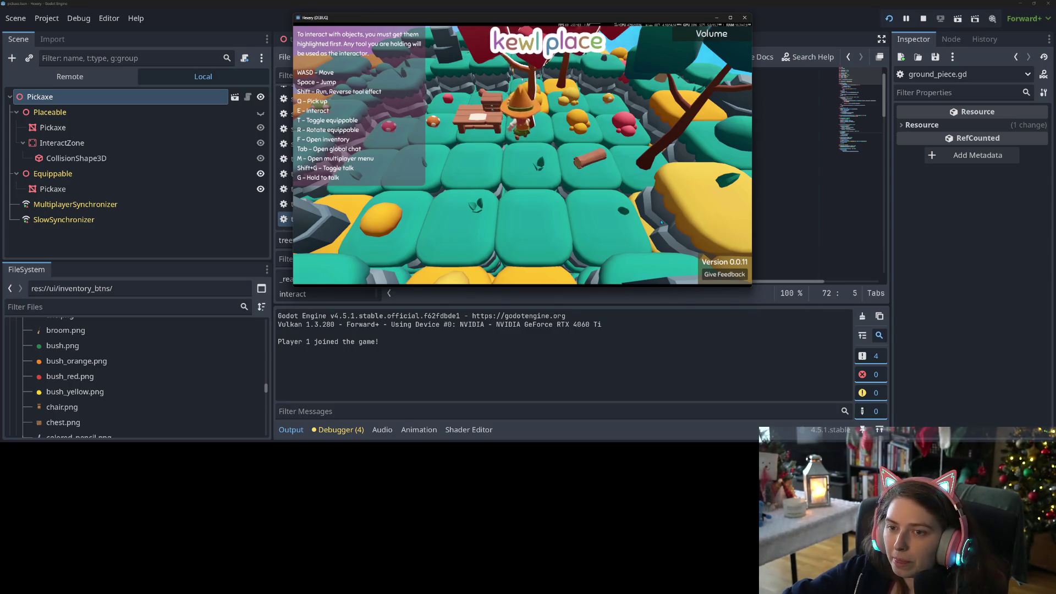
# Walk to the trees and chop one so logs drop
pyautogui.press('d')
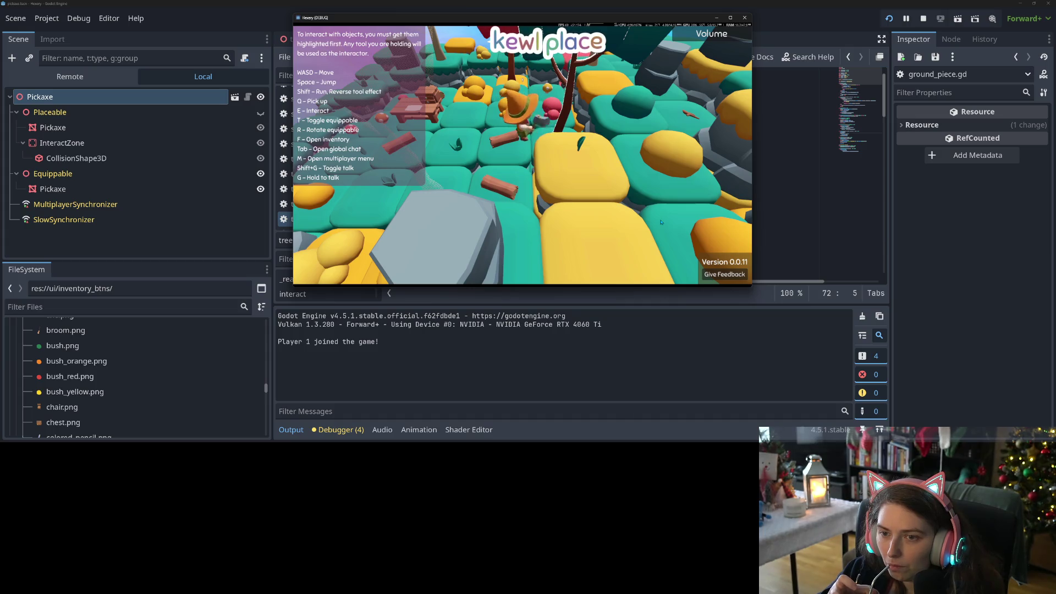
pyautogui.press('w')
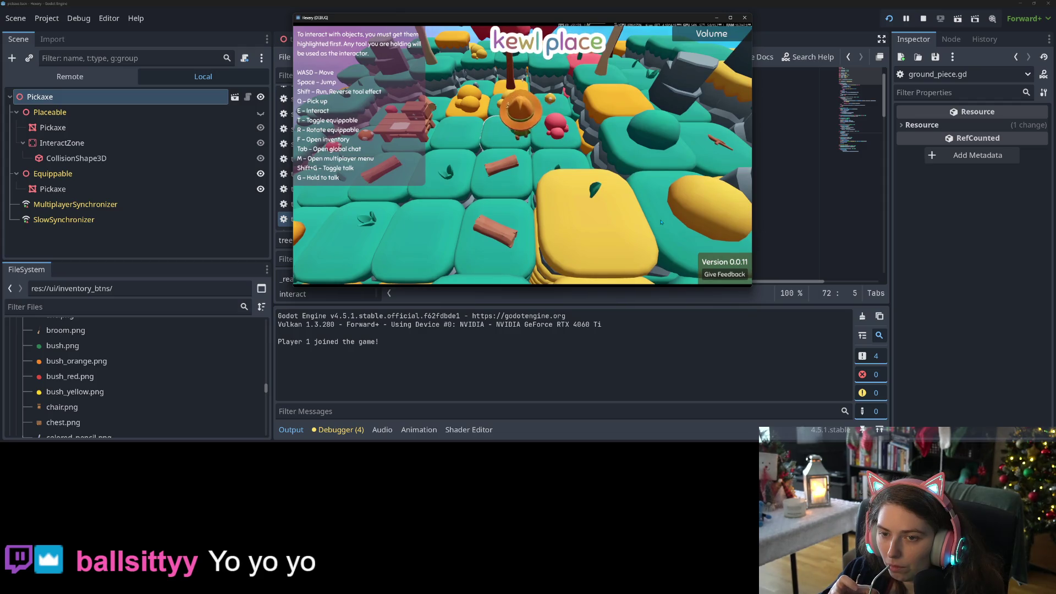
pyautogui.press('w')
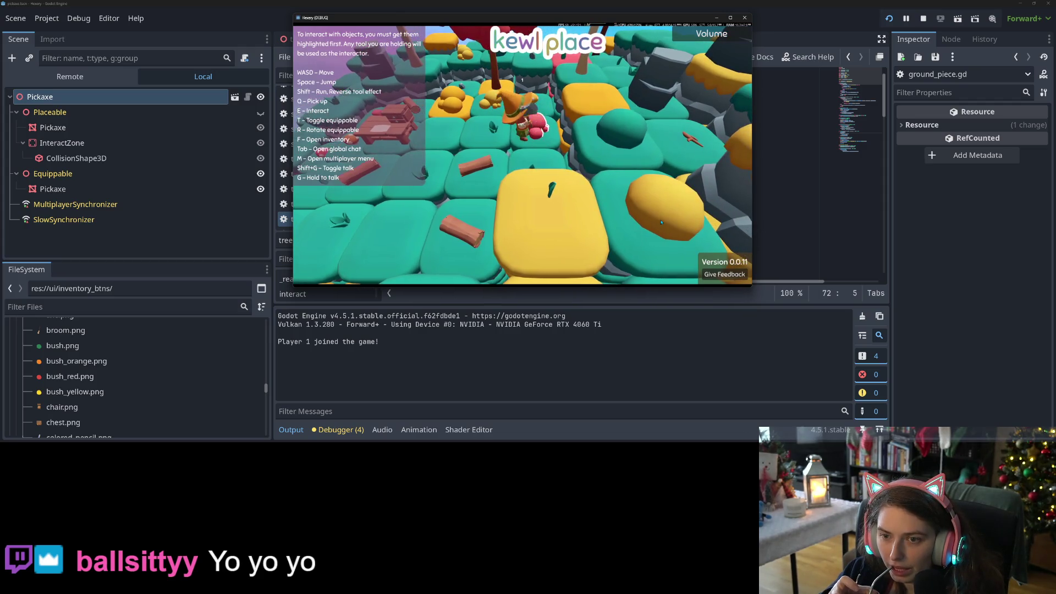
pyautogui.press('w')
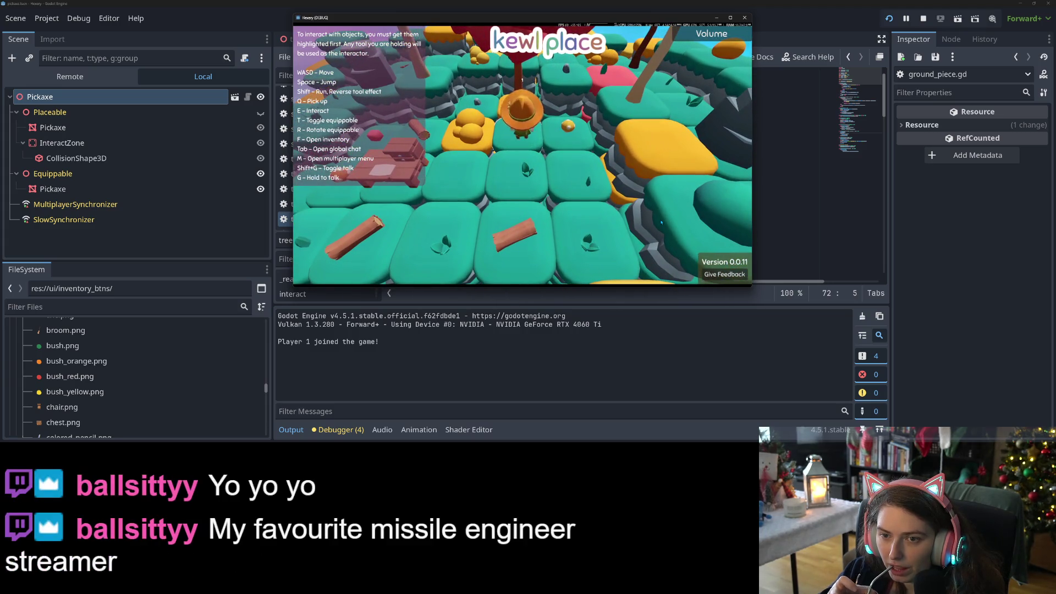
pyautogui.press('a')
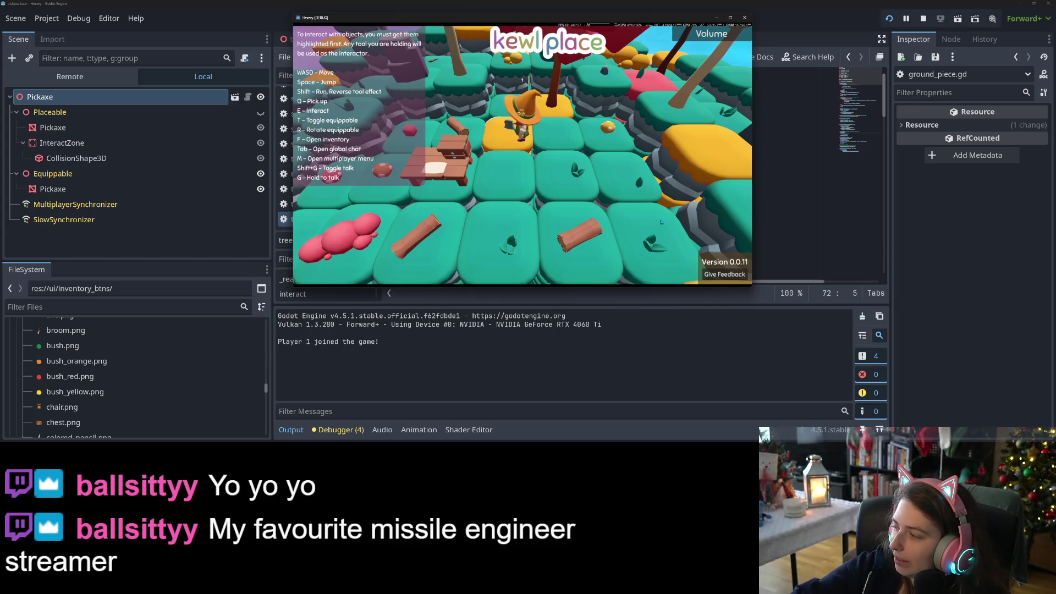
pyautogui.press('w')
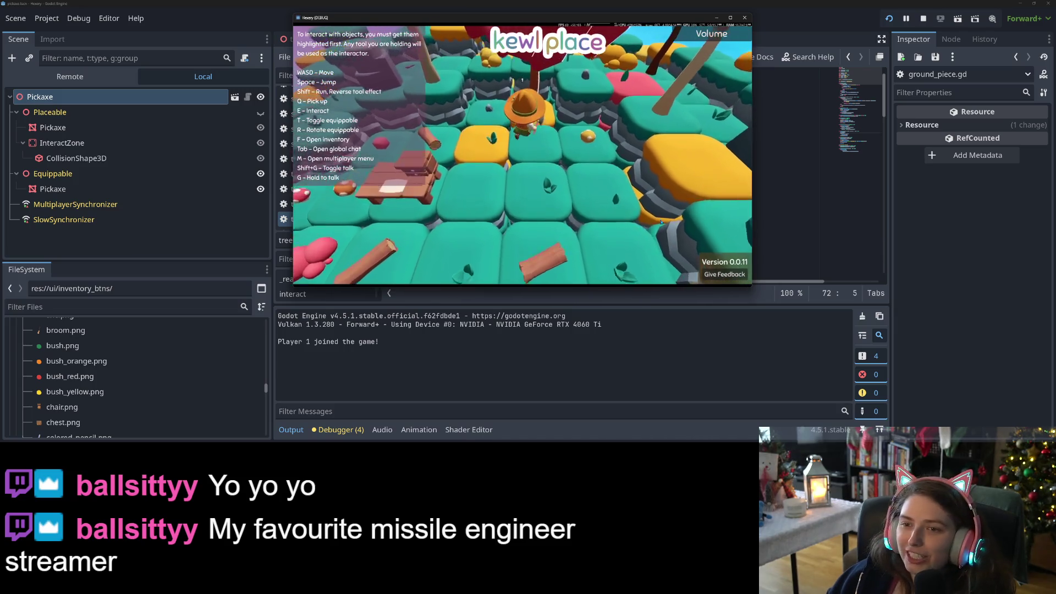
pyautogui.press('a')
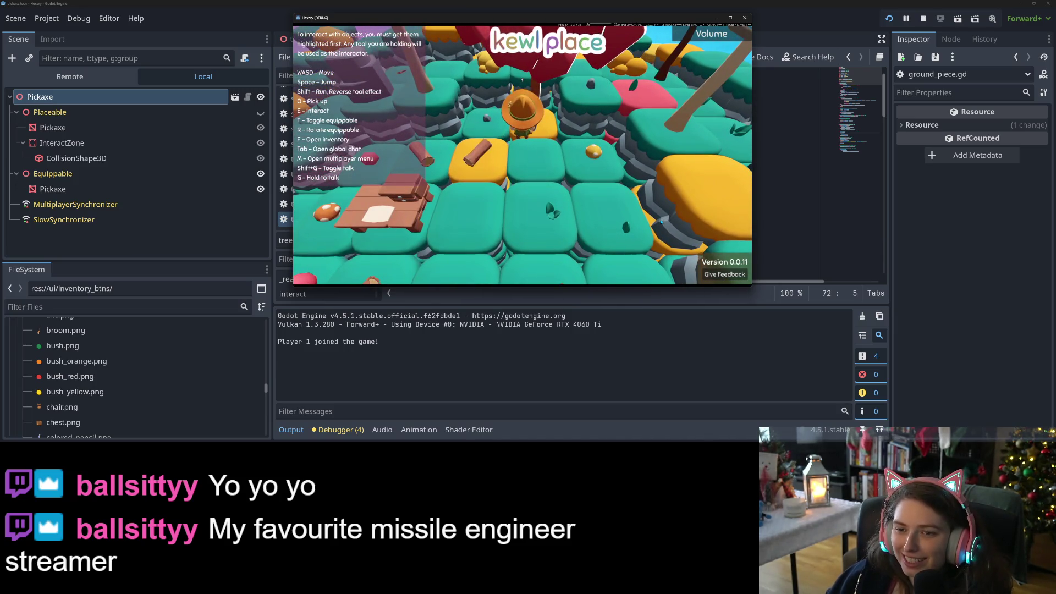
pyautogui.press('w')
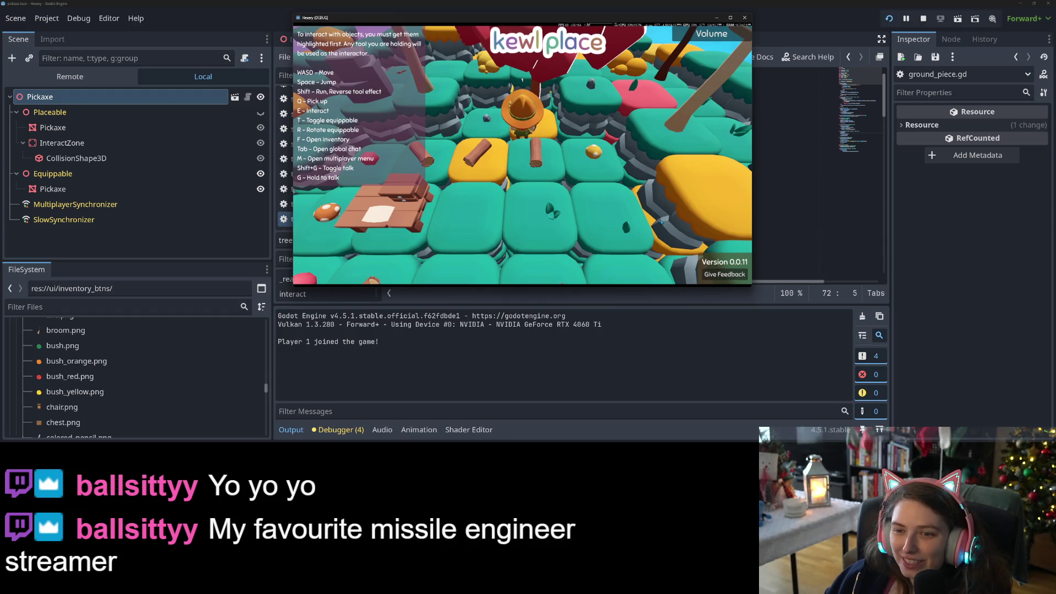
pyautogui.press('s')
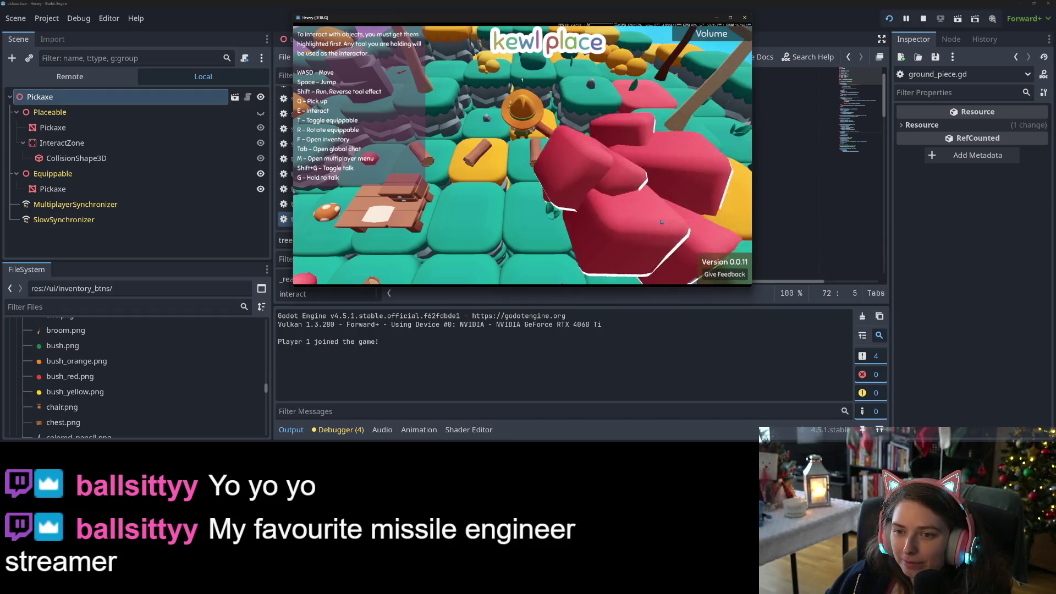
# Walk across the island past the pink tile and up the hill toward the red flags
pyautogui.press('w')
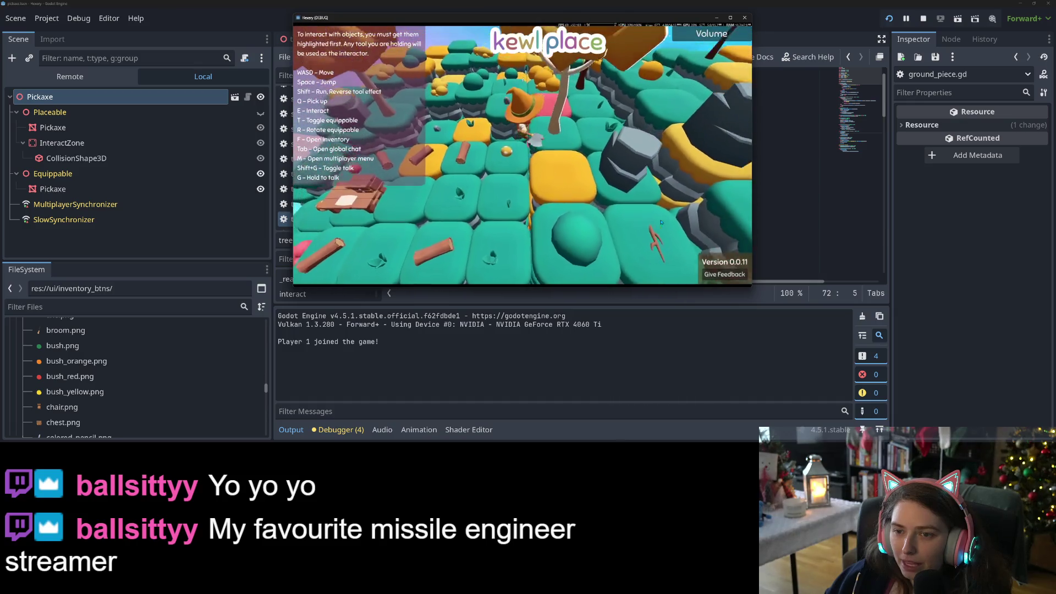
pyautogui.press('w')
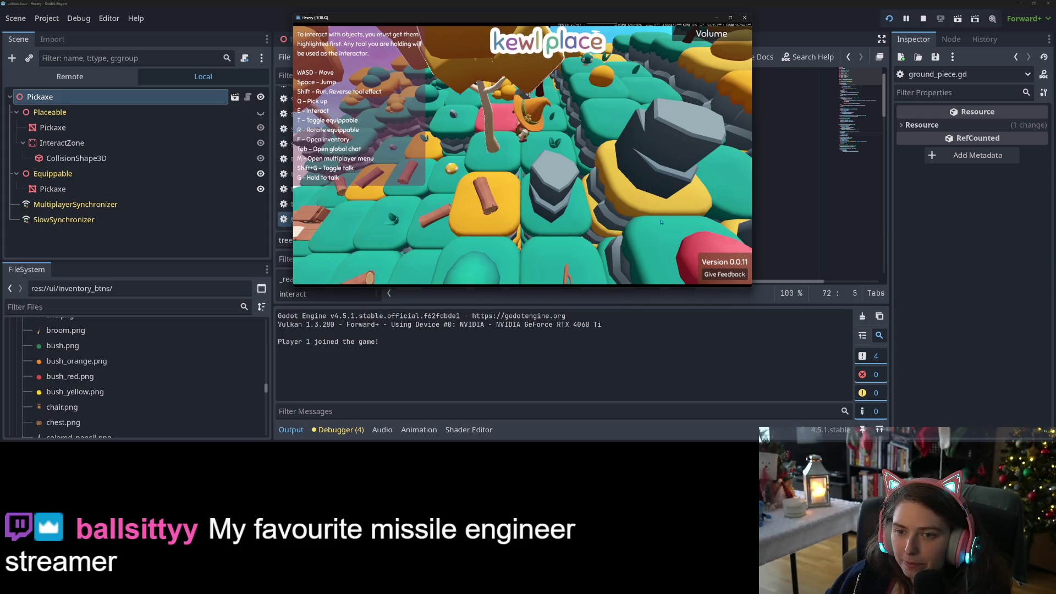
pyautogui.press('w')
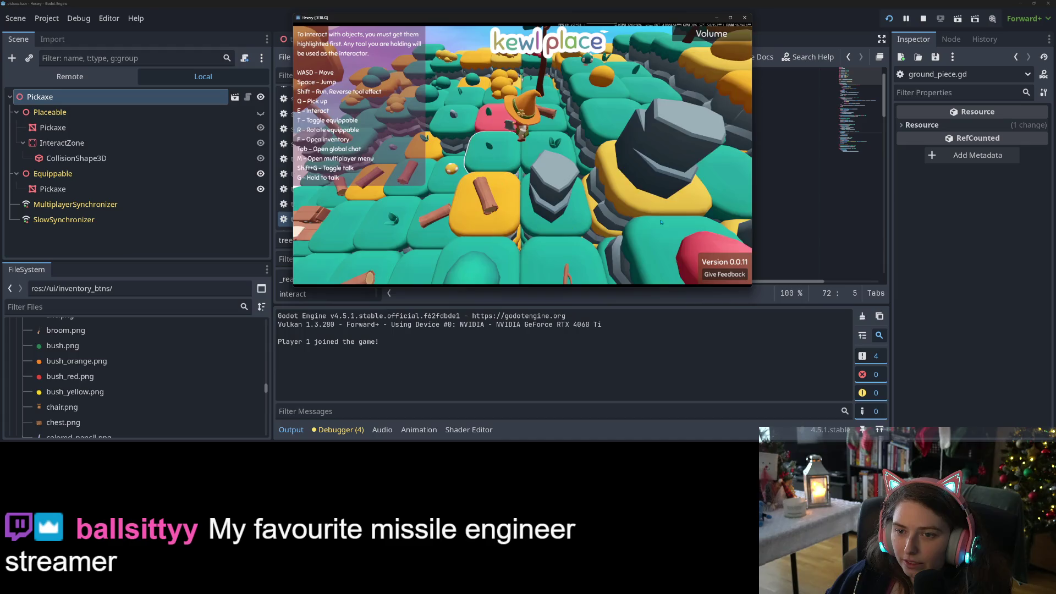
pyautogui.press('w')
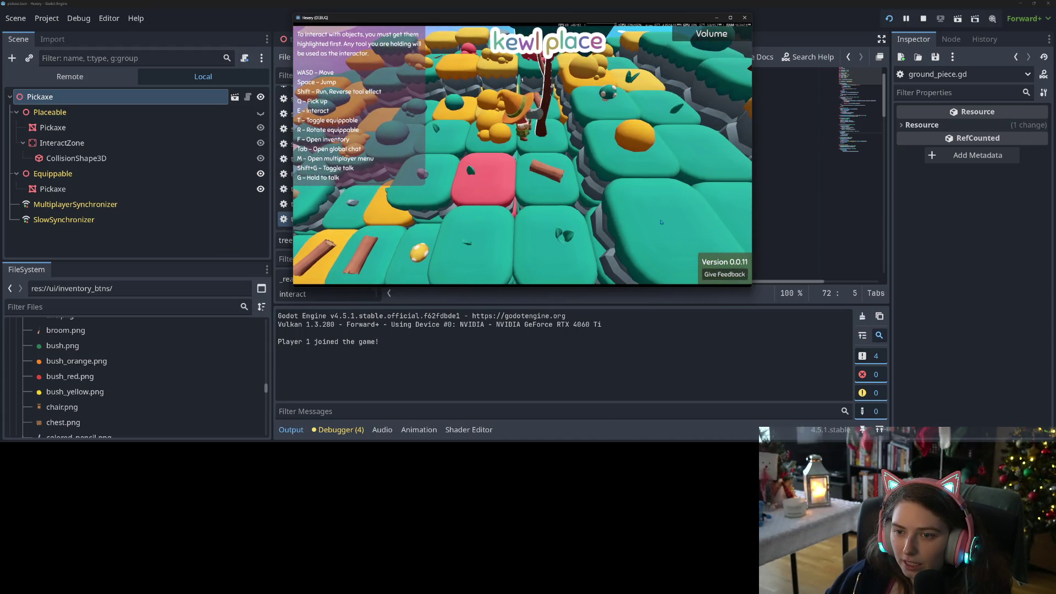
pyautogui.press('a')
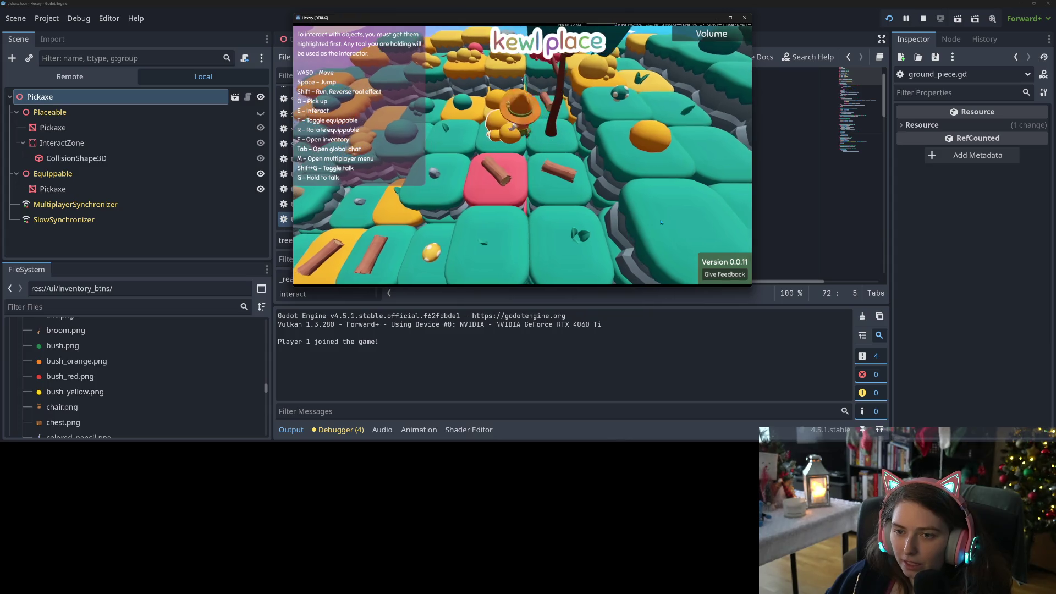
pyautogui.press('w')
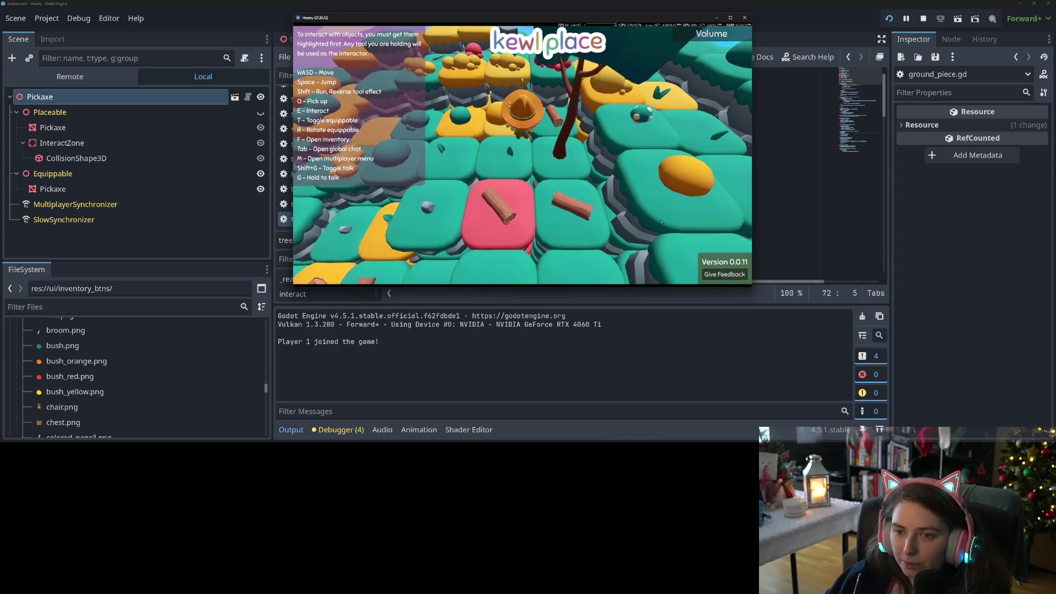
pyautogui.press('s')
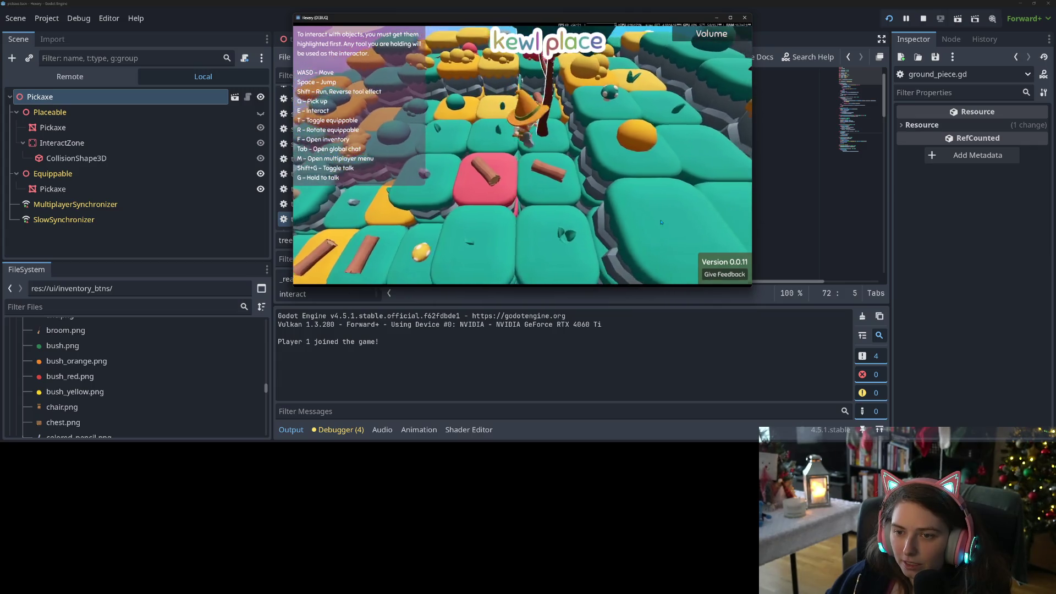
pyautogui.press('a')
pyautogui.scroll(-5, 662, 222)
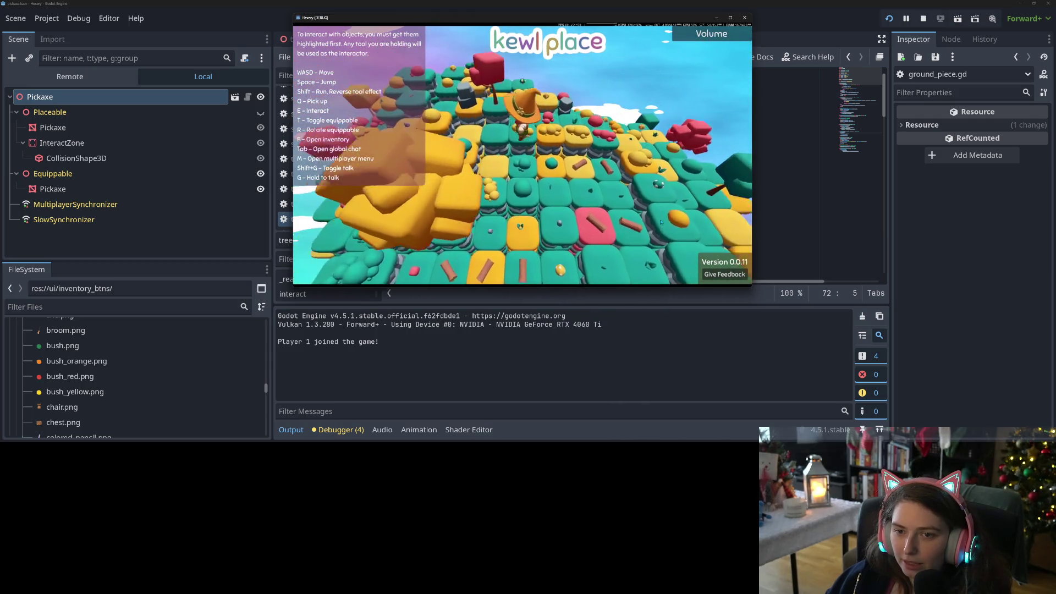
pyautogui.scroll(5, 662, 223)
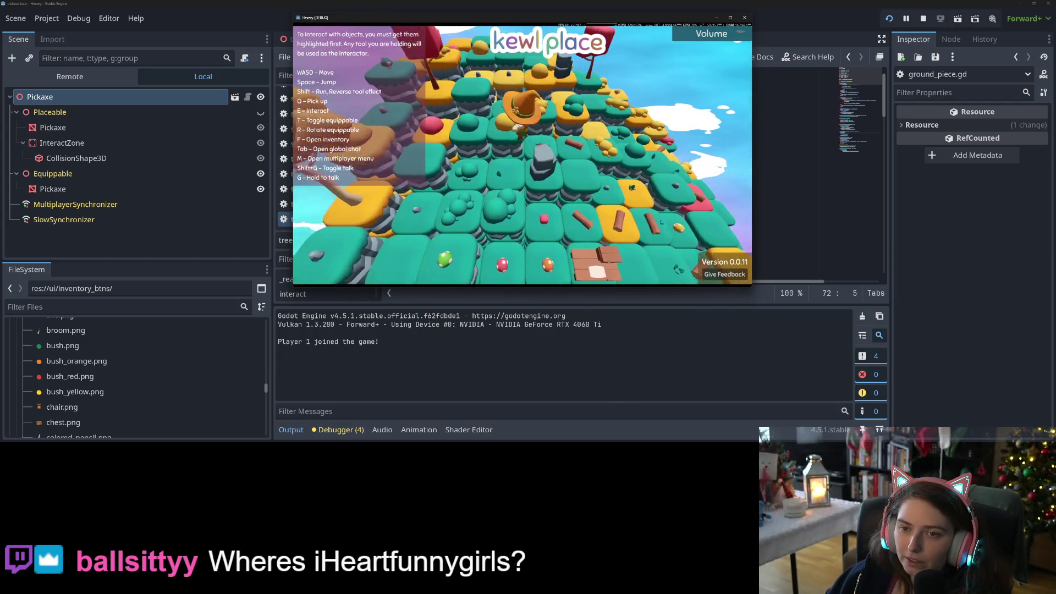
pyautogui.press('s')
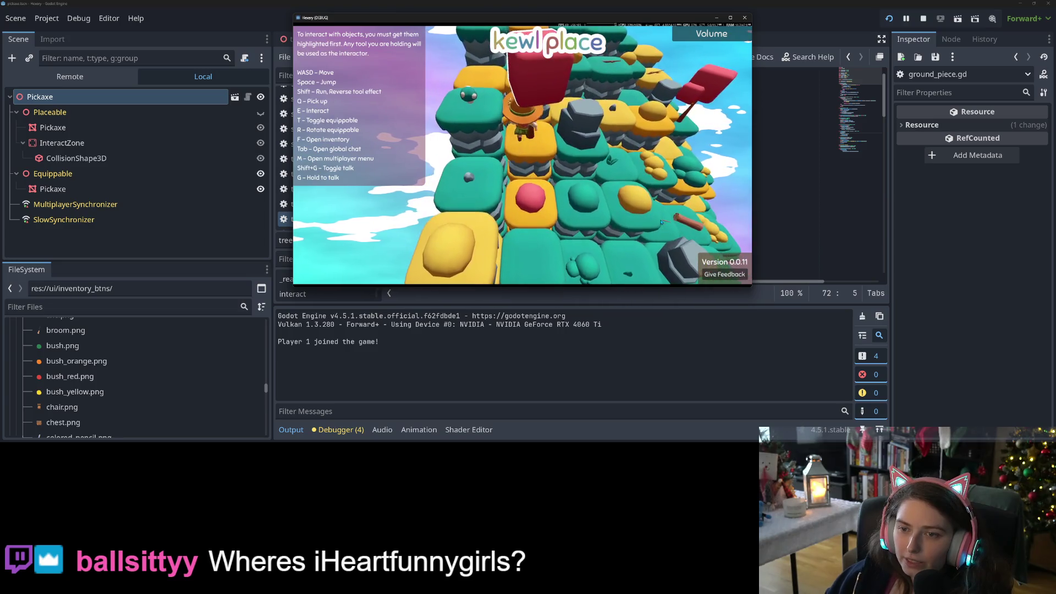
pyautogui.press('w')
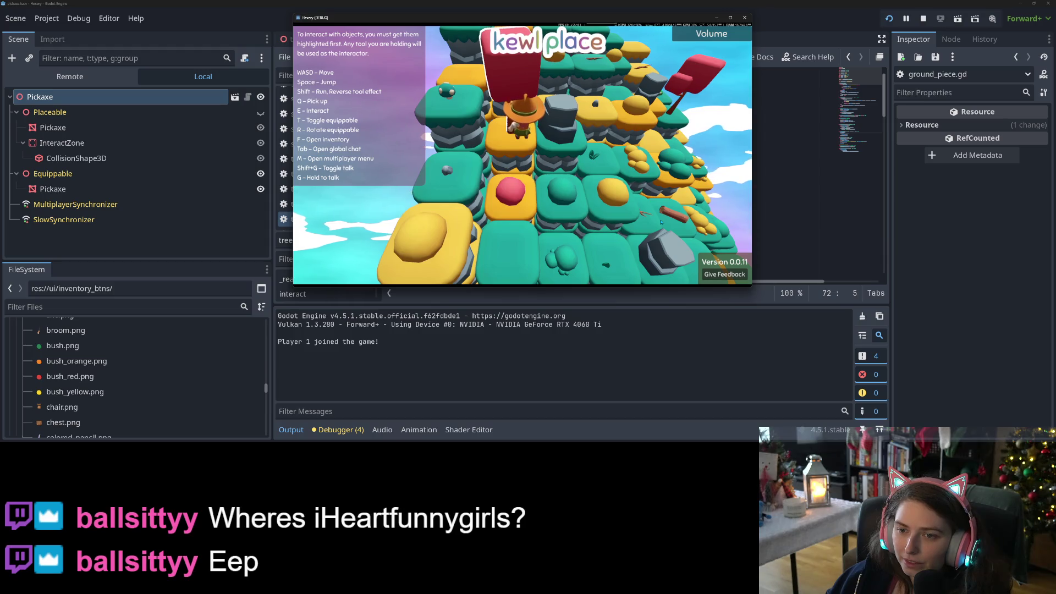
pyautogui.press('s')
pyautogui.press('w')
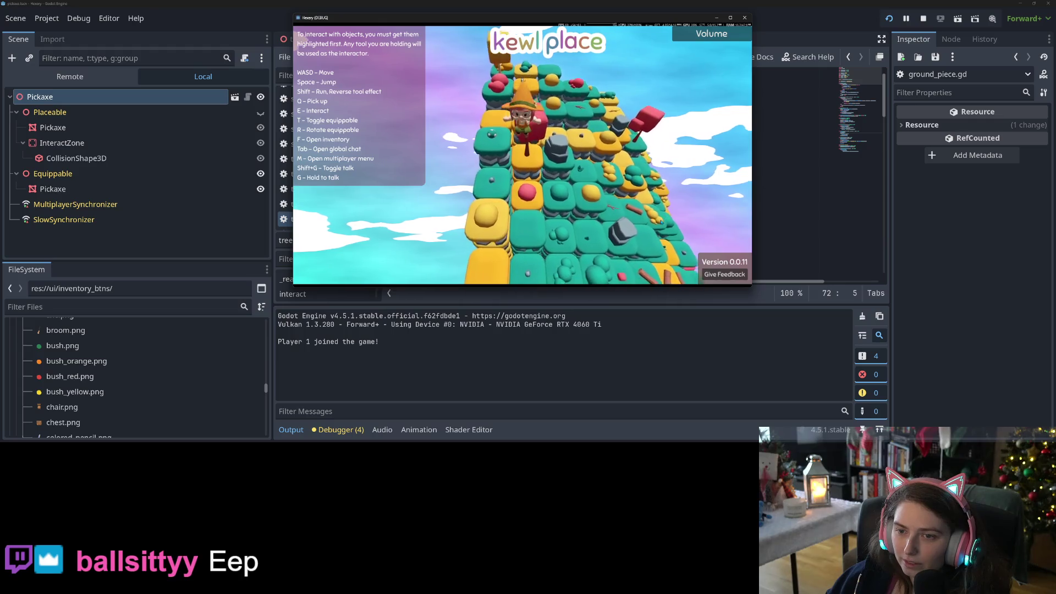
# Check the player inventory, then walk to the grey rock and strike it
pyautogui.press('f')
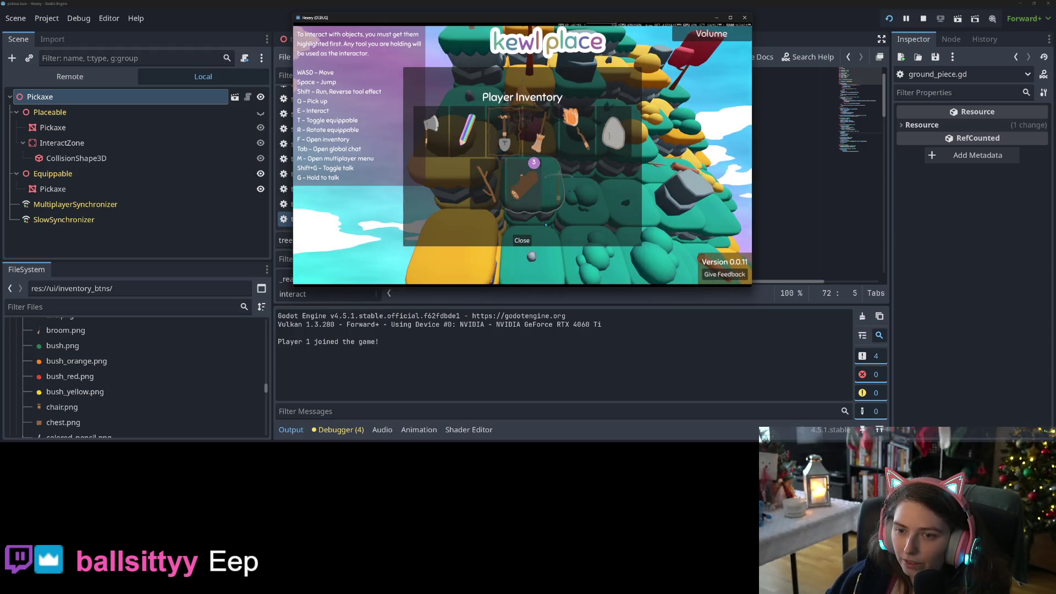
pyautogui.click(522, 240)
pyautogui.press('w')
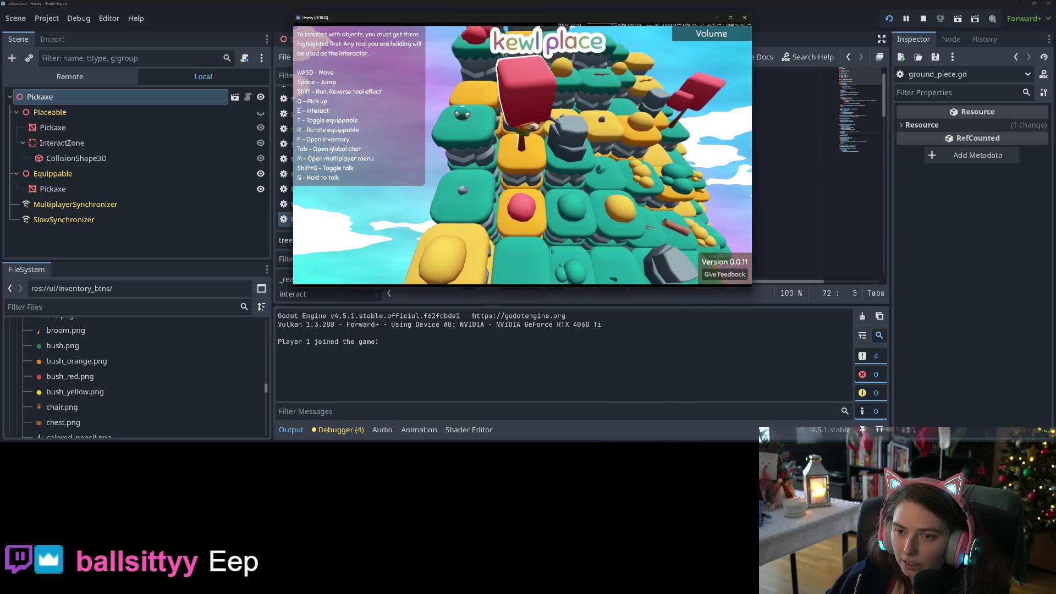
pyautogui.press('e')
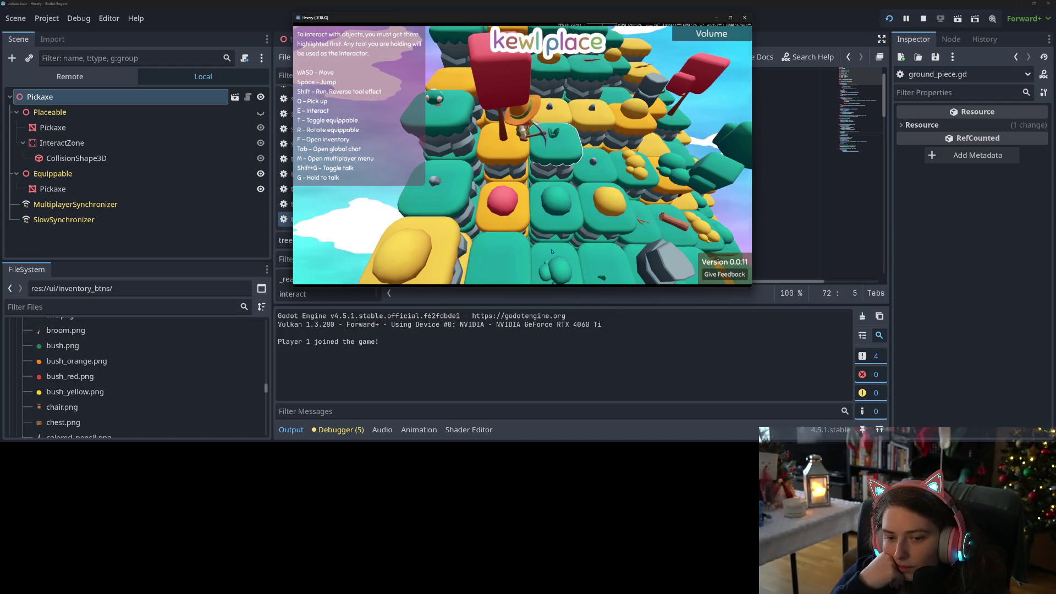
# Walk up the hill past the grey rock and equip the pickaxe
pyautogui.press('w')
pyautogui.press('w')
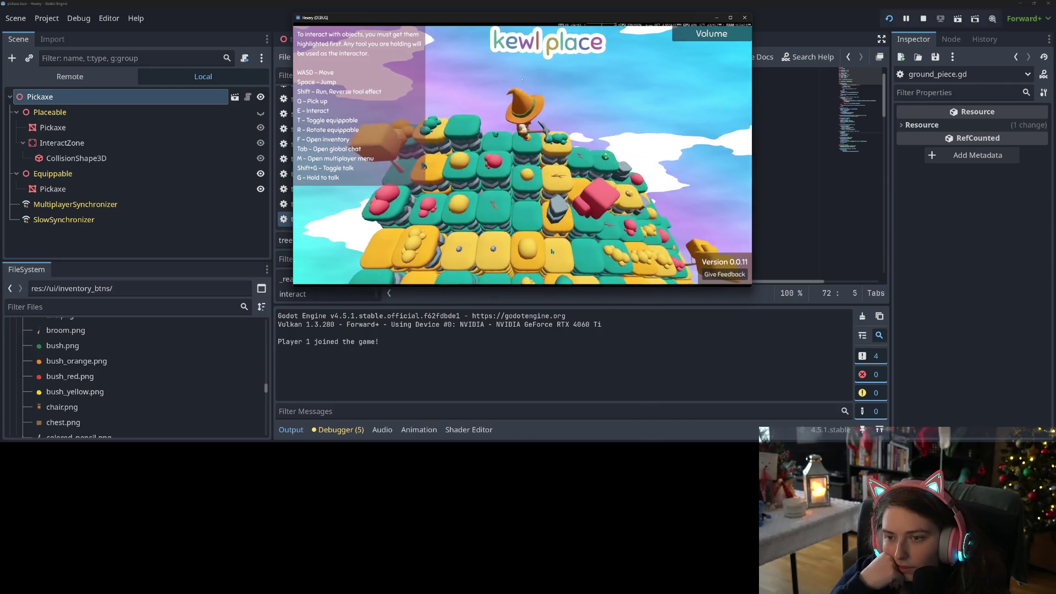
pyautogui.press('w')
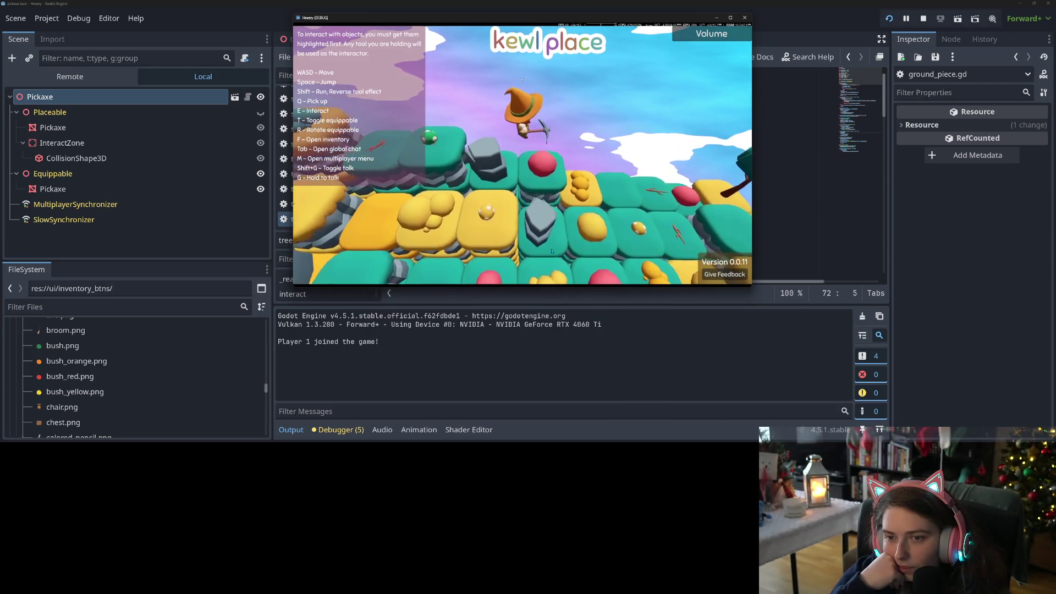
pyautogui.press('w')
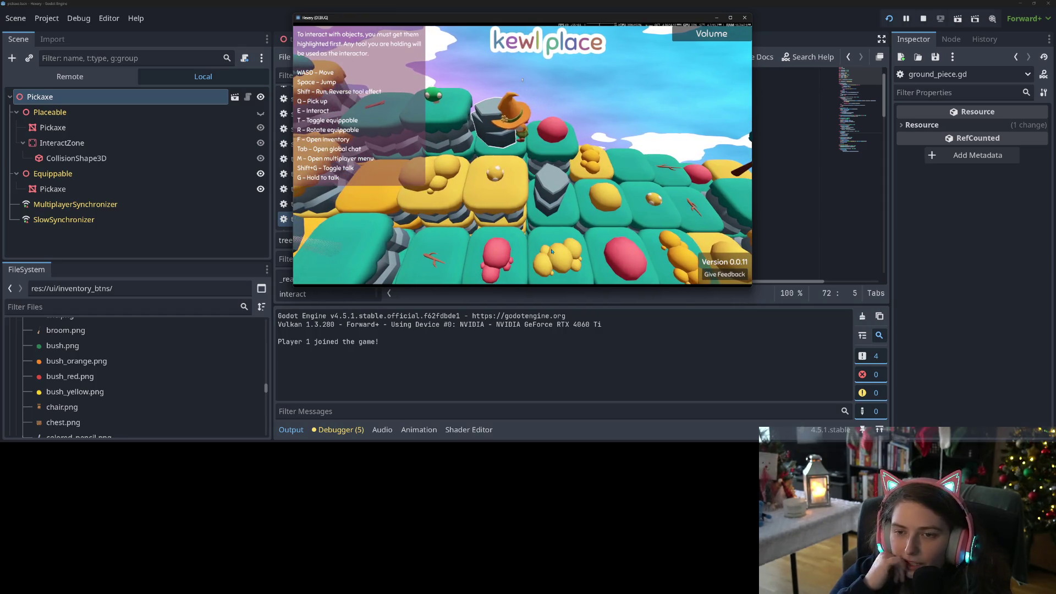
pyautogui.press('d')
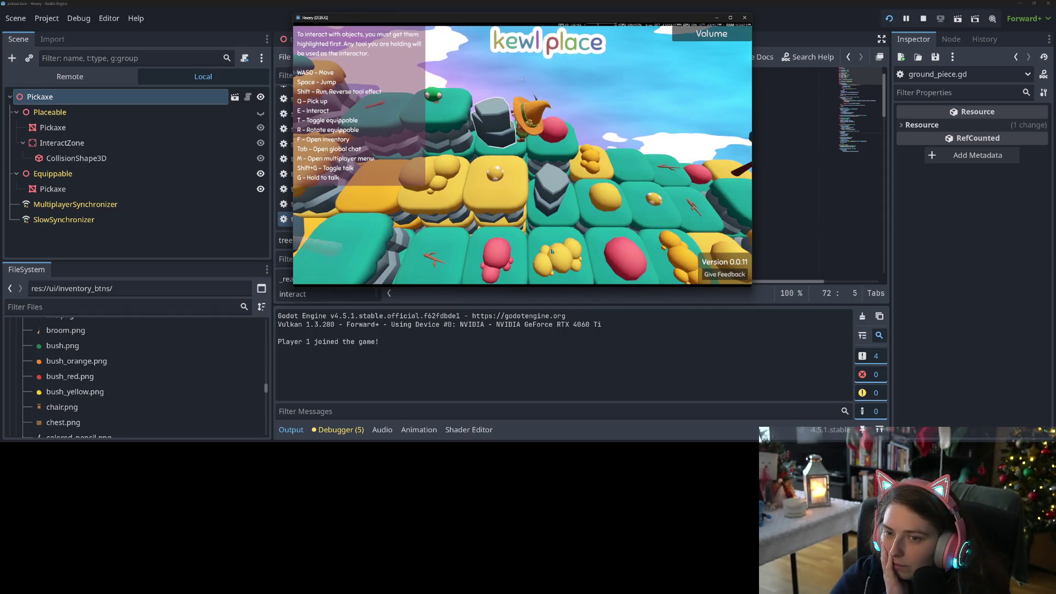
pyautogui.press('d')
pyautogui.press('t')
# Approach the grey rock until it highlights and turn the character to face it
pyautogui.press('d')
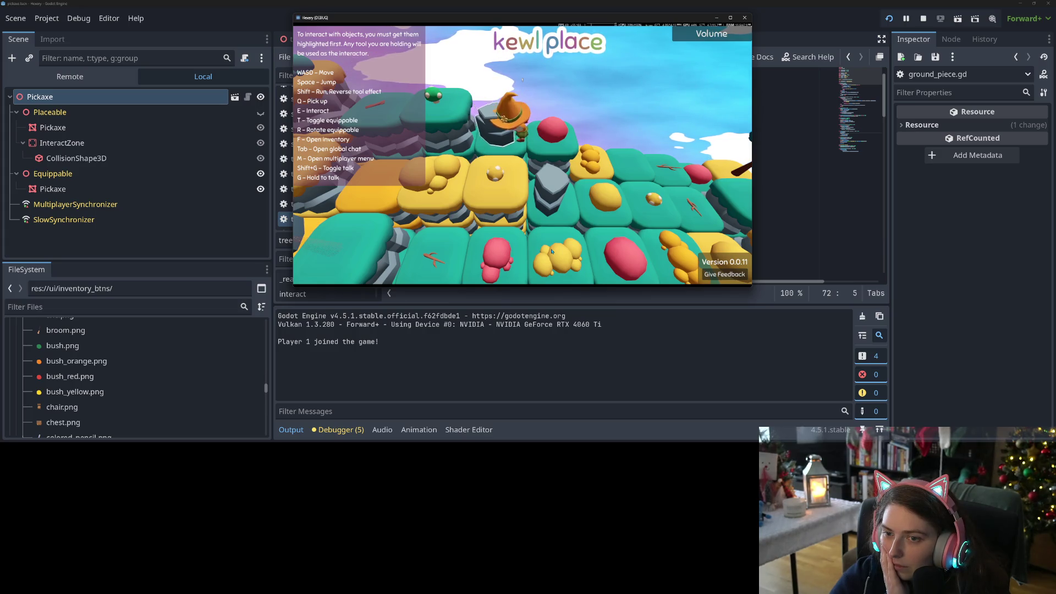
pyautogui.press('w')
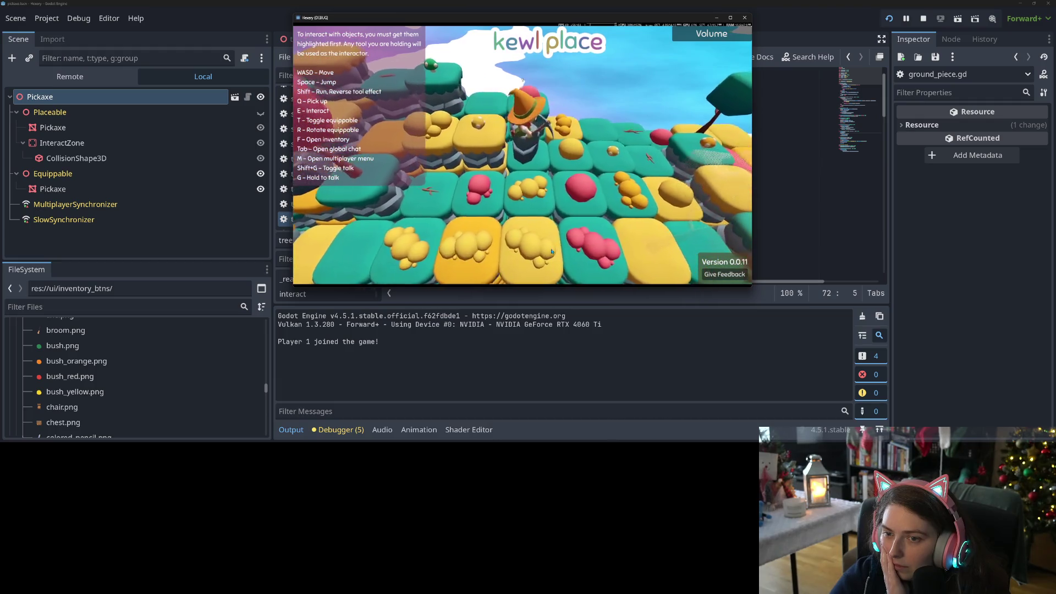
pyautogui.press('w')
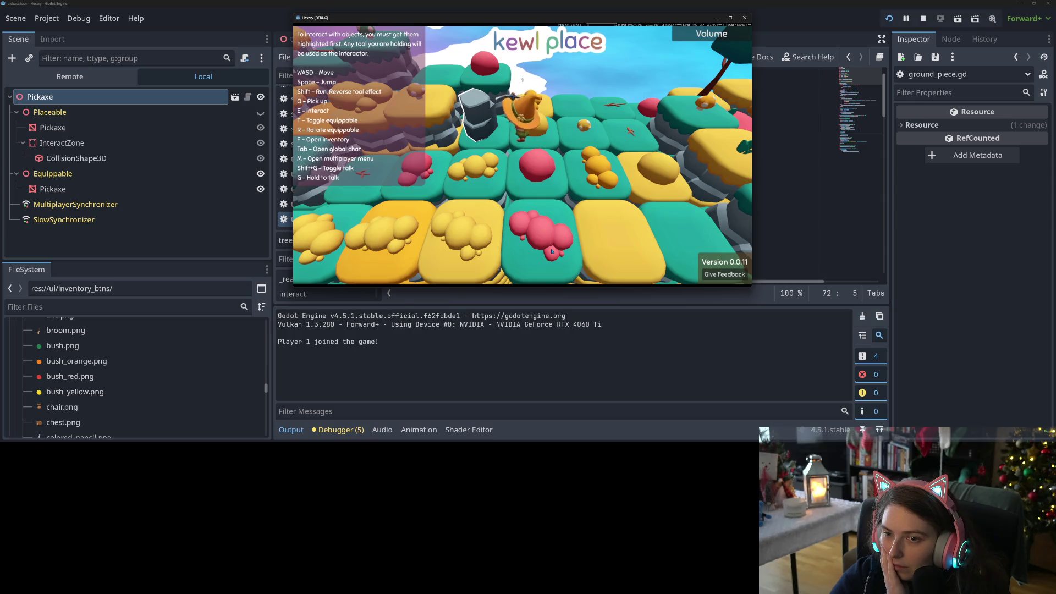
pyautogui.press('d')
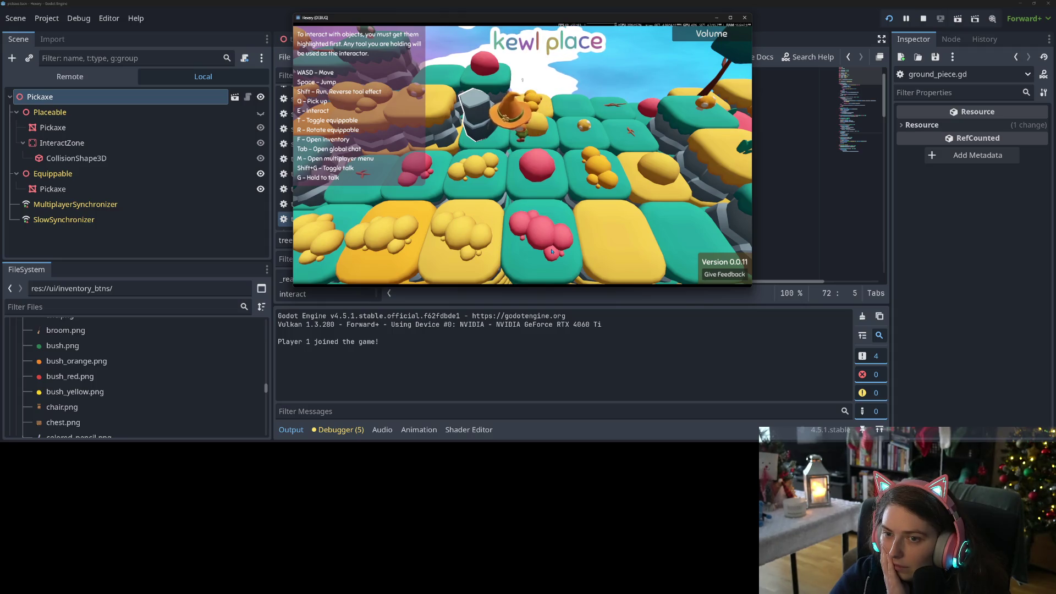
pyautogui.press('a')
pyautogui.press('a')
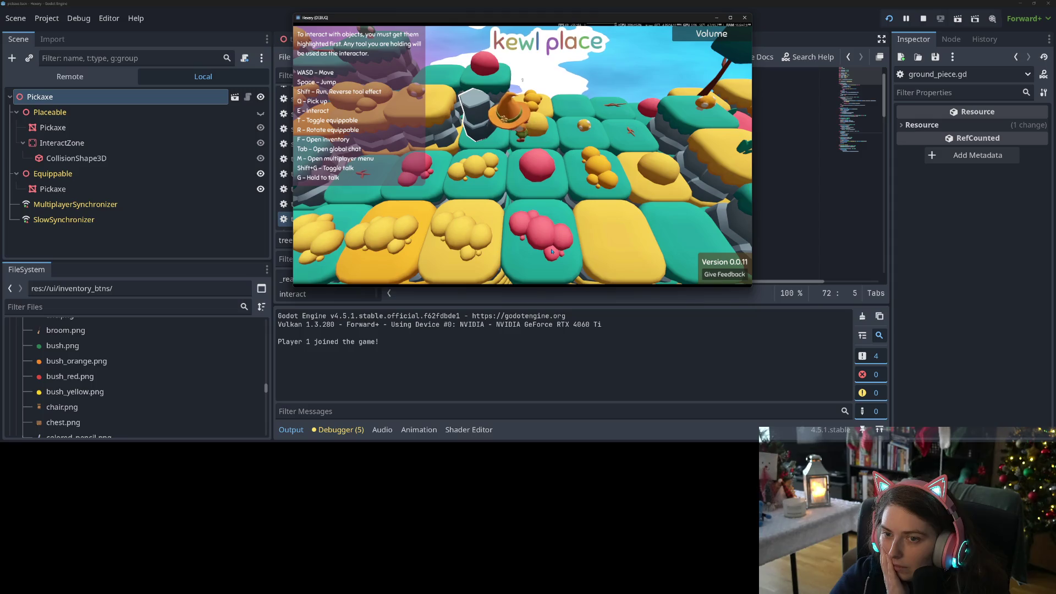
pyautogui.press('d')
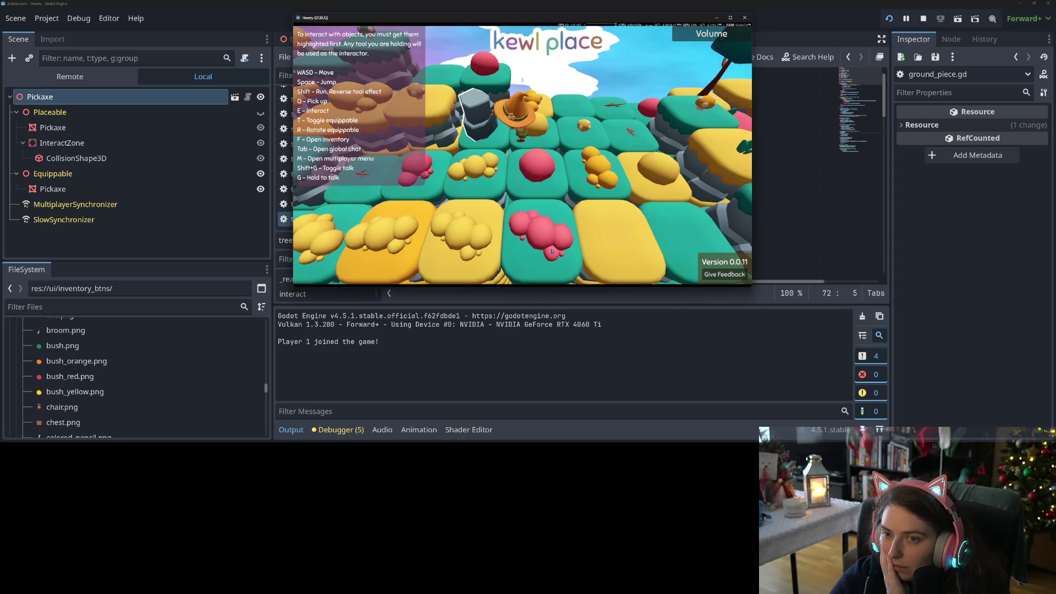
# Walk the character to another grey rock, then left and up the hill onto new terrain
pyautogui.press('w')
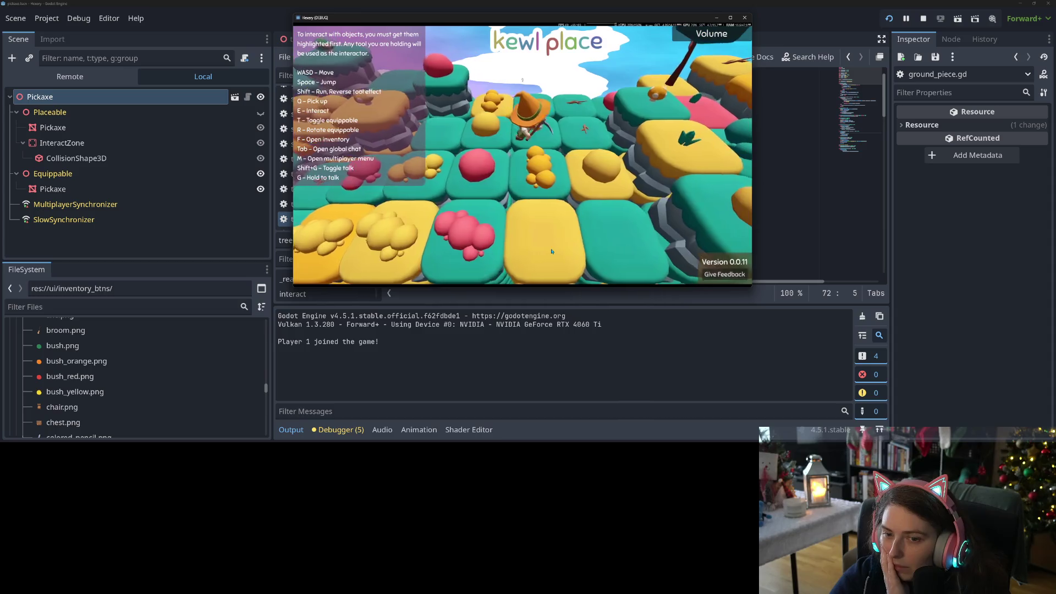
pyautogui.press('w')
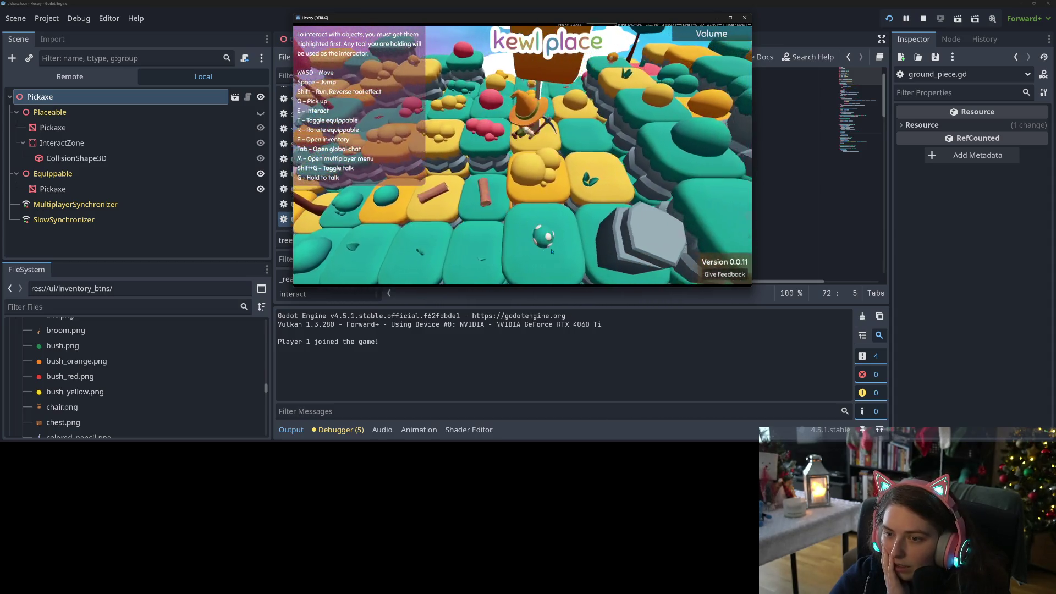
pyautogui.press('s')
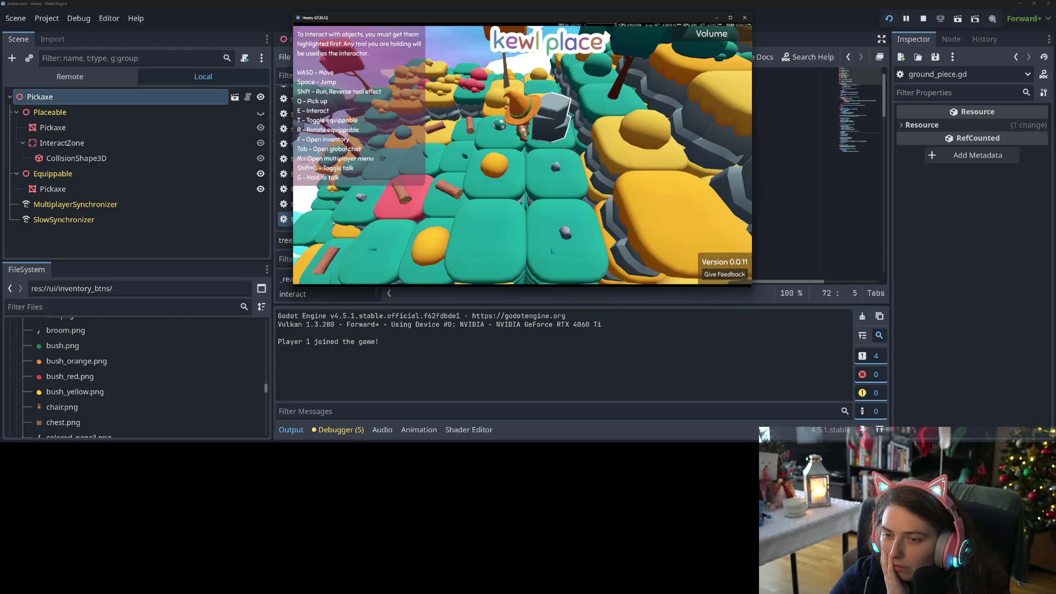
pyautogui.scroll(-5, 551, 251)
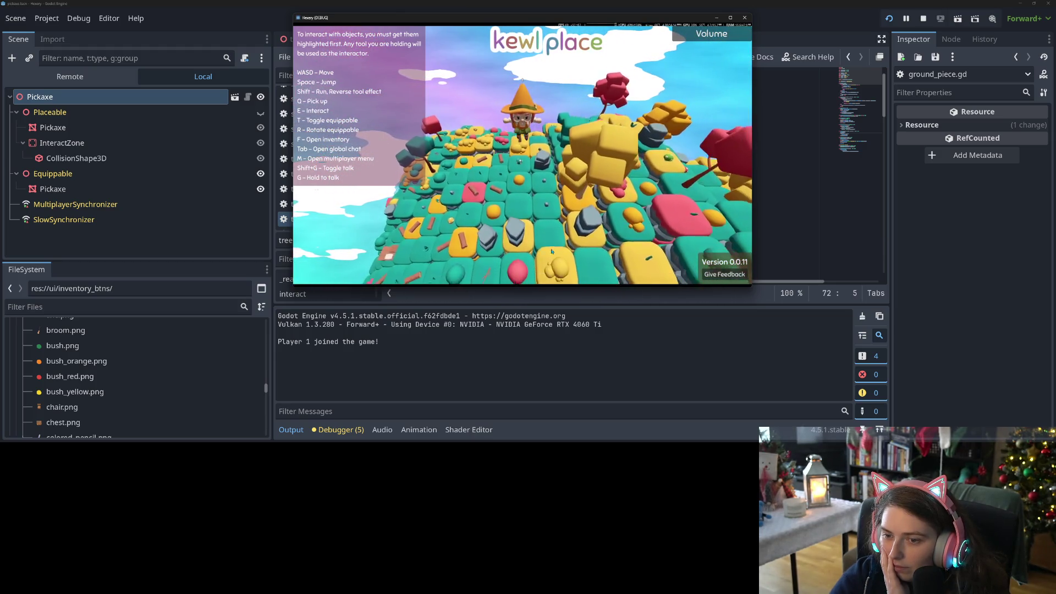
pyautogui.press('d')
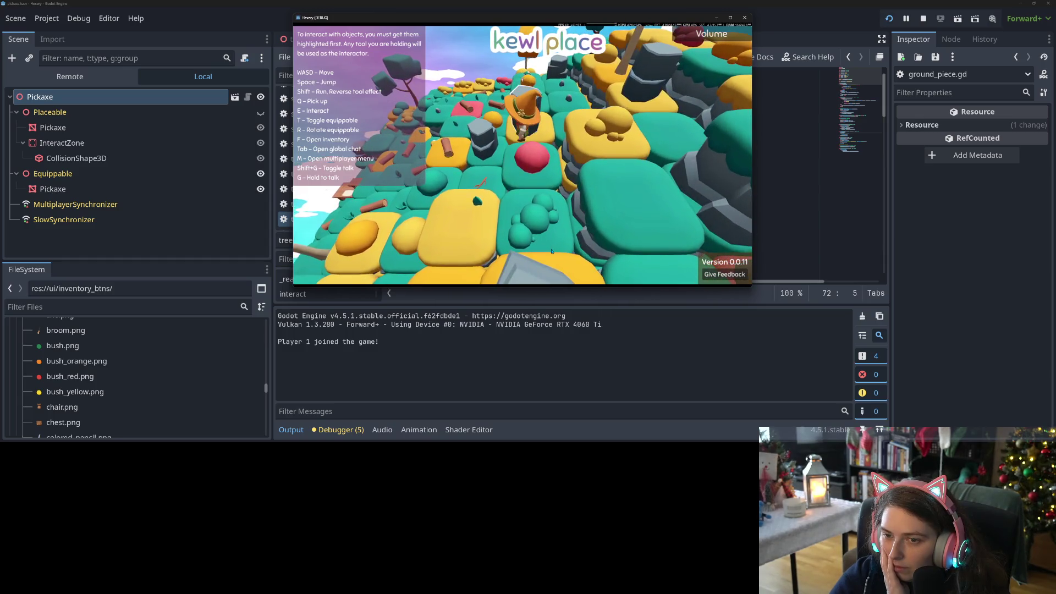
pyautogui.press('s')
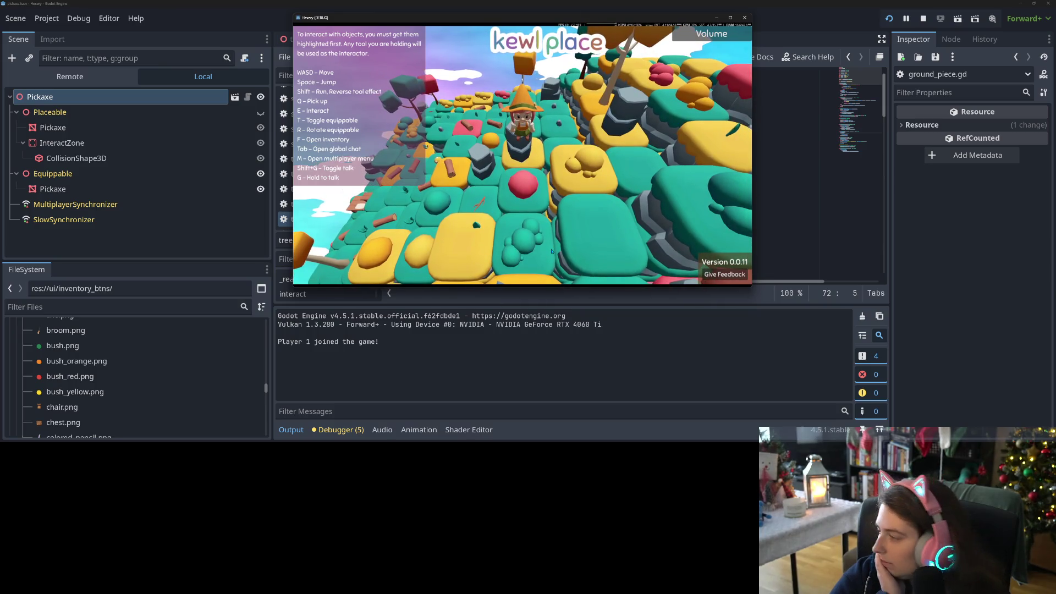
pyautogui.press('w')
pyautogui.press('a')
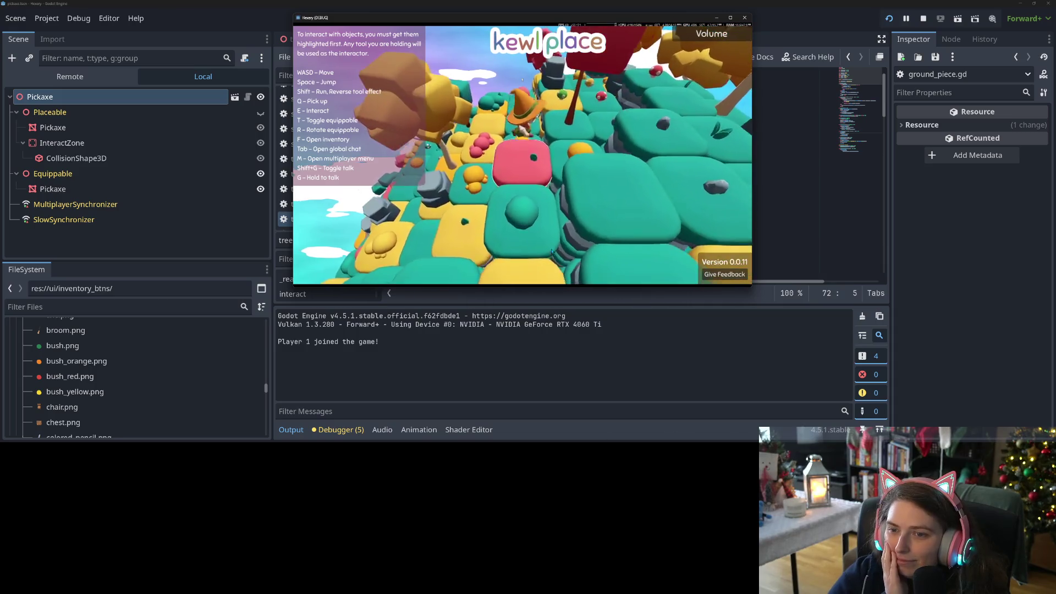
pyautogui.press('w')
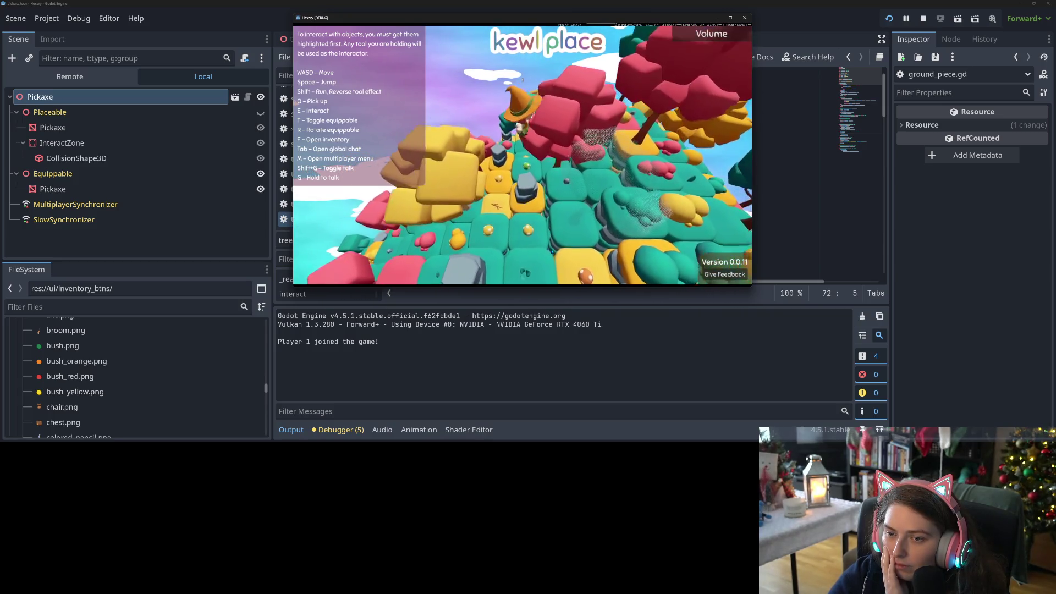
# Walk the character back toward the camera, then onward across the island's lower terrain
pyautogui.press('s')
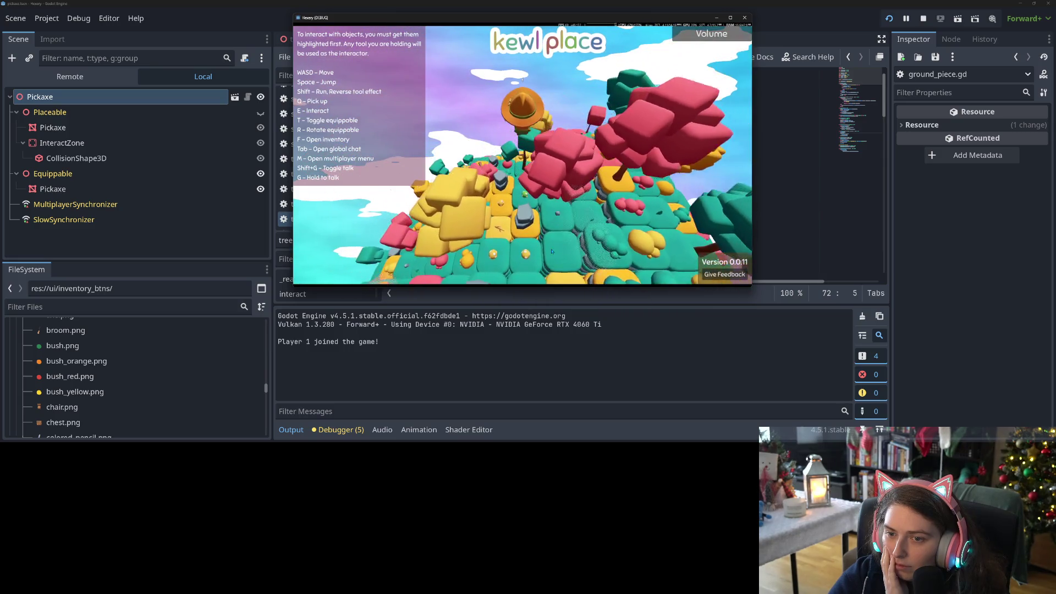
pyautogui.press('s')
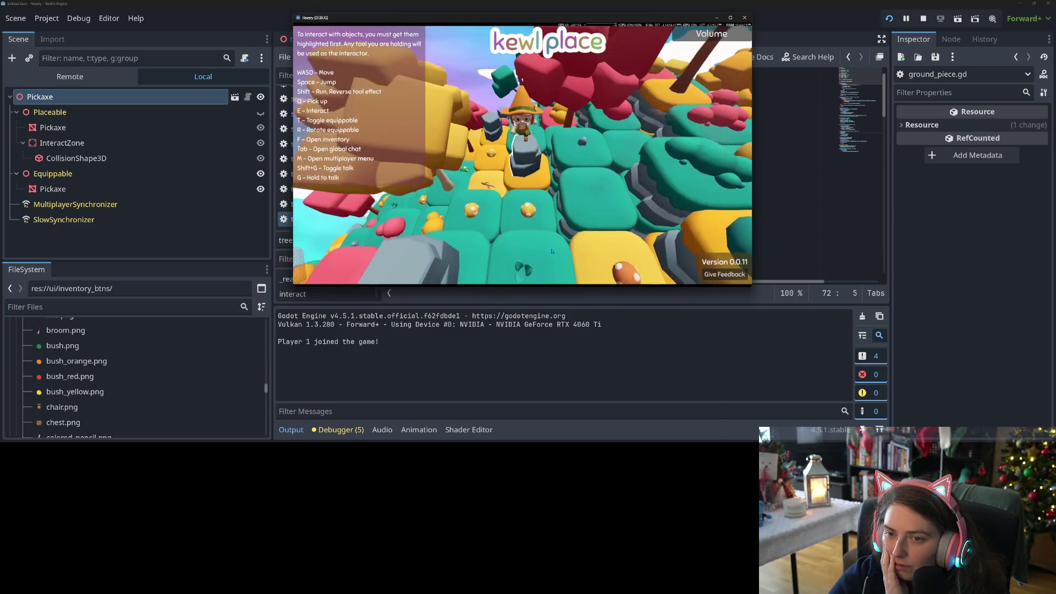
pyautogui.press('w')
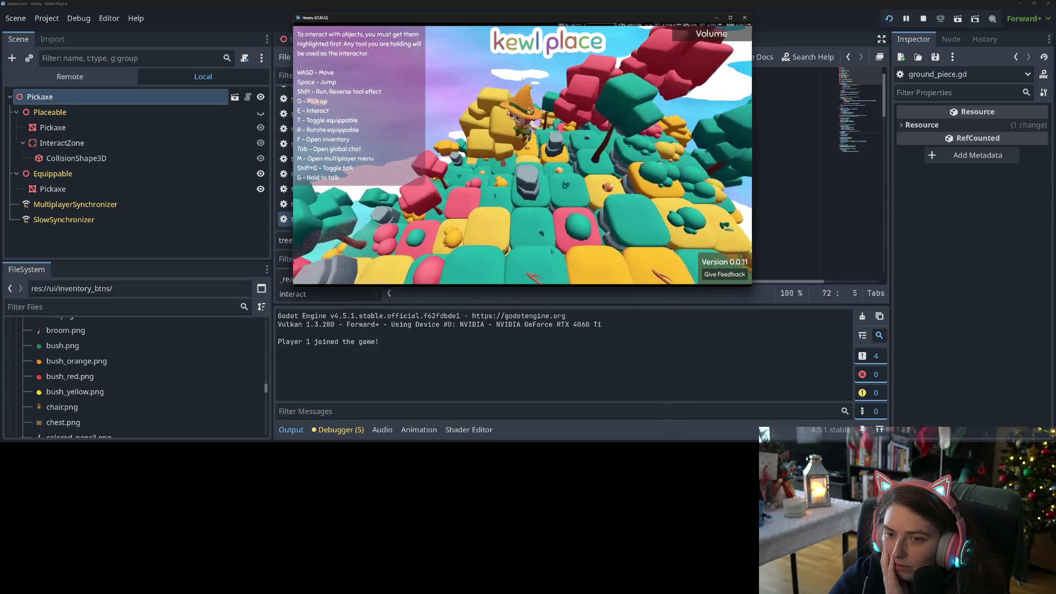
pyautogui.press('w')
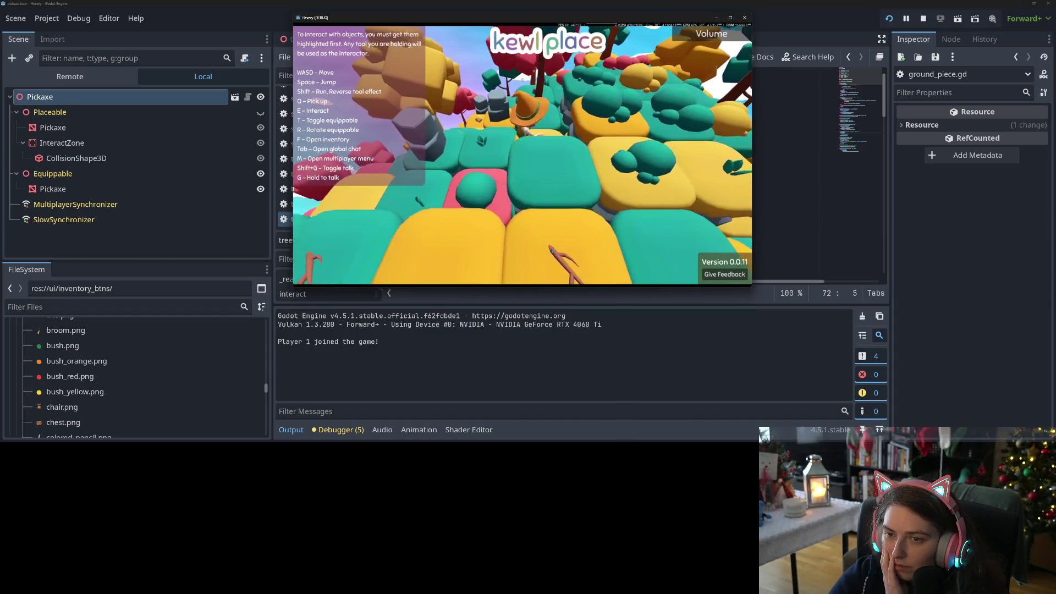
pyautogui.press('w')
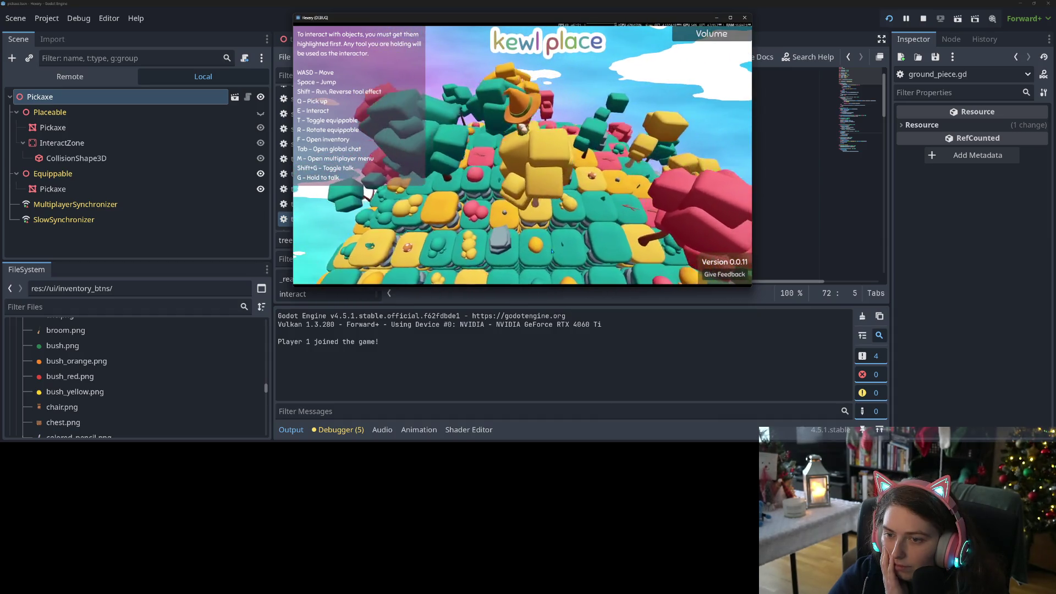
pyautogui.press('w')
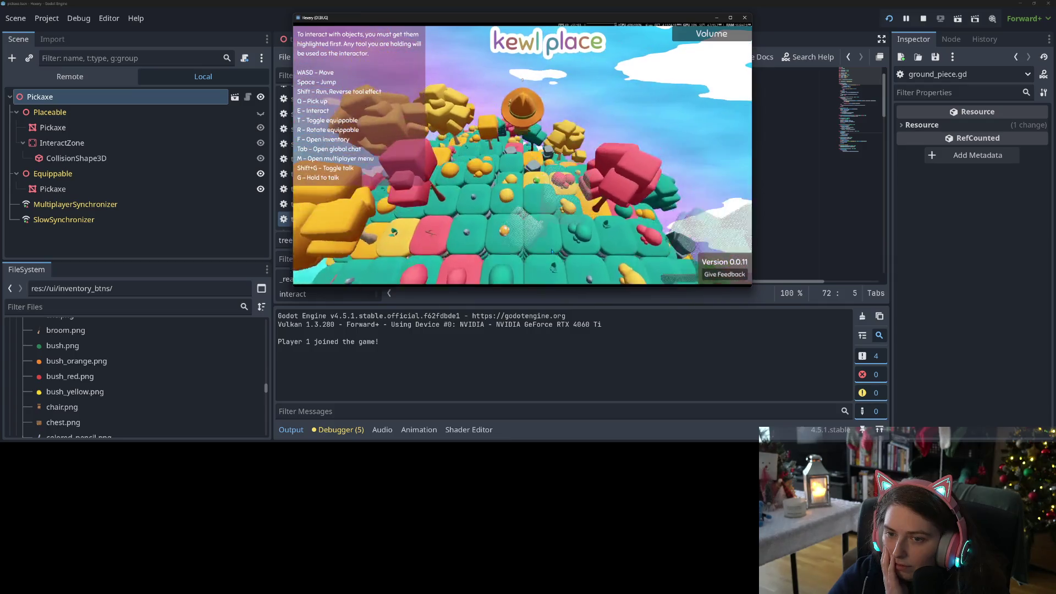
pyautogui.press('w')
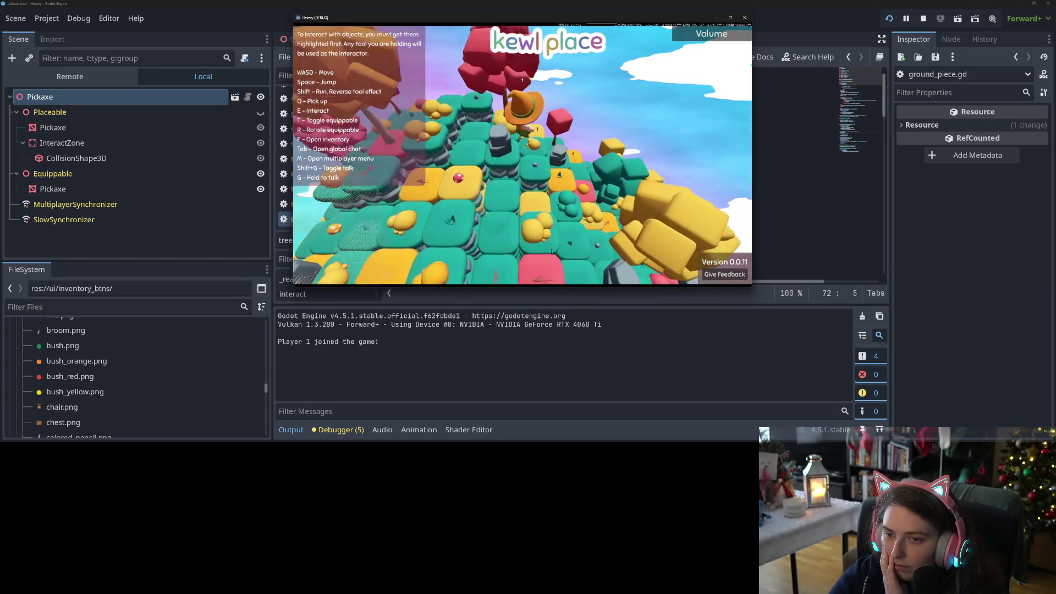
pyautogui.press('s')
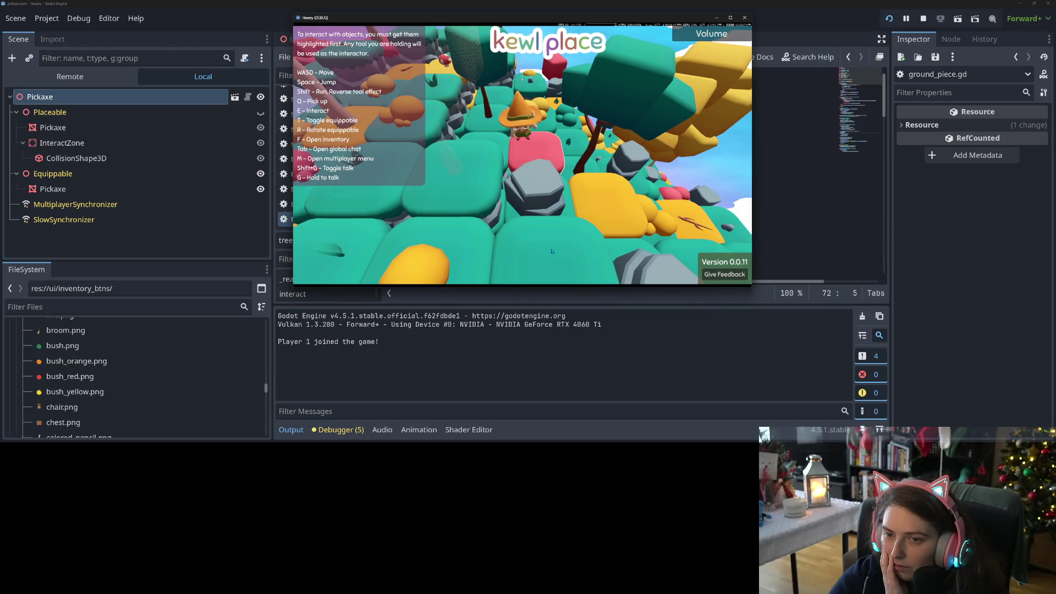
pyautogui.press('w')
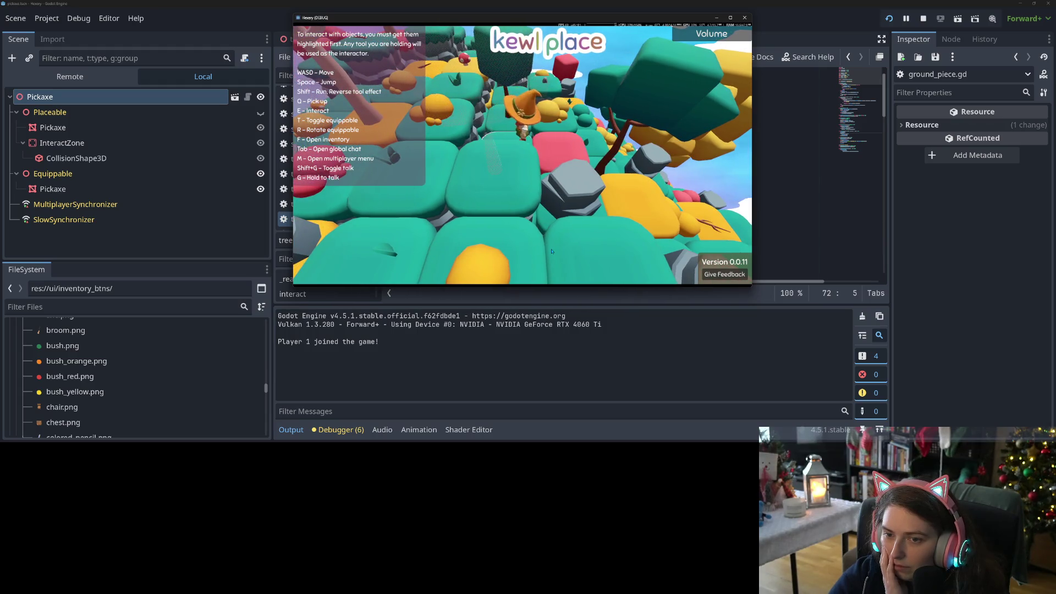
pyautogui.press('w')
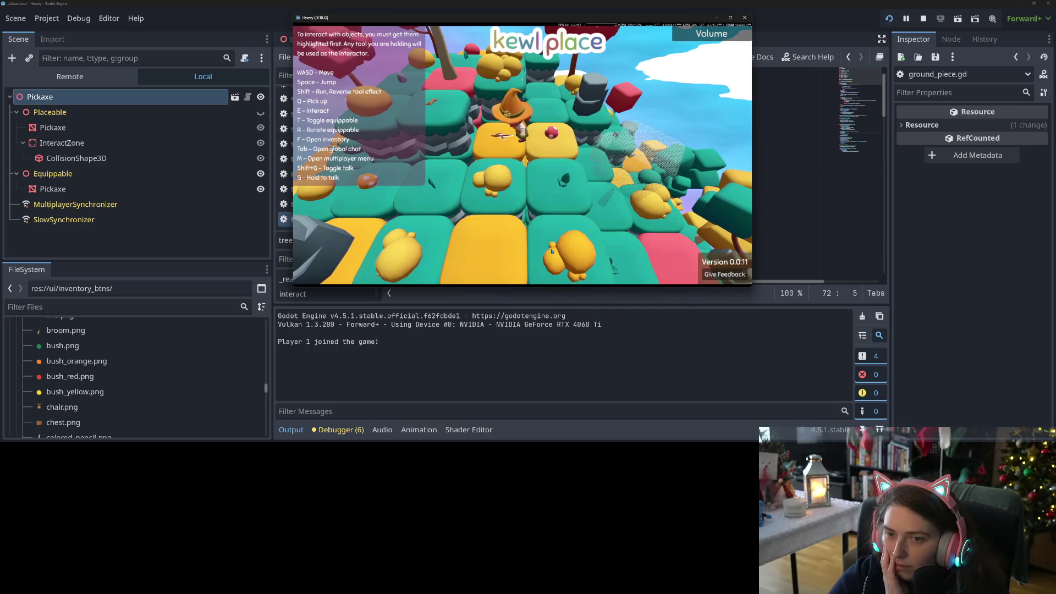
# Stop the Hexery playtest, inspect the Debugger's Errors (6) list, then close the bottom panel
pyautogui.click(927, 19)
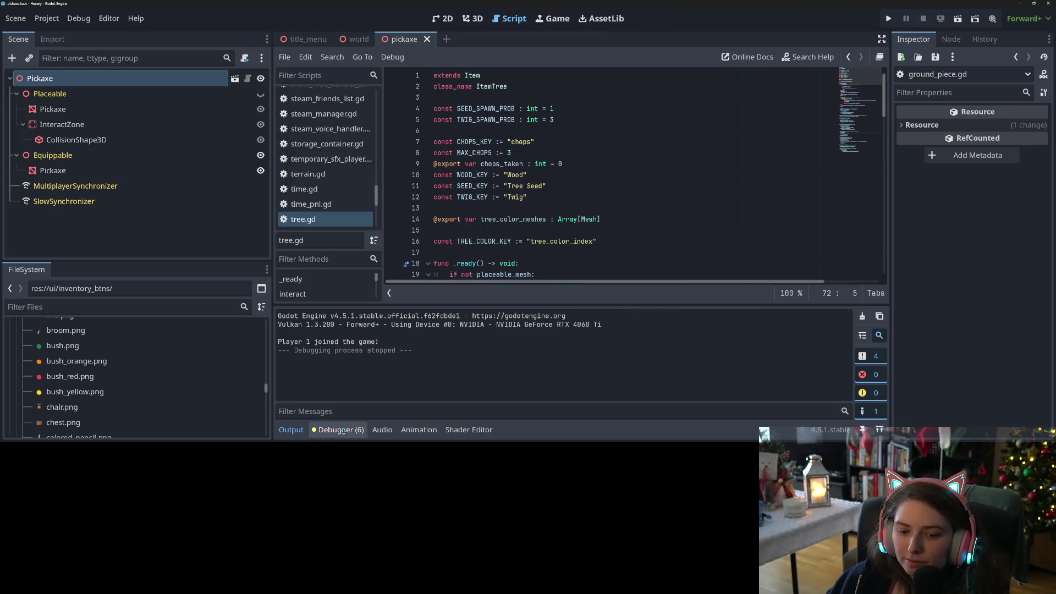
pyautogui.click(291, 430)
pyautogui.click(341, 430)
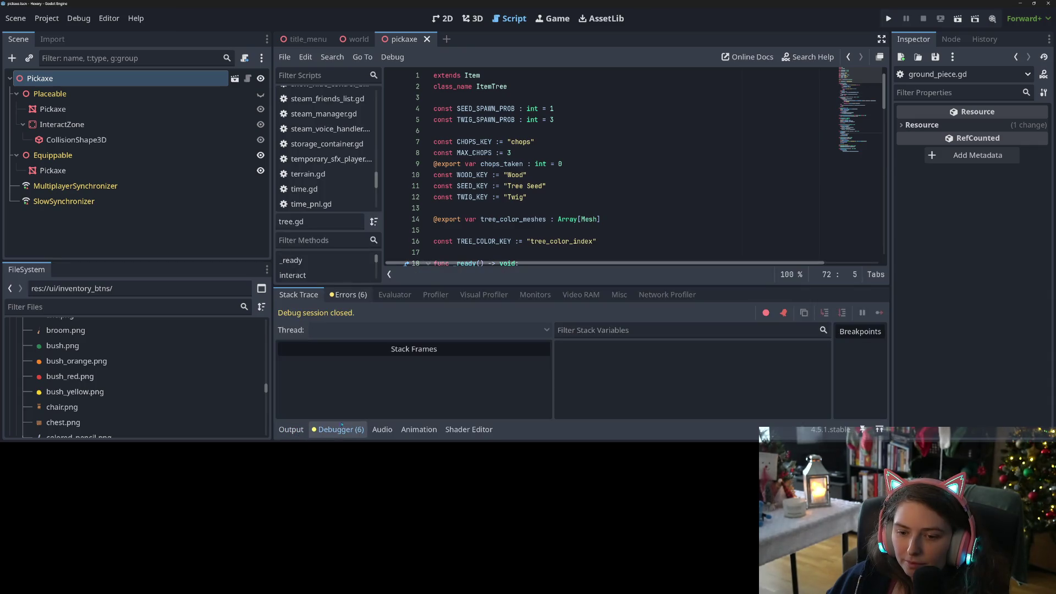
pyautogui.click(347, 295)
pyautogui.scroll(-2, 402, 392)
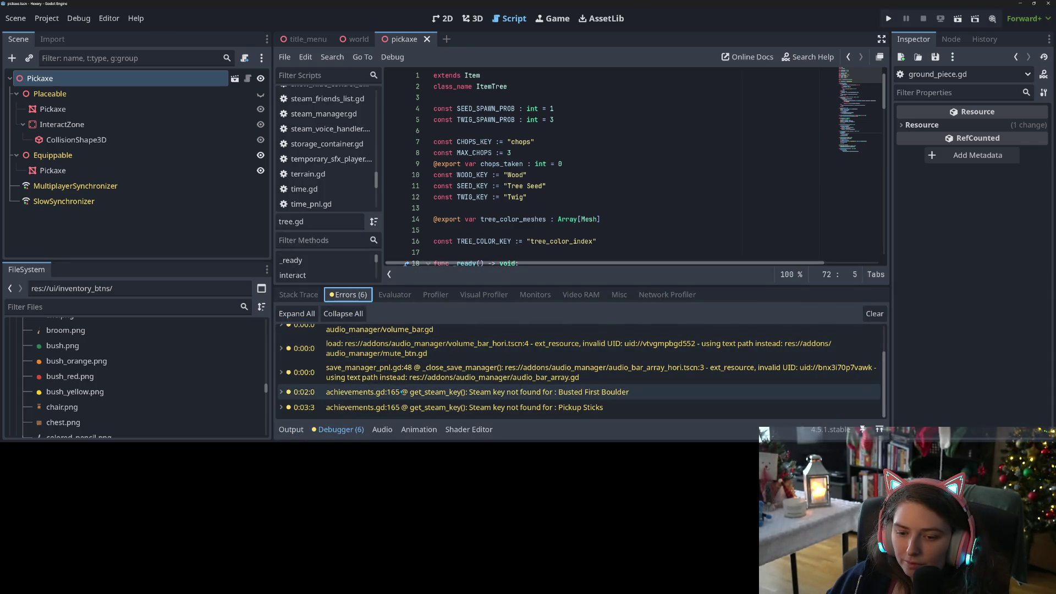
pyautogui.moveTo(402, 392)
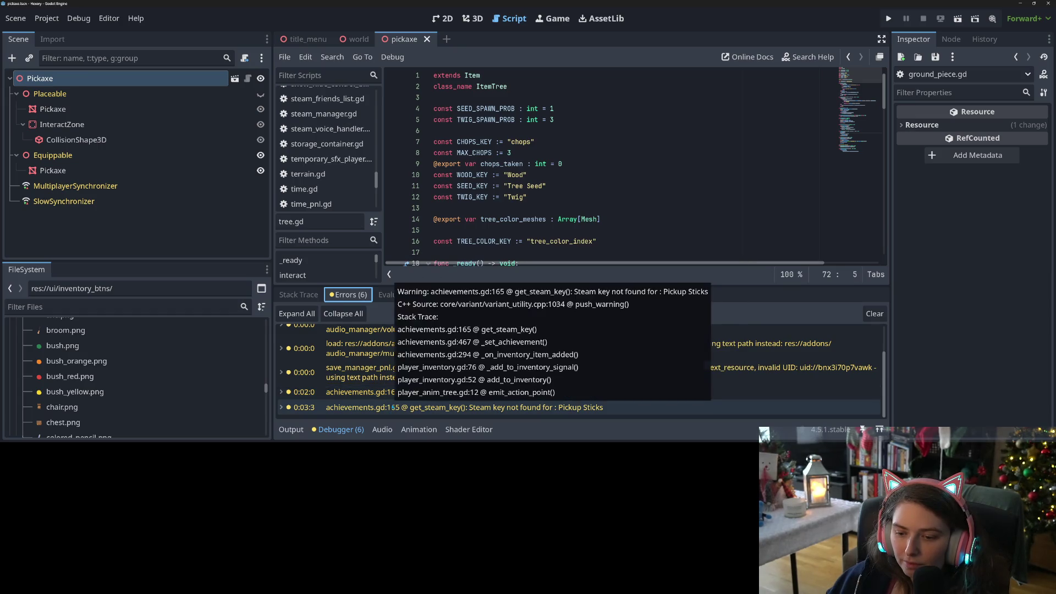
pyautogui.click(337, 430)
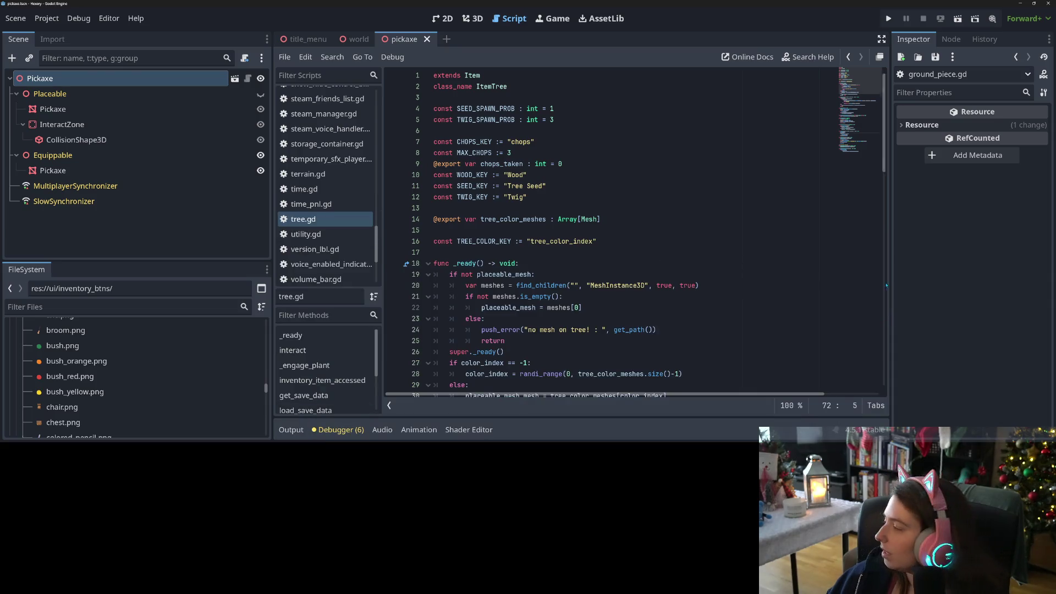
# In GitHub Desktop, review the diffs of ground_piece.gd, hole.gd, item.gd, rock.gd and tree.gd
pyautogui.hotkey('alt', 'Tab')
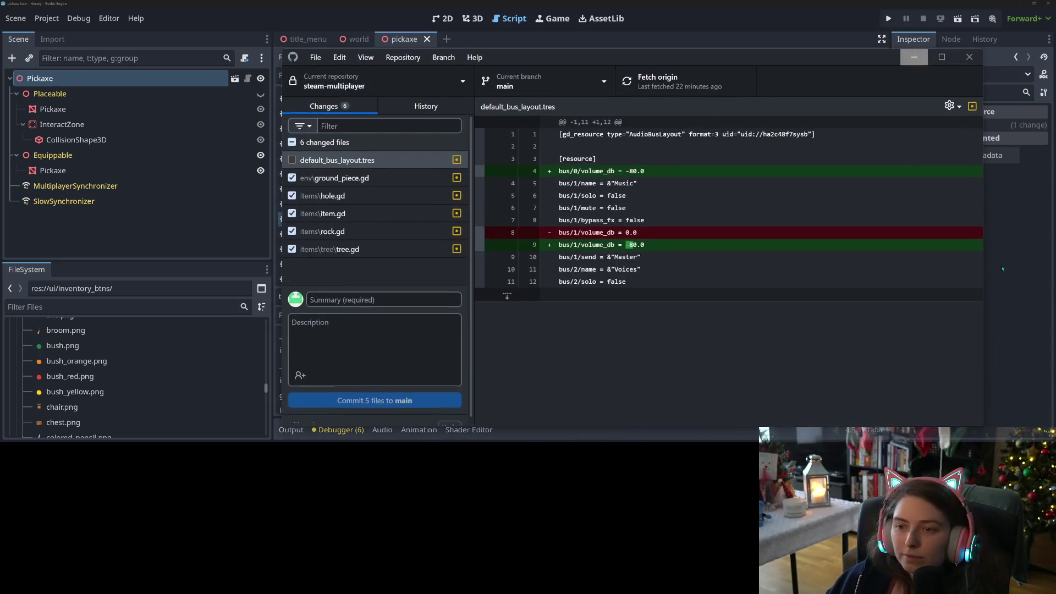
pyautogui.click(373, 177)
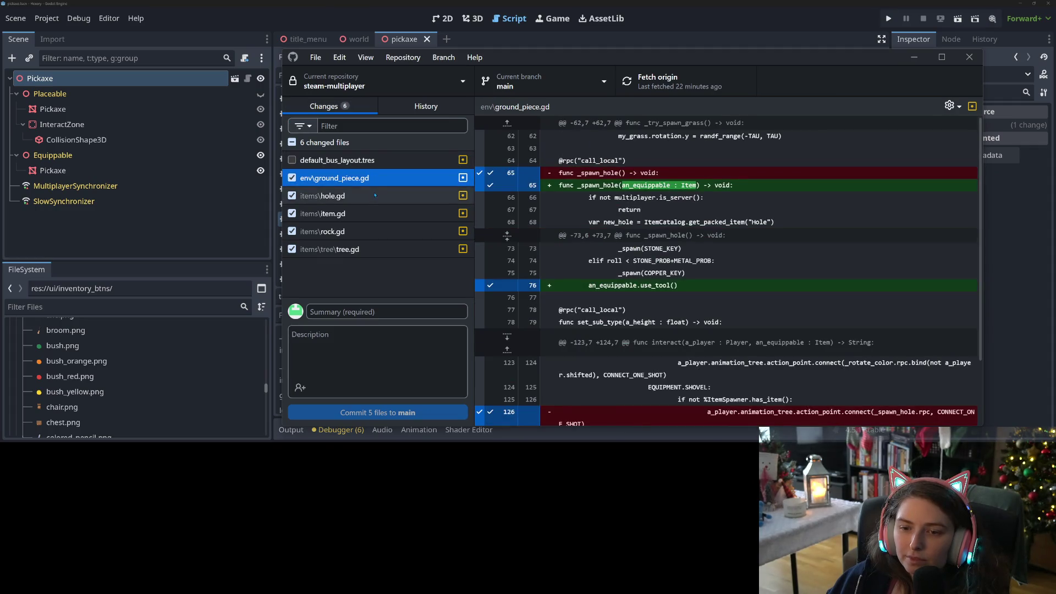
pyautogui.click(373, 195)
pyautogui.click(373, 214)
pyautogui.click(369, 231)
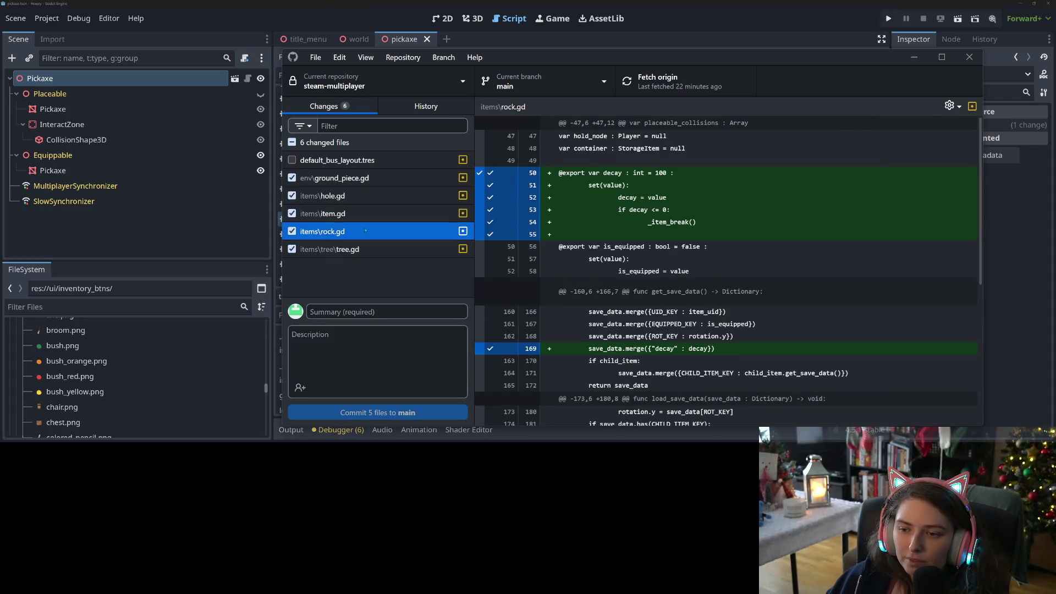
pyautogui.click(366, 249)
# Commit the five files to main as 'adds decay on items, make tools break…' and push to origin
pyautogui.click(401, 312)
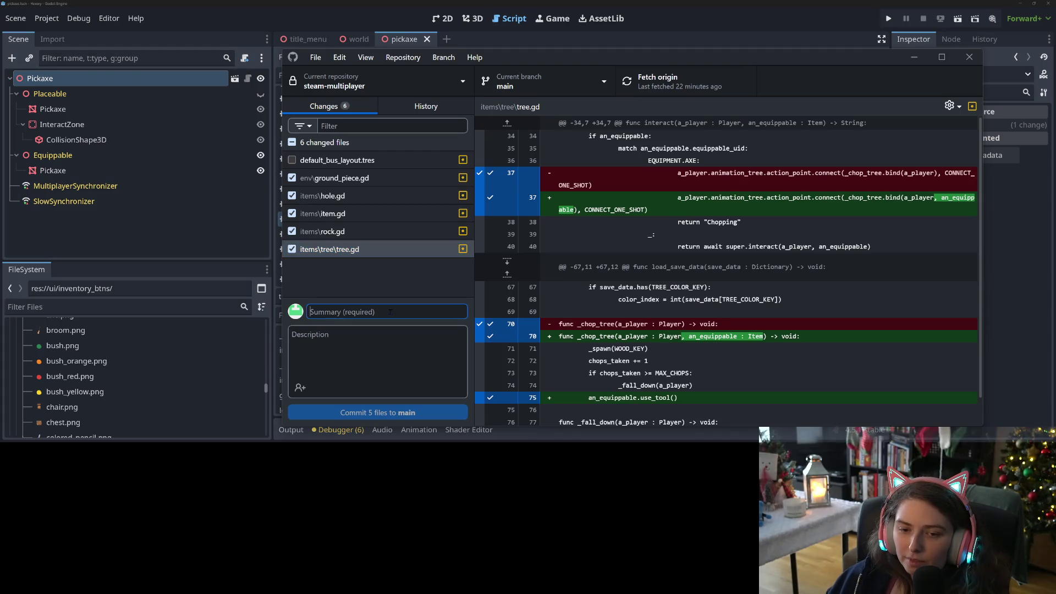
pyautogui.write('adds det')
pyautogui.press('BackSpace')
pyautogui.write('cay on equi')
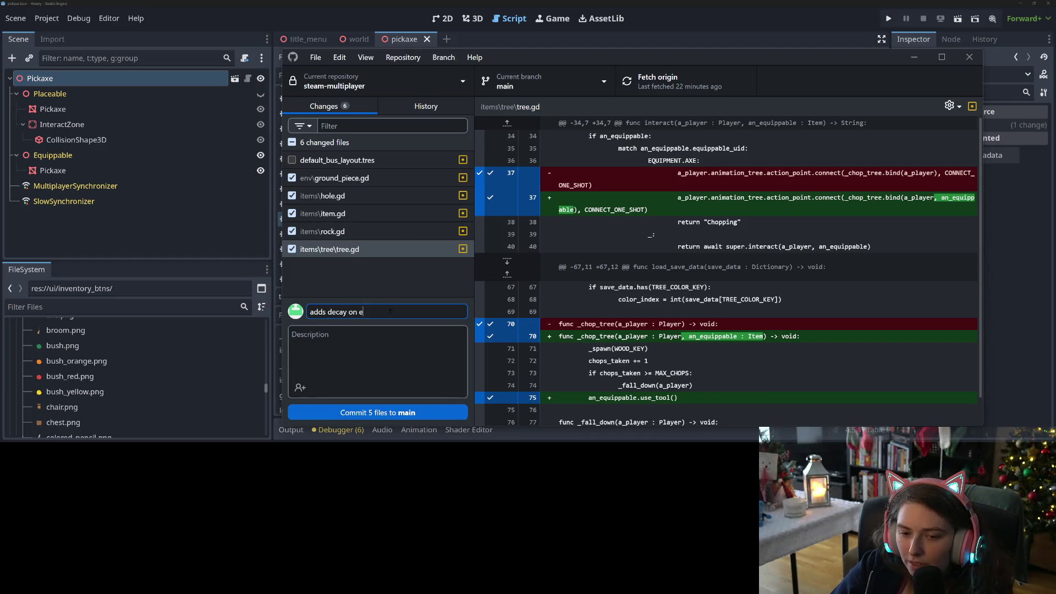
pyautogui.write('ppables')
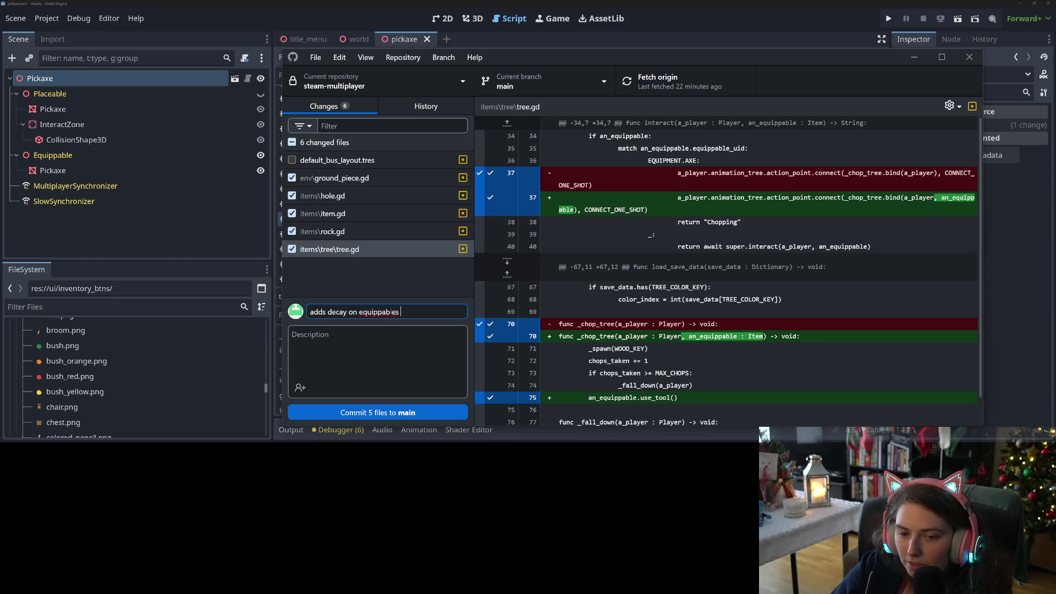
pyautogui.press('BackSpace')
pyautogui.press('BackSpace')
pyautogui.press('BackSpace')
pyautogui.write('ms, make tools break from overuse')
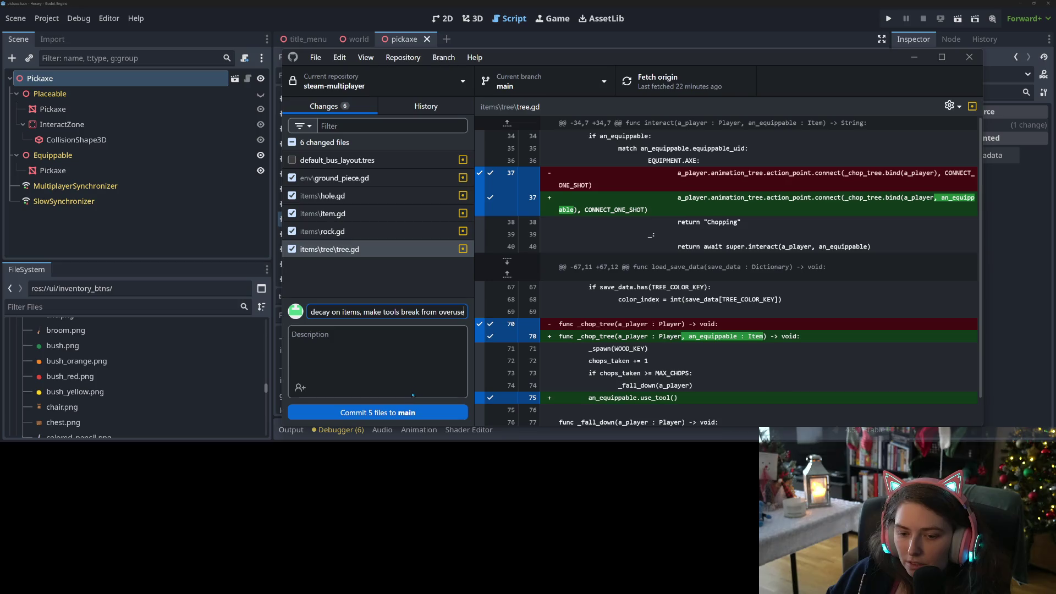
pyautogui.click(410, 412)
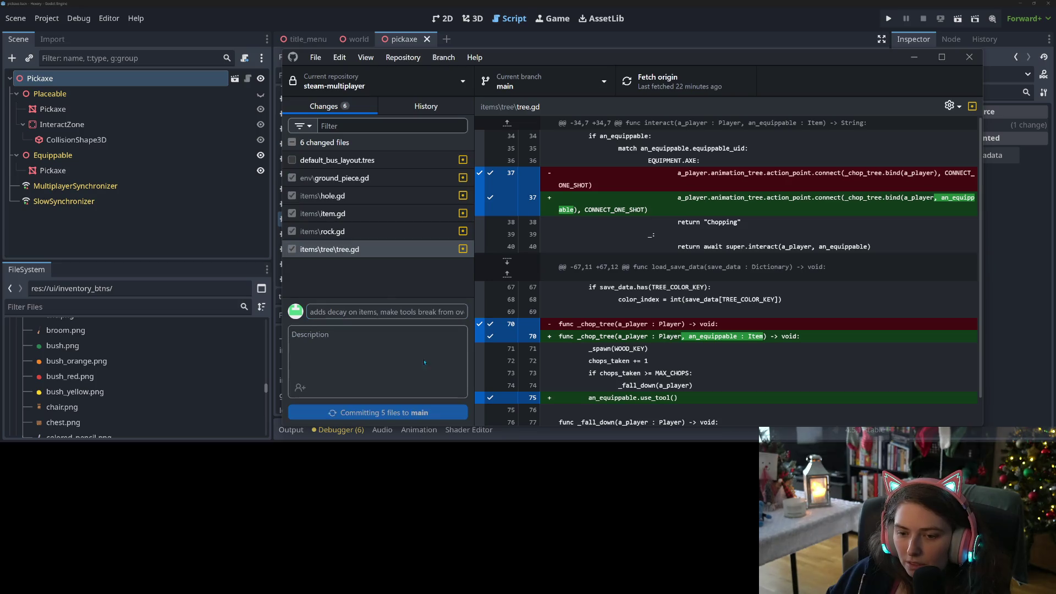
pyautogui.click(688, 82)
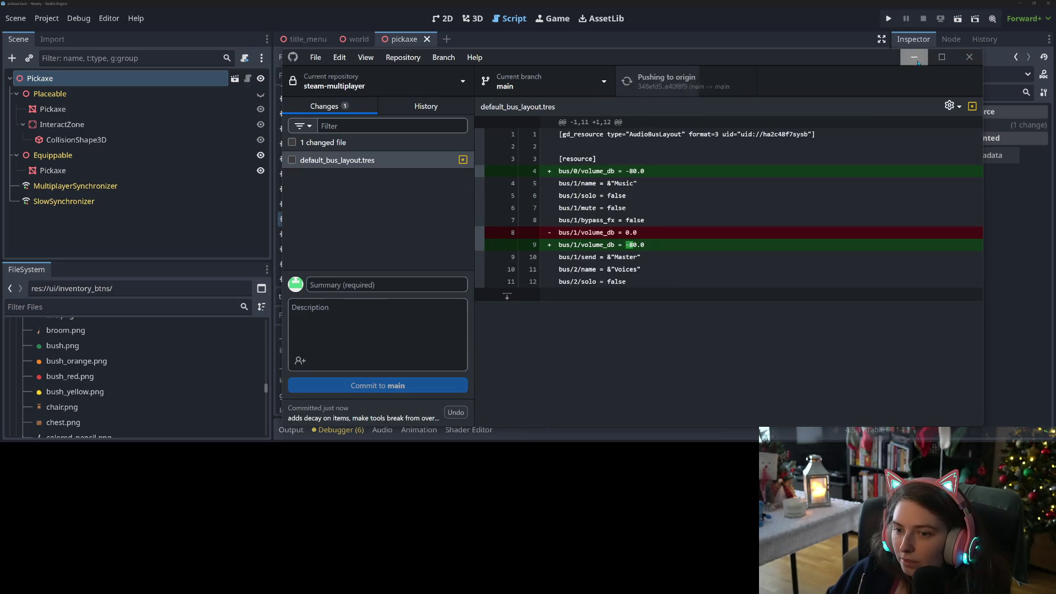
pyautogui.click(915, 57)
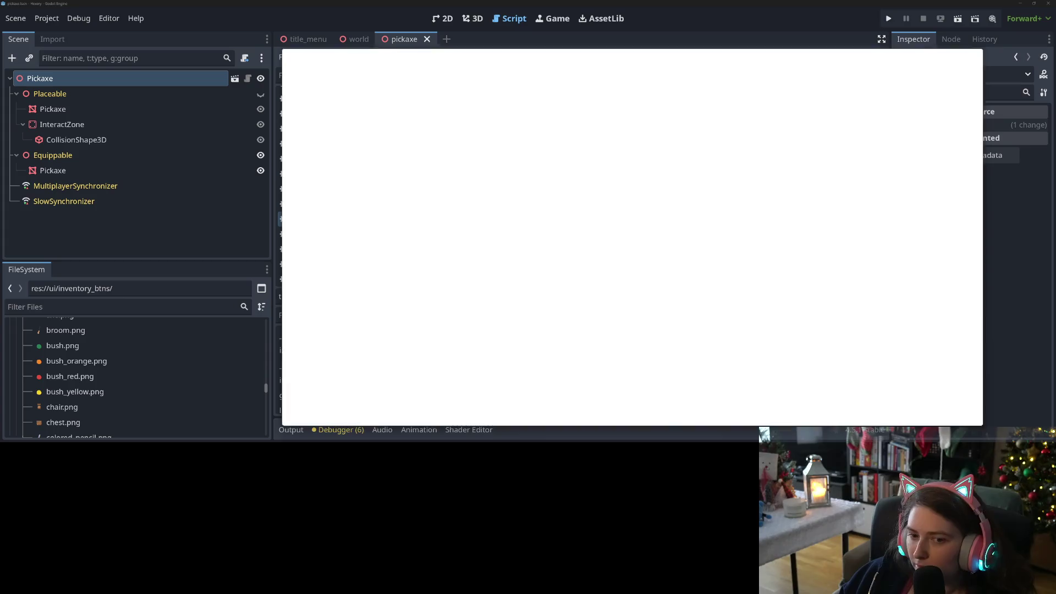
# Move the tool rotation card to the top of Done and glance at the Add more craftables card
pyautogui.hotkey('alt', 'Tab')
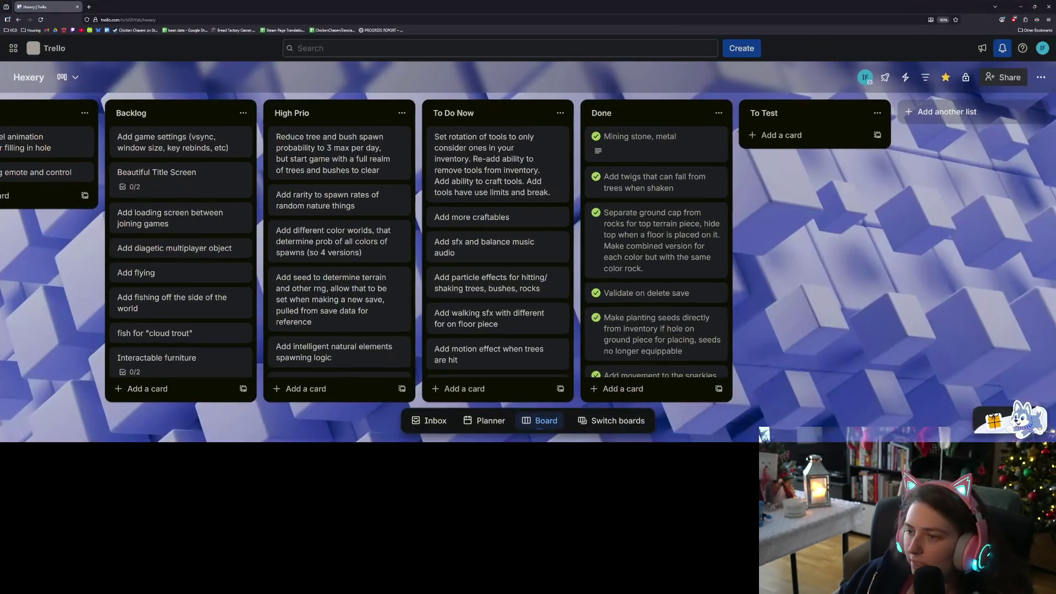
pyautogui.moveTo(500, 196)
pyautogui.mouseDown()
pyautogui.moveTo(517, 181)
pyautogui.moveTo(655, 165)
pyautogui.mouseUp()
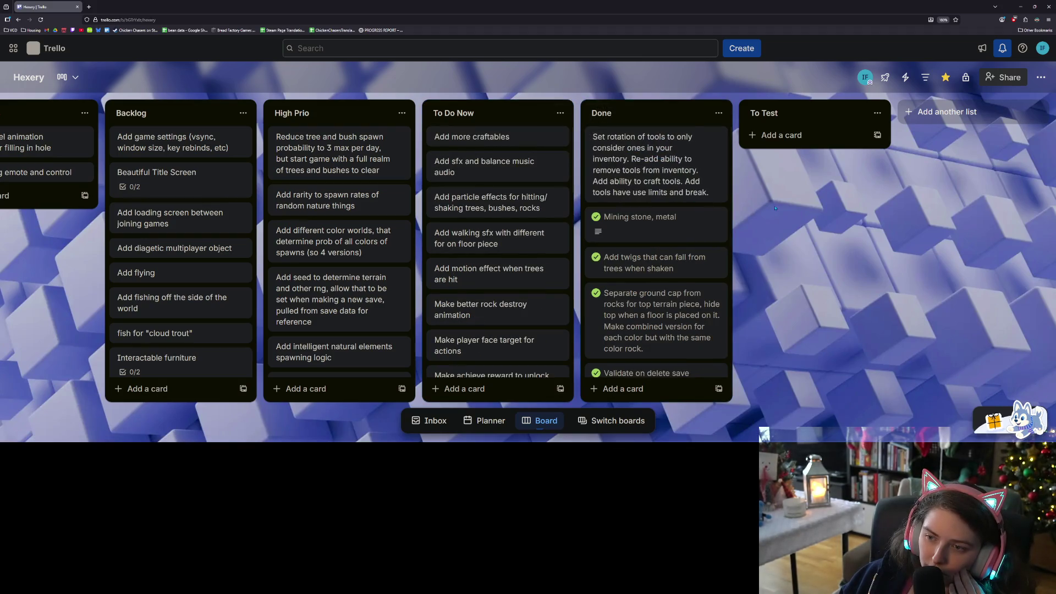
pyautogui.click(487, 136)
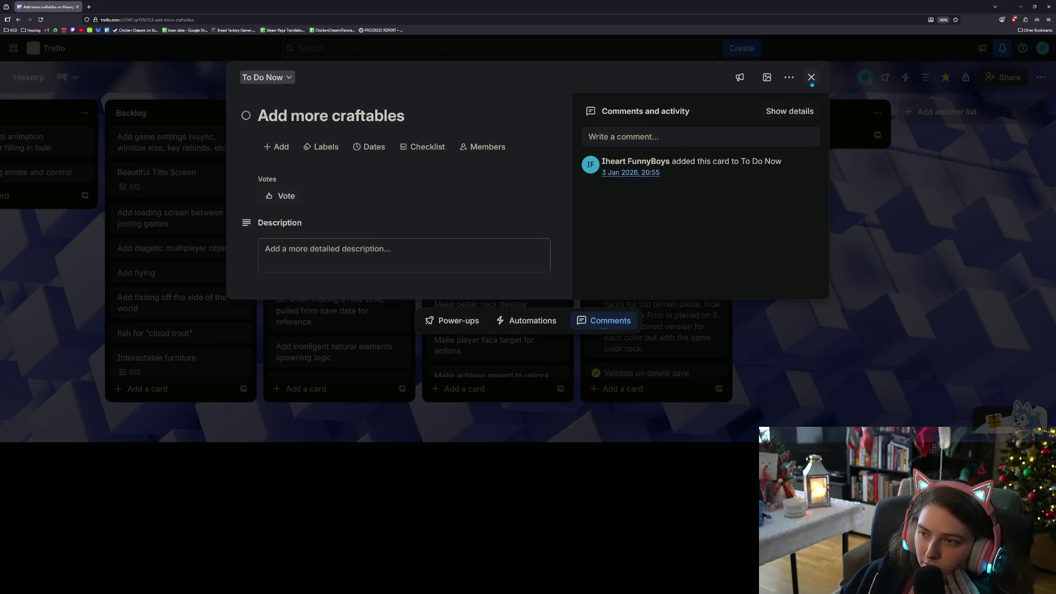
pyautogui.click(811, 80)
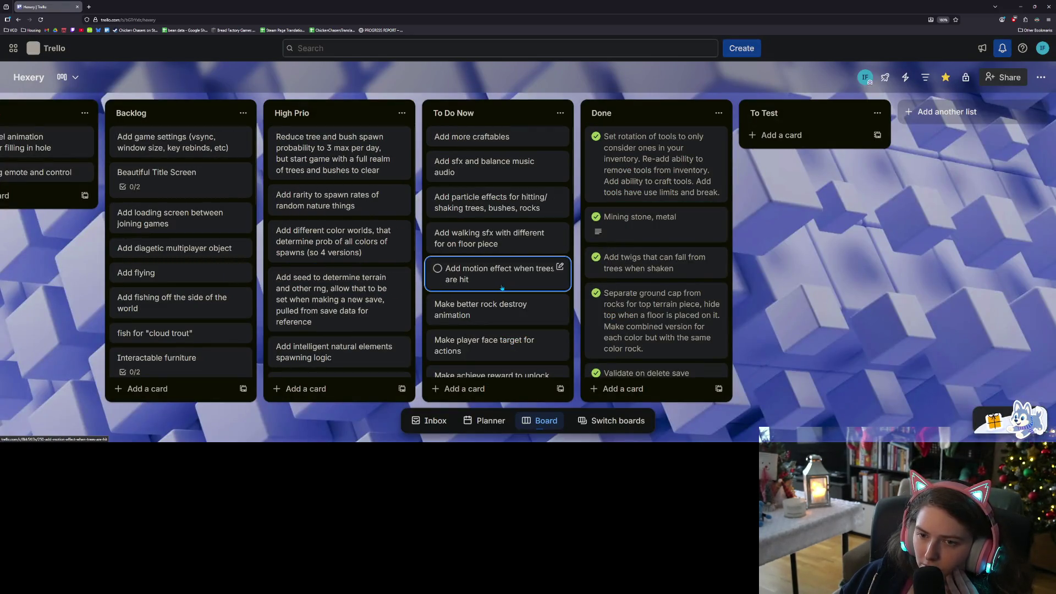
# In 'Add more recipes to start', tick crafting bench so the checklist reads 6/10
pyautogui.scroll(-5, 501, 287)
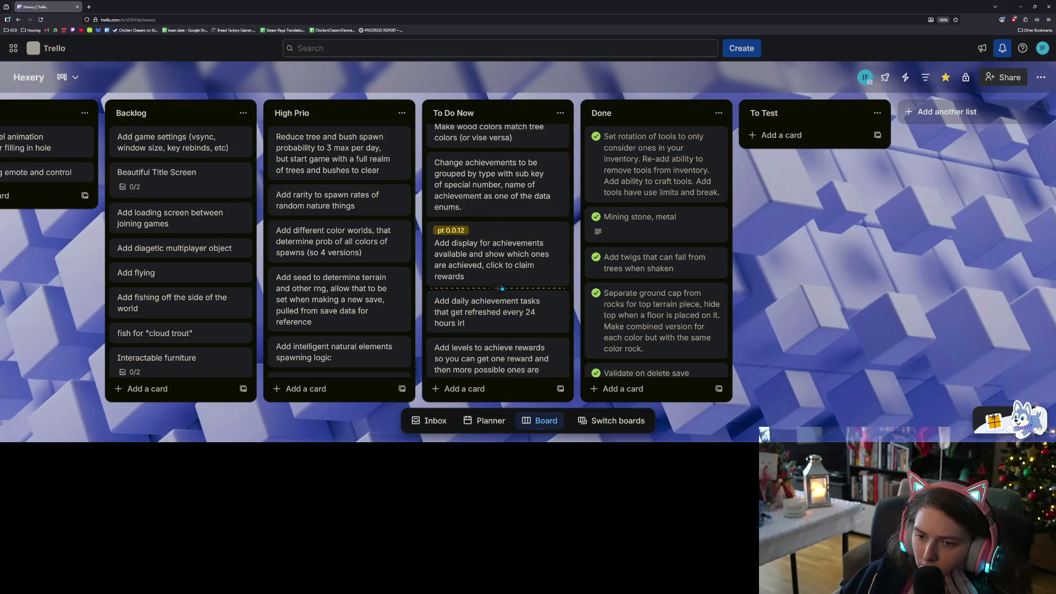
pyautogui.scroll(3, 502, 288)
pyautogui.scroll(-6, 502, 287)
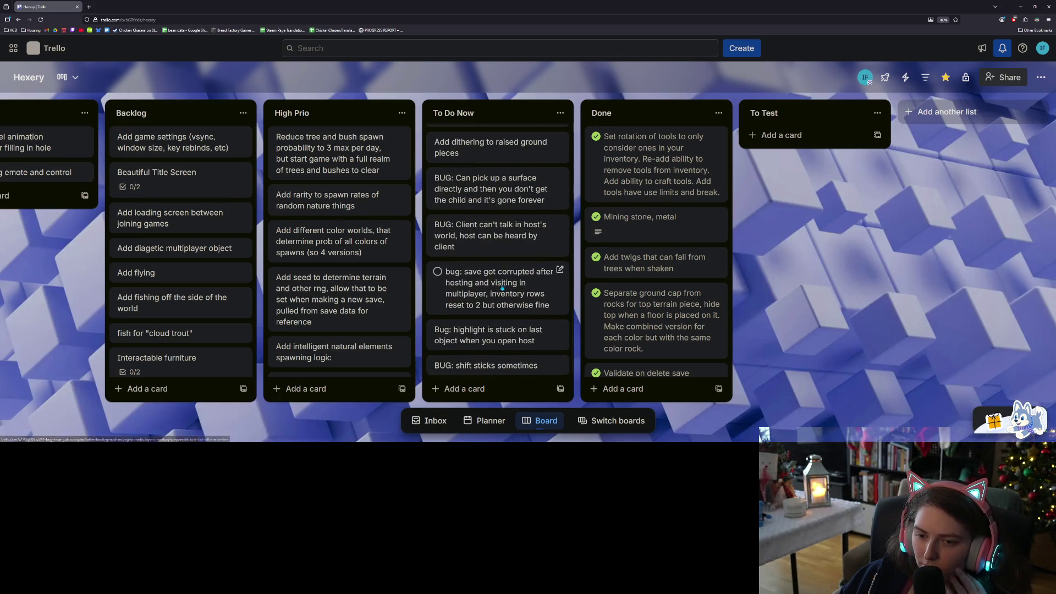
pyautogui.scroll(-3, 355, 246)
pyautogui.scroll(-2, 355, 246)
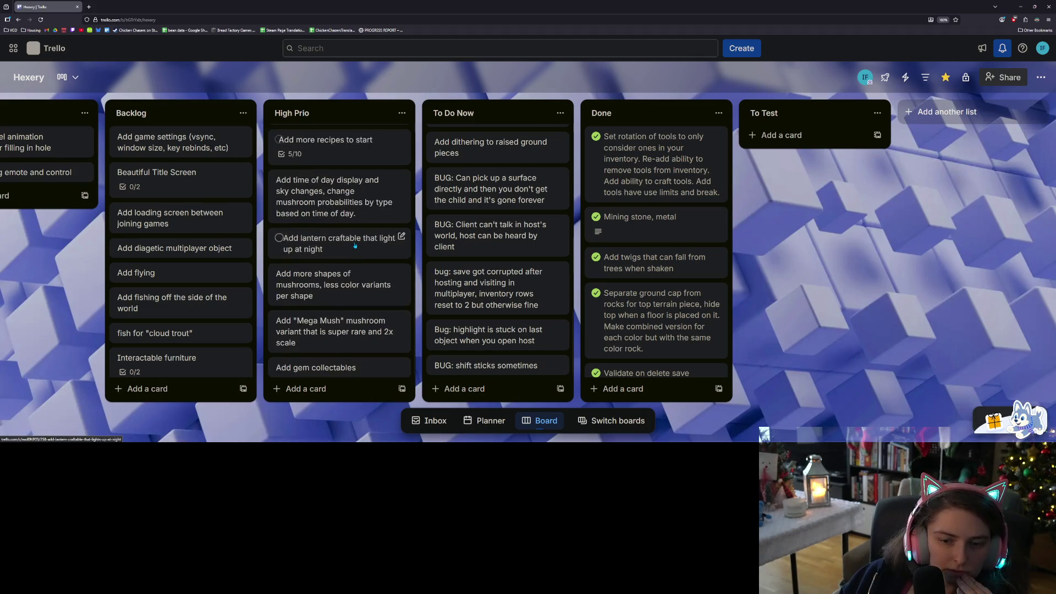
pyautogui.scroll(-8, 212, 243)
pyautogui.scroll(3, 212, 243)
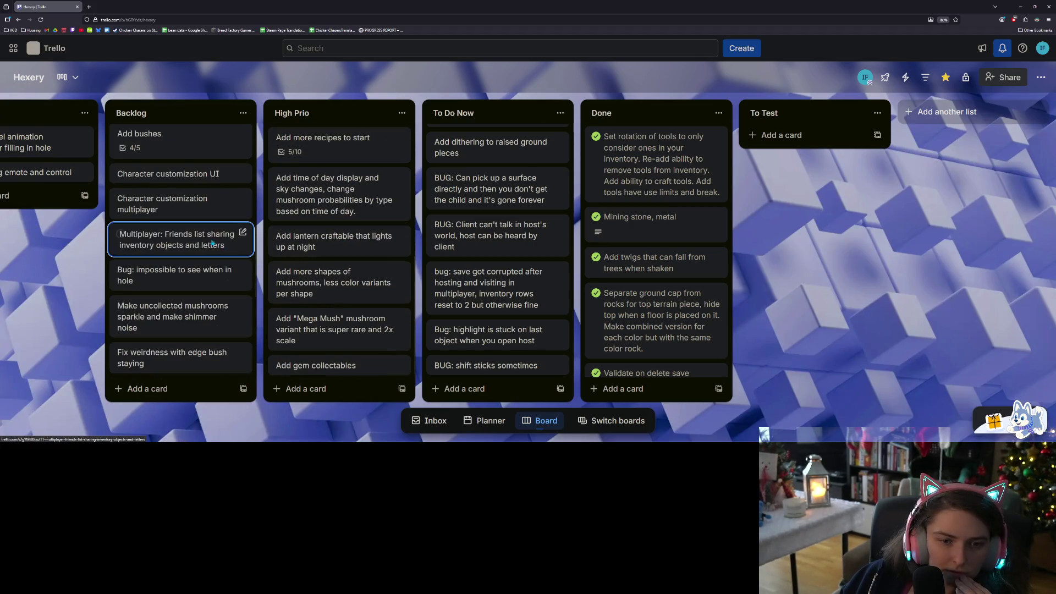
pyautogui.scroll(5, 203, 233)
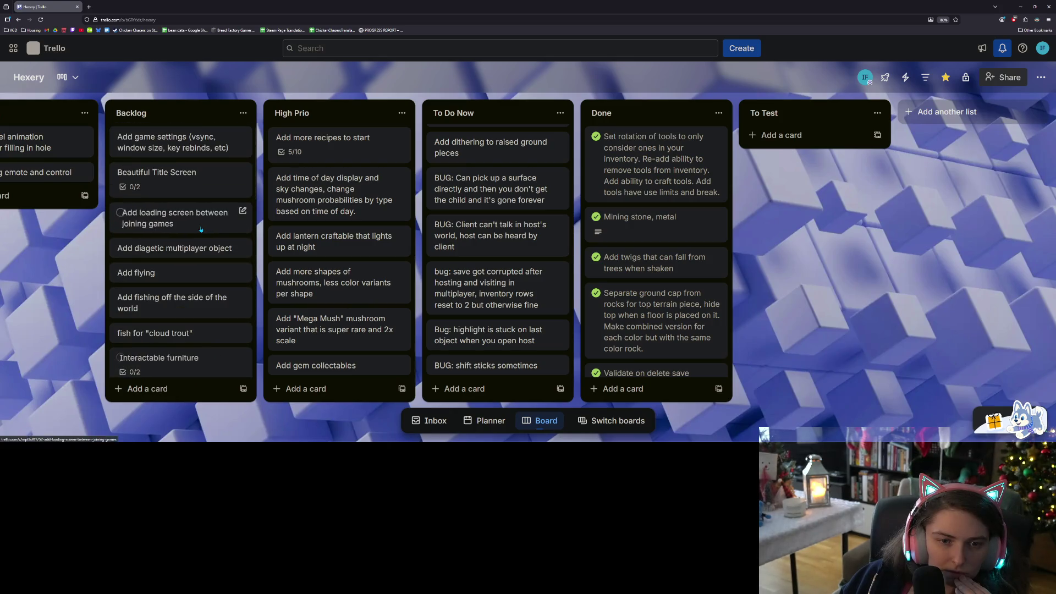
pyautogui.scroll(3, 321, 213)
pyautogui.scroll(-3, 322, 213)
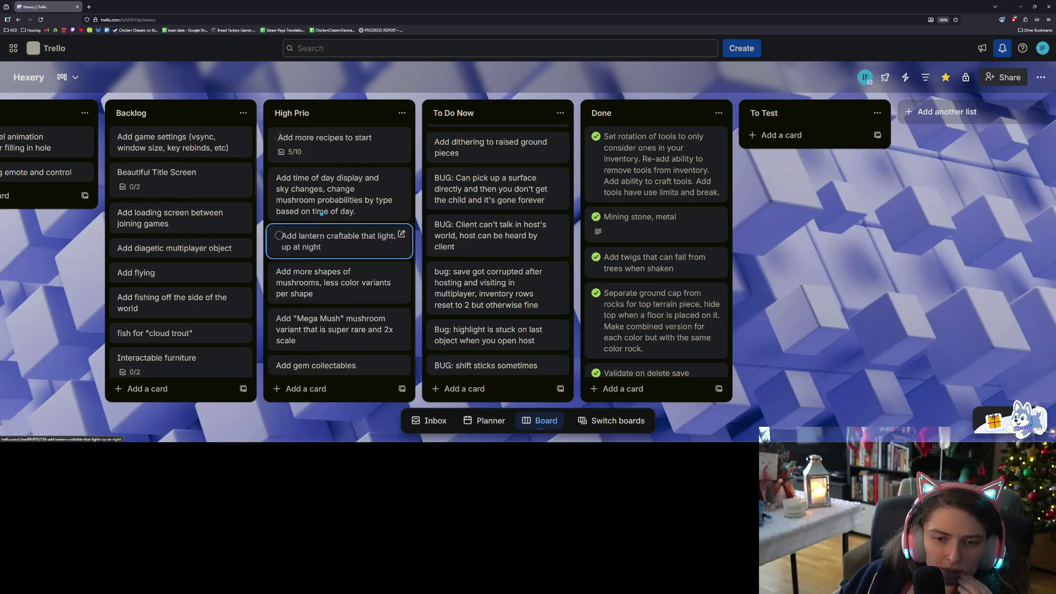
pyautogui.click(308, 138)
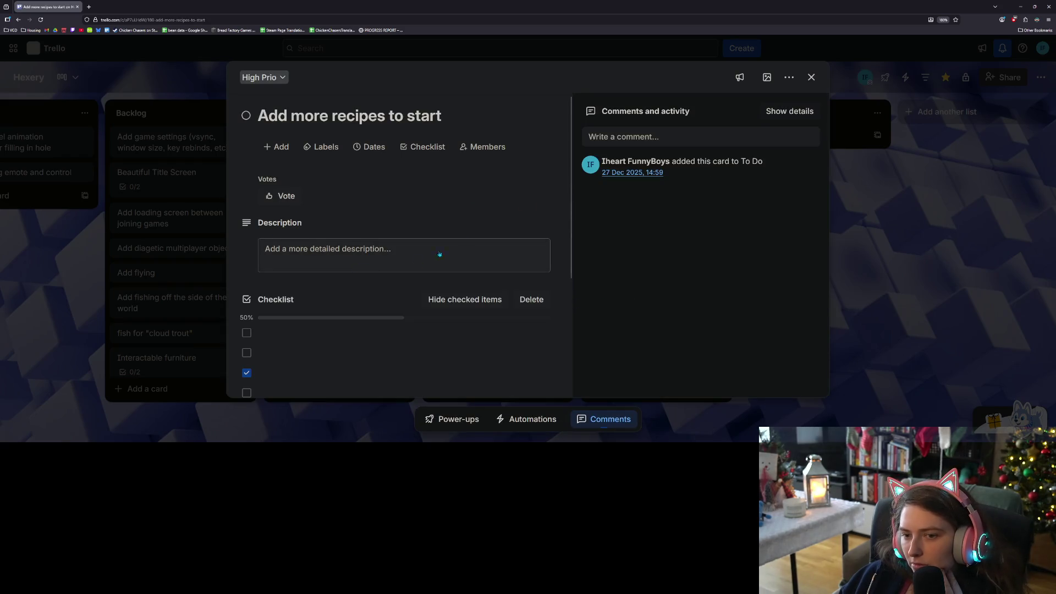
pyautogui.scroll(-2, 255, 237)
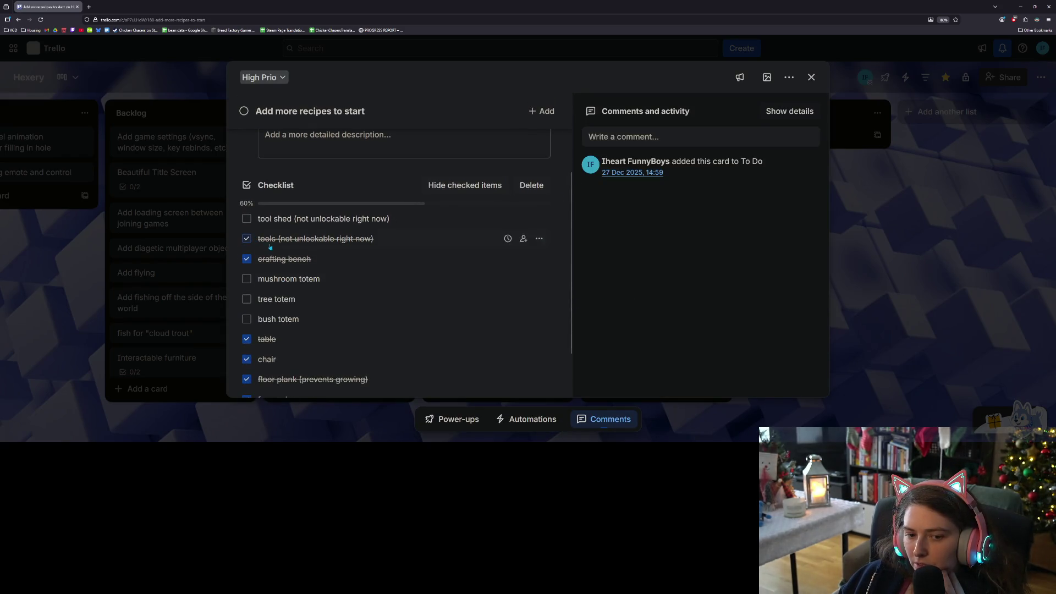
pyautogui.scroll(-1, 508, 299)
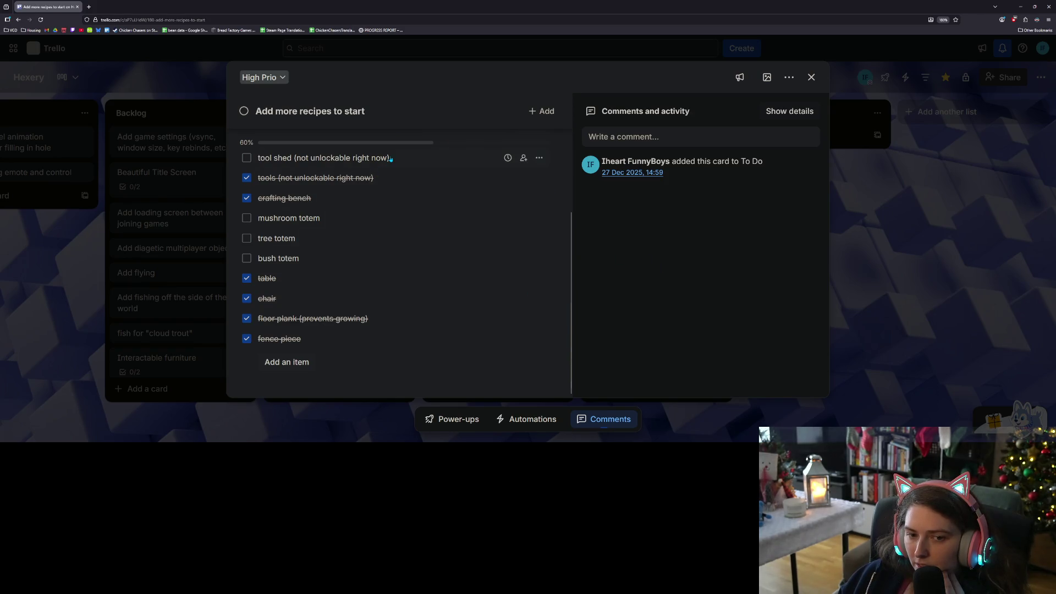
pyautogui.click(812, 78)
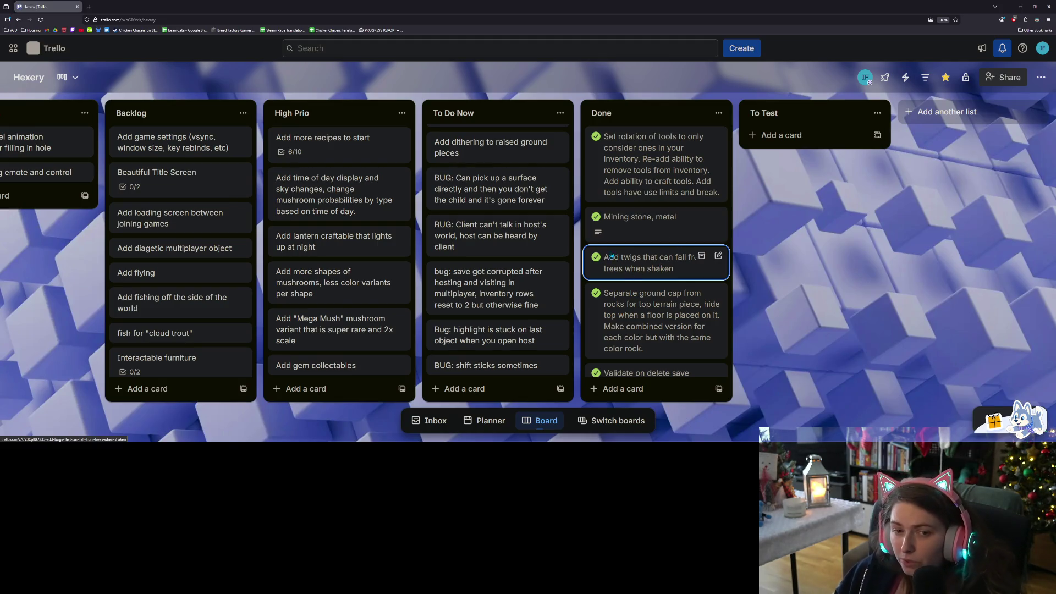
# Drag Add more craftables further down the To Do Now list
pyautogui.scroll(5, 534, 342)
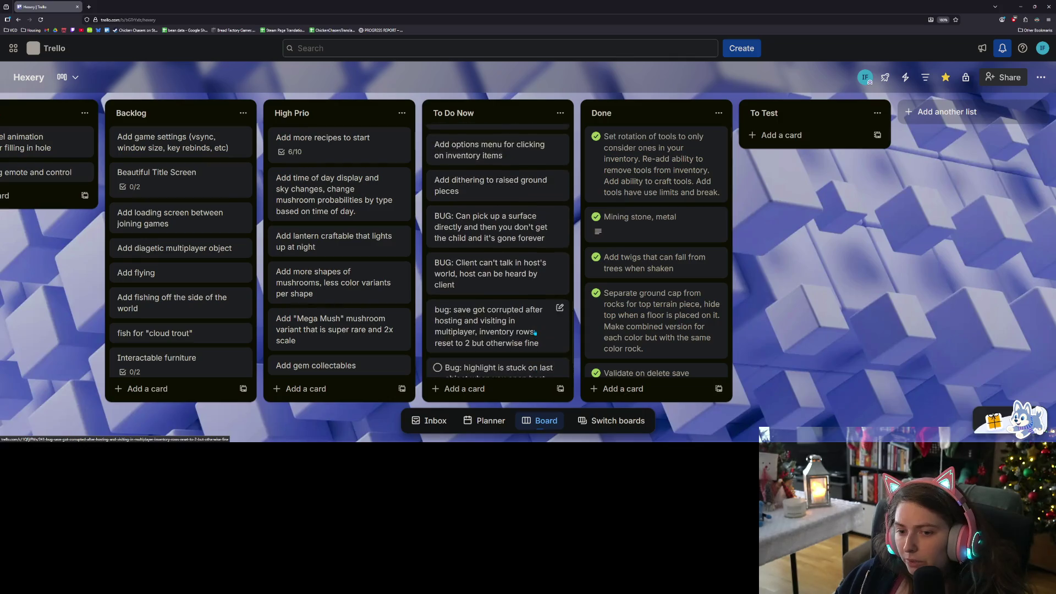
pyautogui.scroll(10, 535, 328)
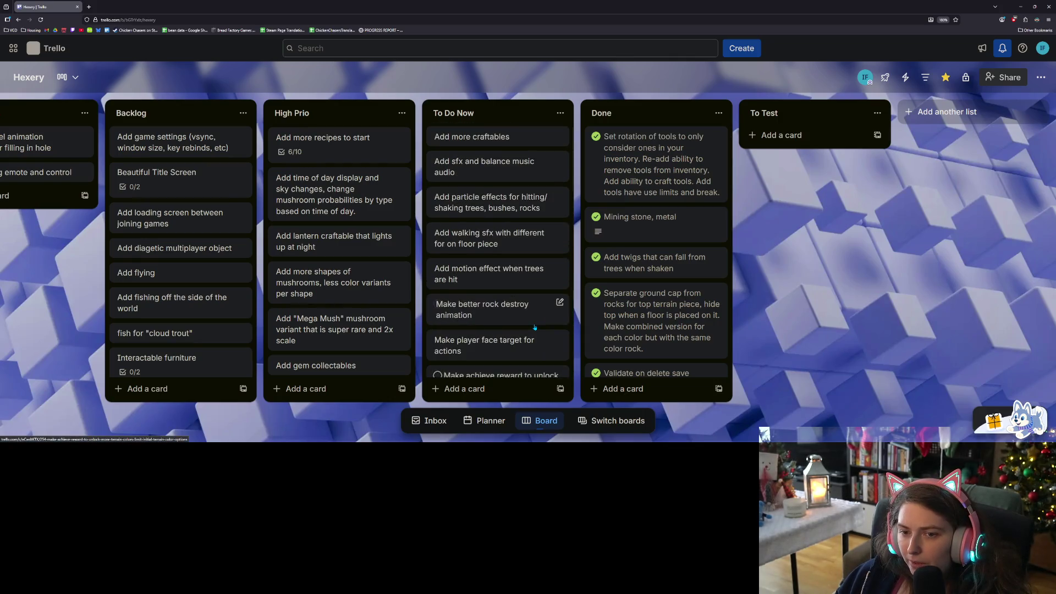
pyautogui.moveTo(507, 136)
pyautogui.mouseDown()
pyautogui.moveTo(521, 305)
pyautogui.moveTo(502, 248)
pyautogui.moveTo(510, 250)
pyautogui.mouseUp()
# Place the achievement reward card below the 'Add display for achievements' card
pyautogui.scroll(1, 525, 299)
pyautogui.scroll(-1, 526, 298)
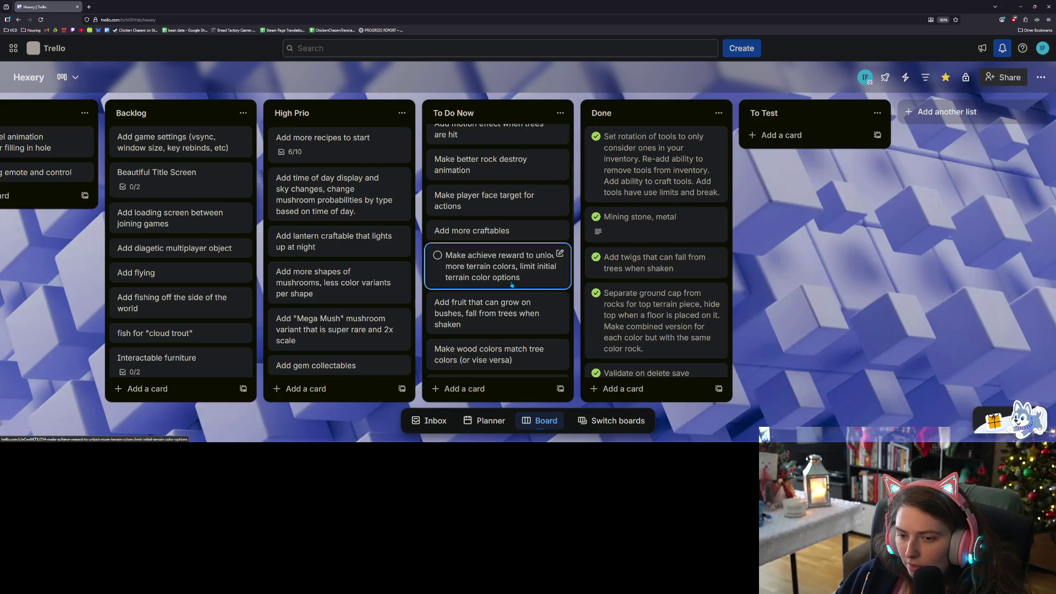
pyautogui.scroll(-2, 515, 292)
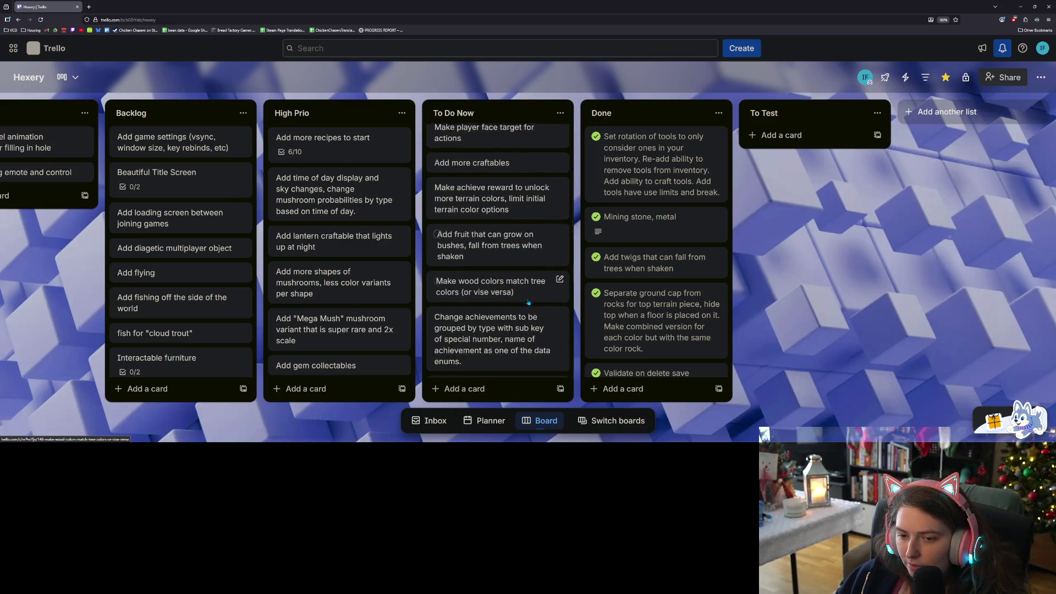
pyautogui.scroll(-1, 531, 288)
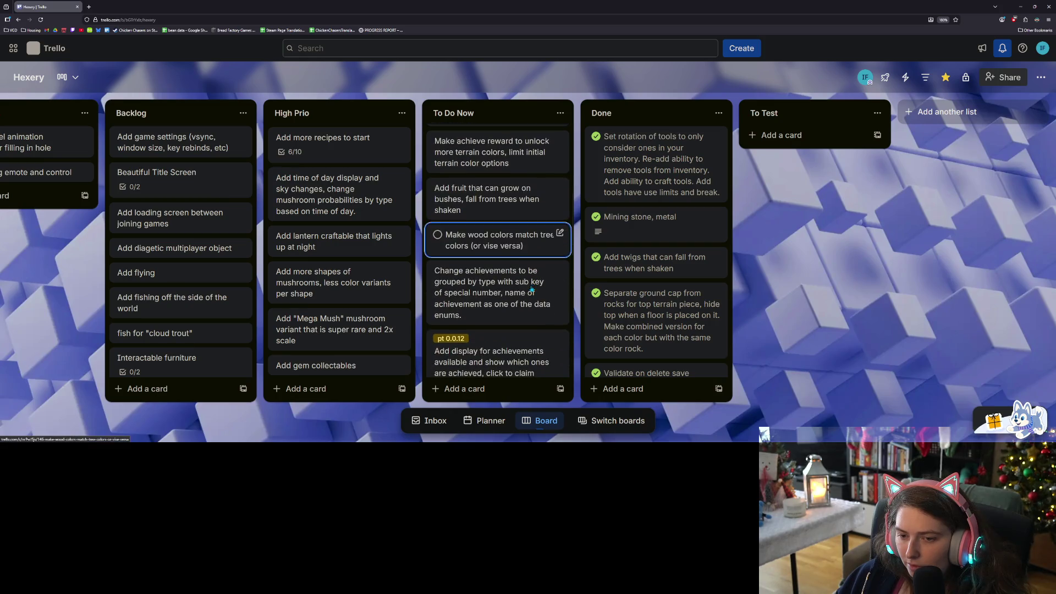
pyautogui.scroll(2, 506, 220)
pyautogui.moveTo(507, 230); pyautogui.dragTo(525, 280)
pyautogui.scroll(-2, 531, 331)
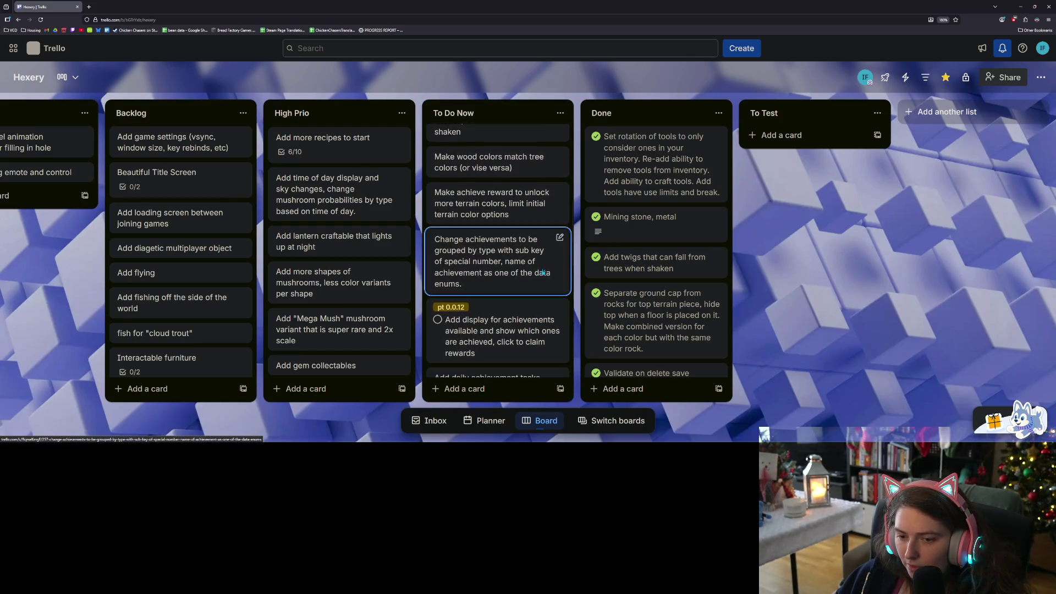
pyautogui.moveTo(497, 203); pyautogui.dragTo(509, 305)
# Begin extending the 'Add dithering to raised ground pieces' title with ', other things blocking camera'
pyautogui.scroll(-3, 517, 310)
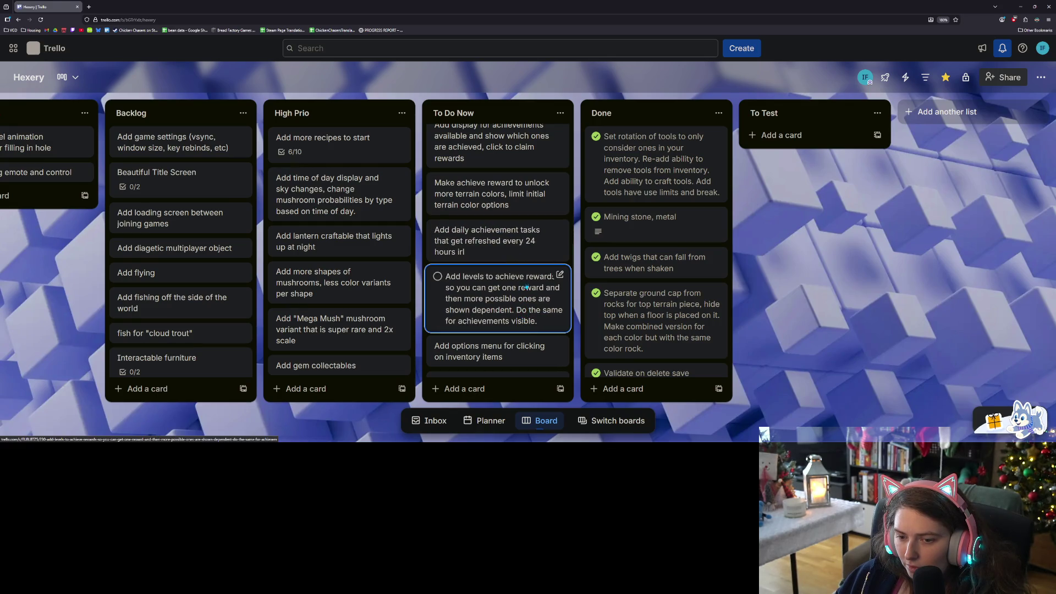
pyautogui.scroll(3, 524, 297)
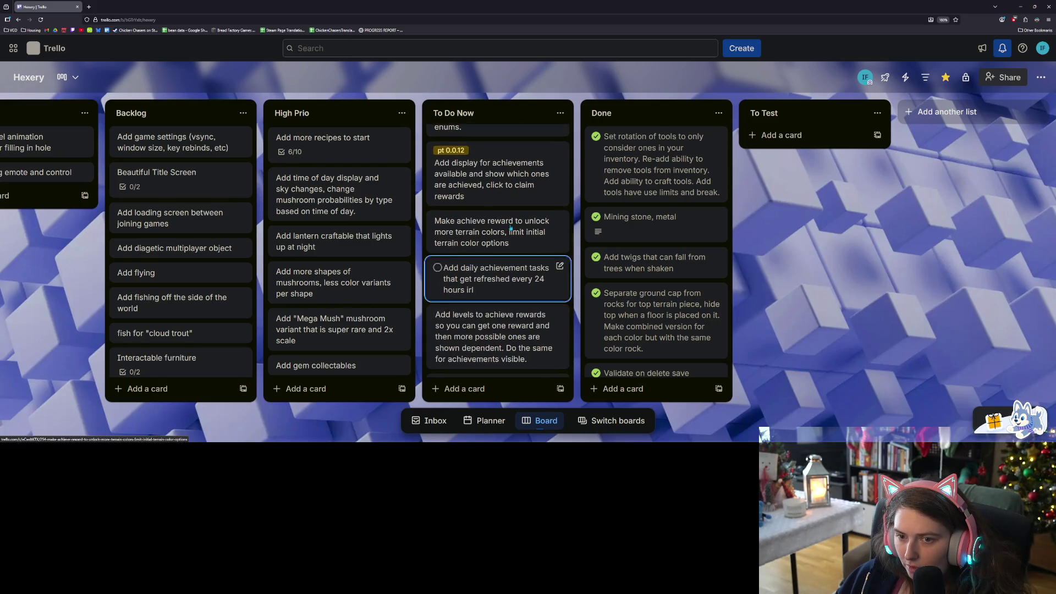
pyautogui.scroll(-5, 513, 219)
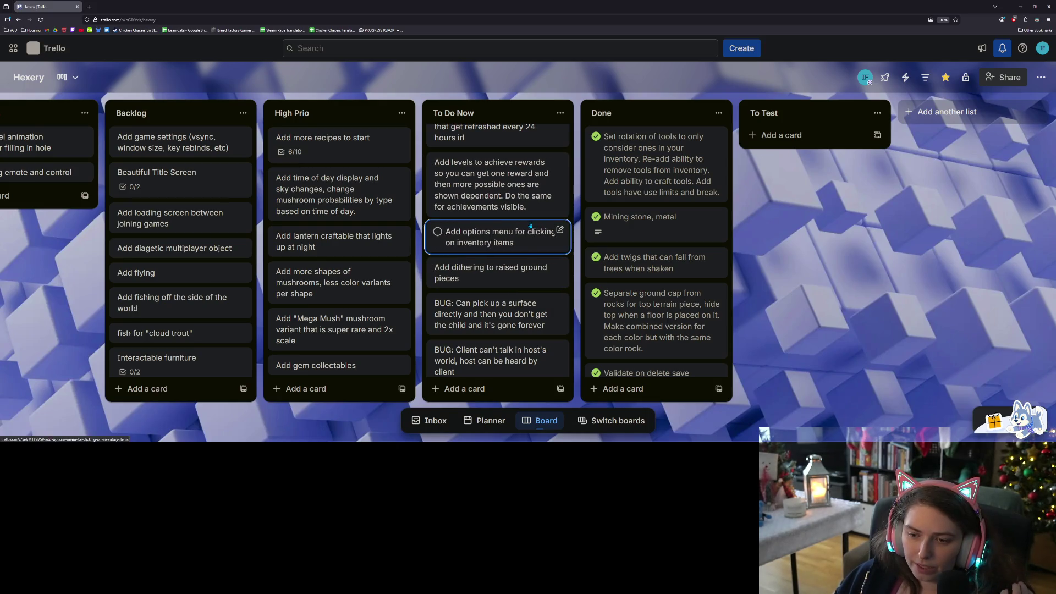
pyautogui.scroll(5, 522, 275)
pyautogui.scroll(-5, 522, 278)
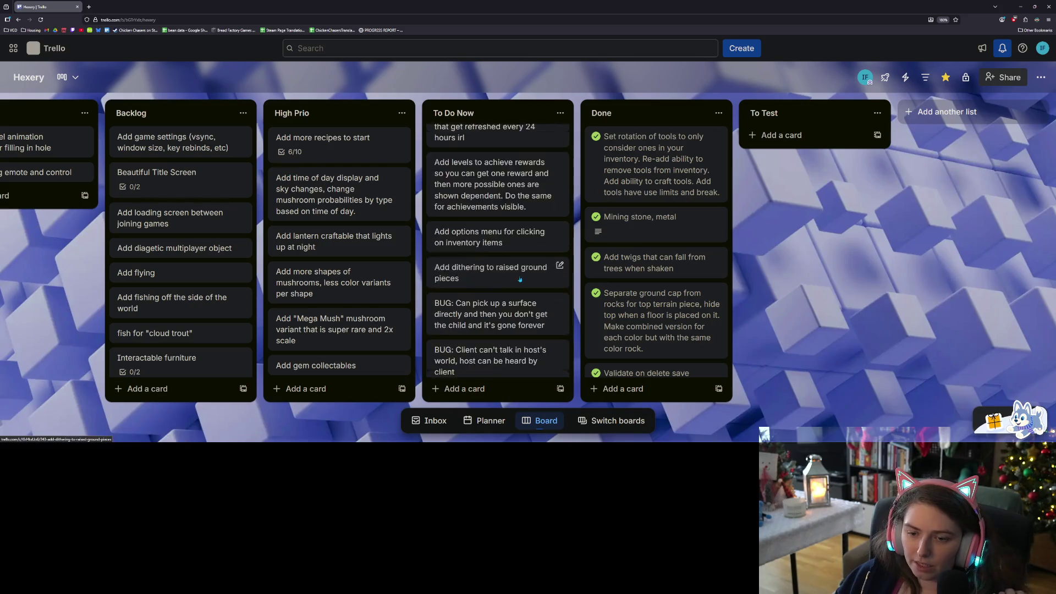
pyautogui.scroll(2, 544, 228)
pyautogui.click(560, 217)
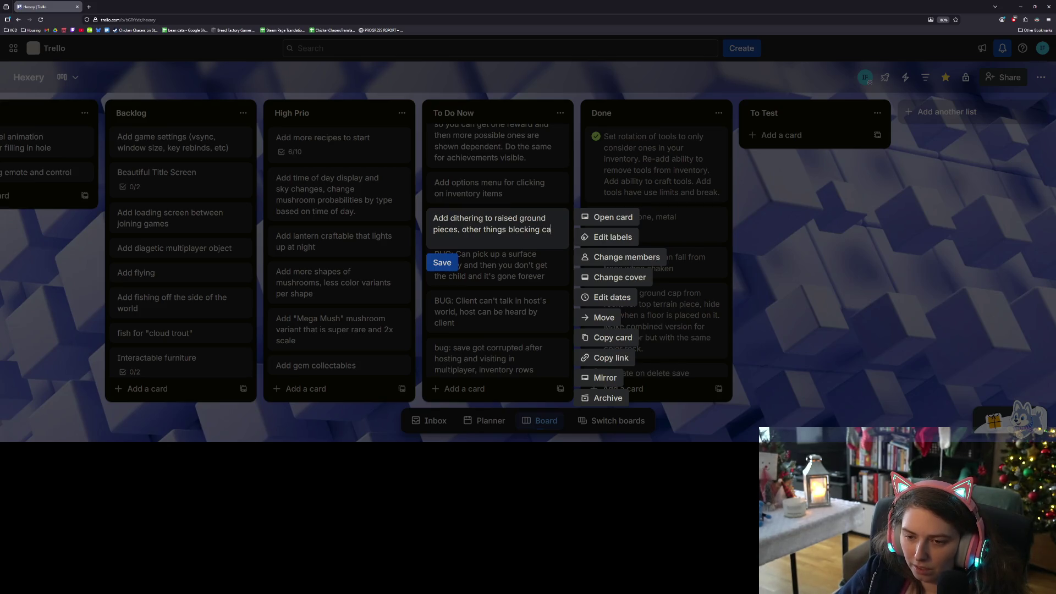
# Save the dithering title ending 'other things blocking camera'; move 'Add particle effects' atop To Do Now
pyautogui.press('Escape')
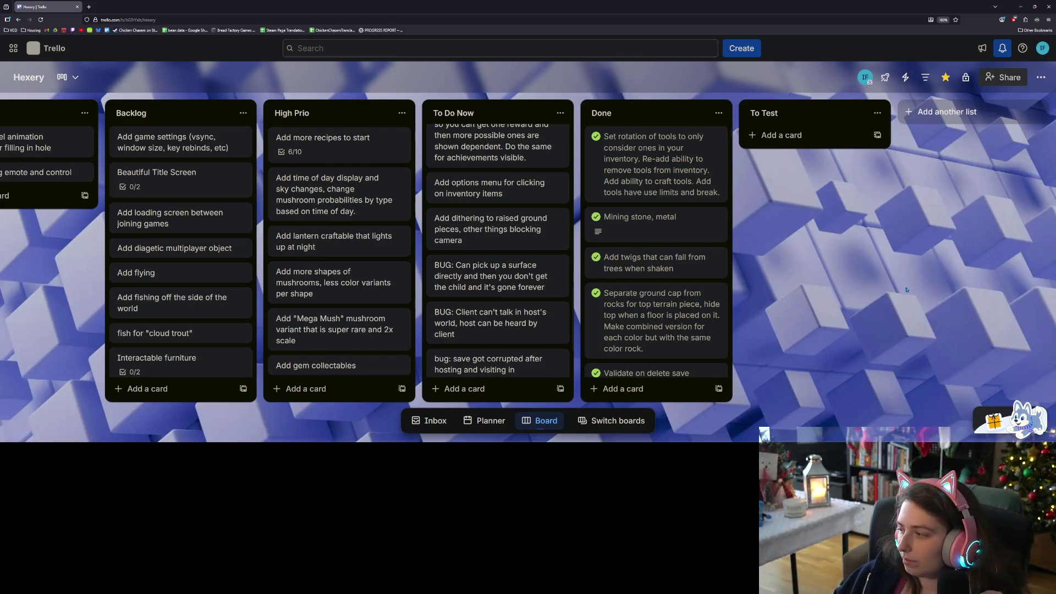
pyautogui.scroll(10, 500, 257)
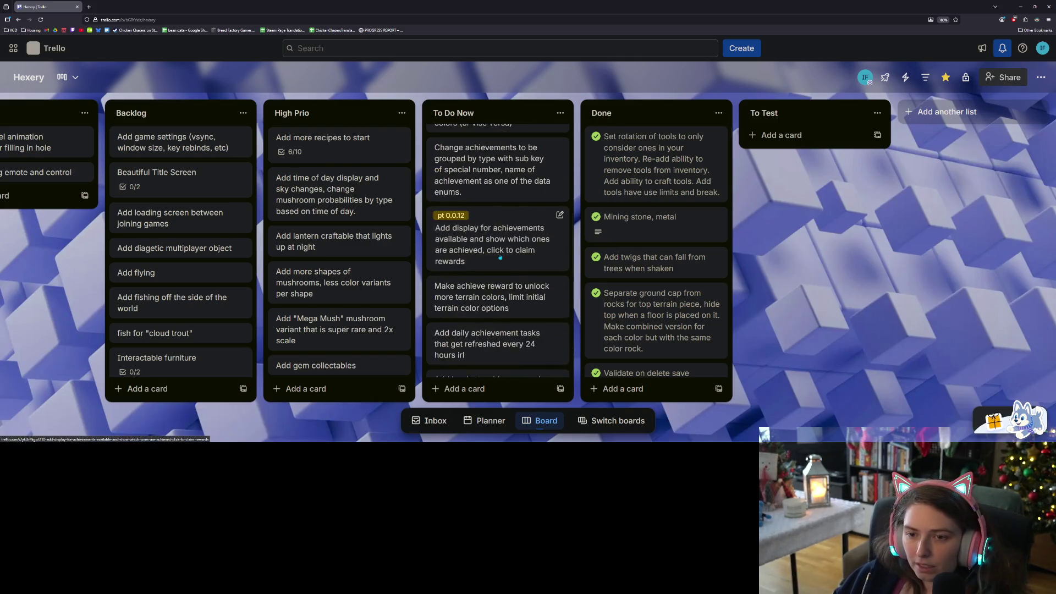
pyautogui.scroll(3, 500, 257)
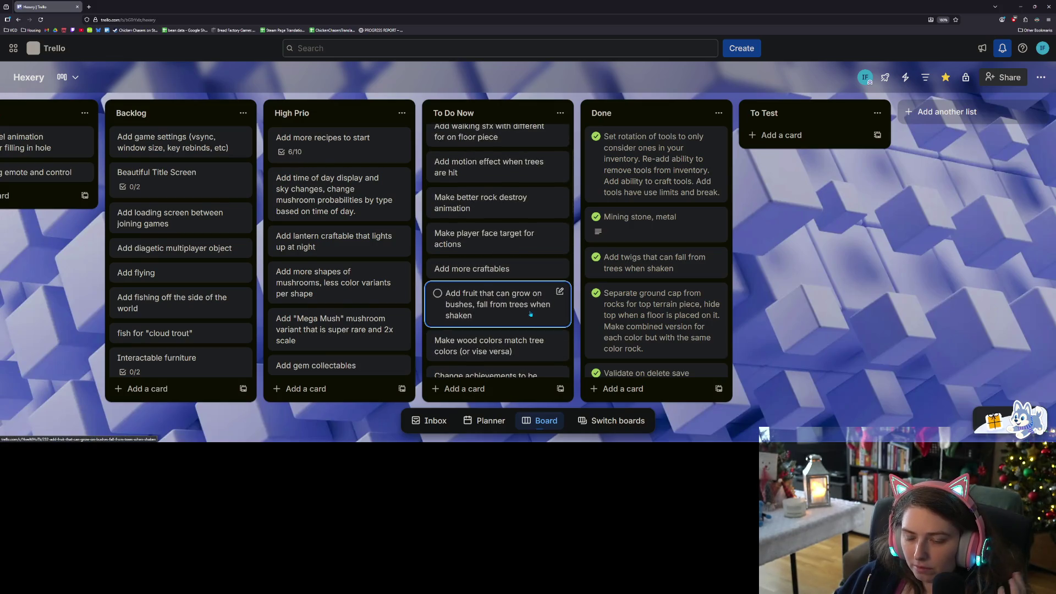
pyautogui.scroll(2, 541, 275)
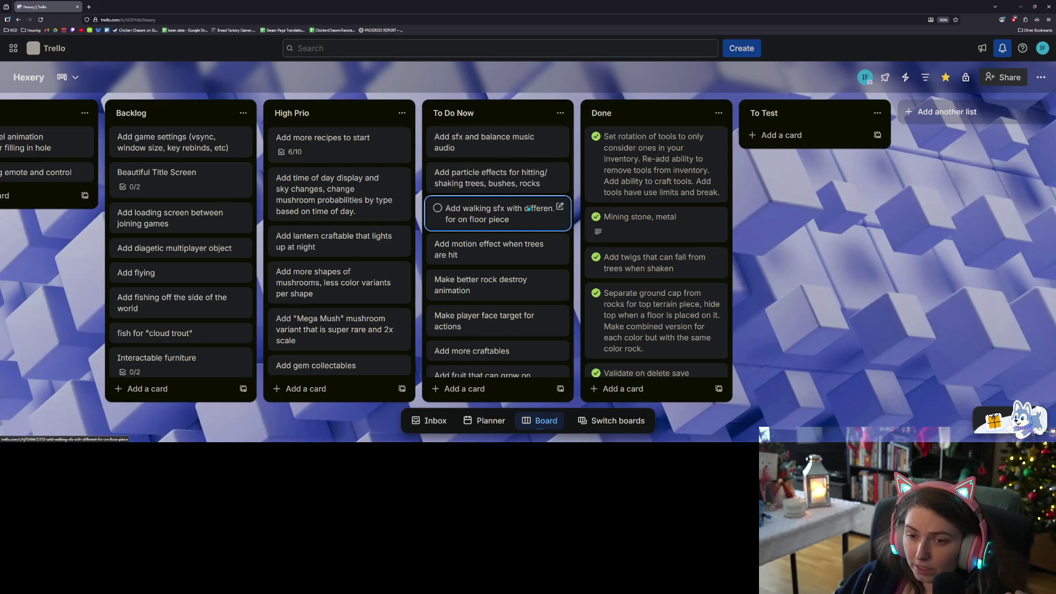
pyautogui.moveTo(536, 182); pyautogui.dragTo(547, 133)
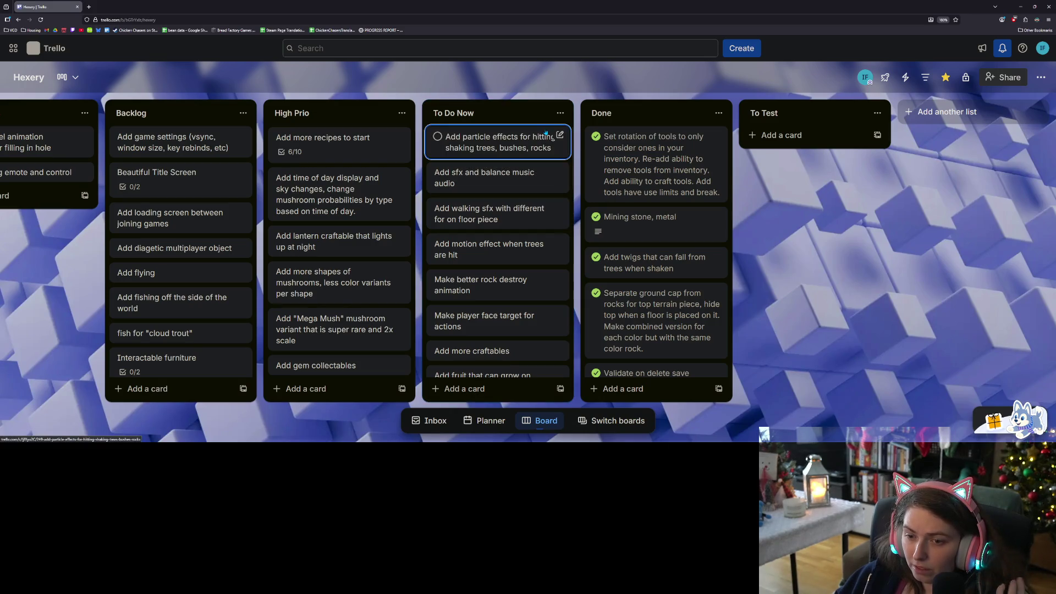